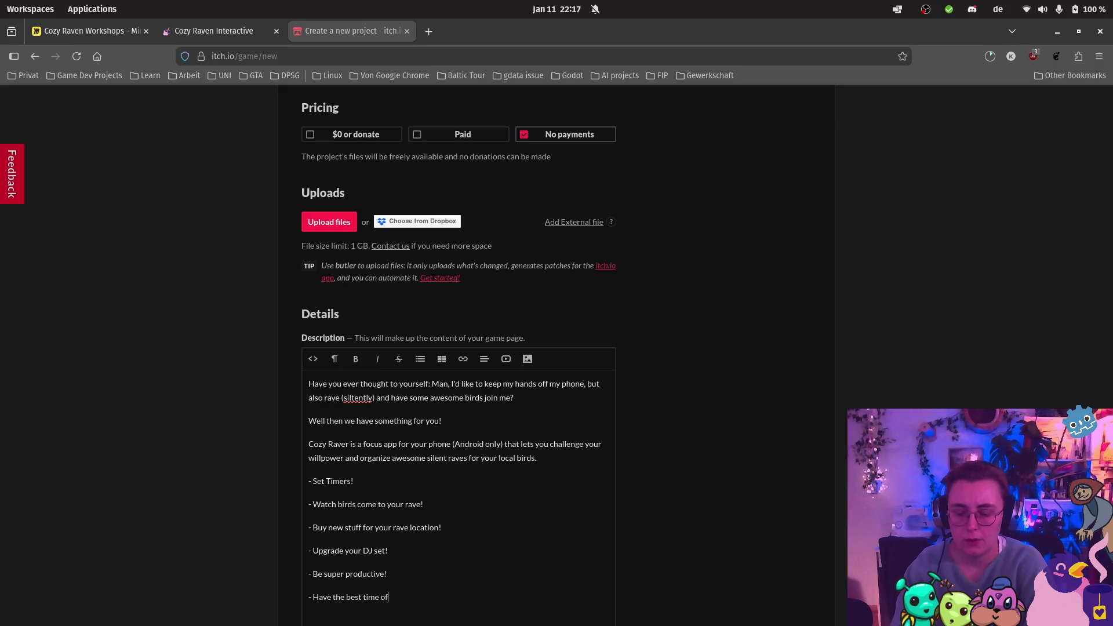
Step: Finish the final description bullet with 'off your phone!'
{"action": "type", "text": "f your phone"}
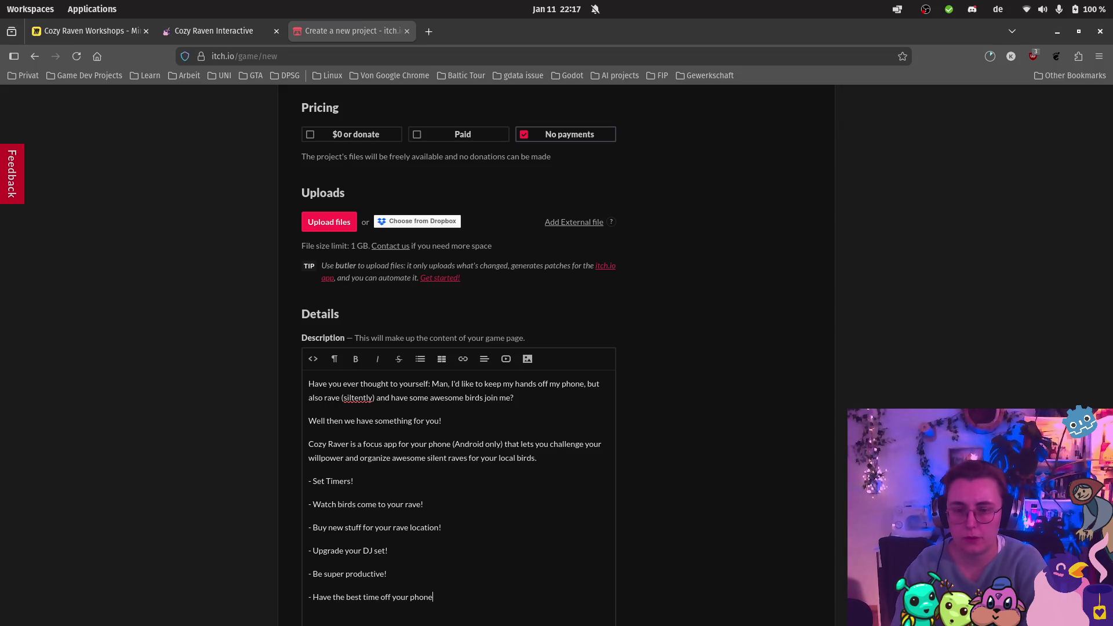
{"action": "type", "text": "!"}
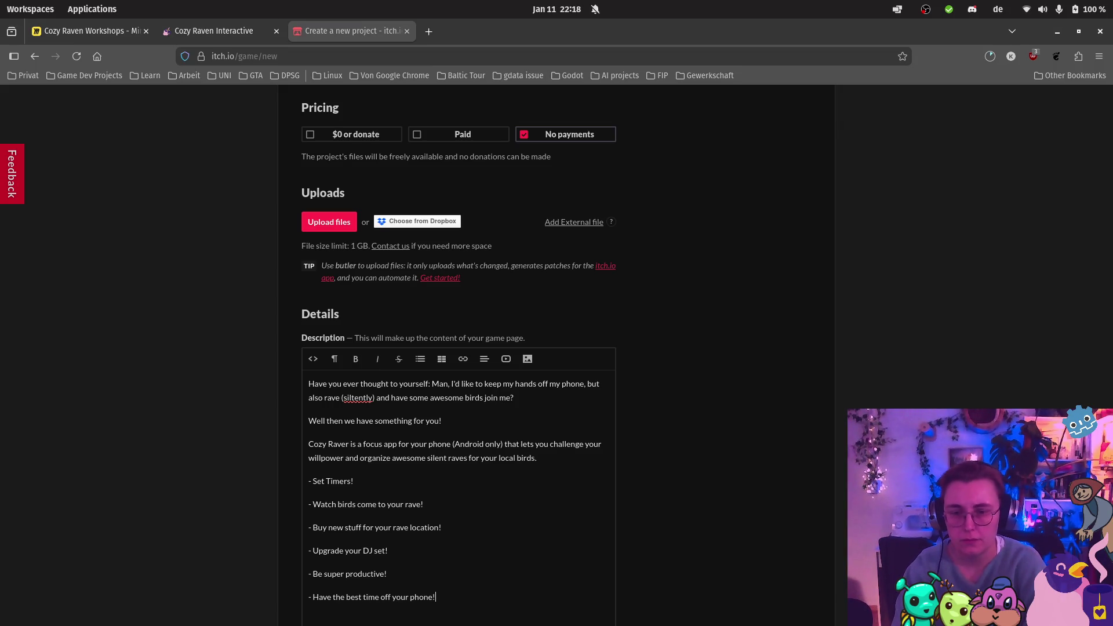
{"action": "scroll", "coordinate": [678, 480], "scroll_direction": "down", "scroll_amount": 2}
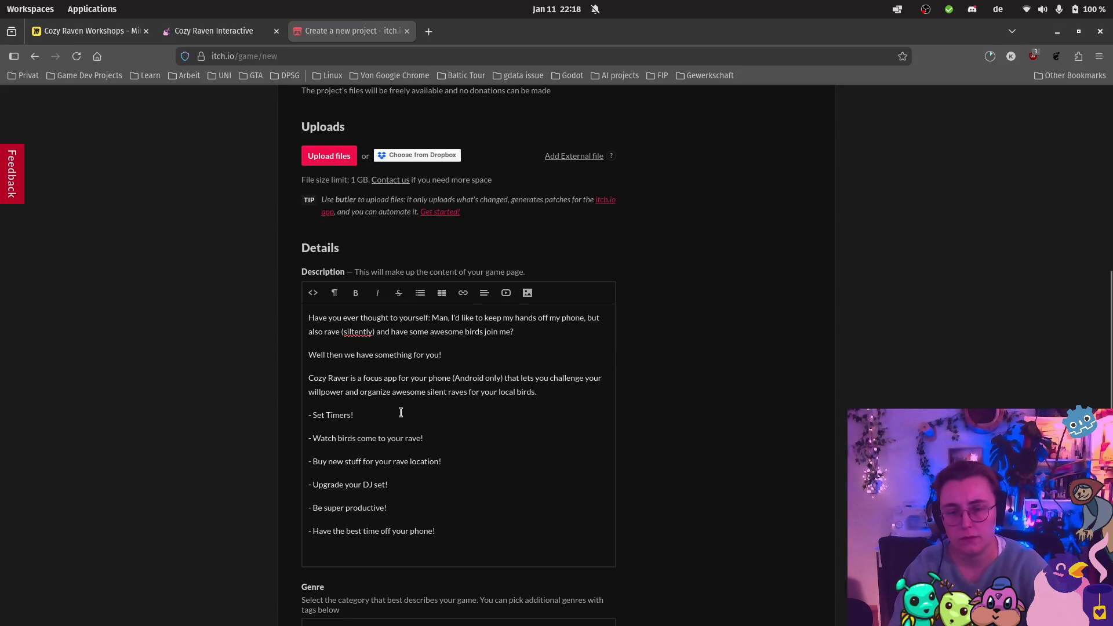
{"action": "scroll", "coordinate": [460, 441], "scroll_direction": "down", "scroll_amount": 2}
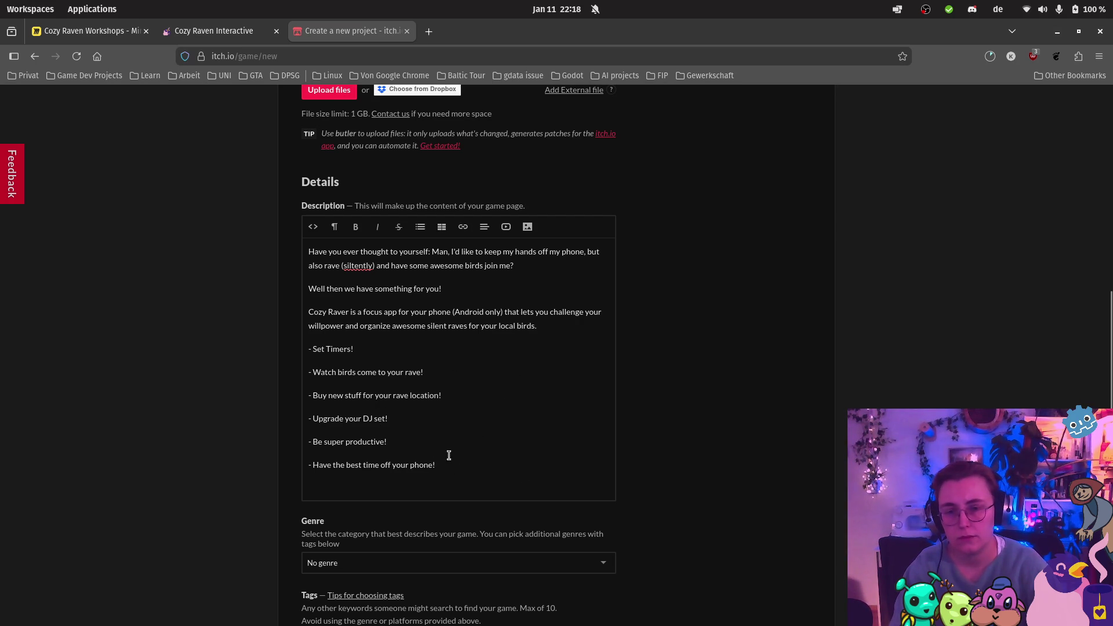
Step: Add a paragraph: 'This prototype is part of "Project Sidequest" made by Cozy Raven Interactive in January 2026.'
{"action": "key", "text": "Return"}
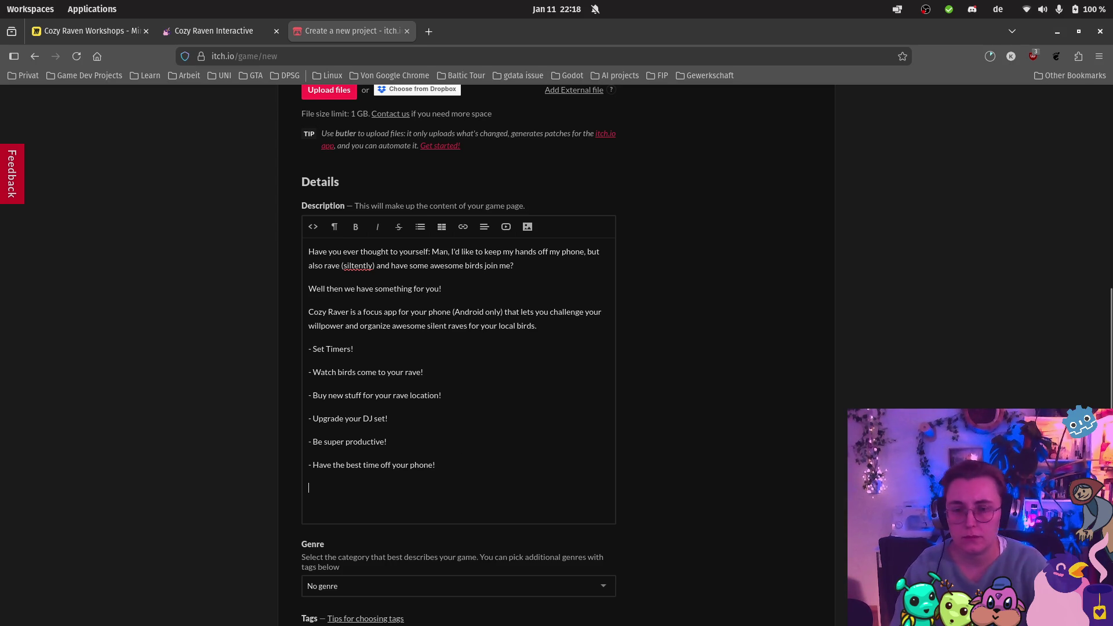
{"action": "key", "text": "Return"}
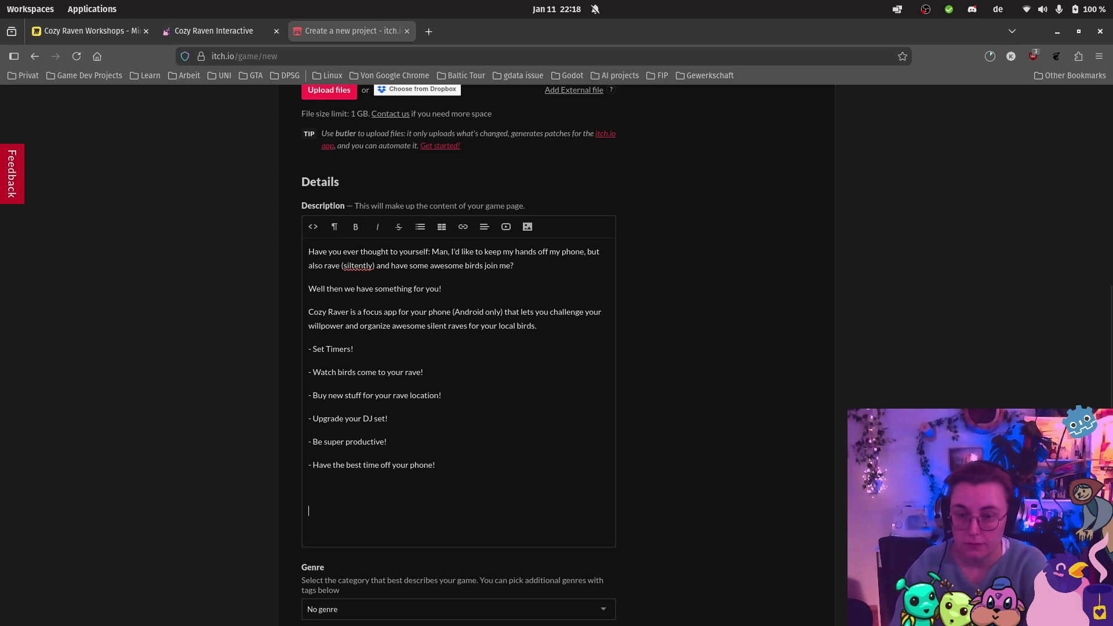
{"action": "key", "text": "BackSpace"}
{"action": "key", "text": "shift+Return"}
{"action": "type", "text": "This"}
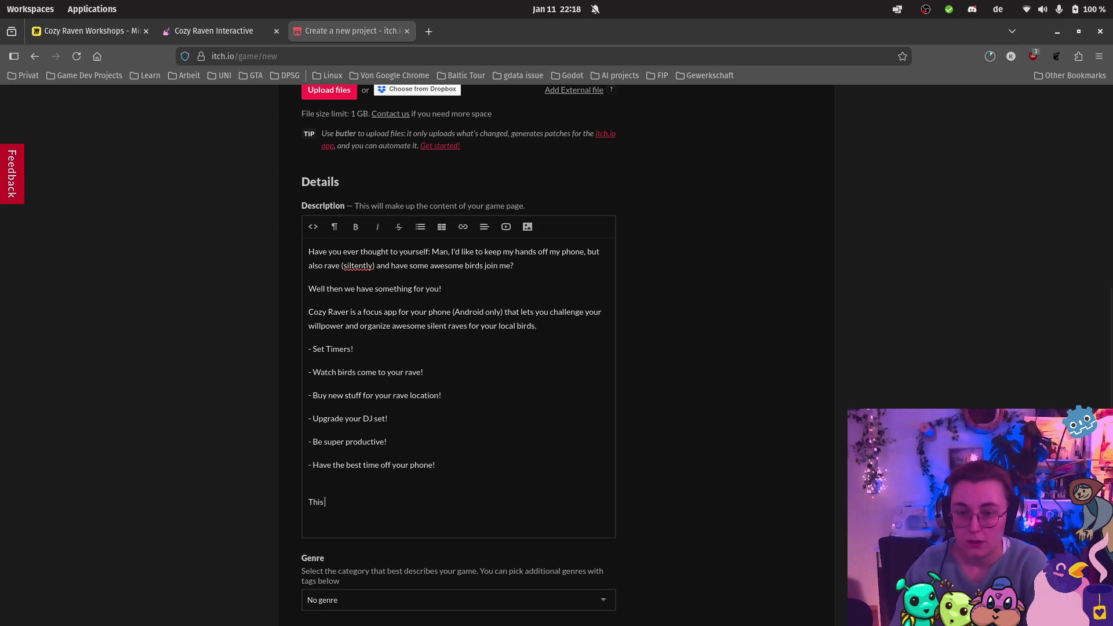
{"action": "type", "text": " prototype is p"}
{"action": "type", "text": "art "}
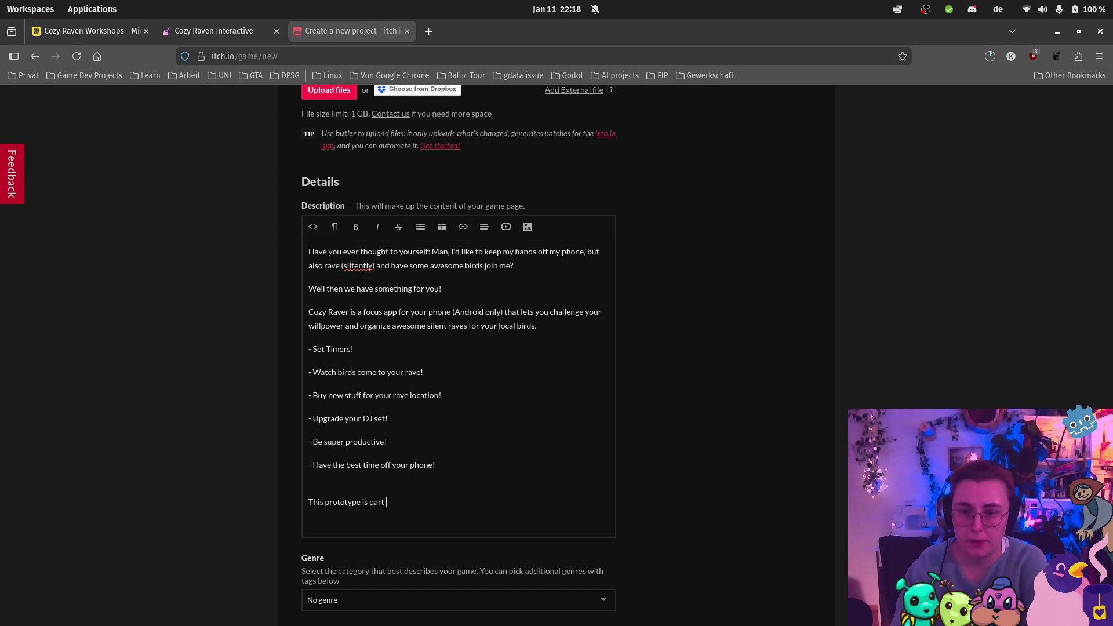
{"action": "type", "text": "of \"Proje"}
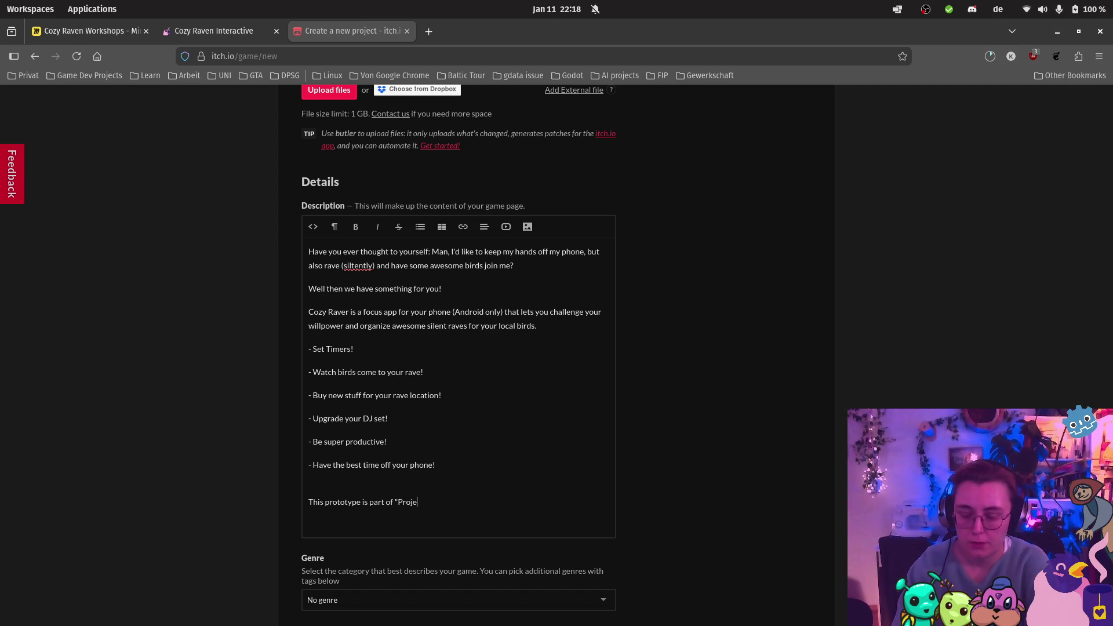
{"action": "type", "text": "ct Sidequest\" "}
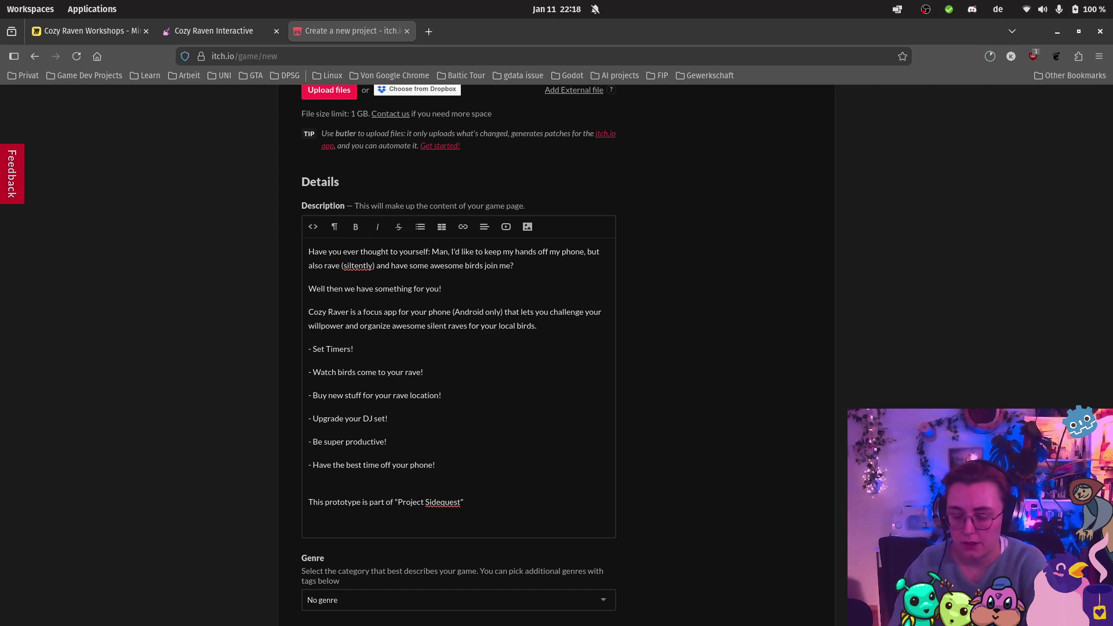
{"action": "type", "text": "made by "}
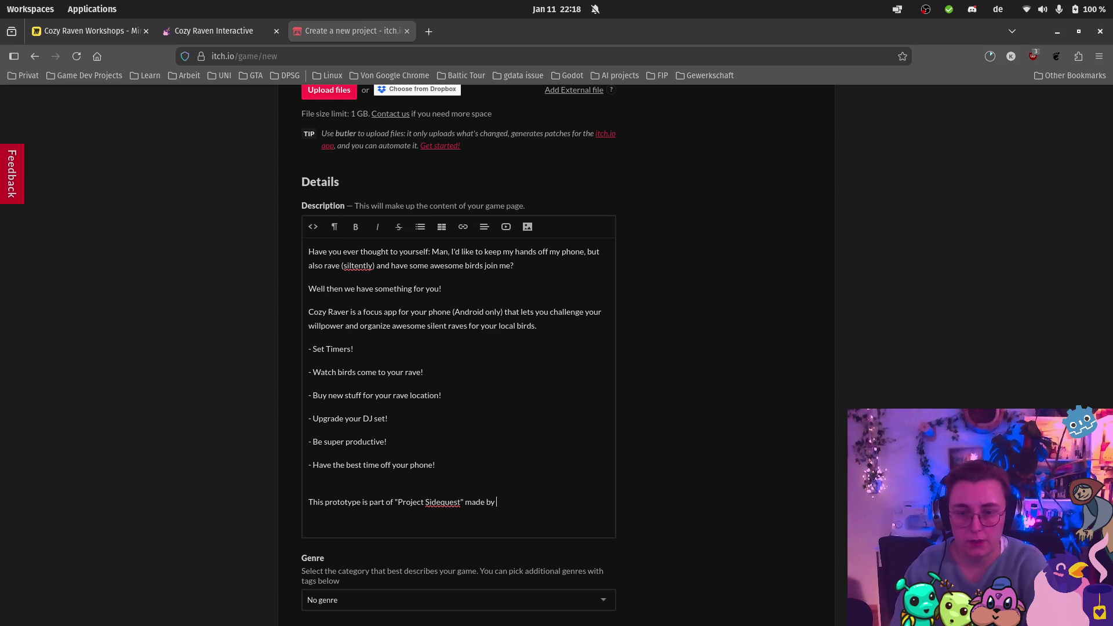
{"action": "type", "text": "Cozy Raver I"}
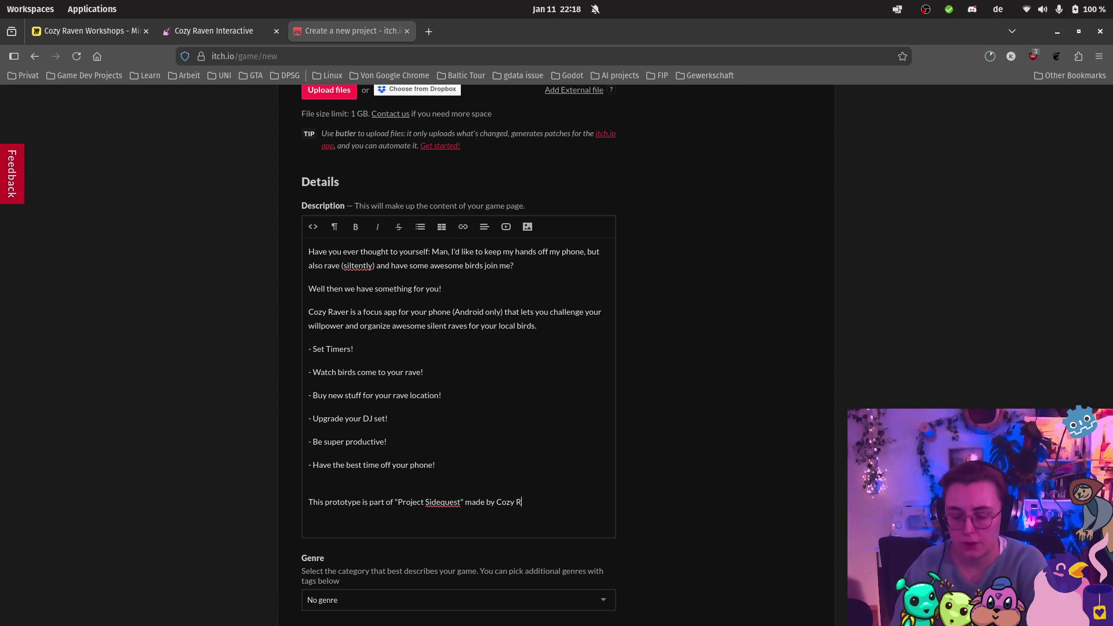
{"action": "key", "text": "BackSpace"}
{"action": "key", "text": "BackSpace"}
{"action": "key", "text": "BackSpace"}
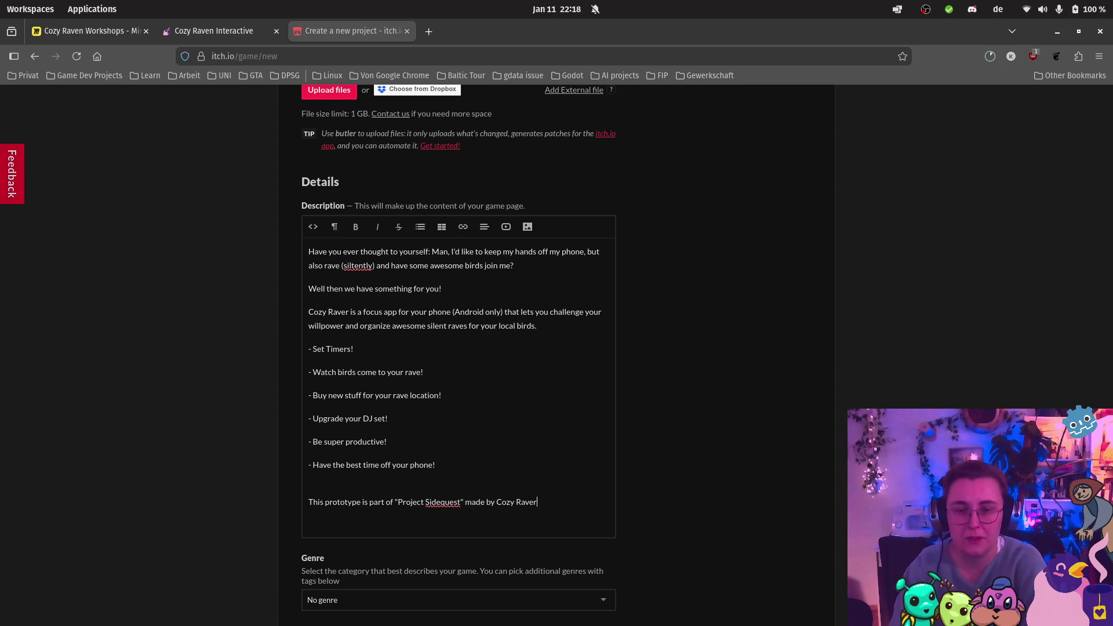
{"action": "type", "text": "n Interactive in"}
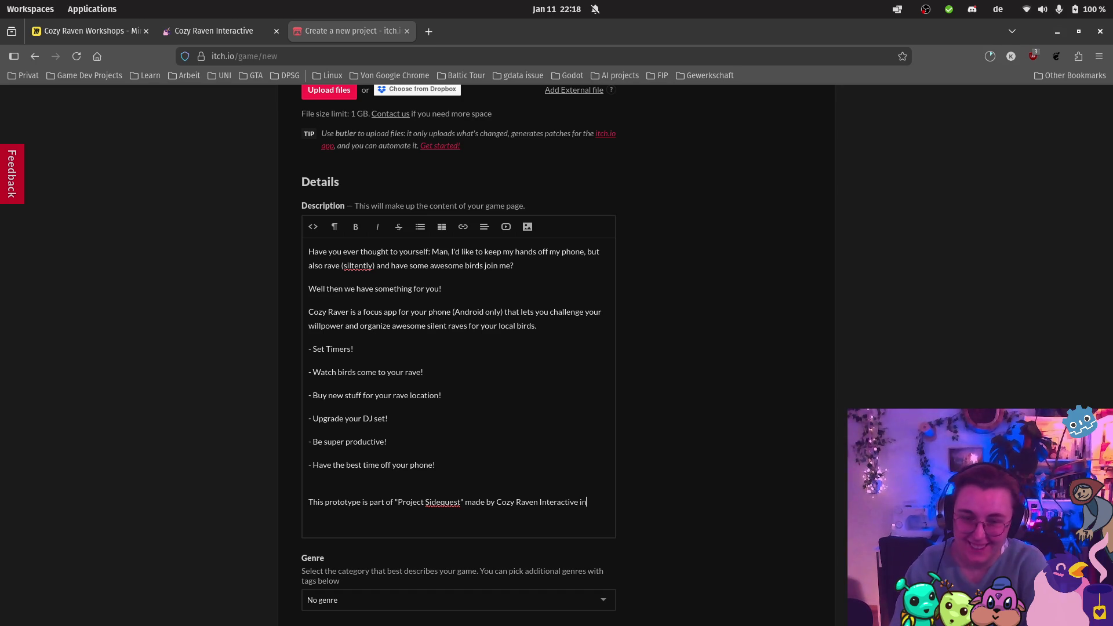
{"action": "type", "text": " January "}
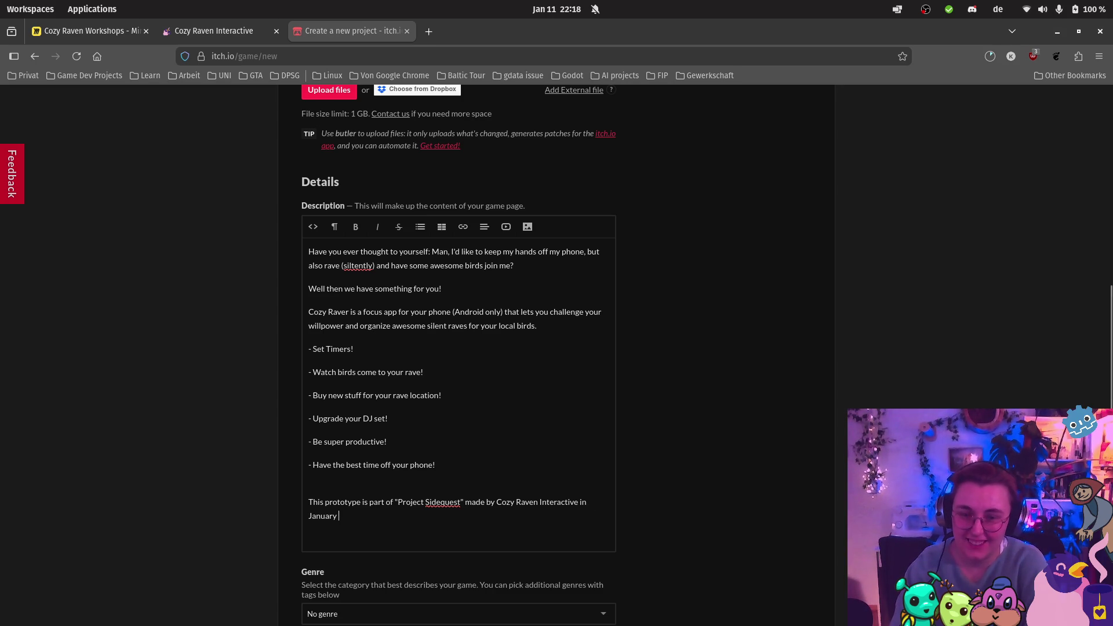
{"action": "type", "text": "2026. "}
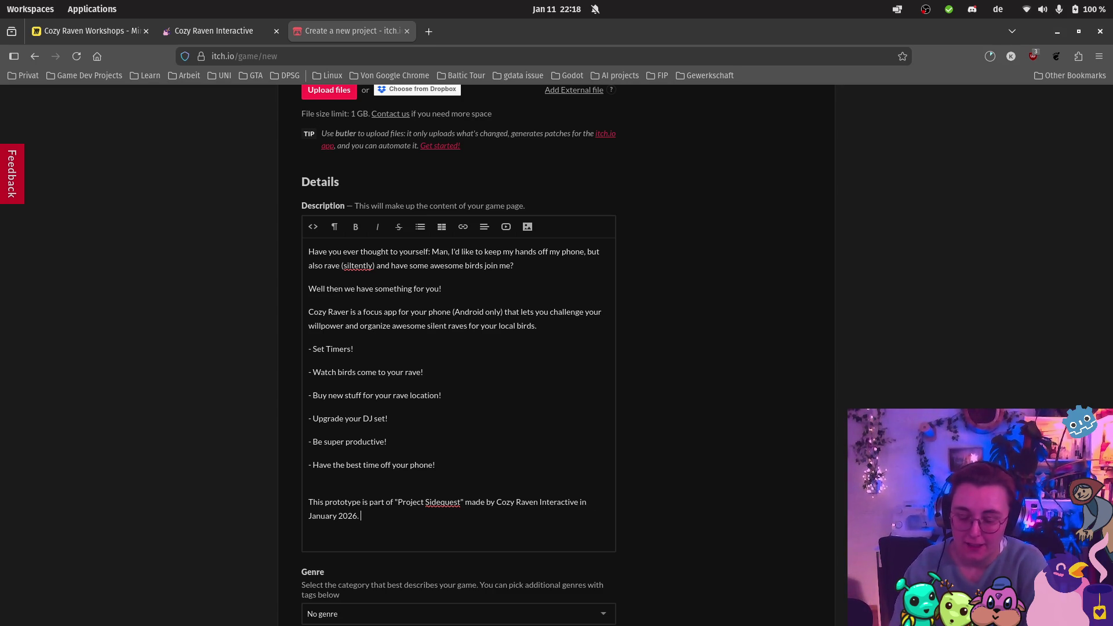
{"action": "type", "text": "The goal of thi"}
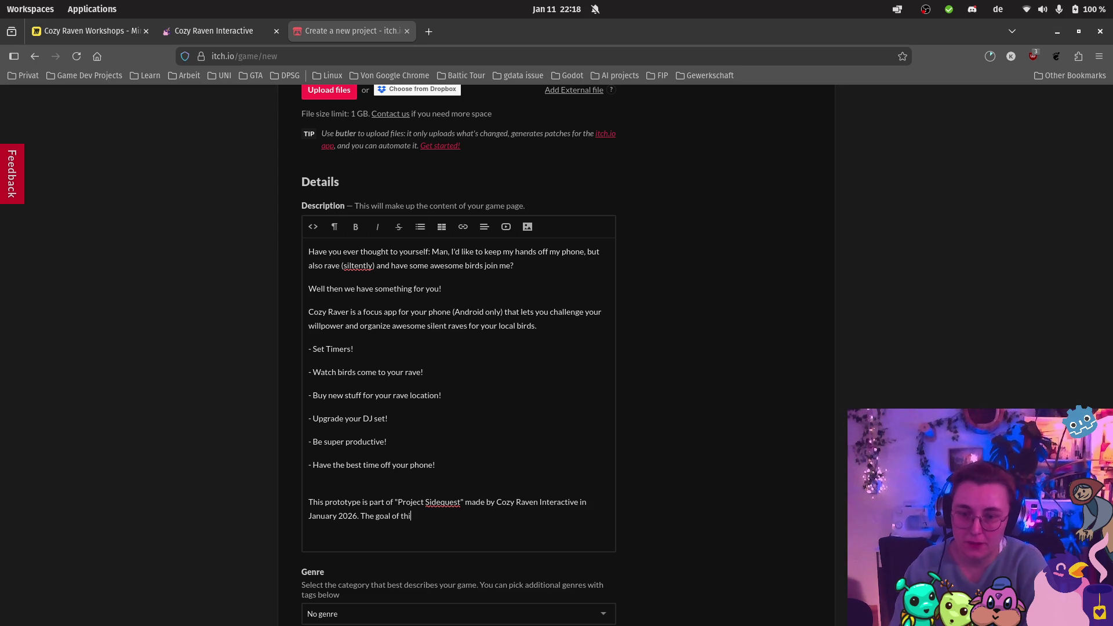
{"action": "type", "text": "s prototype is "}
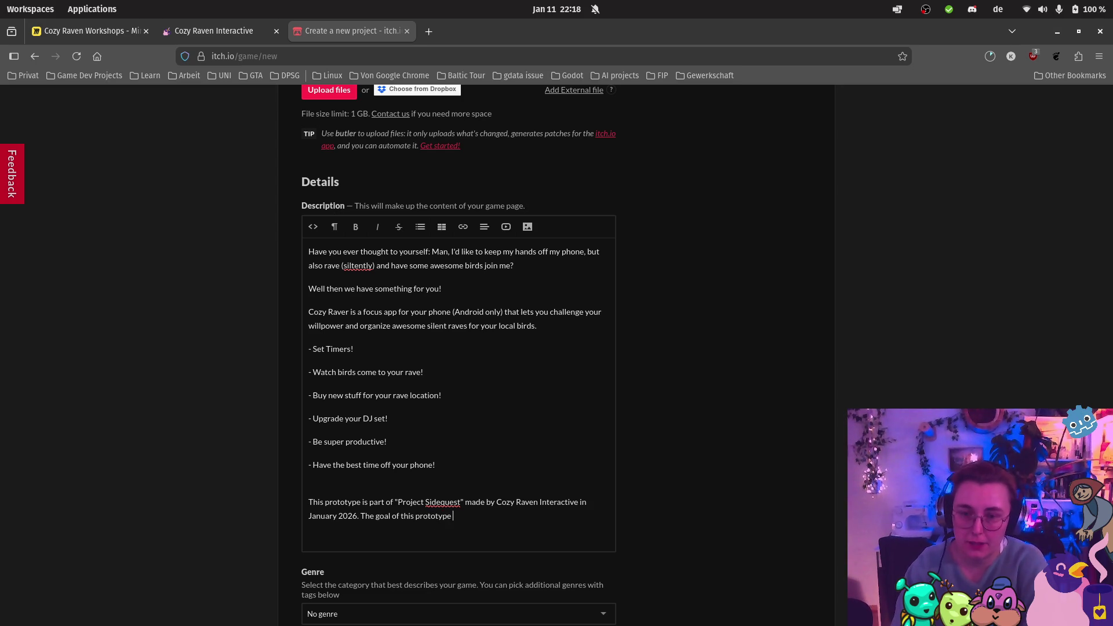
{"action": "type", "text": "to "}
{"action": "type", "text": "gau"}
Step: Delete the trial words 'see the' and 'build' so the sentence ends at 'is to'
{"action": "key", "text": "BackSpace"}
{"action": "key", "text": "BackSpace"}
{"action": "type", "text": "see"}
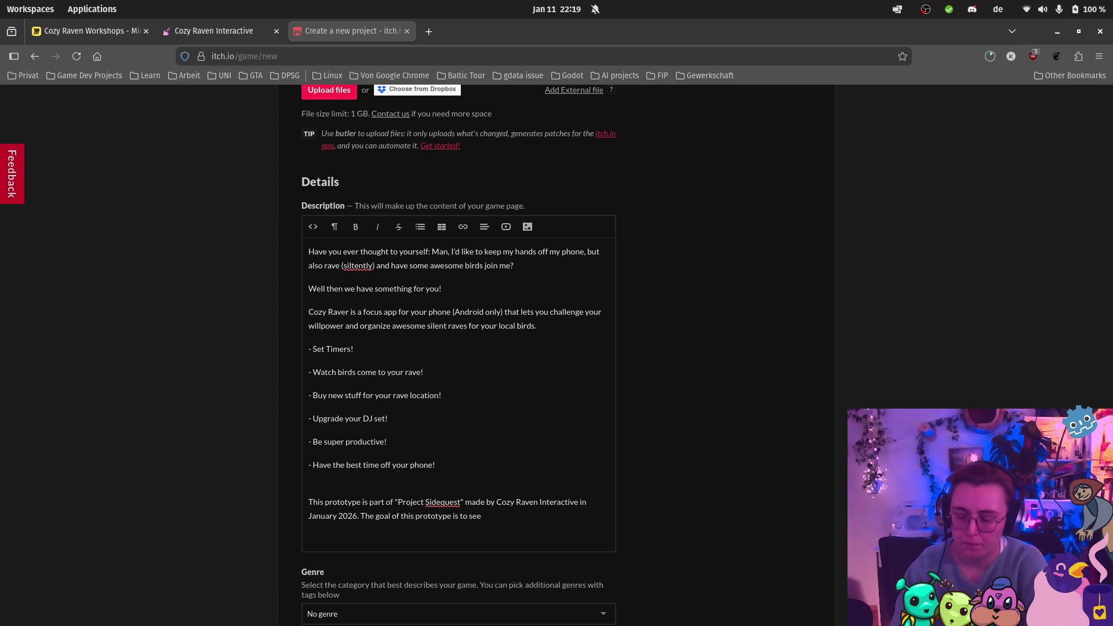
{"action": "type", "text": "the"}
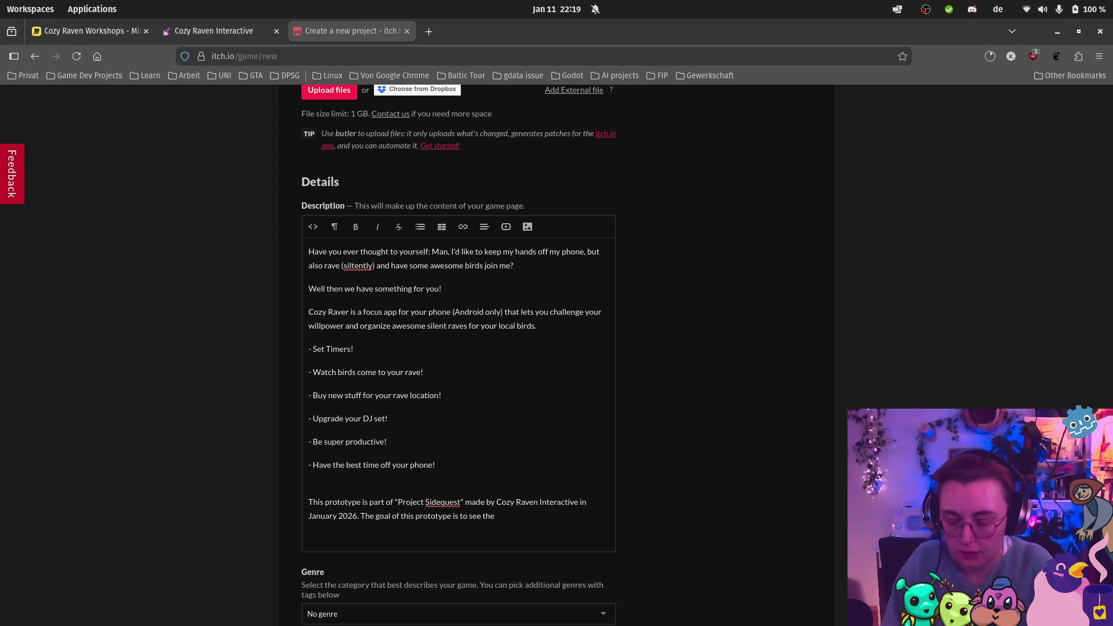
{"action": "key", "text": "BackSpace"}
{"action": "key", "text": "BackSpace"}
{"action": "key", "text": "BackSpace"}
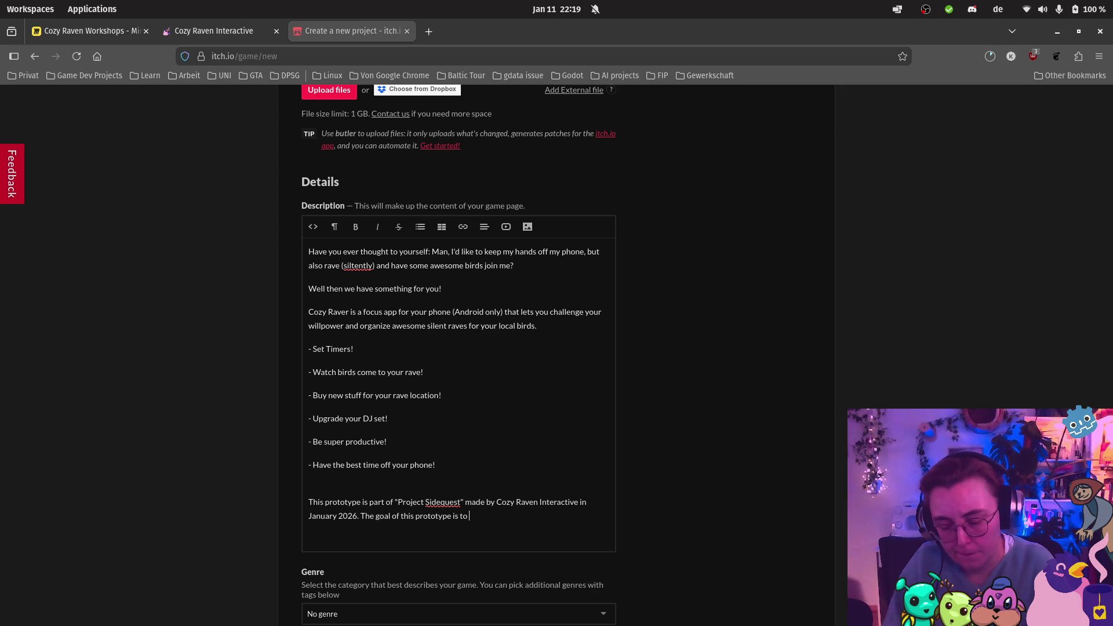
{"action": "type", "text": "bui"}
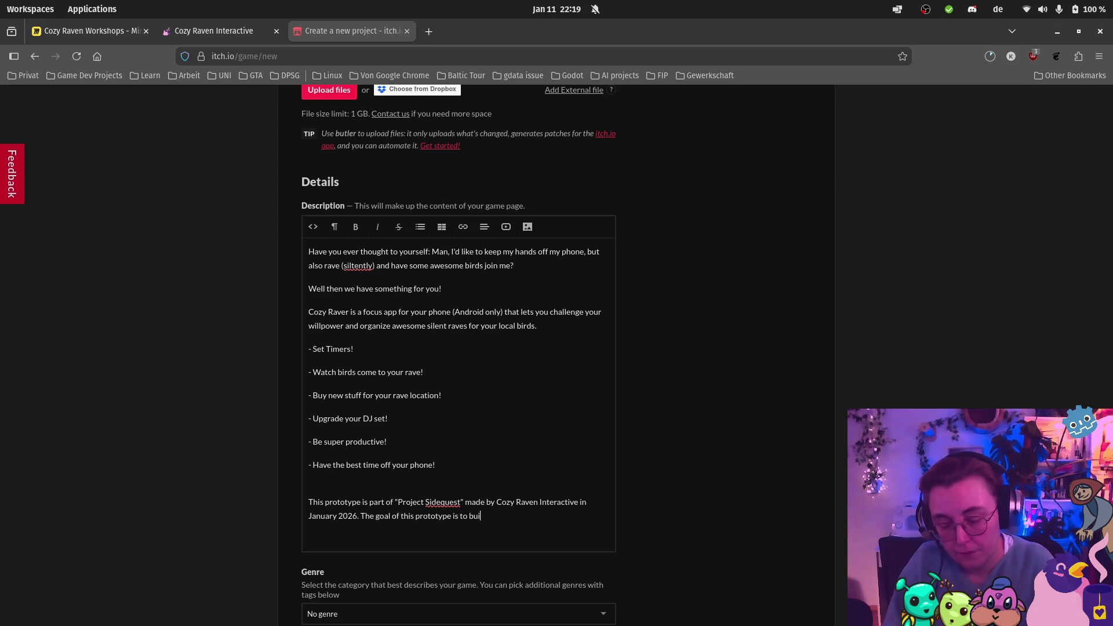
{"action": "key", "text": "BackSpace"}
{"action": "key", "text": "BackSpace"}
{"action": "key", "text": "BackSpace"}
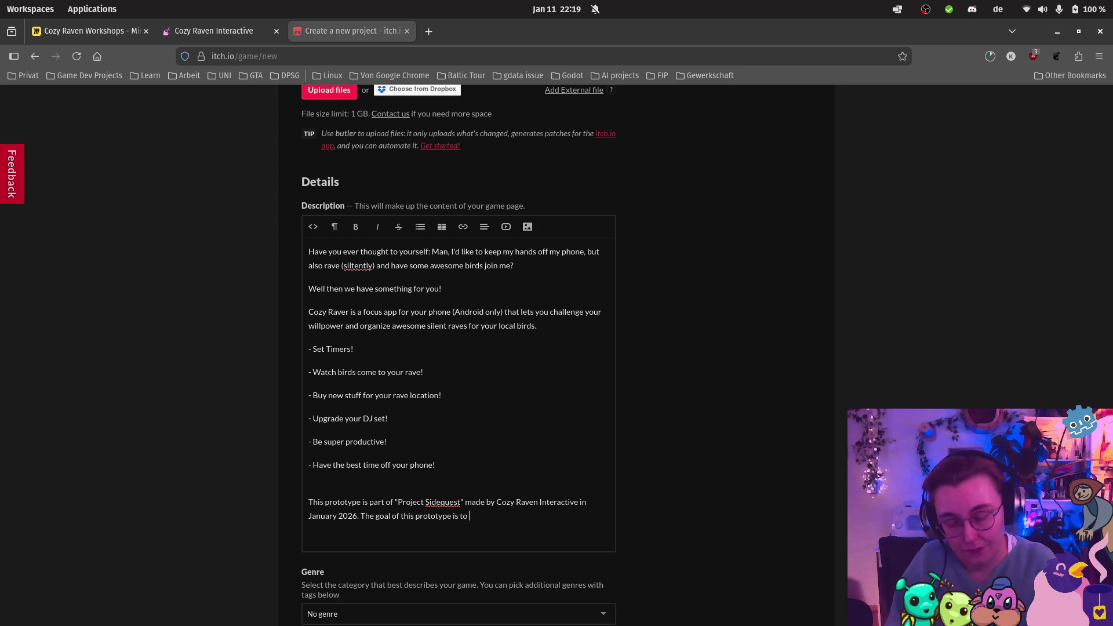
Step: Complete the sentence: test the waters, use the provided apk, share what you liked and are missing
{"action": "type", "text": "test the waters "}
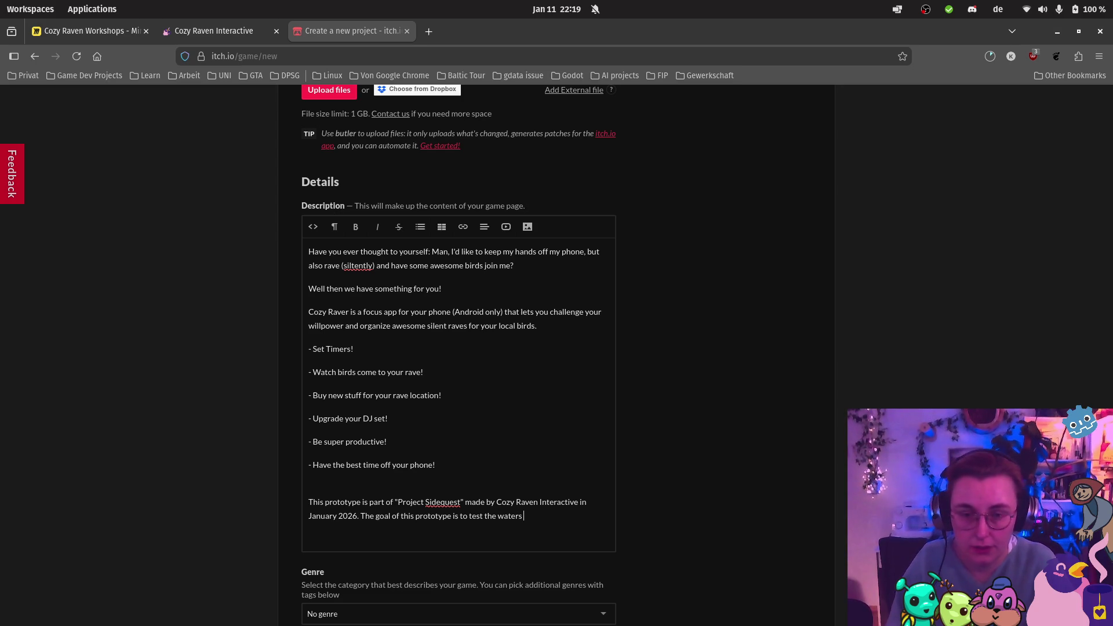
{"action": "type", "text": "first before "}
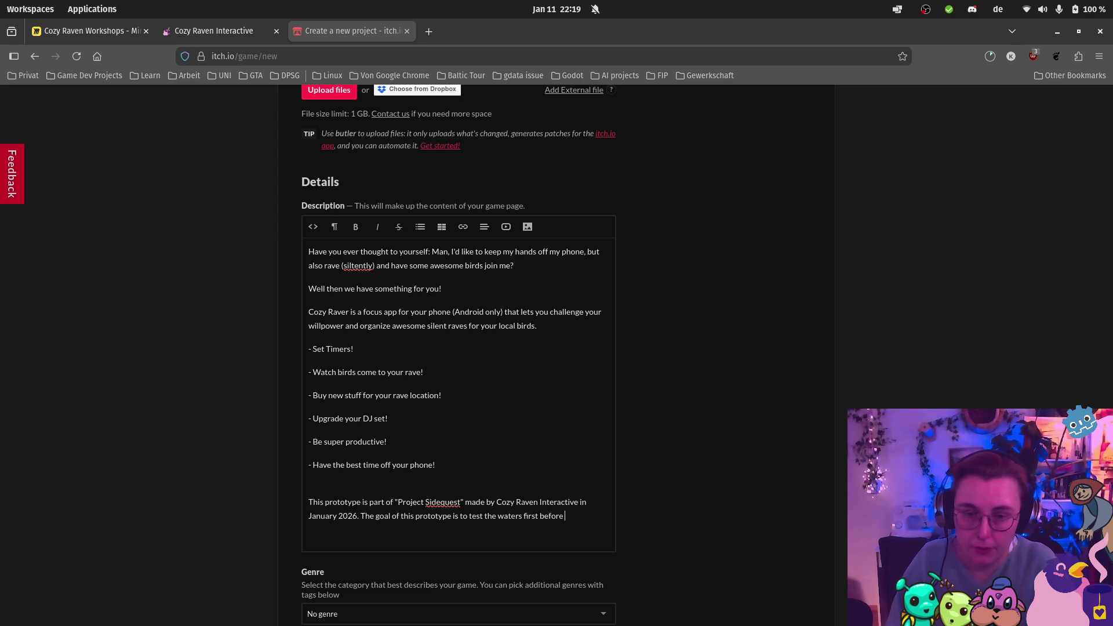
{"action": "type", "text": "building an"}
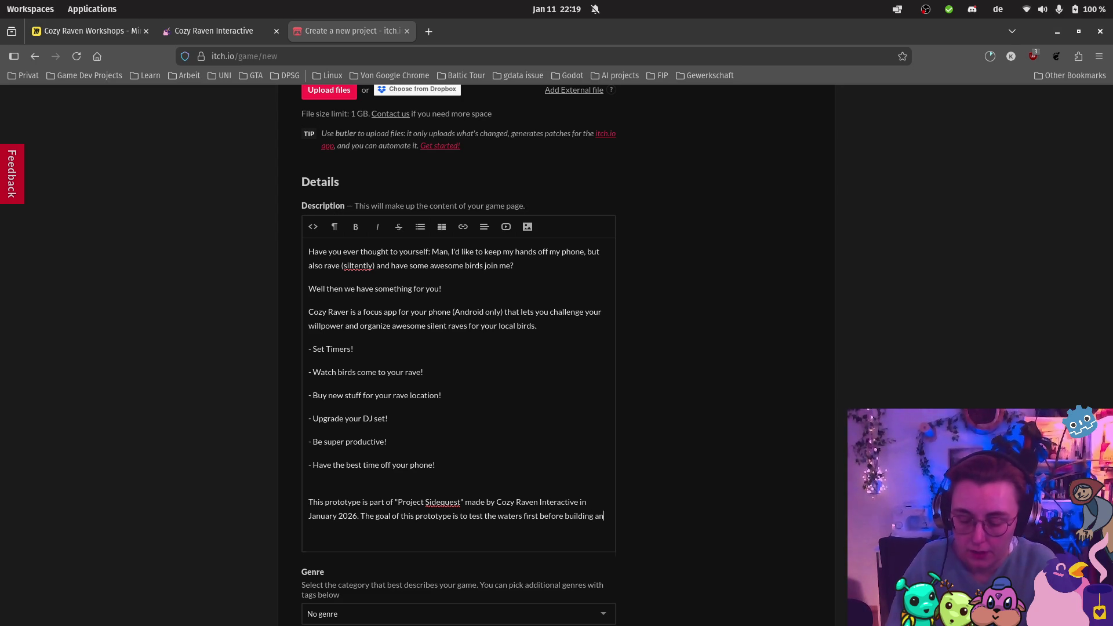
{"action": "type", "text": "d releasing the "}
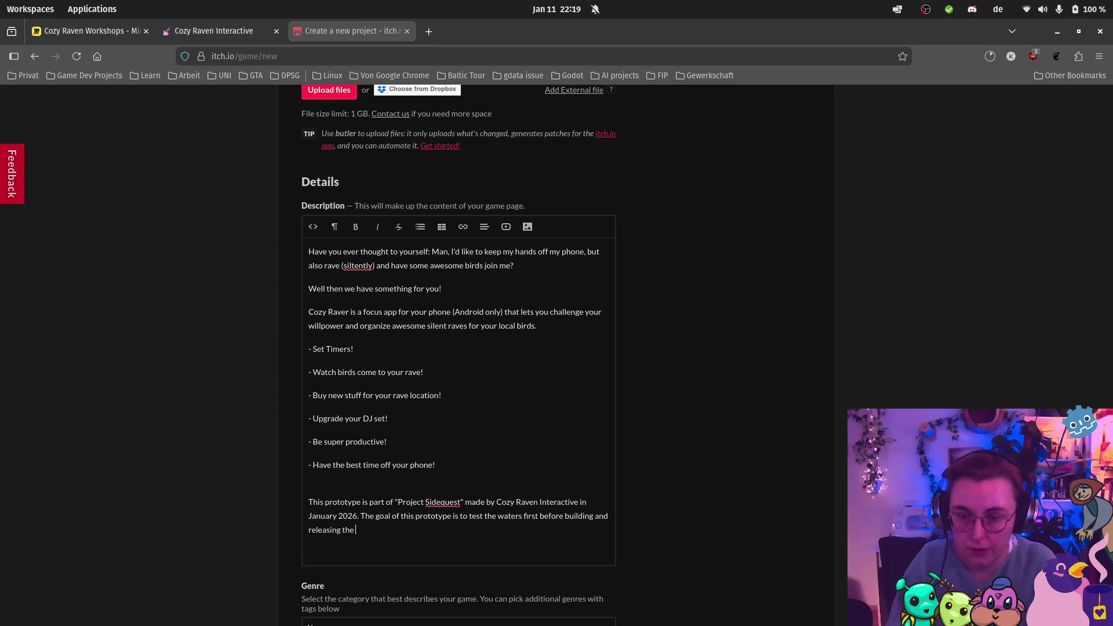
{"action": "type", "text": "final app. "}
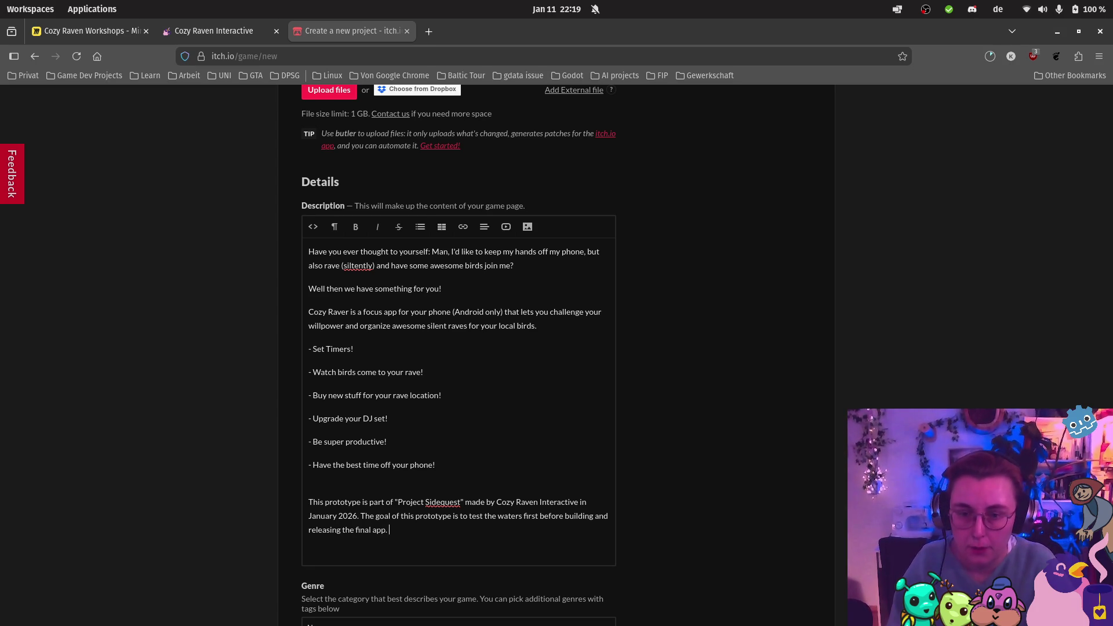
{"action": "type", "text": "Please "}
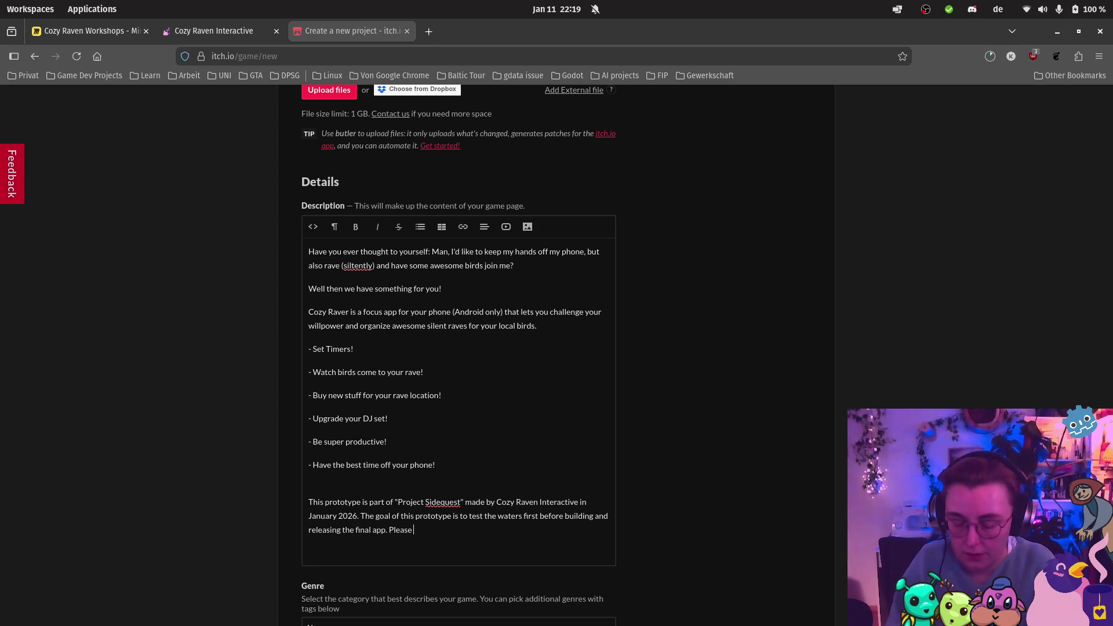
{"action": "type", "text": "use the provided"}
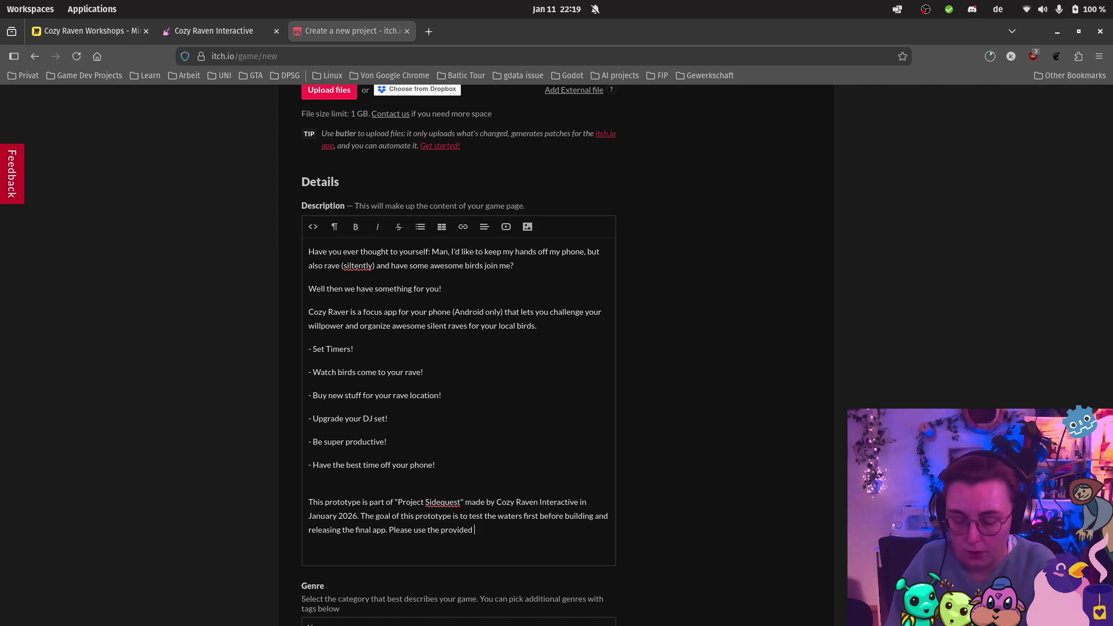
{"action": "type", "text": "k to t"}
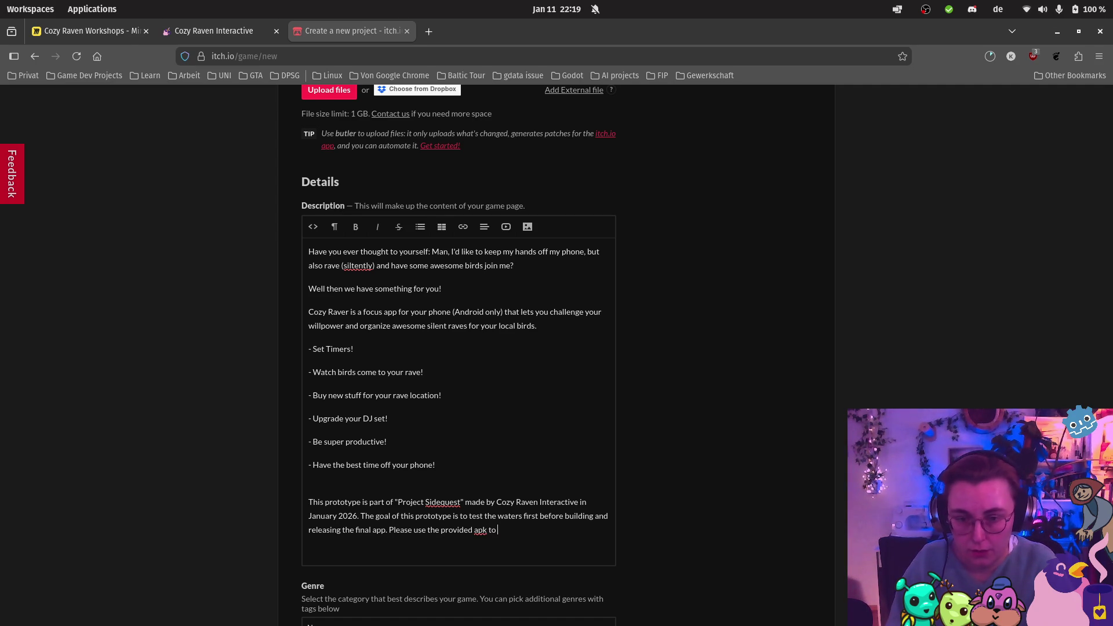
{"action": "type", "text": "est t"}
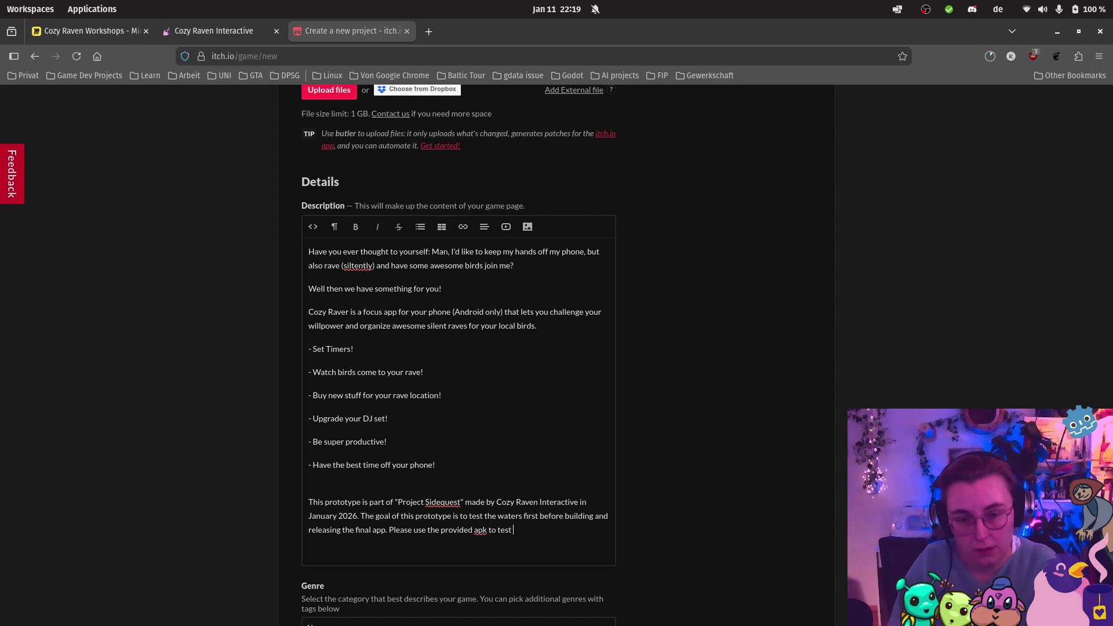
{"action": "type", "text": "he "}
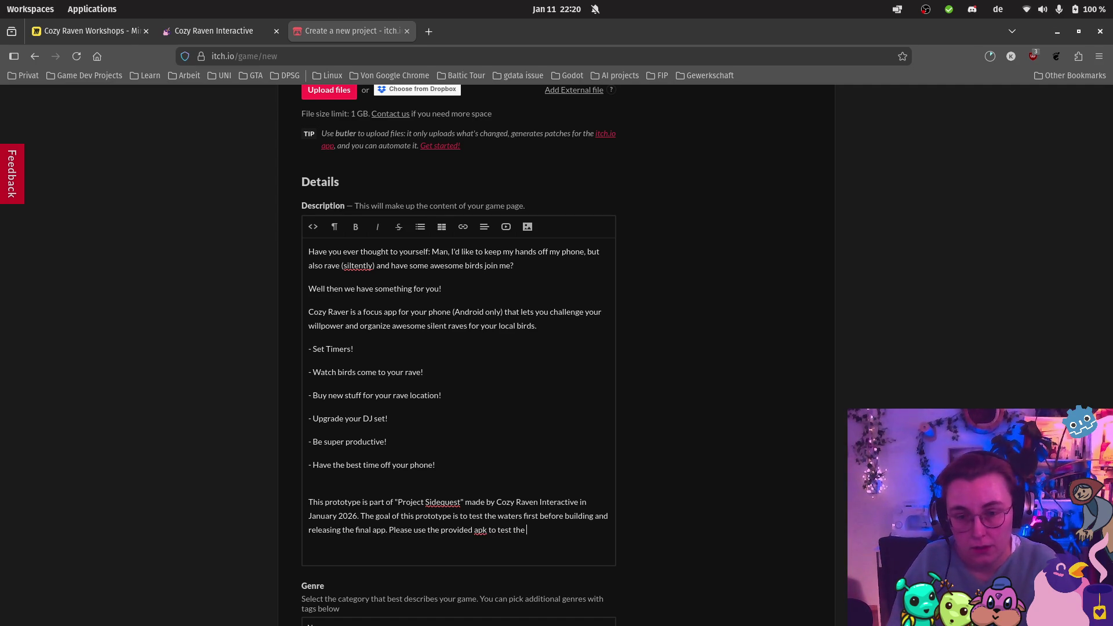
{"action": "type", "text": "app"}
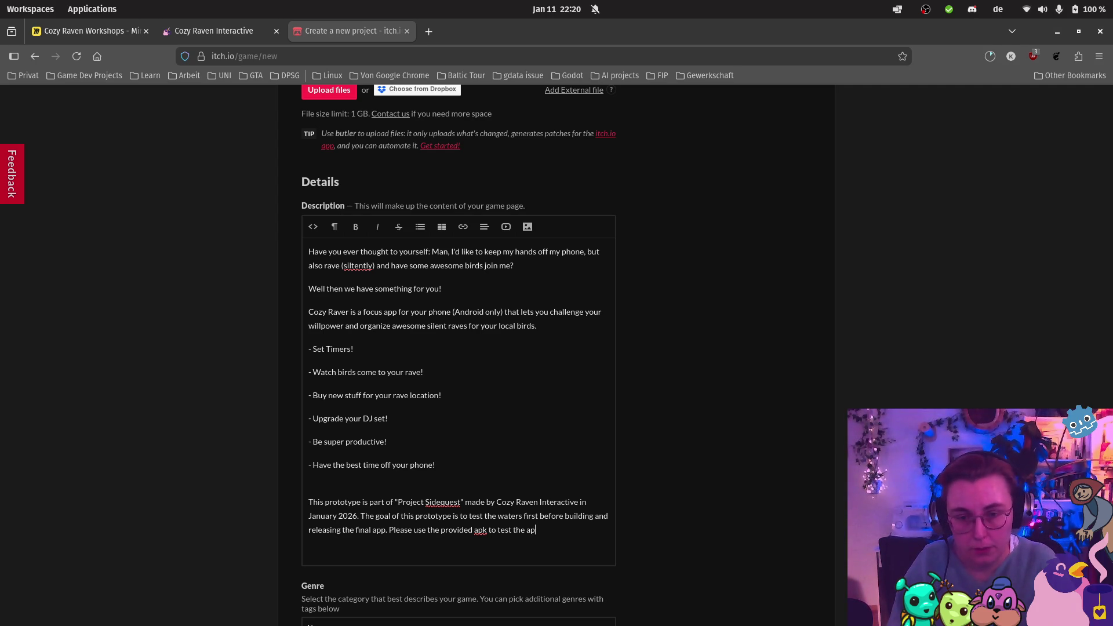
{"action": "key", "text": "BackSpace"}
{"action": "key", "text": "BackSpace"}
{"action": "type", "text": "rototype"}
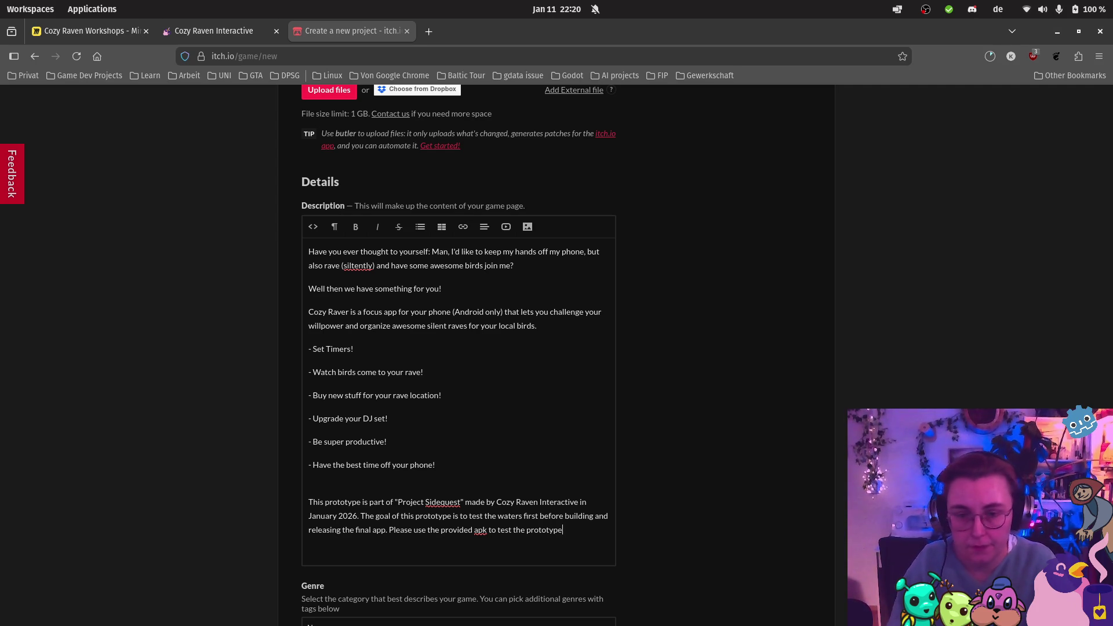
{"action": "type", "text": " features and "}
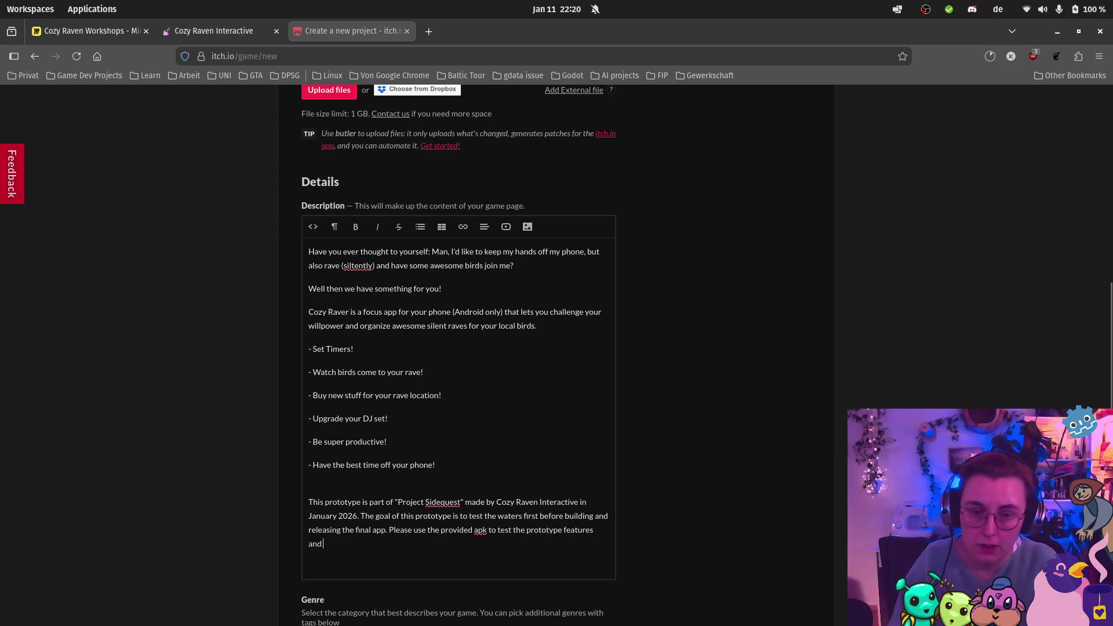
{"action": "type", "text": "let us know "}
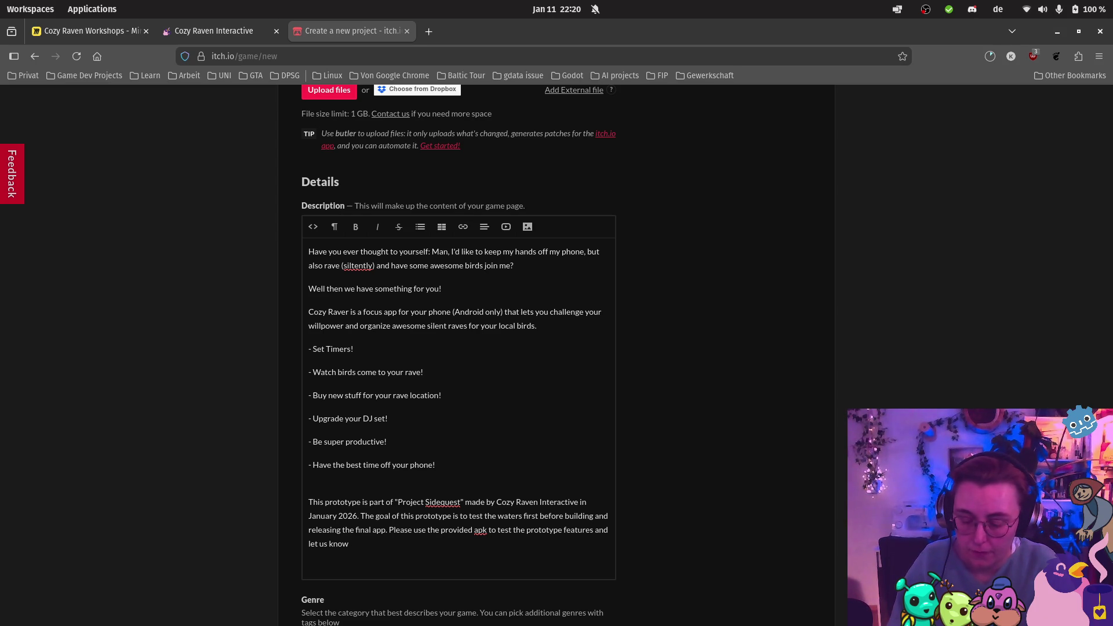
{"action": "type", "text": "what o"}
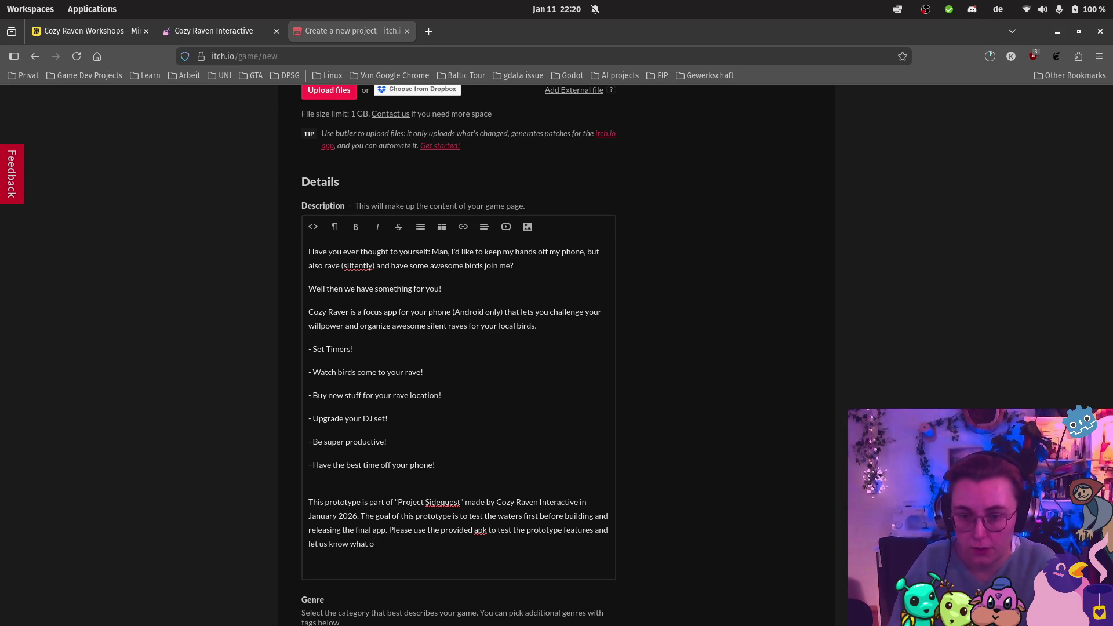
{"action": "key", "text": "BackSpace"}
{"action": "type", "text": "you"}
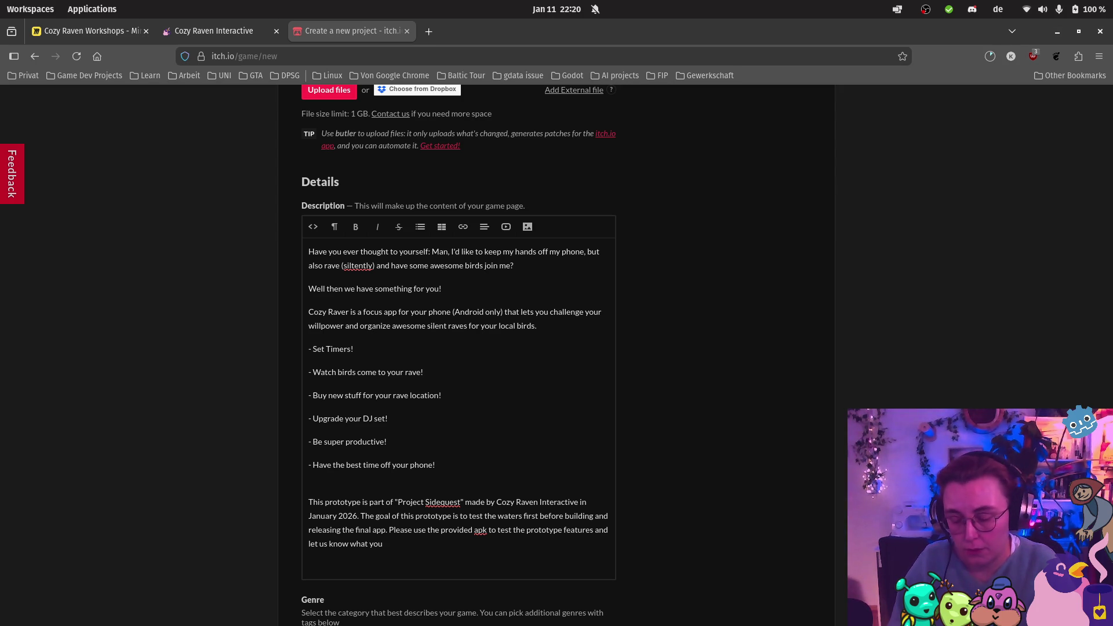
{"action": "type", "text": " liked and w"}
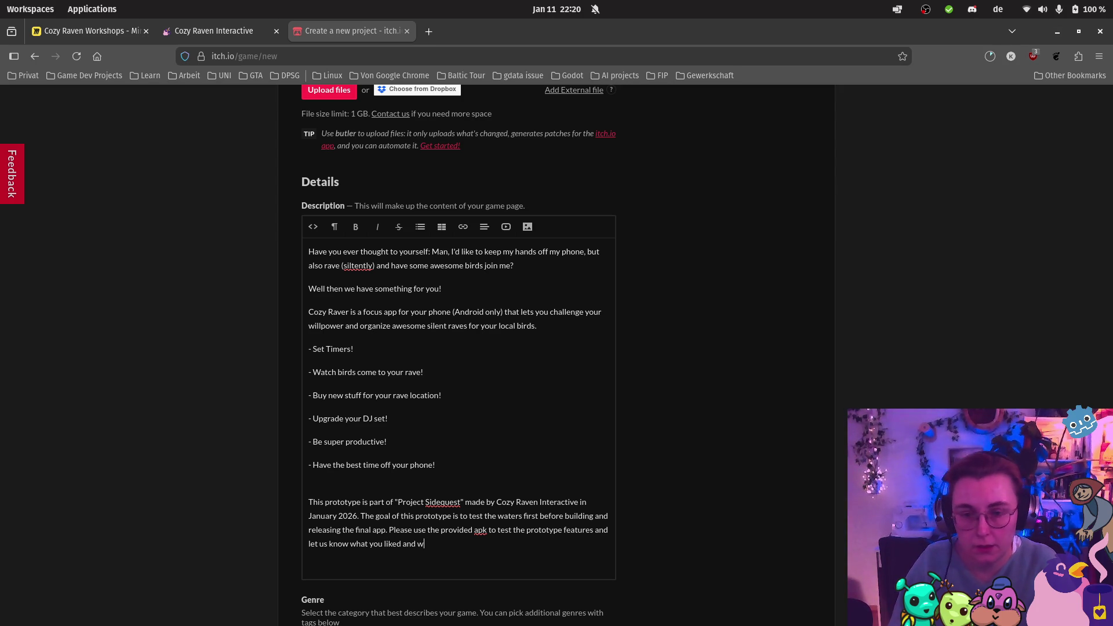
{"action": "type", "text": "hat you'"}
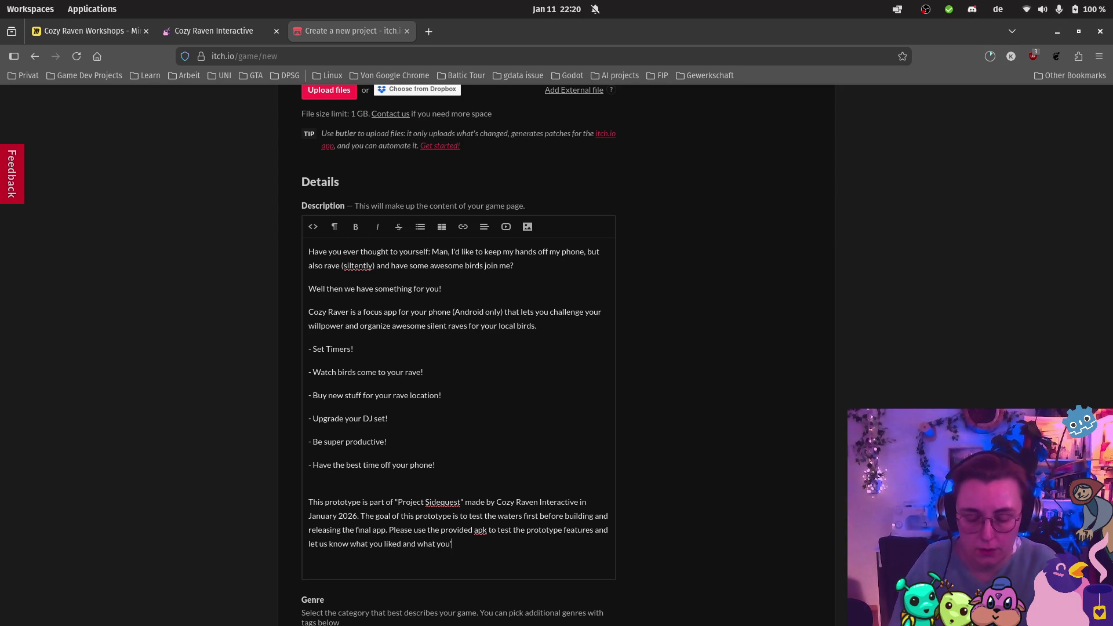
{"action": "type", "text": "re missing."}
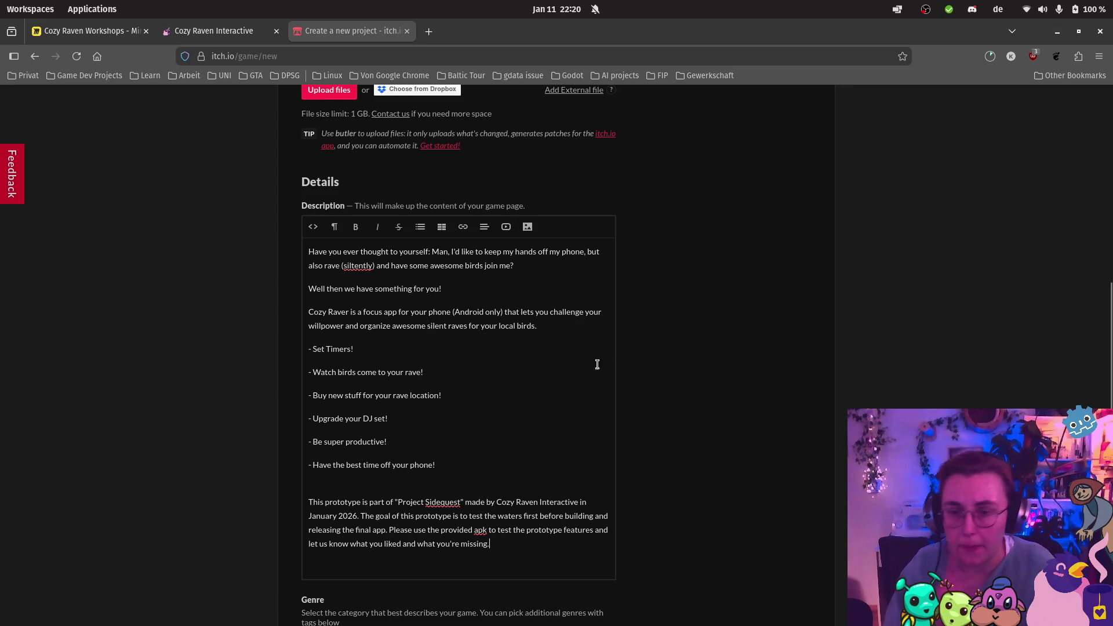
{"action": "scroll", "coordinate": [597, 364], "scroll_direction": "down", "scroll_amount": 3}
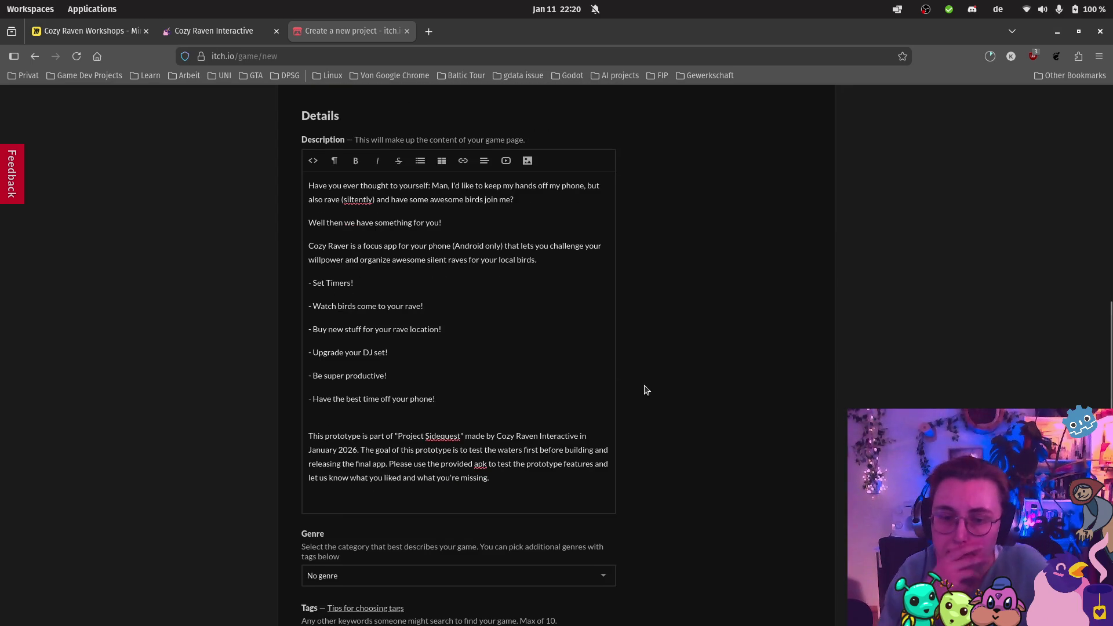
Step: Search Google in a new tab for 'How to install apk on Android' and skim the results
{"action": "left_click", "coordinate": [432, 29]}
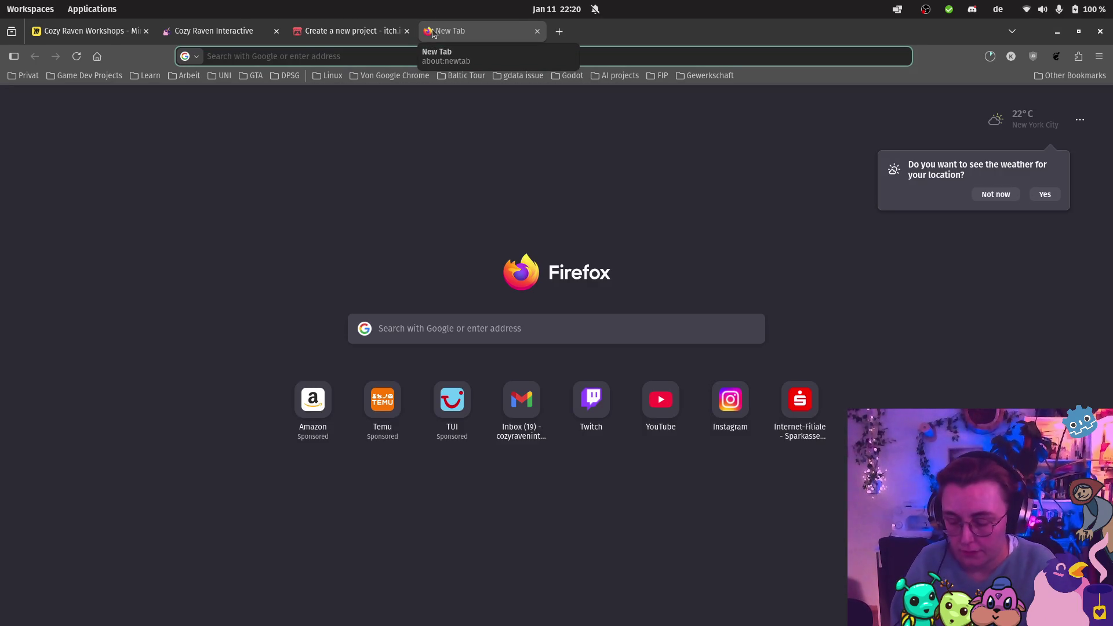
{"action": "type", "text": "How to install "}
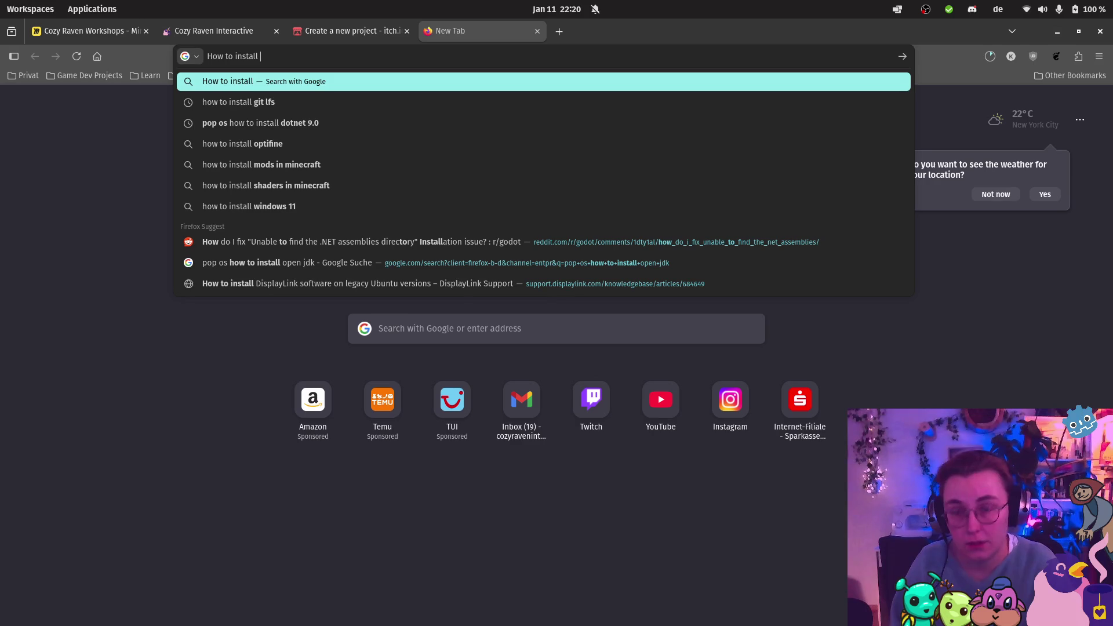
{"action": "type", "text": "apk on Android"}
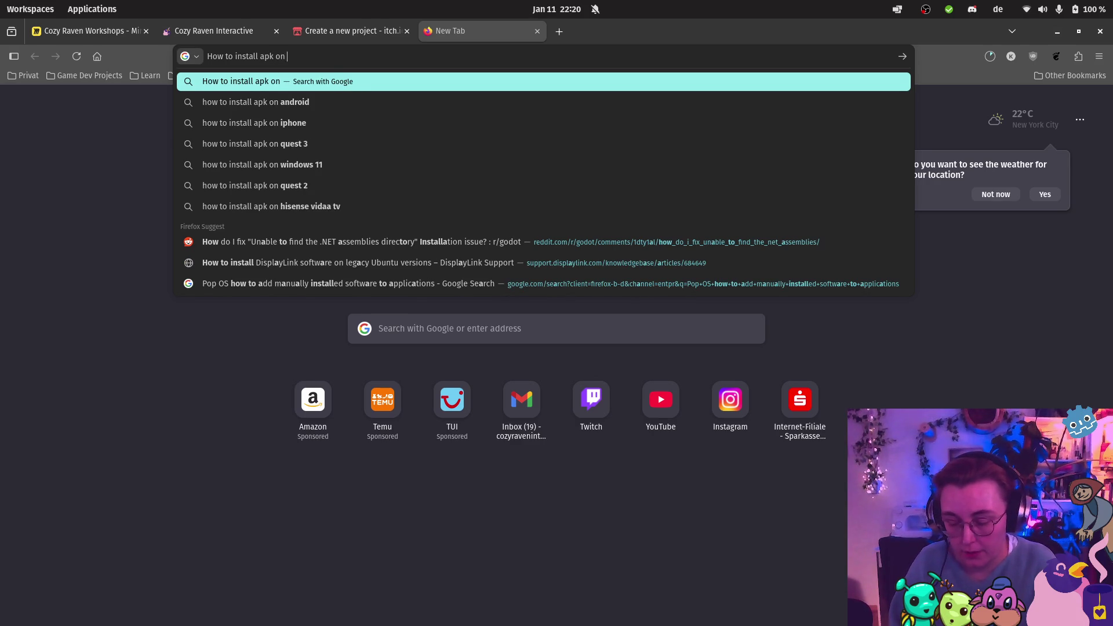
{"action": "key", "text": "Return"}
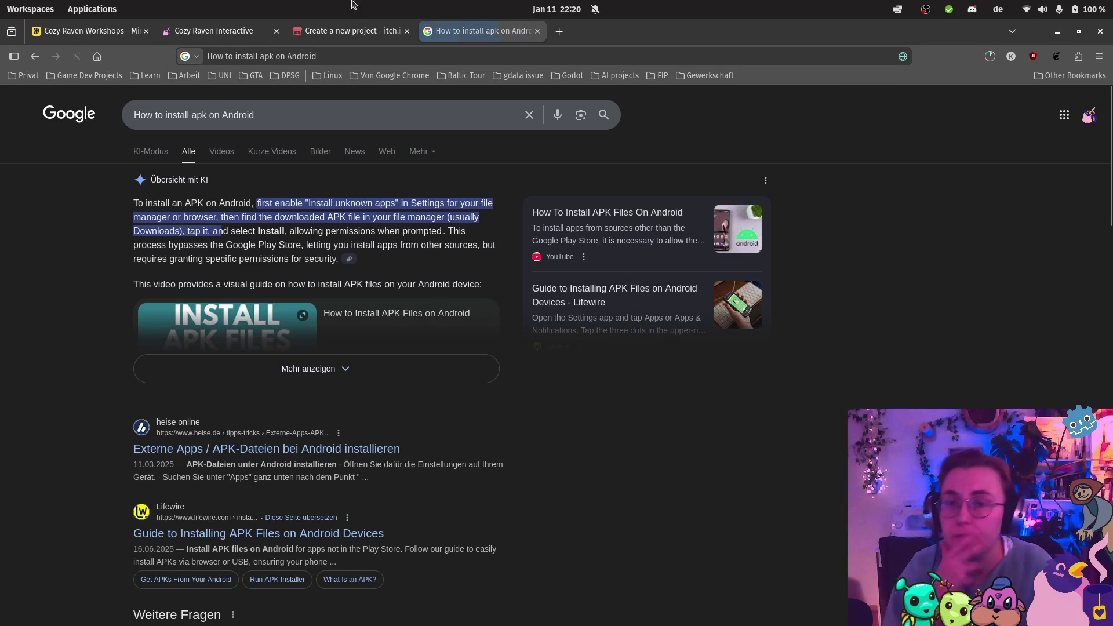
{"action": "scroll", "coordinate": [441, 323], "scroll_direction": "down", "scroll_amount": 2}
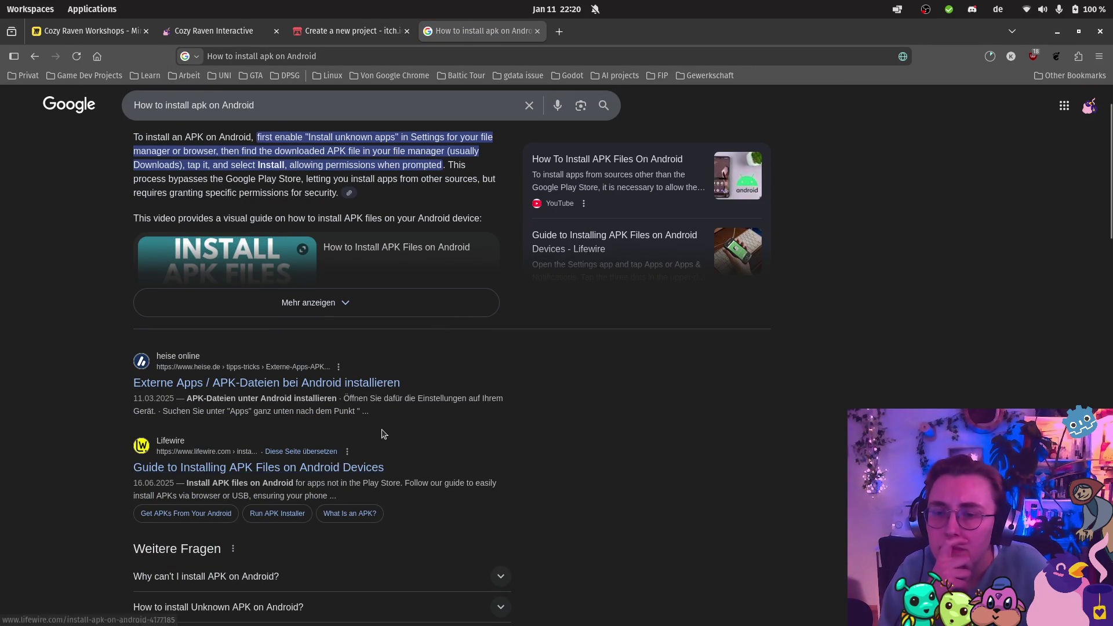
{"action": "scroll", "coordinate": [353, 429], "scroll_direction": "down", "scroll_amount": 6}
{"action": "scroll", "coordinate": [374, 390], "scroll_direction": "down", "scroll_amount": 3}
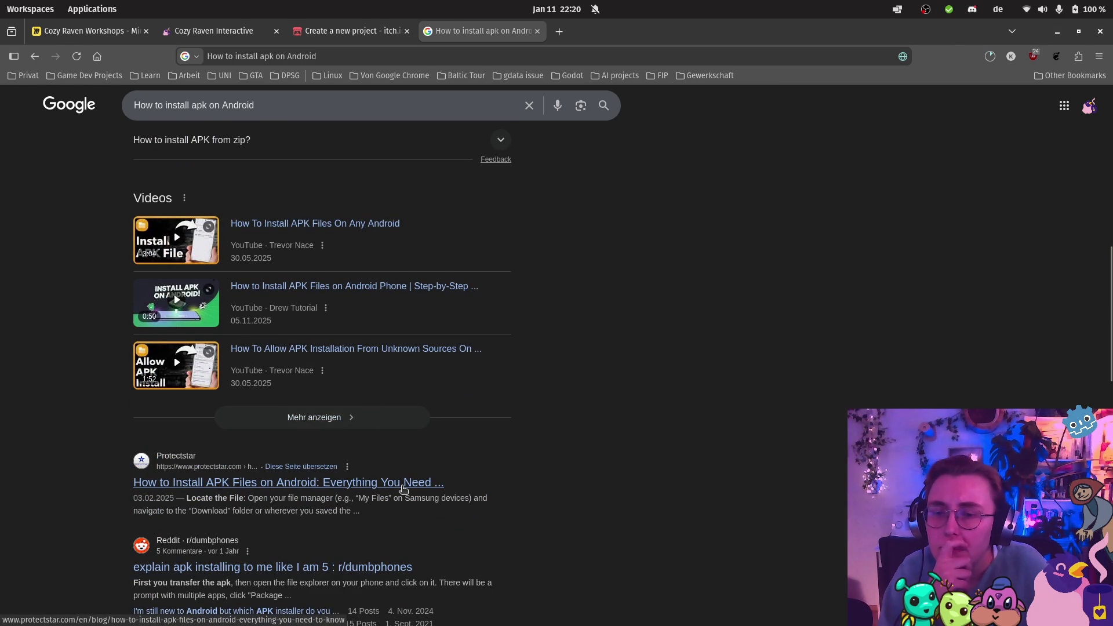
Step: Back on itch.io, add 'to install the game on your phone and' to the last paragraph
{"action": "left_click", "coordinate": [538, 30]}
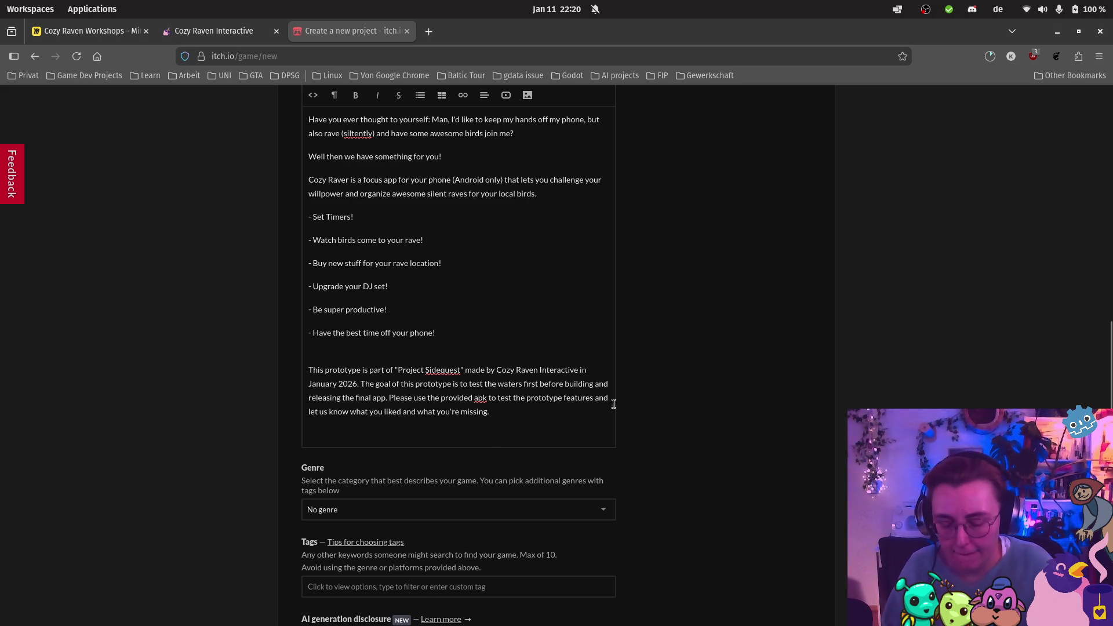
{"action": "type", "text": "to insta"}
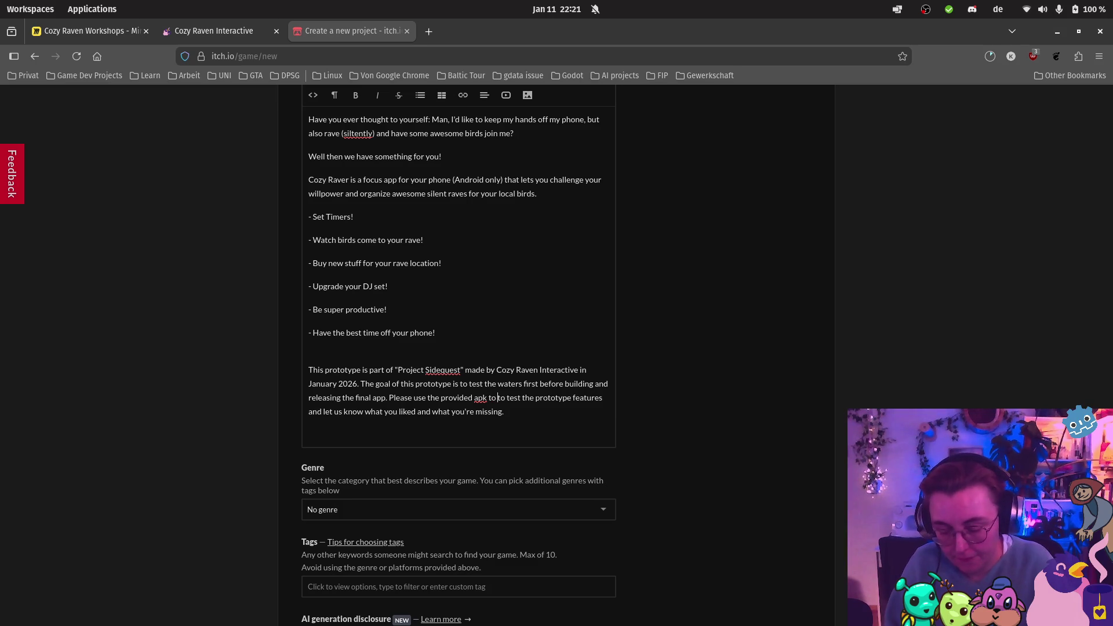
{"action": "type", "text": "ll the game on"}
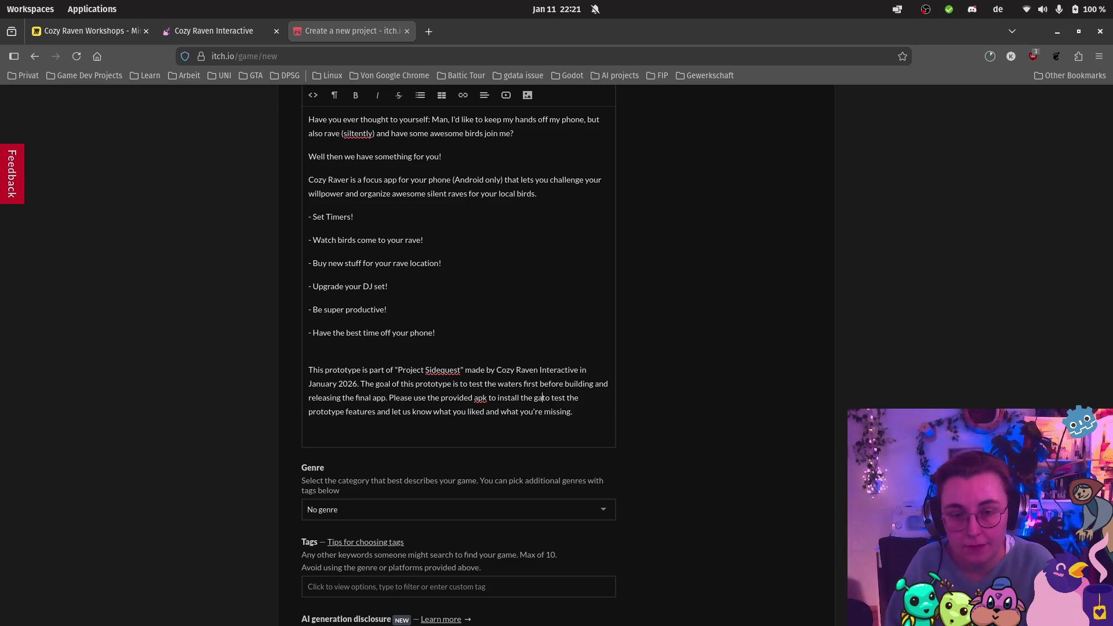
{"action": "type", "text": " your phoen"}
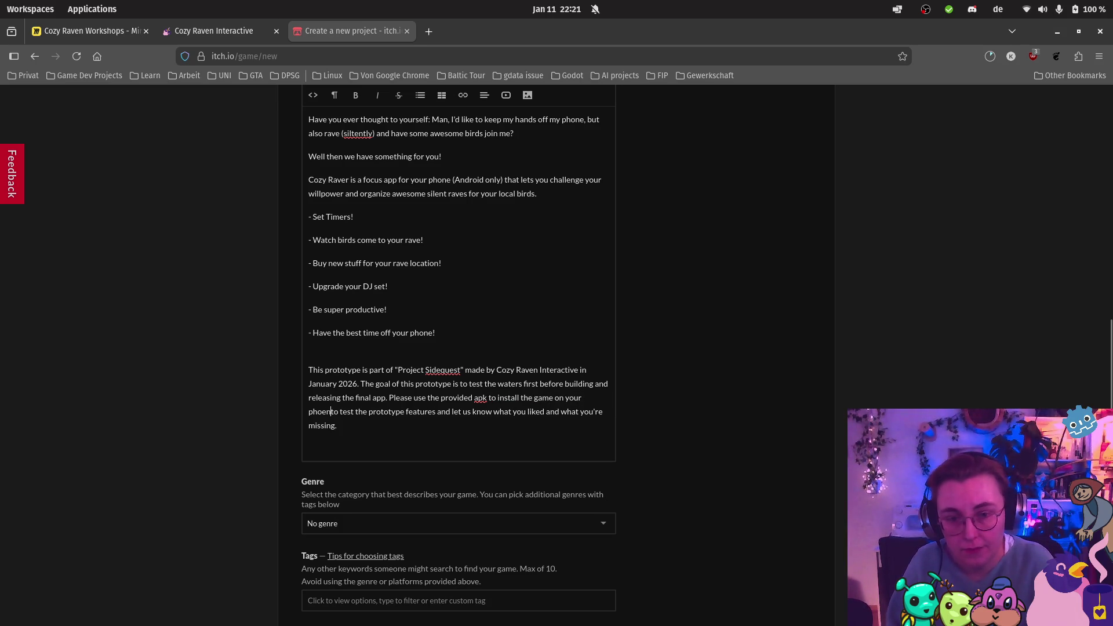
{"action": "key", "text": "BackSpace"}
{"action": "key", "text": "BackSpace"}
{"action": "type", "text": "ne and"}
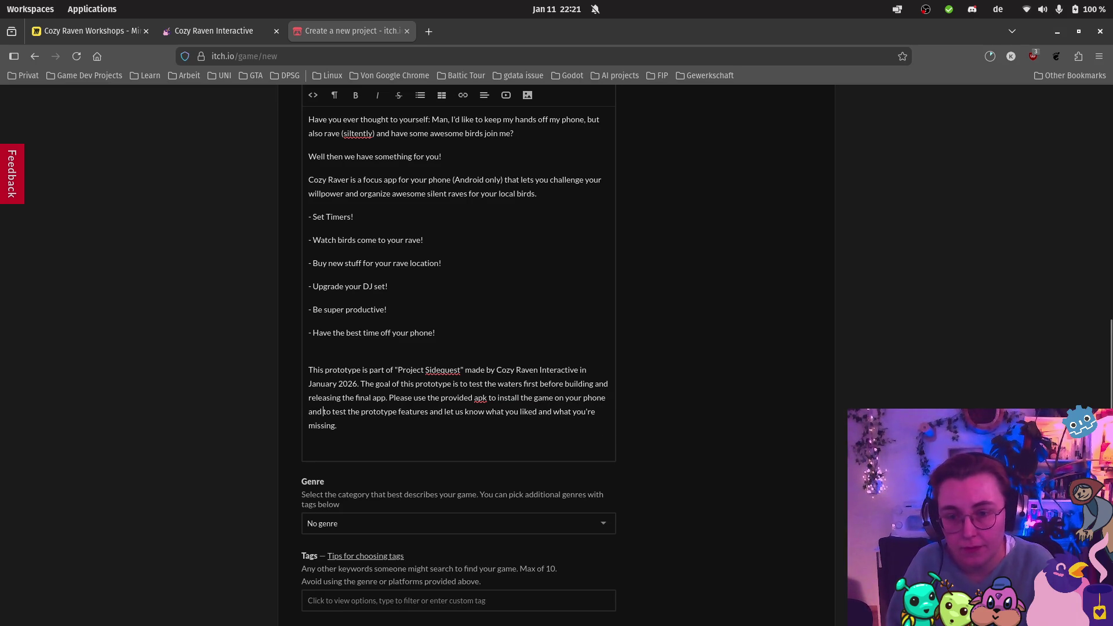
Step: Replace the word 'game' with 'app' in the last paragraph
{"action": "double_click", "coordinate": [543, 398]}
{"action": "type", "text": "app"}
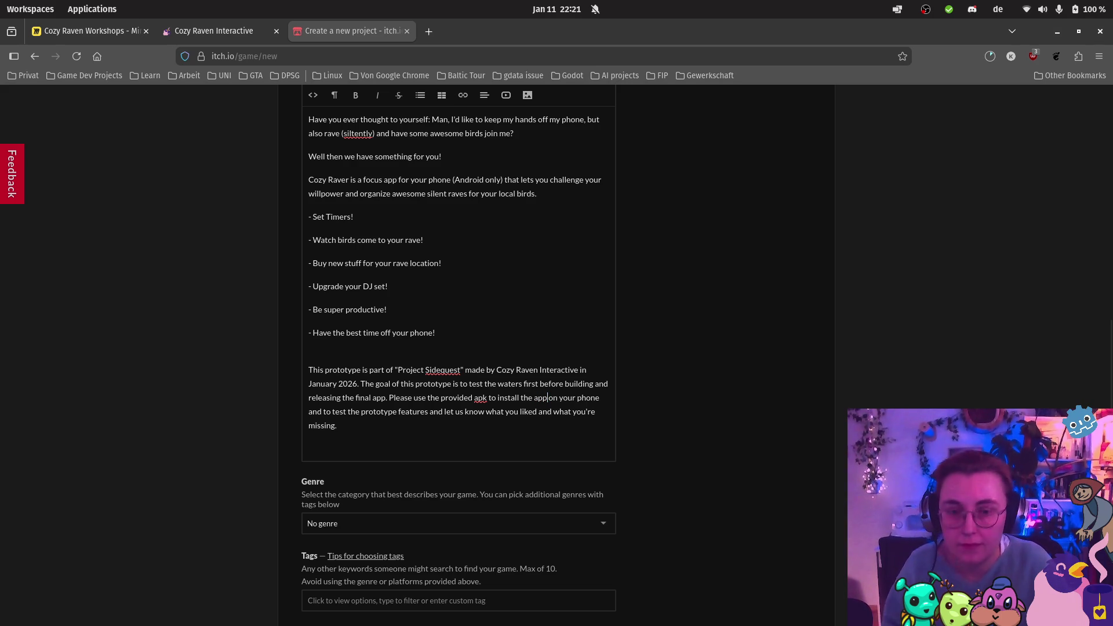
{"action": "left_click", "coordinate": [468, 425]}
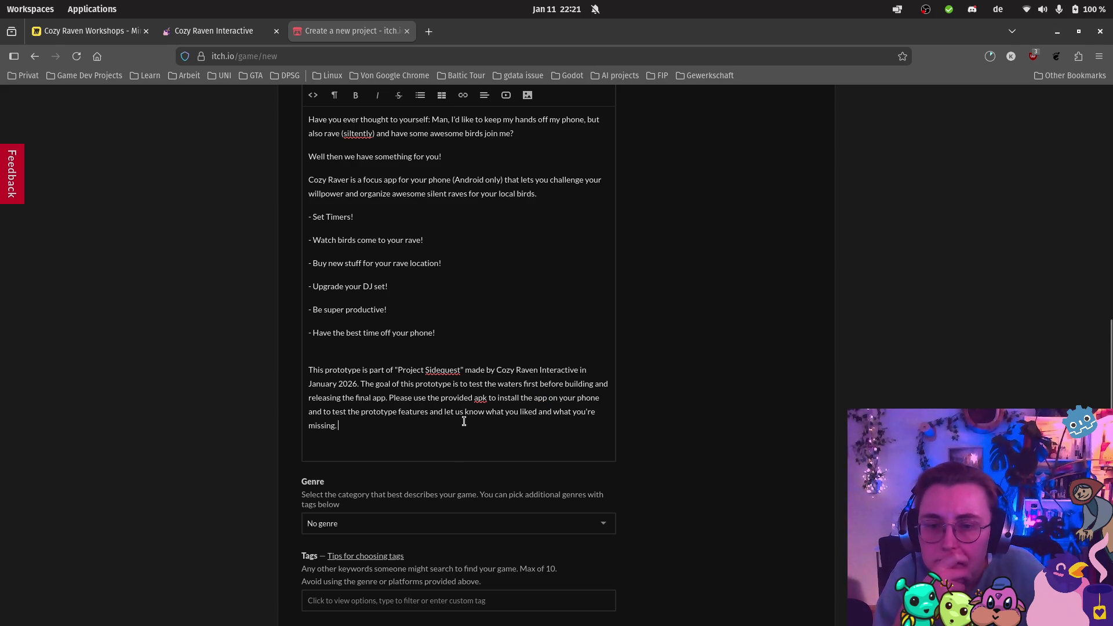
{"action": "scroll", "coordinate": [522, 408], "scroll_direction": "down", "scroll_amount": 2}
{"action": "scroll", "coordinate": [522, 407], "scroll_direction": "down", "scroll_amount": 3}
Step: Set the project's genre to Other
{"action": "left_click", "coordinate": [397, 387]}
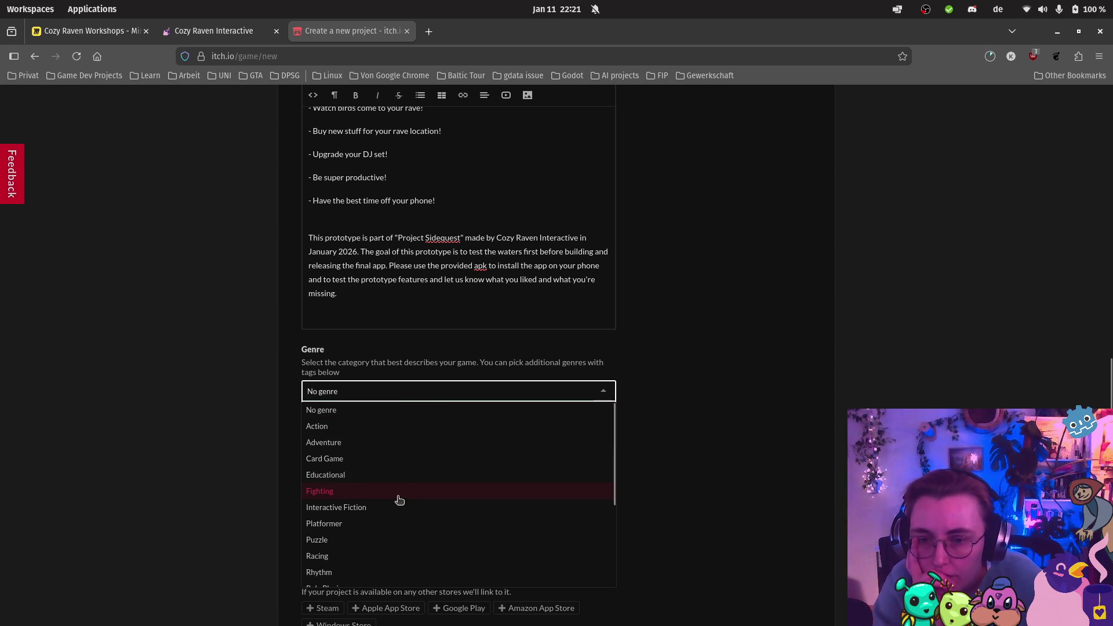
{"action": "scroll", "coordinate": [393, 502], "scroll_direction": "down", "scroll_amount": 4}
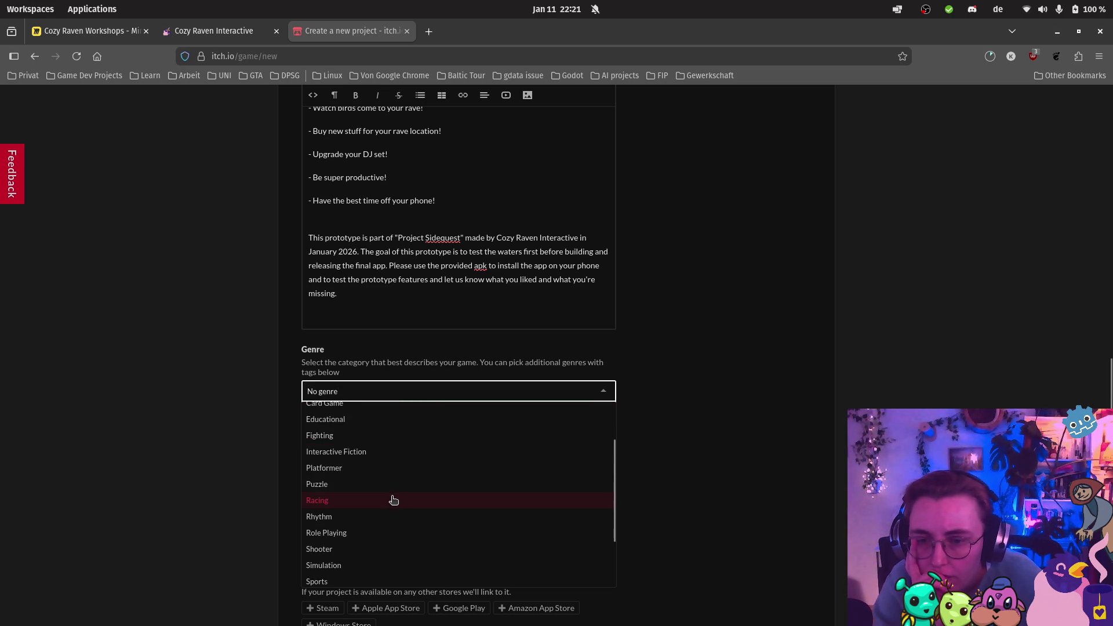
{"action": "scroll", "coordinate": [394, 500], "scroll_direction": "down", "scroll_amount": 3}
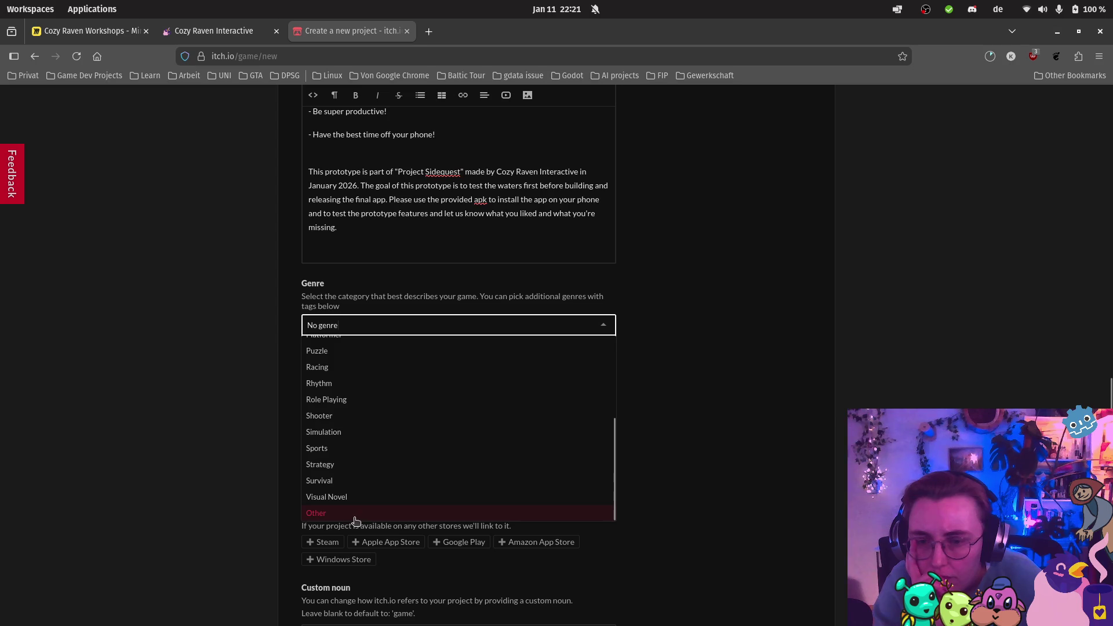
{"action": "left_click", "coordinate": [358, 513]}
Step: Add the tags focus, android, no-ai and concentration, starting a fifth tag
{"action": "left_click", "coordinate": [349, 411]}
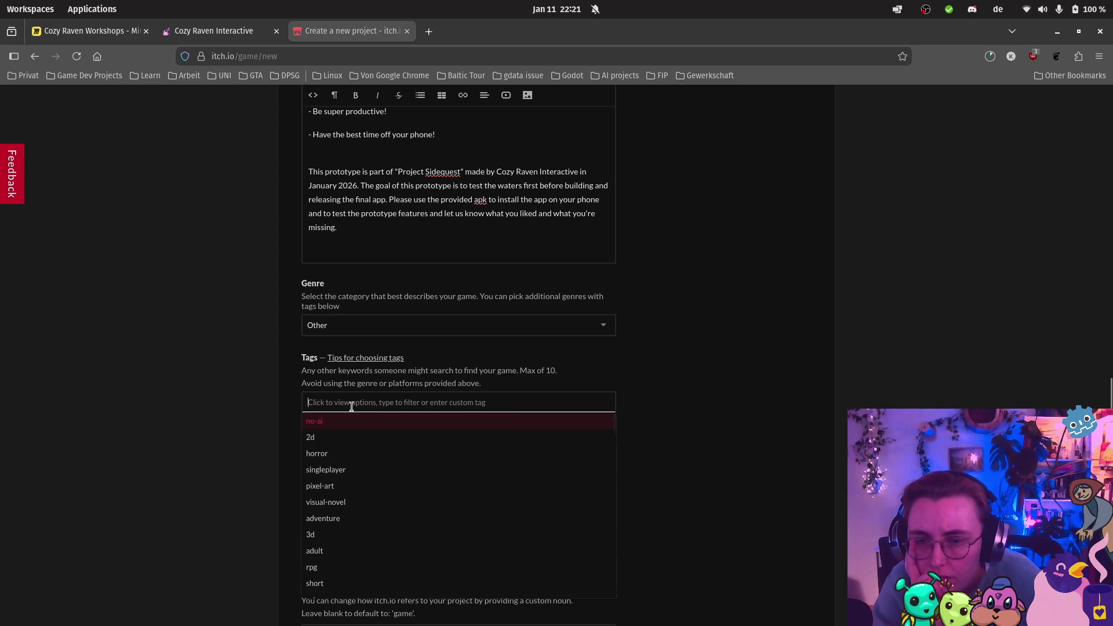
{"action": "type", "text": "focus"}
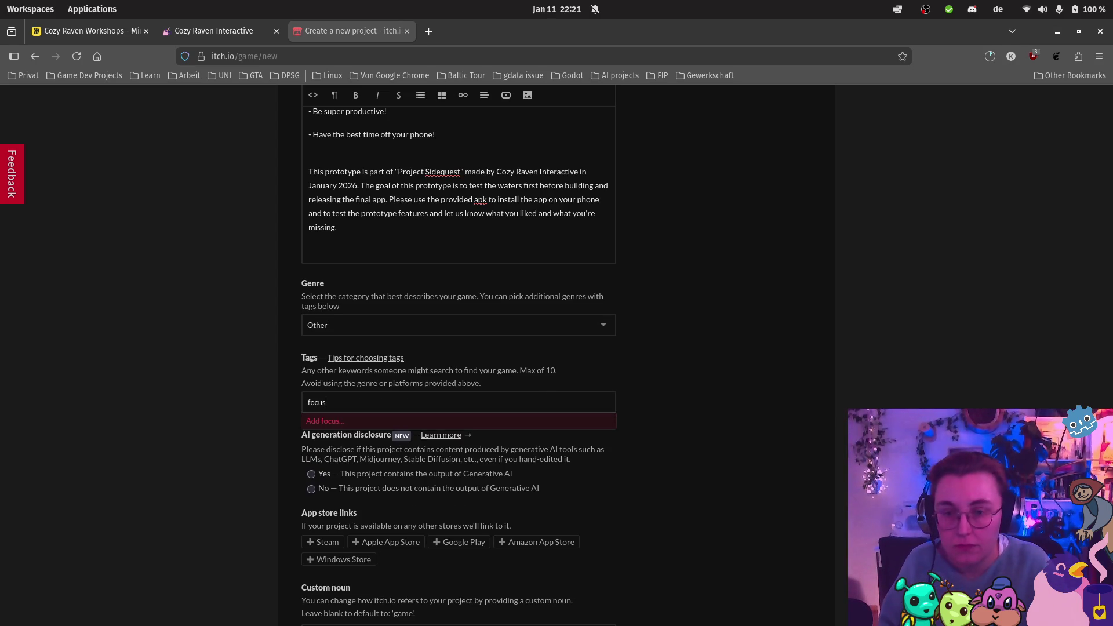
{"action": "key", "text": "Return"}
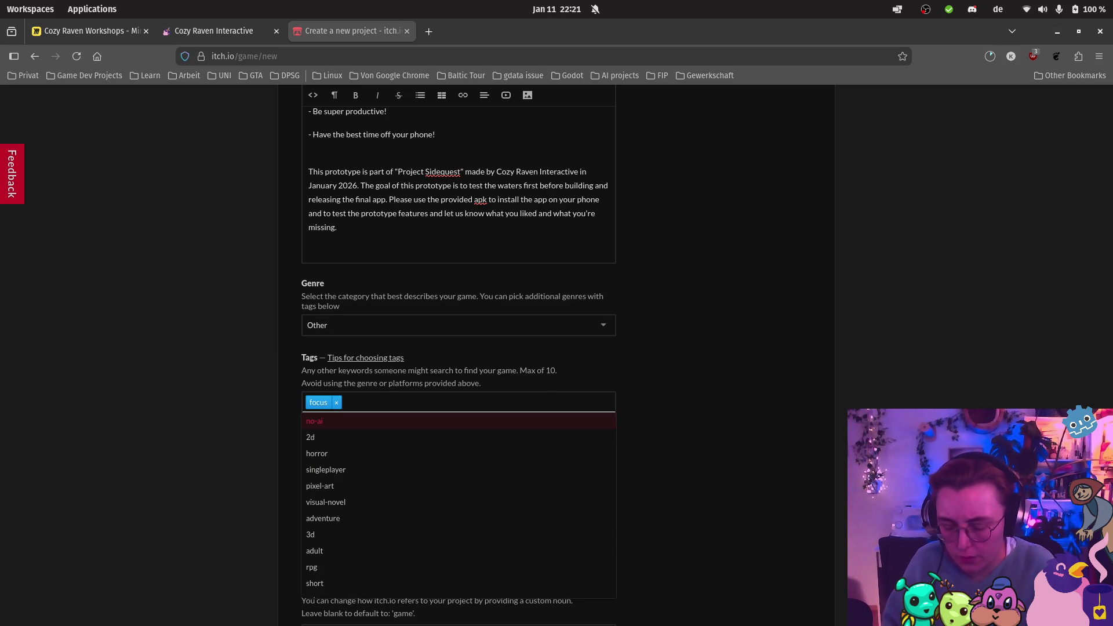
{"action": "type", "text": "android"}
{"action": "key", "text": "Return"}
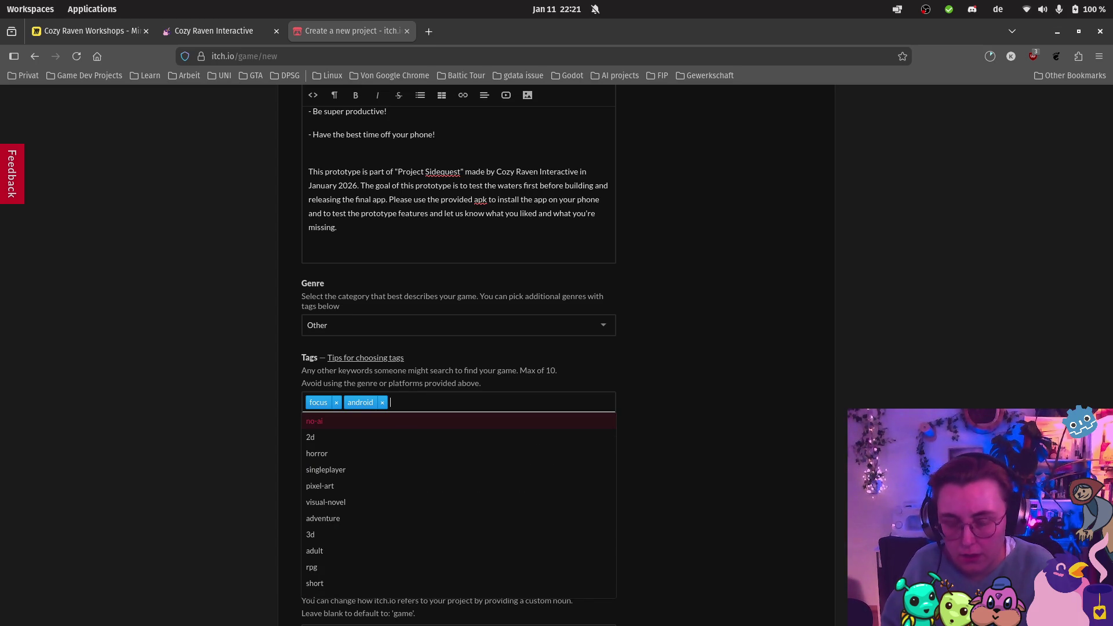
{"action": "key", "text": "Return"}
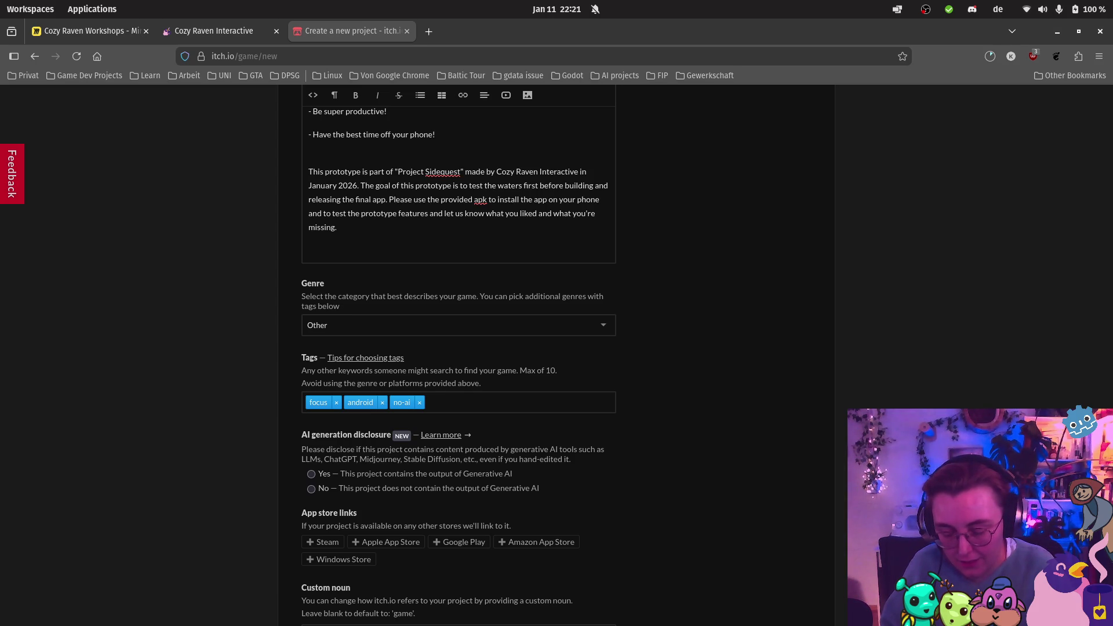
{"action": "type", "text": "concentratio"}
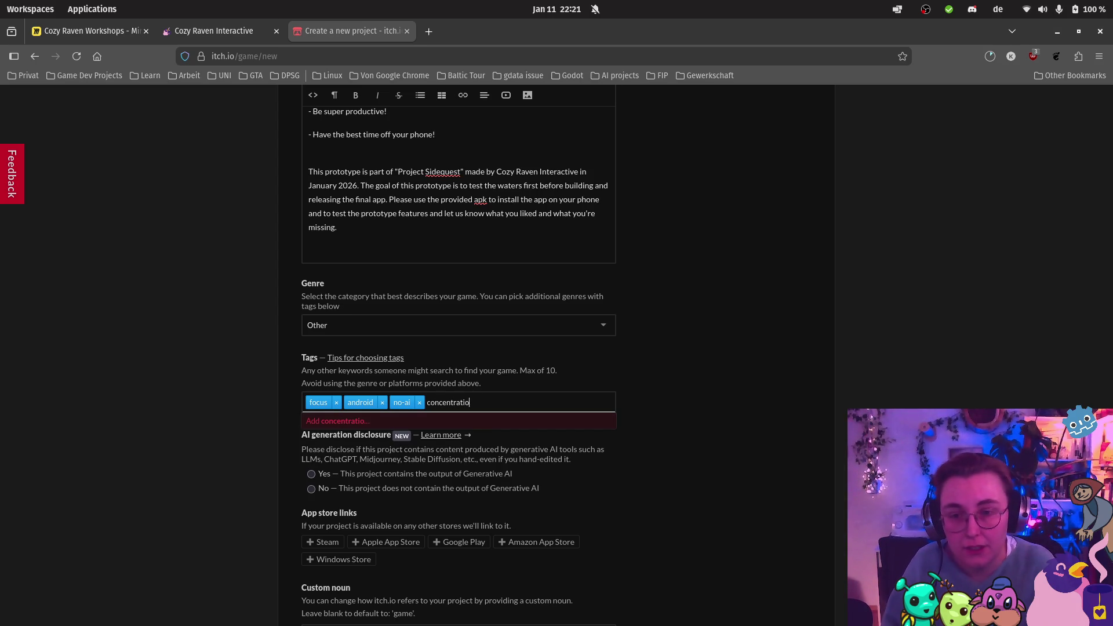
{"action": "type", "text": "n"}
{"action": "key", "text": "Return"}
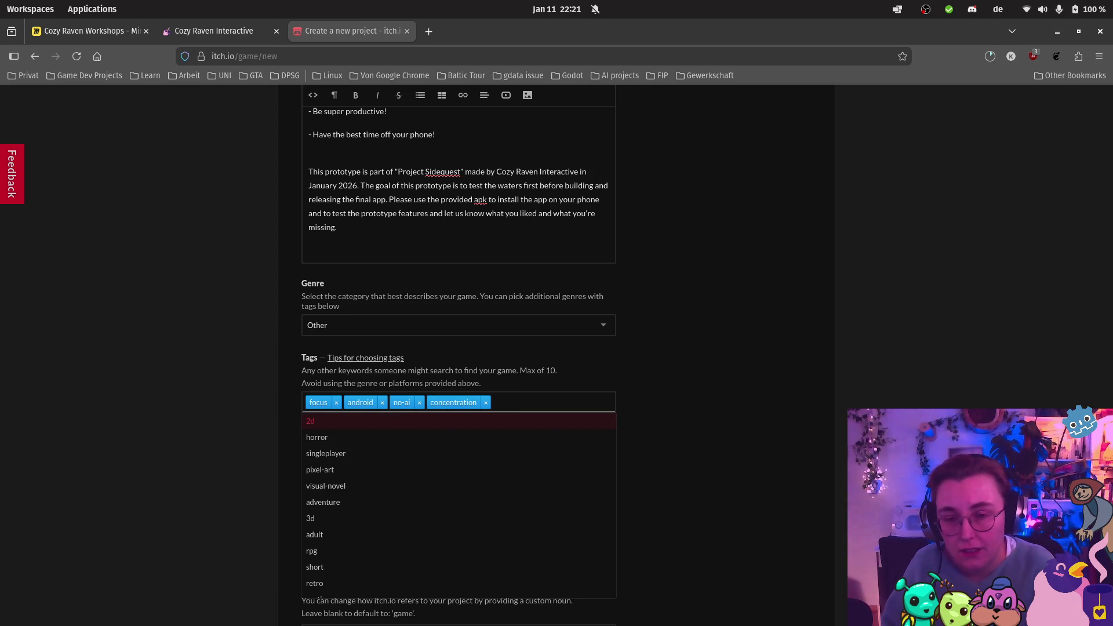
{"action": "type", "text": "productibi"}
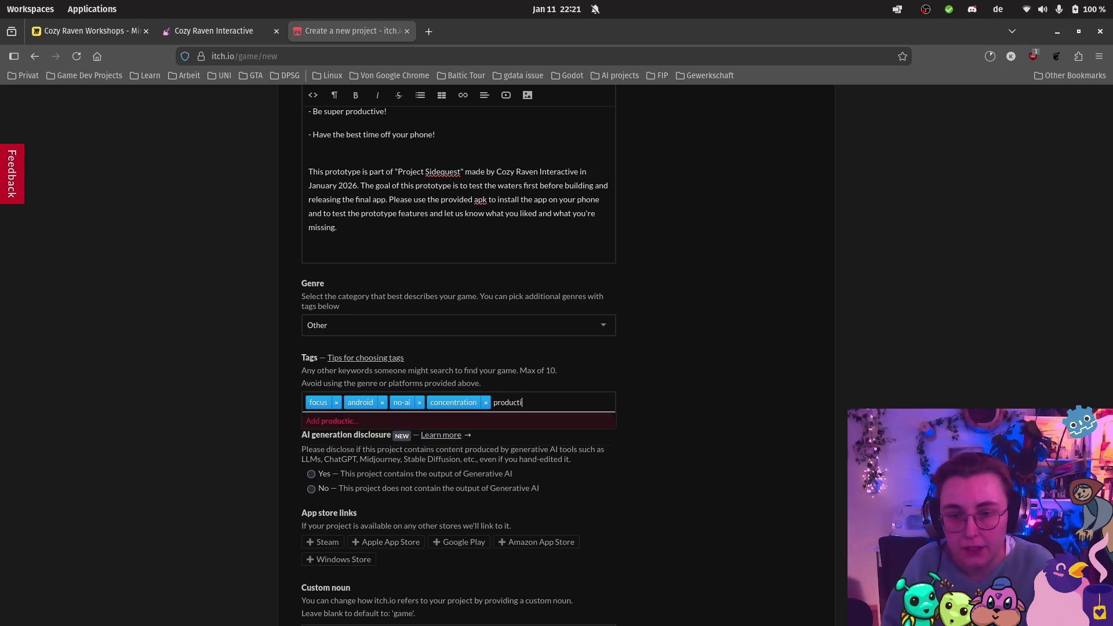
Step: Remove the mistyped letters from the new tag
{"action": "key", "text": "BackSpace"}
{"action": "key", "text": "BackSpace"}
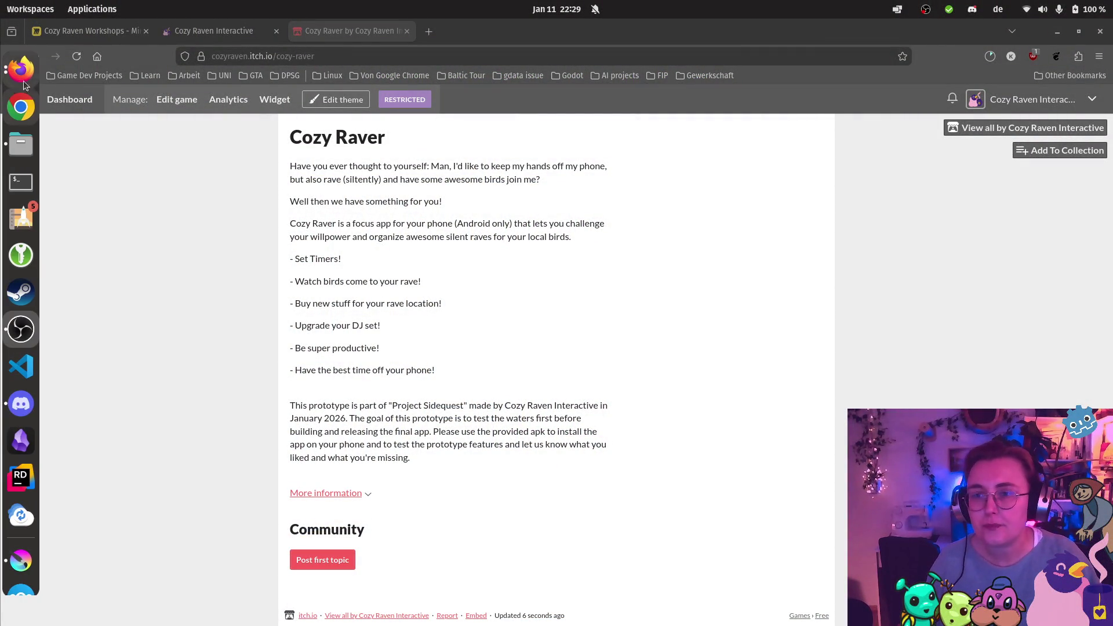
Step: Preview the open browser windows, then close the previews to stay on the Cozy Raver page
{"action": "left_click", "coordinate": [25, 86]}
{"action": "left_click", "coordinate": [147, 91]}
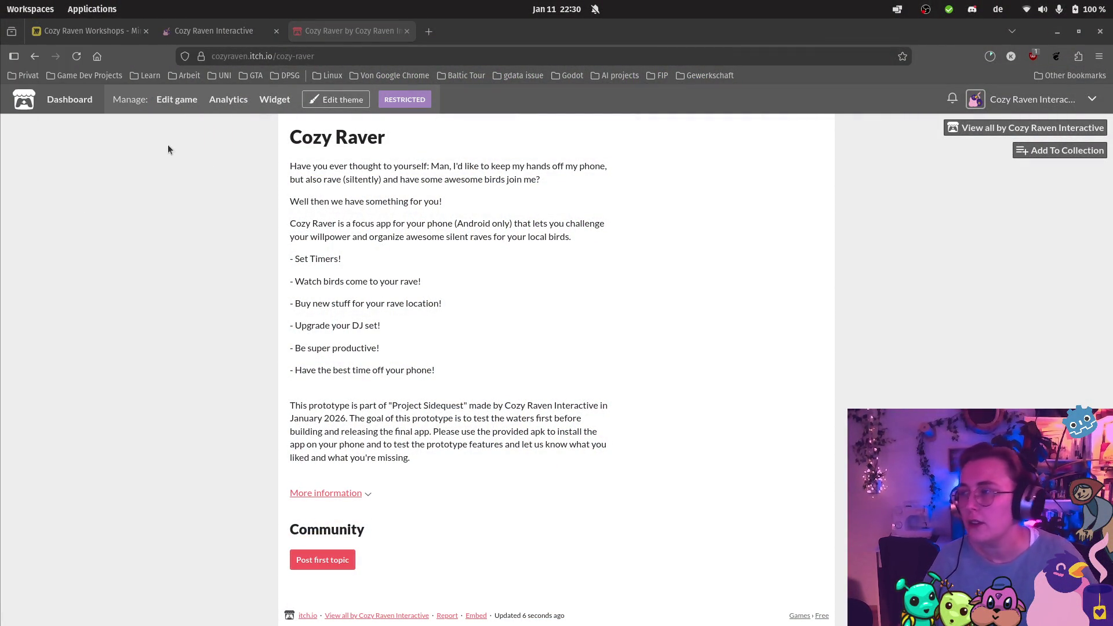
{"action": "mouse_move", "coordinate": [2, 220]}
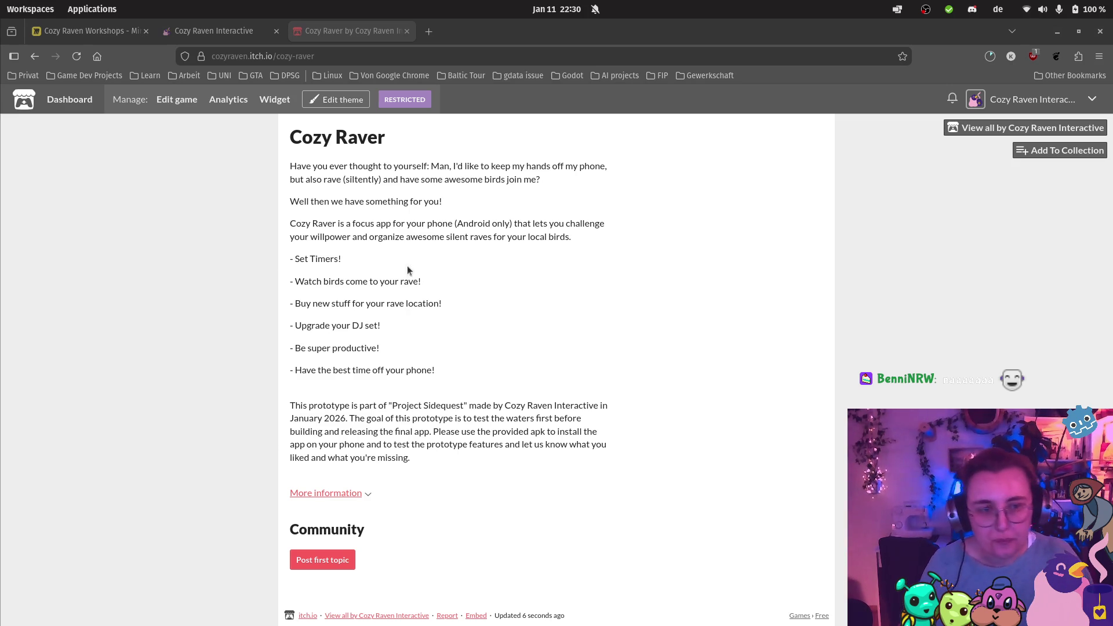
Step: In the theme editor, set the page background to dark teal #193d3f
{"action": "left_click", "coordinate": [336, 99]}
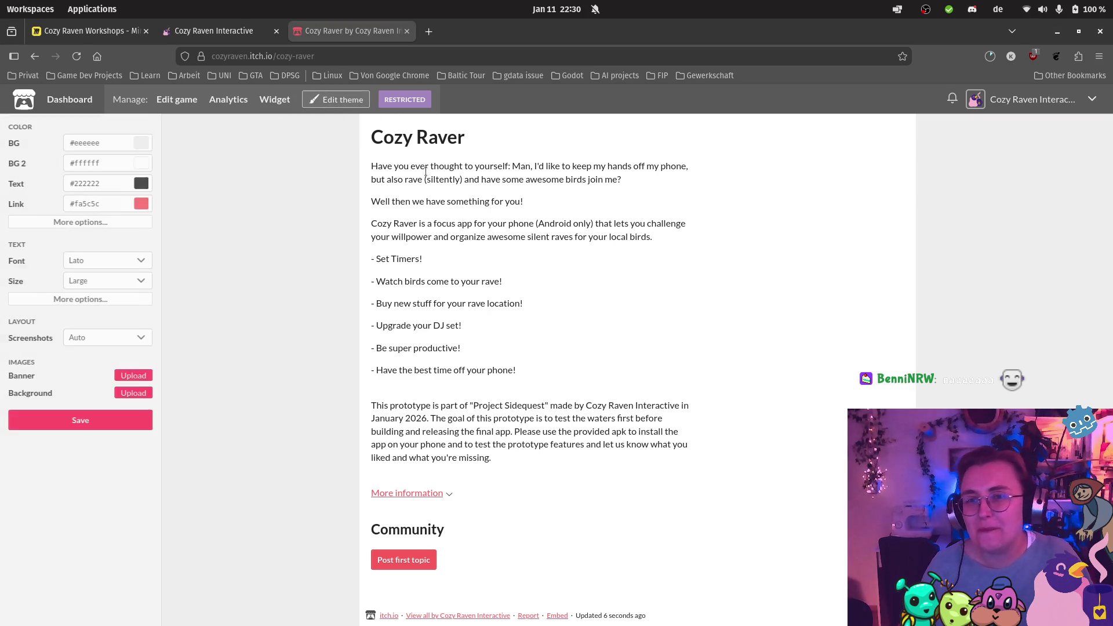
{"action": "left_click", "coordinate": [145, 144]}
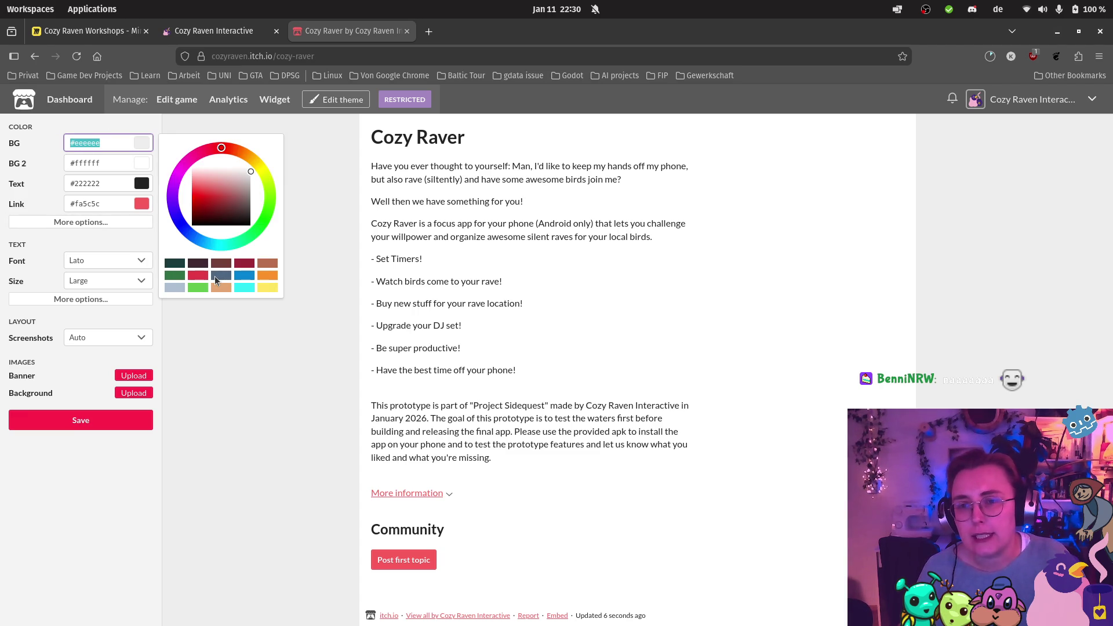
{"action": "left_click", "coordinate": [215, 275]}
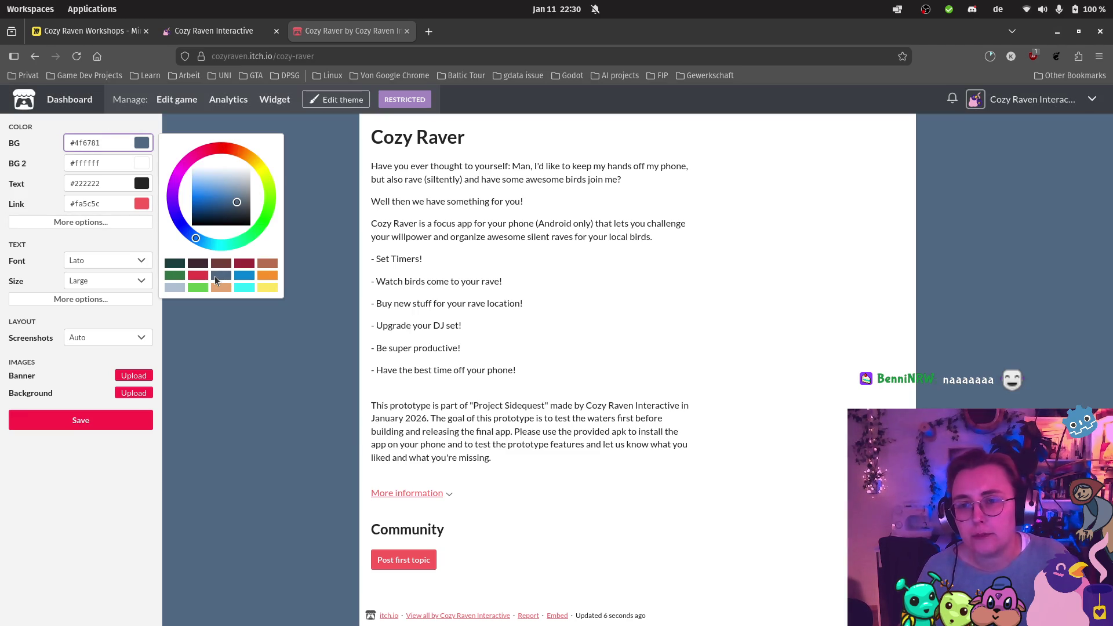
{"action": "left_click", "coordinate": [175, 263]}
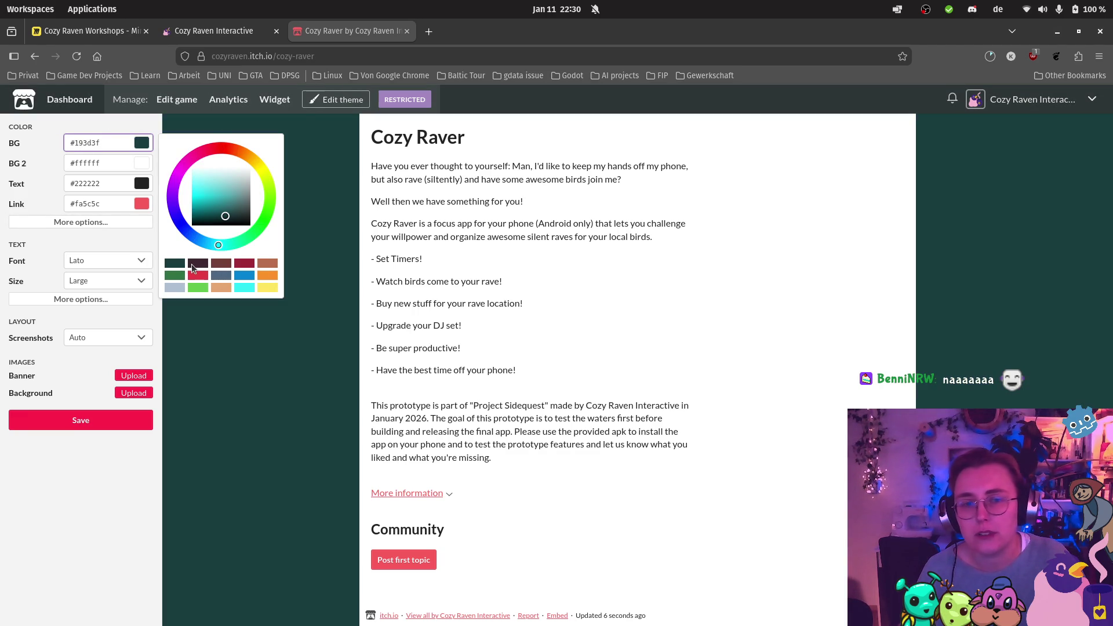
Step: Set the secondary content background to slate blue #4f6781
{"action": "left_click", "coordinate": [128, 165]}
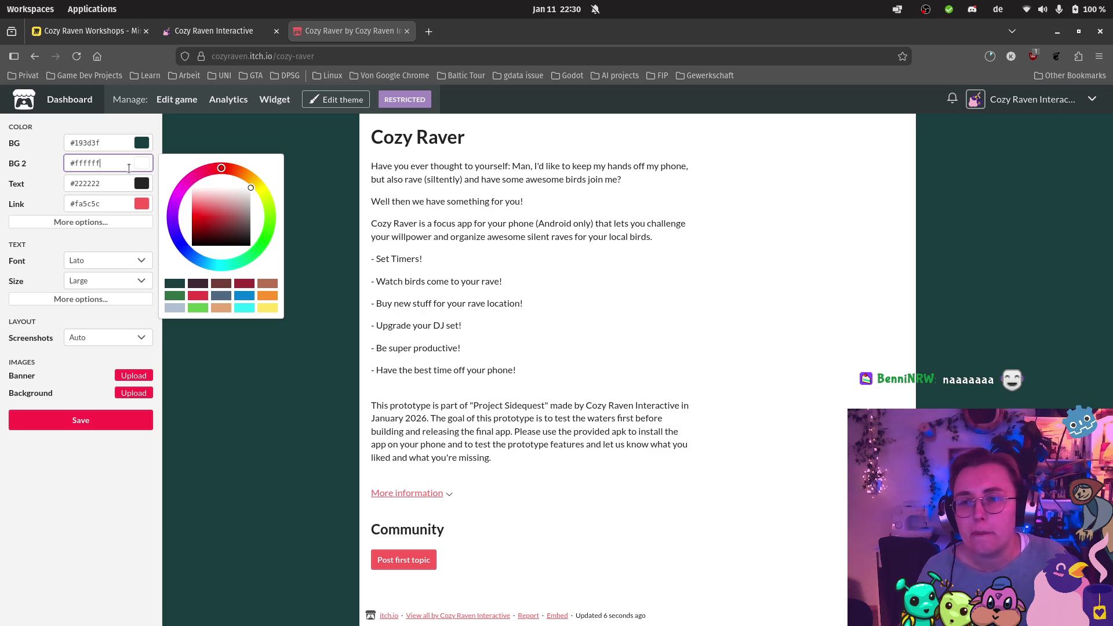
{"action": "key", "text": "ctrl+a"}
{"action": "left_click", "coordinate": [199, 285]}
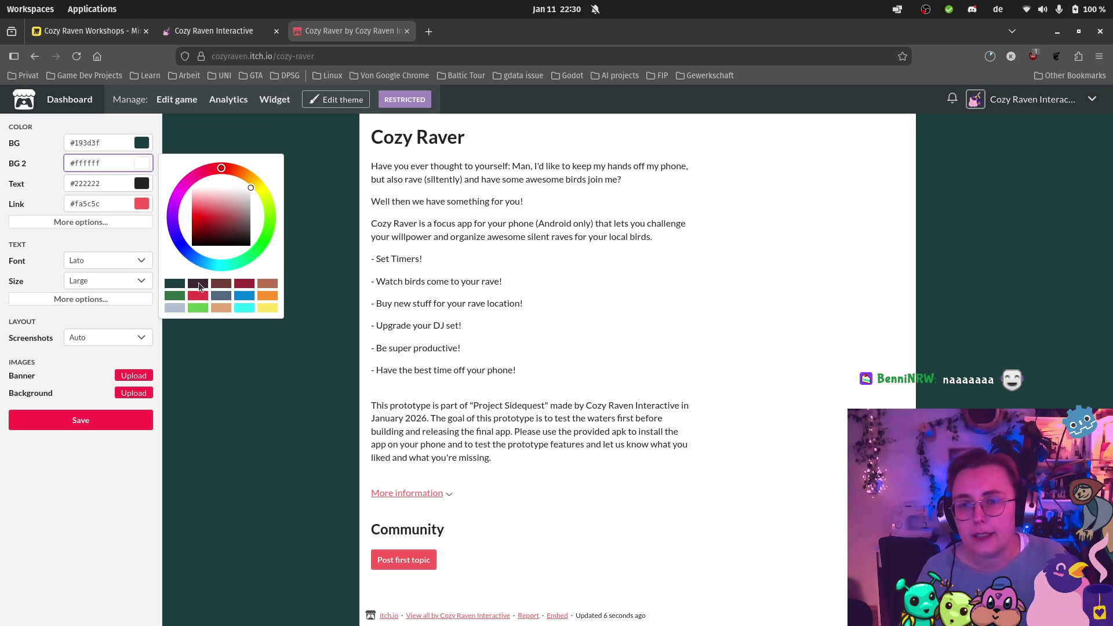
{"action": "left_click", "coordinate": [172, 294]}
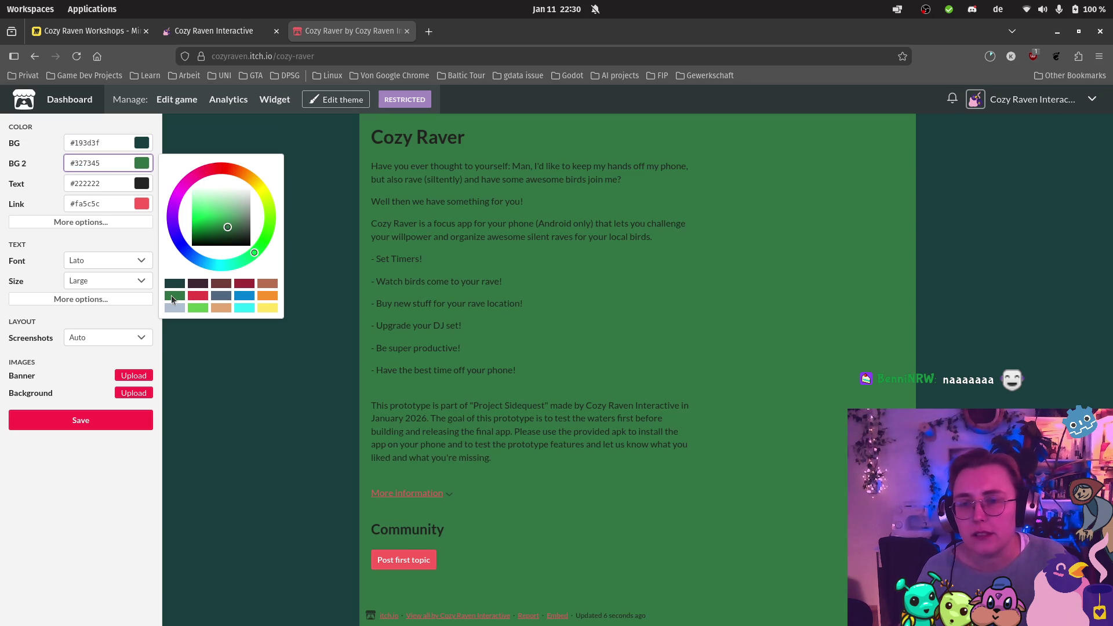
{"action": "left_click", "coordinate": [225, 295]}
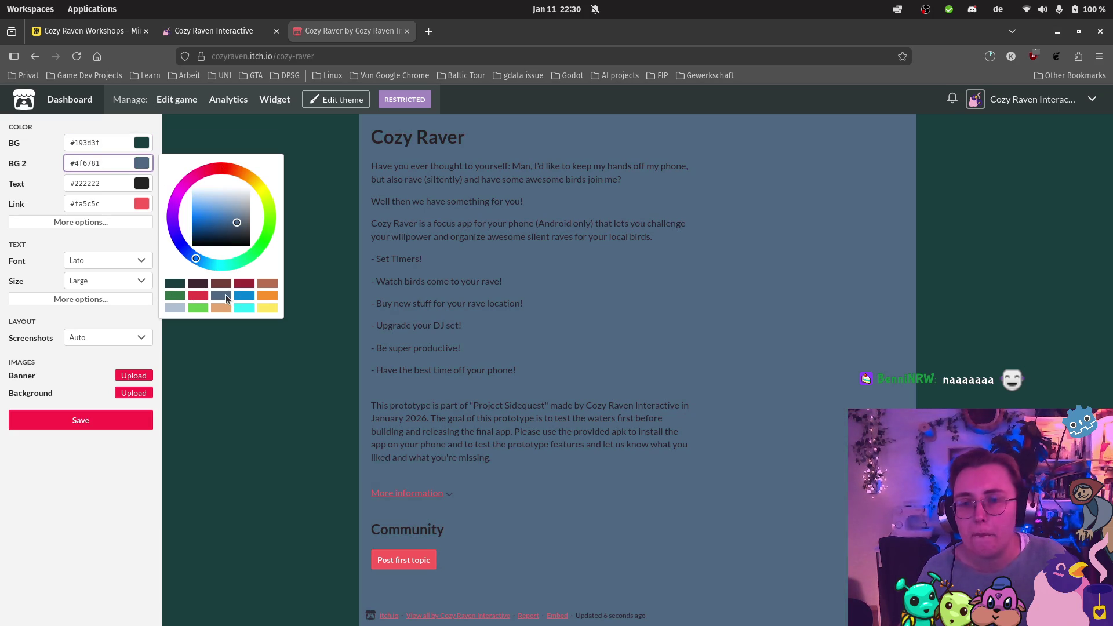
Step: Change the page text colour to cyan #61fff5
{"action": "left_click", "coordinate": [107, 185]}
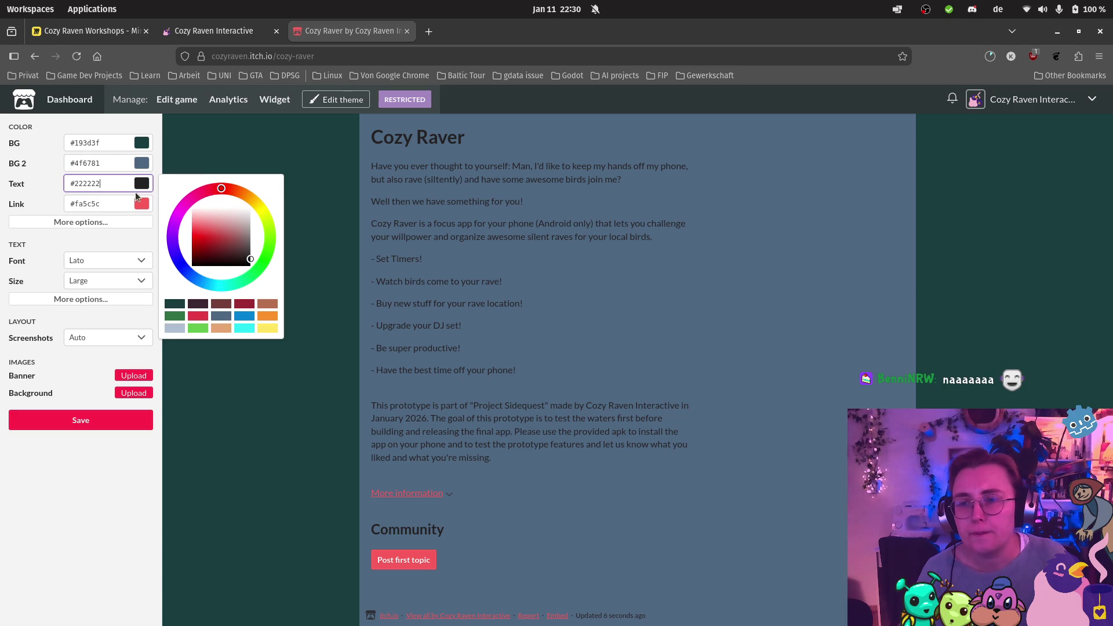
{"action": "key", "text": "ctrl+a"}
{"action": "left_click", "coordinate": [173, 327]}
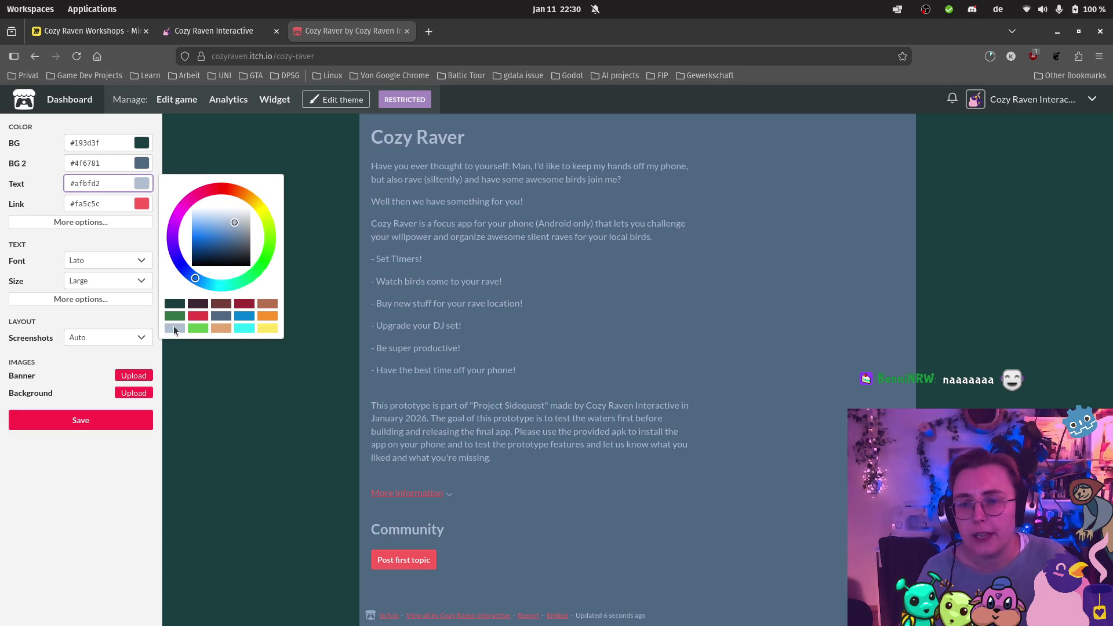
{"action": "left_click", "coordinate": [246, 328]}
{"action": "left_click", "coordinate": [268, 329]}
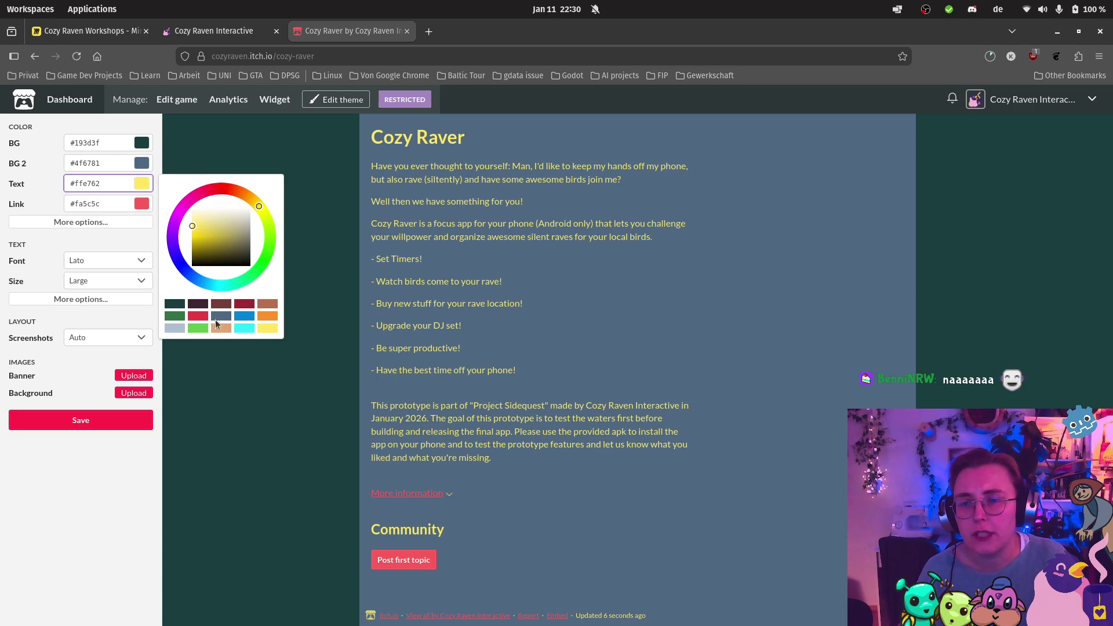
{"action": "mouse_move", "coordinate": [249, 273]}
{"action": "left_mouse_down"}
{"action": "mouse_move", "coordinate": [230, 286]}
{"action": "mouse_move", "coordinate": [291, 250]}
{"action": "mouse_move", "coordinate": [265, 221]}
{"action": "mouse_move", "coordinate": [264, 267]}
{"action": "mouse_move", "coordinate": [226, 297]}
{"action": "left_mouse_up"}
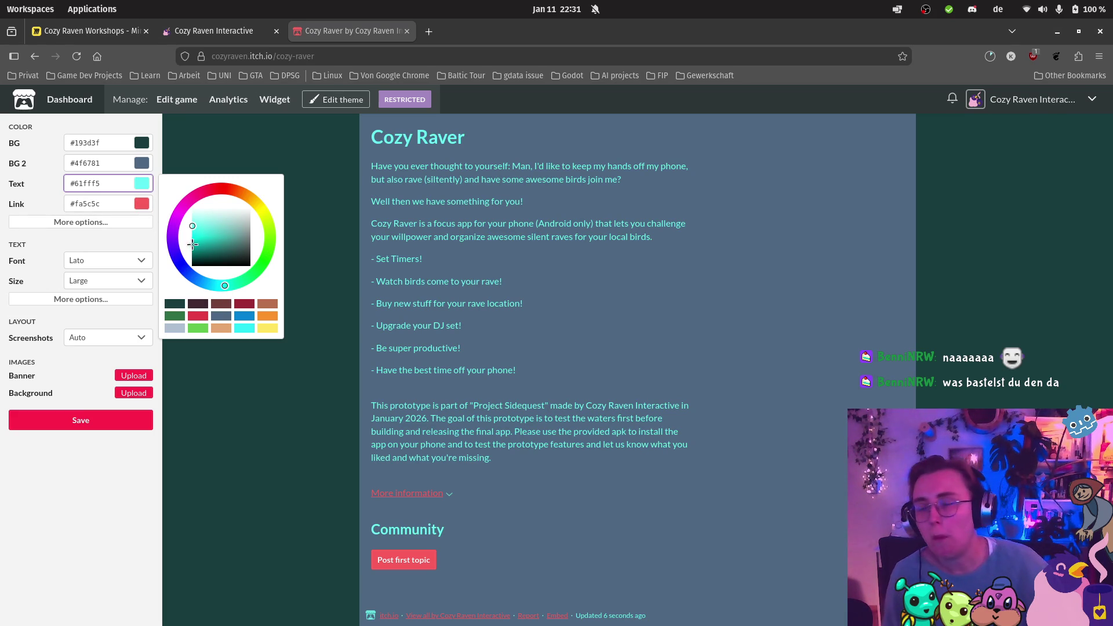
Step: Set the link colour to yellow #ffe762
{"action": "left_click", "coordinate": [149, 207]}
{"action": "left_click", "coordinate": [263, 349]}
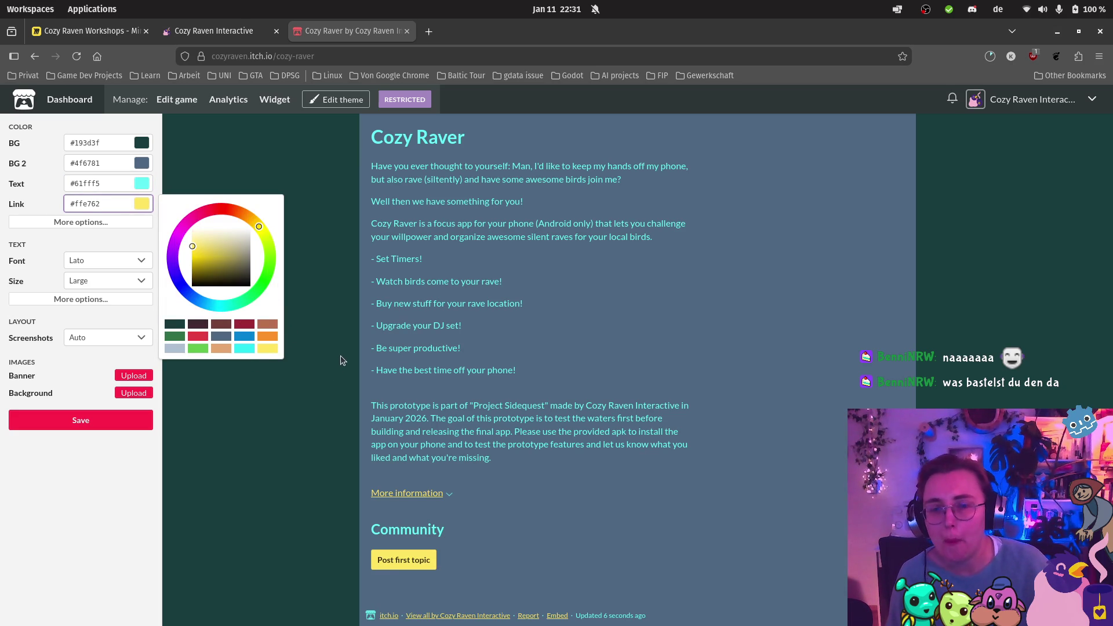
{"action": "left_click", "coordinate": [119, 233]}
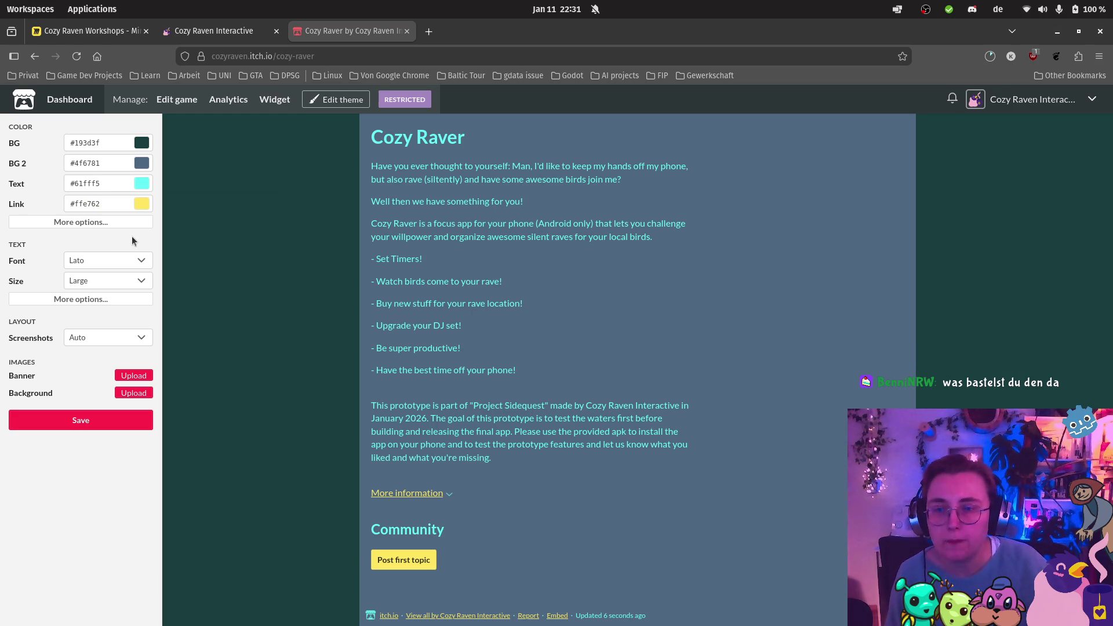
Step: Preview Anonymous Pro, Pixel and Sans Serif as the page font
{"action": "left_click", "coordinate": [102, 261]}
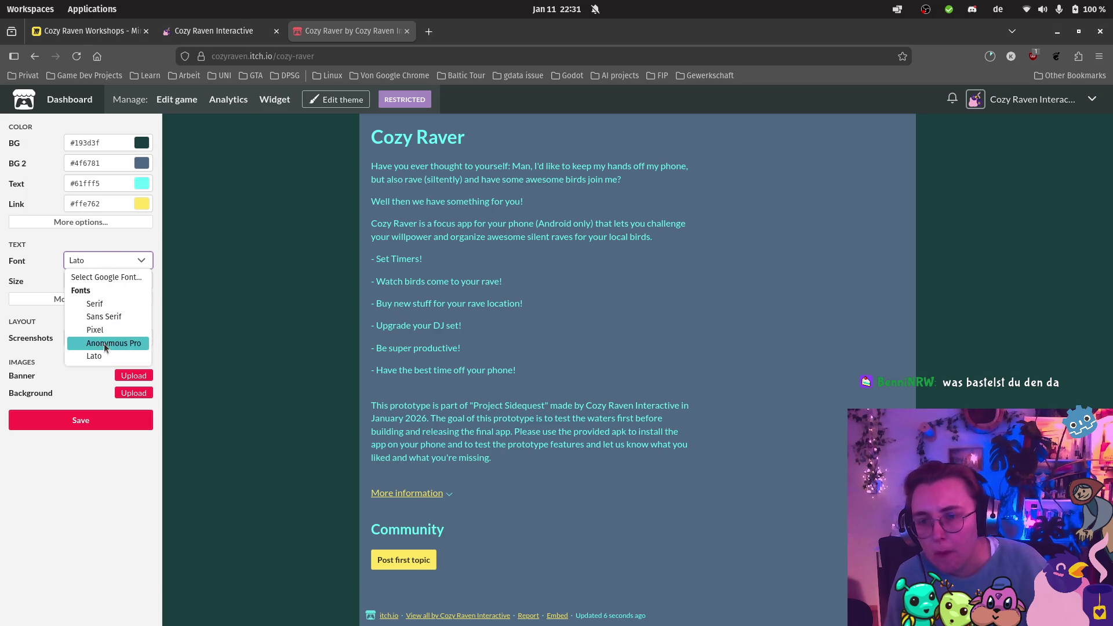
{"action": "left_click", "coordinate": [103, 343]}
{"action": "left_click", "coordinate": [130, 260]}
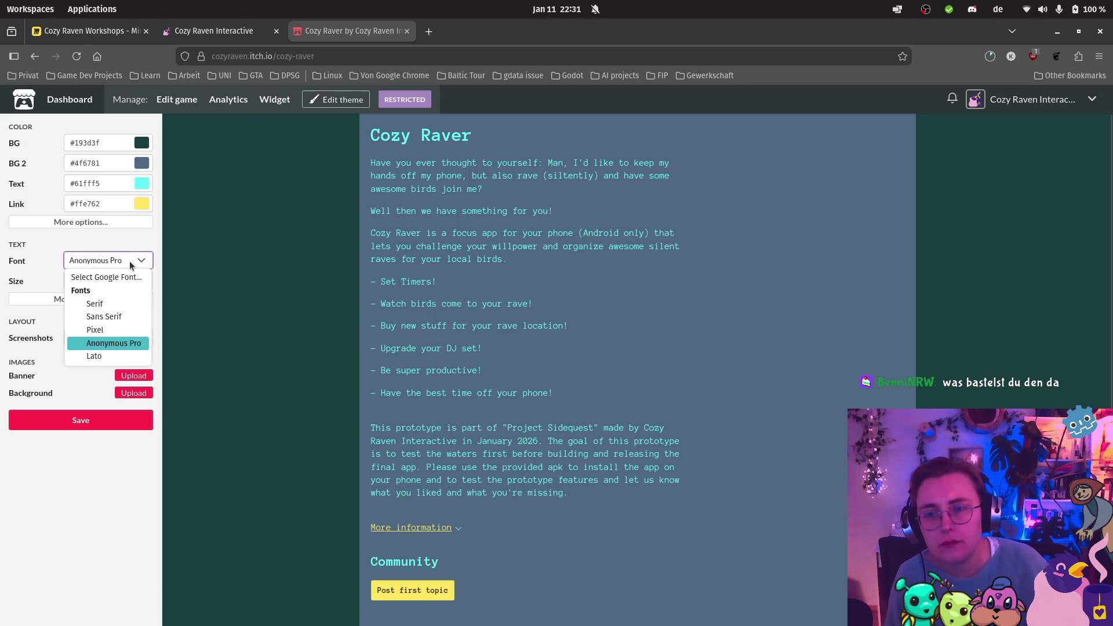
{"action": "left_click", "coordinate": [108, 330]}
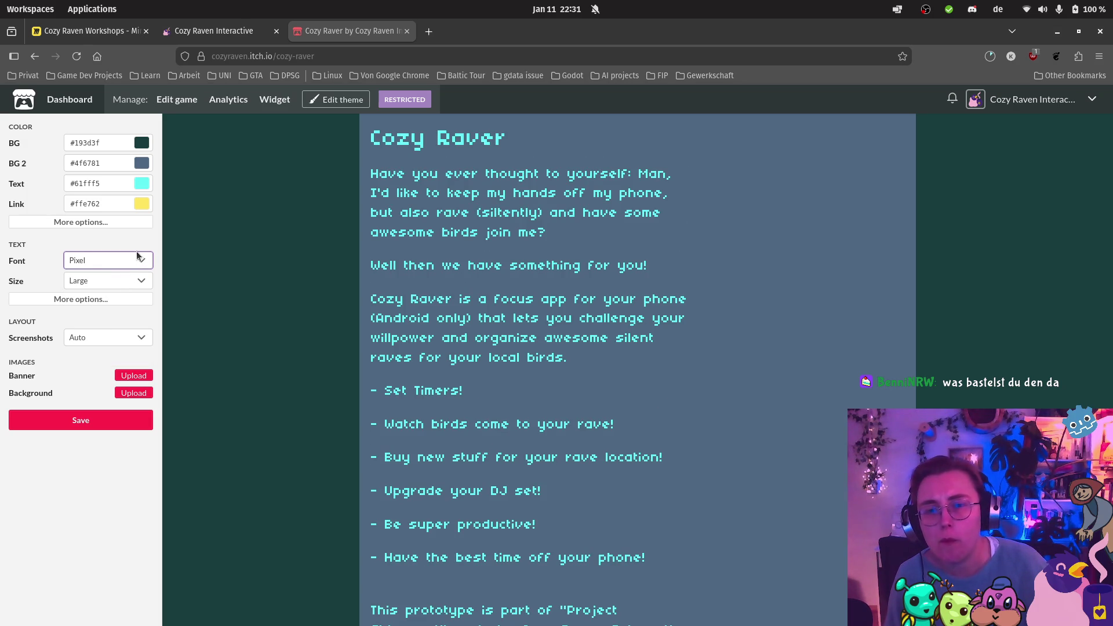
{"action": "left_click", "coordinate": [138, 259]}
{"action": "left_click", "coordinate": [124, 318]}
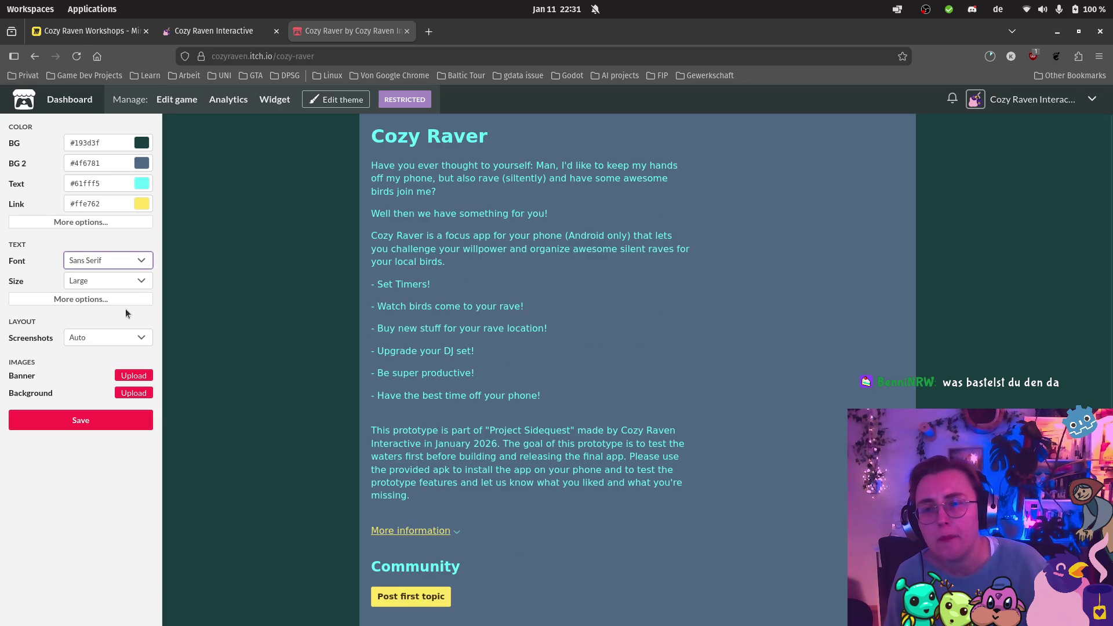
Step: Search Google fonts for 'Neon' and set the page font to Tilt Neon
{"action": "left_click", "coordinate": [140, 264]}
{"action": "key", "text": "Escape"}
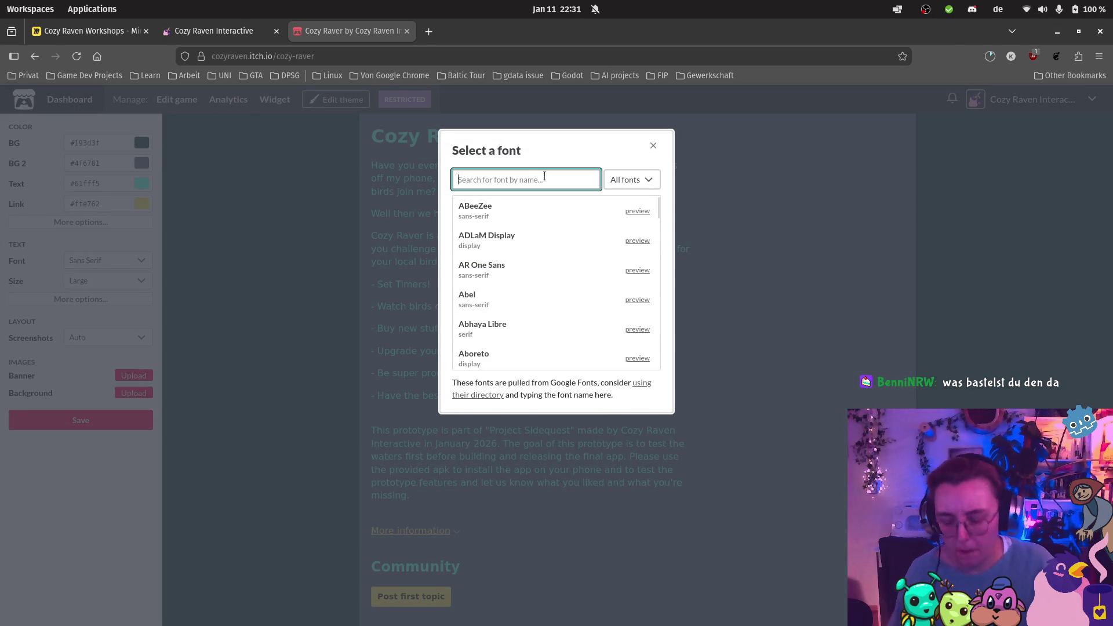
{"action": "type", "text": "Neon"}
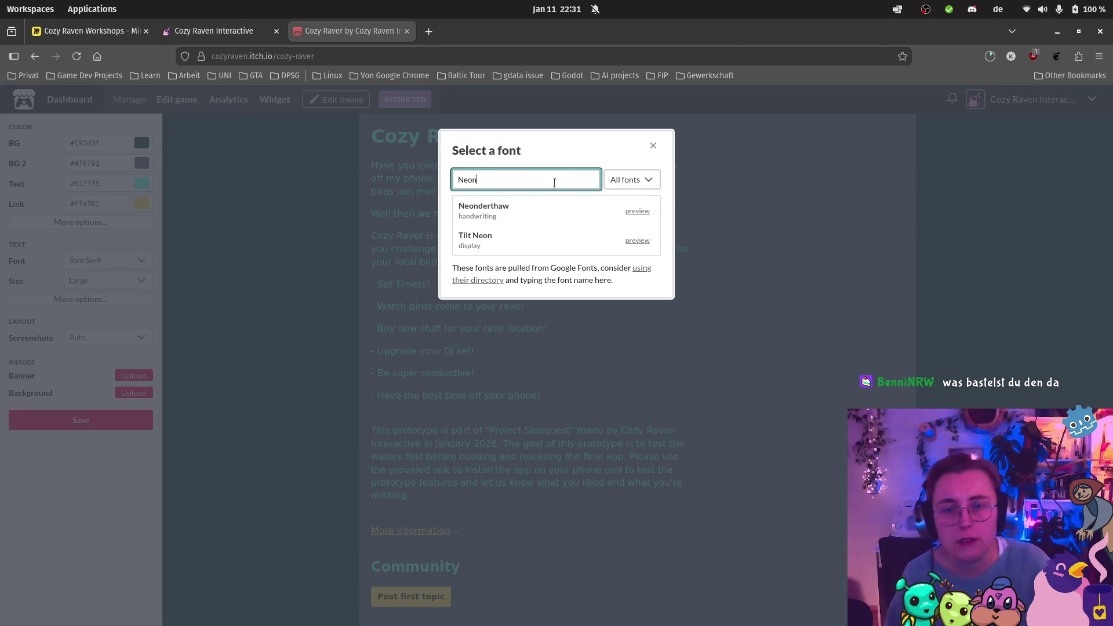
{"action": "left_click", "coordinate": [527, 240]}
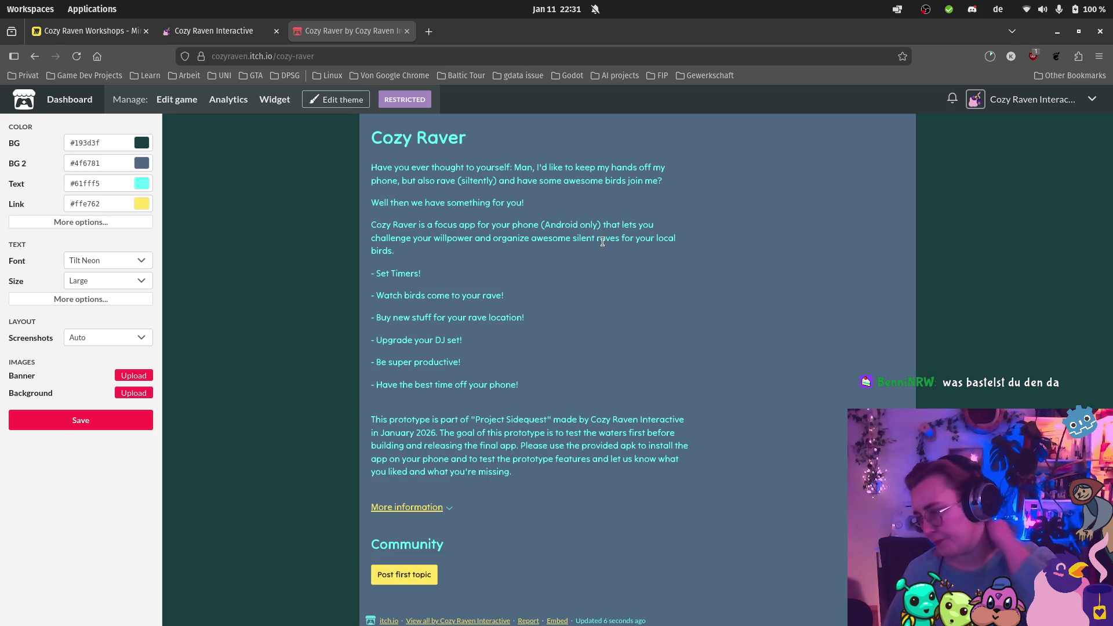
Step: Darken the secondary background to #151d26 and set the page text size to Very Large
{"action": "left_click", "coordinate": [142, 164]}
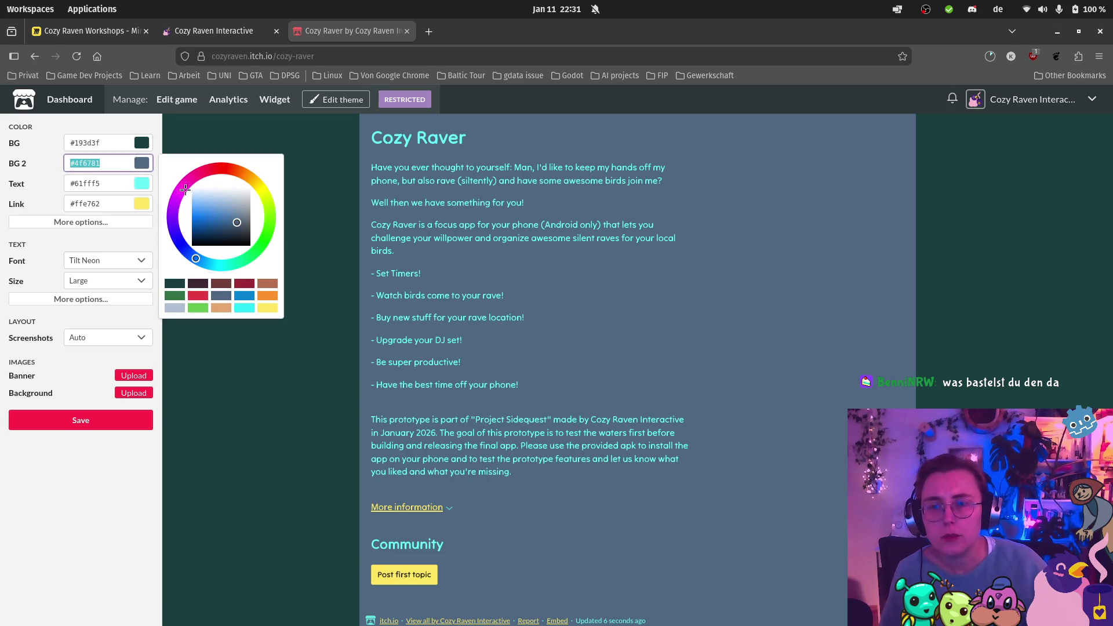
{"action": "left_click_drag", "start_coordinate": [230, 226], "coordinate": [235, 240]}
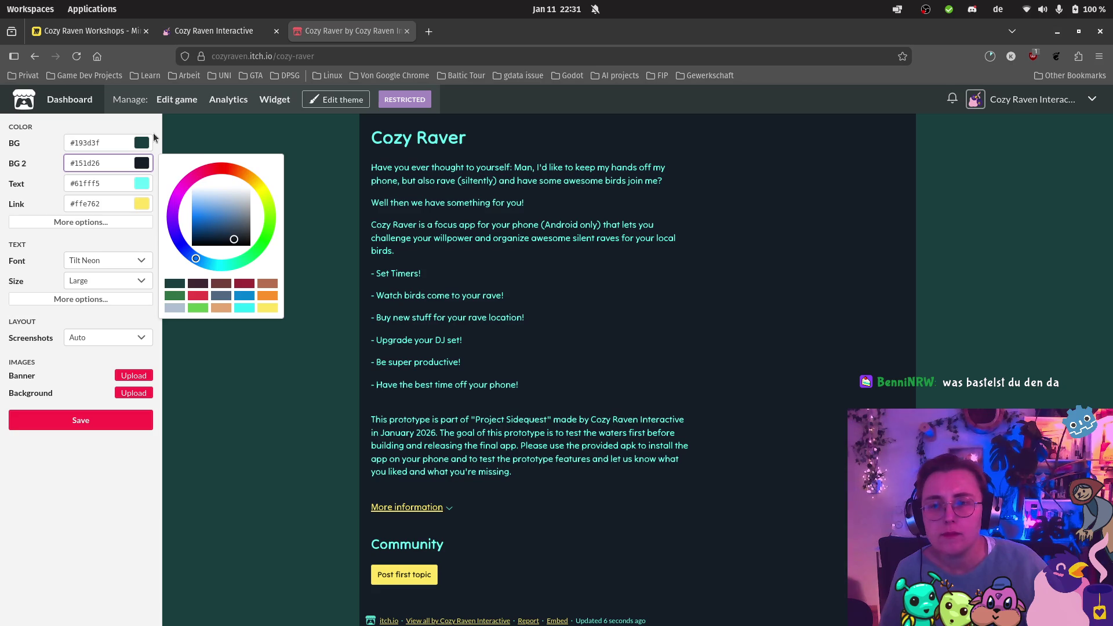
{"action": "left_click", "coordinate": [142, 143]}
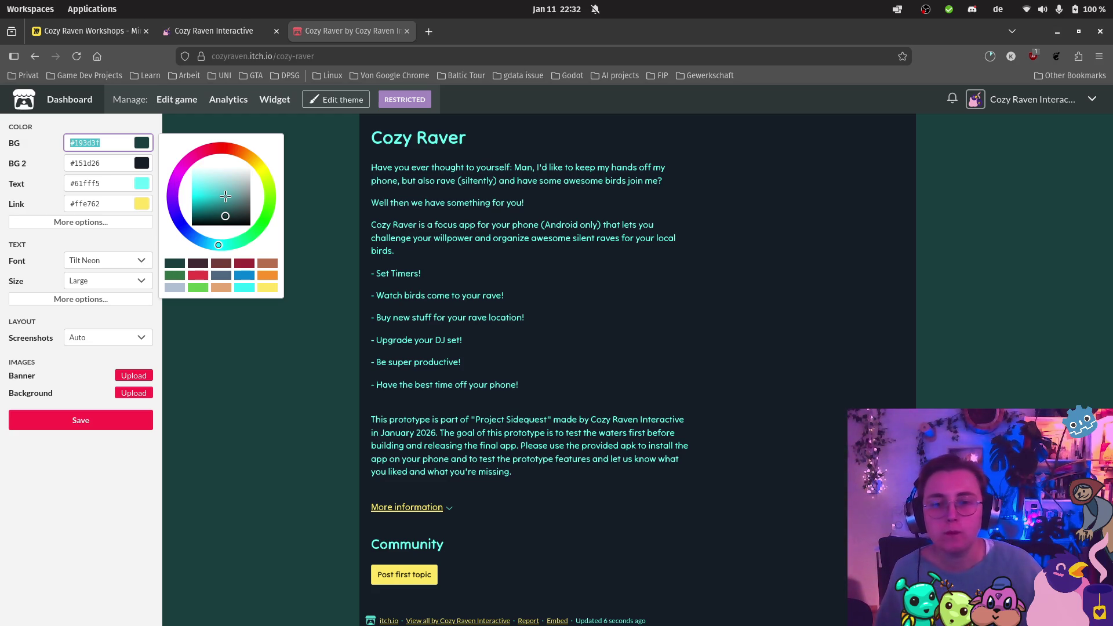
{"action": "left_click", "coordinate": [130, 282]}
{"action": "left_click", "coordinate": [112, 336]}
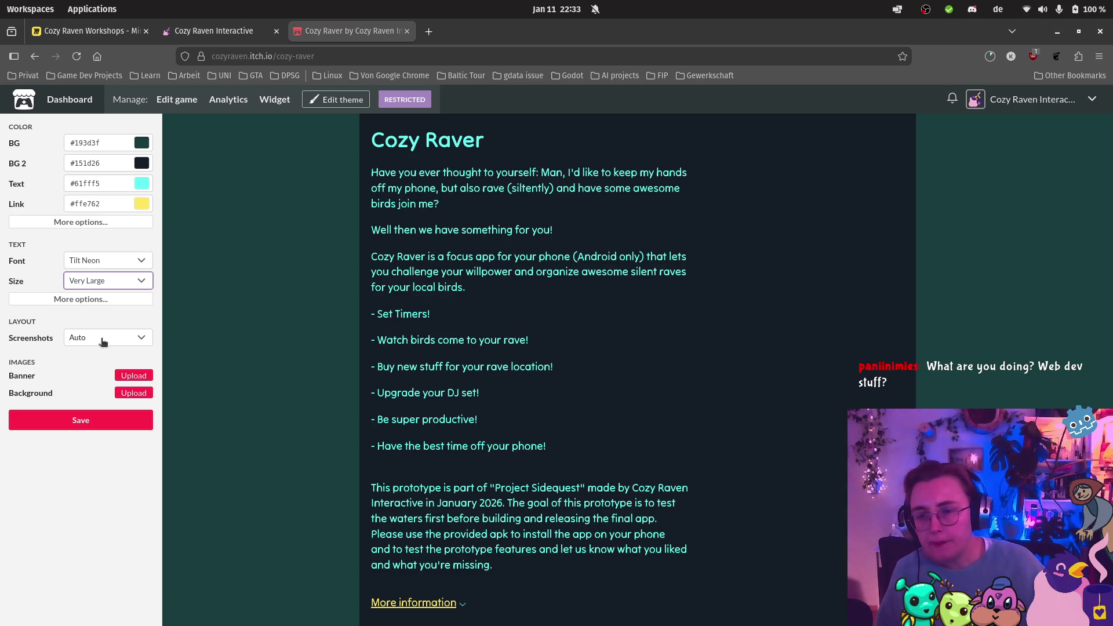
Step: Lay out the page screenshots in a sidebar and save the theme
{"action": "left_click", "coordinate": [101, 339]}
{"action": "left_click", "coordinate": [117, 371]}
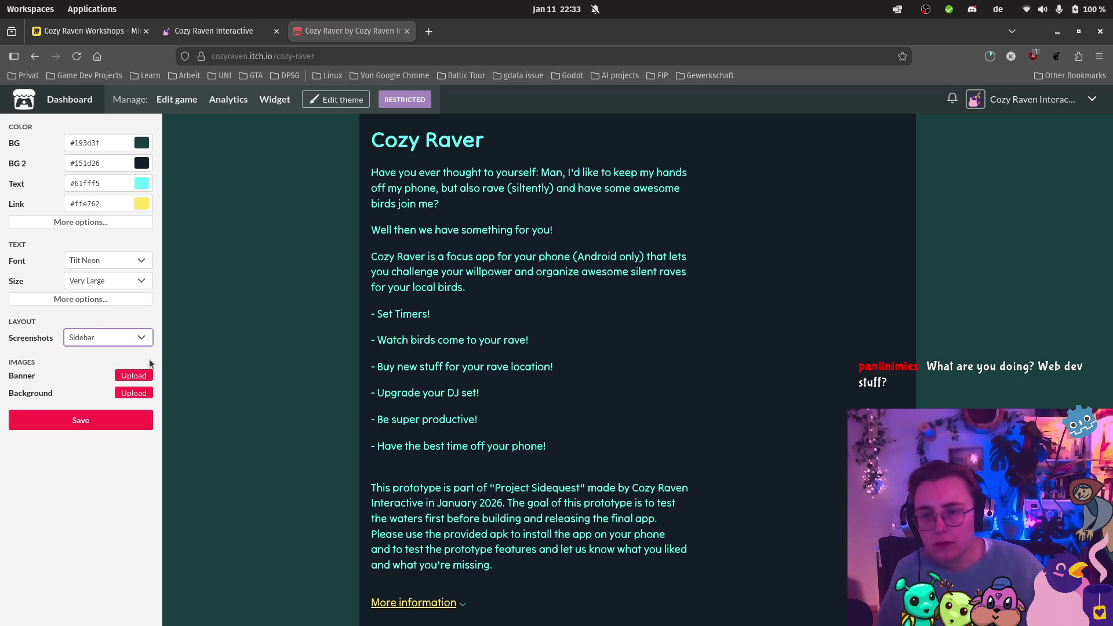
{"action": "left_click", "coordinate": [95, 421]}
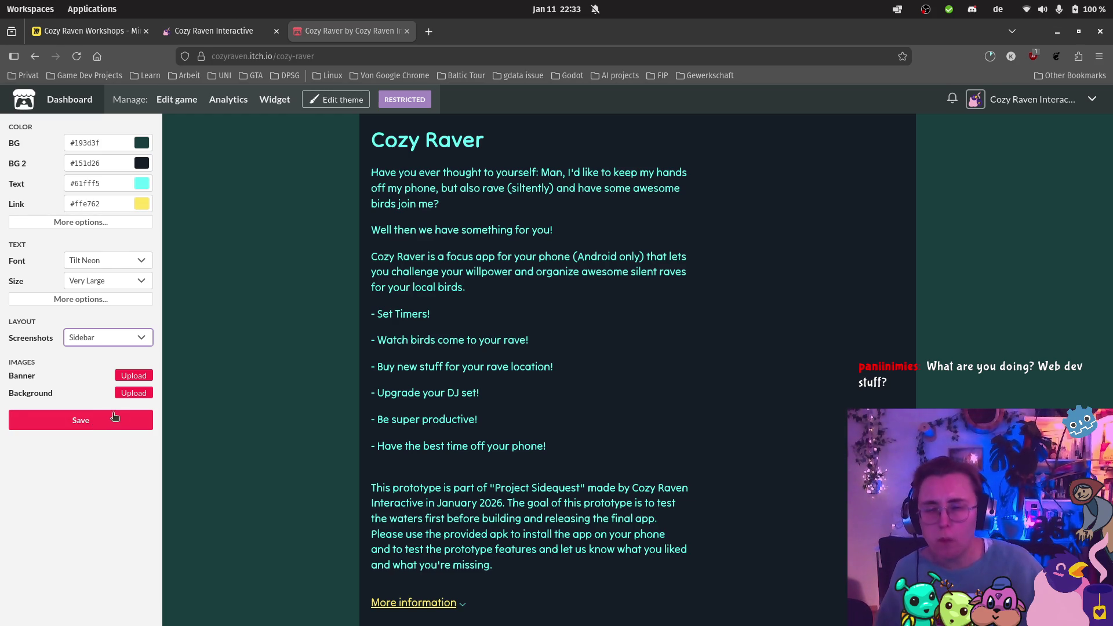
Step: Start an image upload for the page, then cancel the file dialog
{"action": "left_click", "coordinate": [133, 393]}
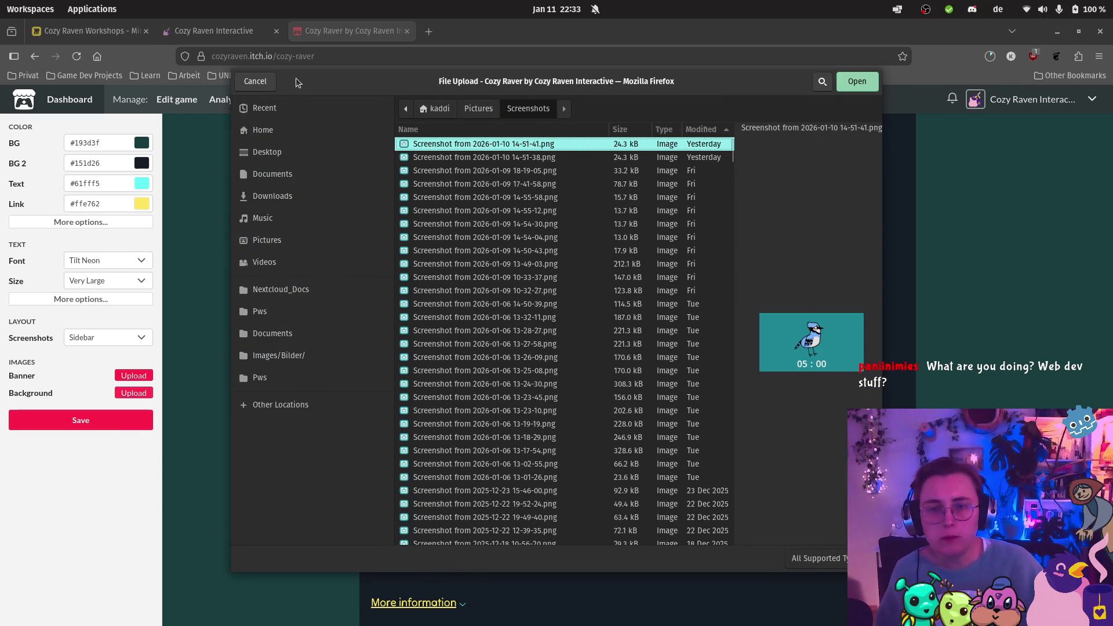
{"action": "left_click", "coordinate": [249, 81]}
{"action": "mouse_move", "coordinate": [31, 150]}
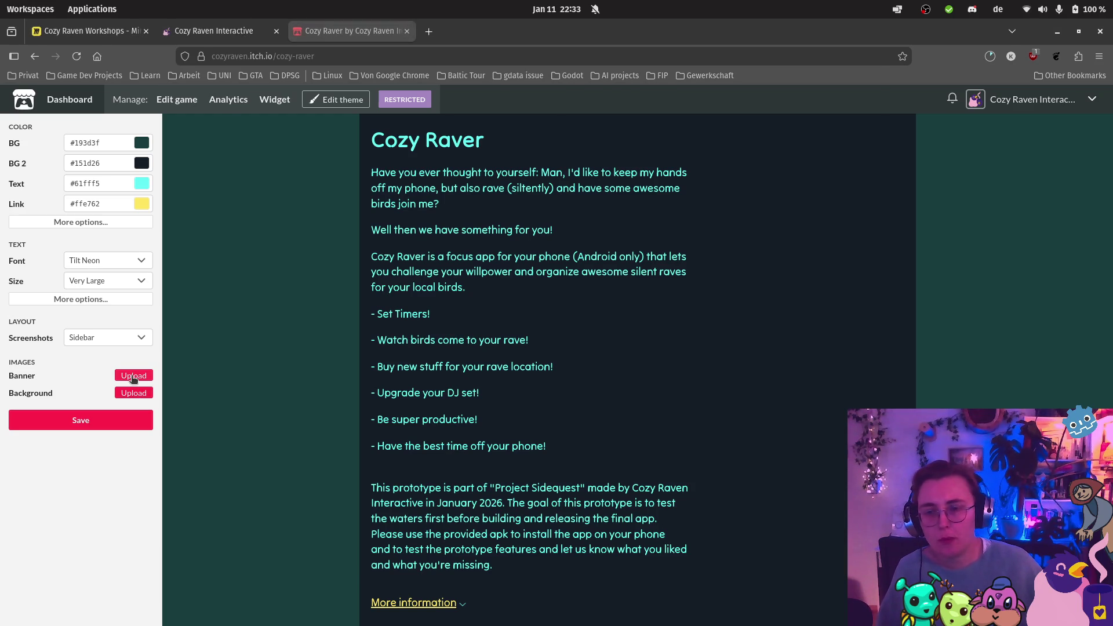
Step: Cancel the banner upload and save the Cozy Raver page theme
{"action": "left_click", "coordinate": [133, 376]}
{"action": "left_click", "coordinate": [256, 79]}
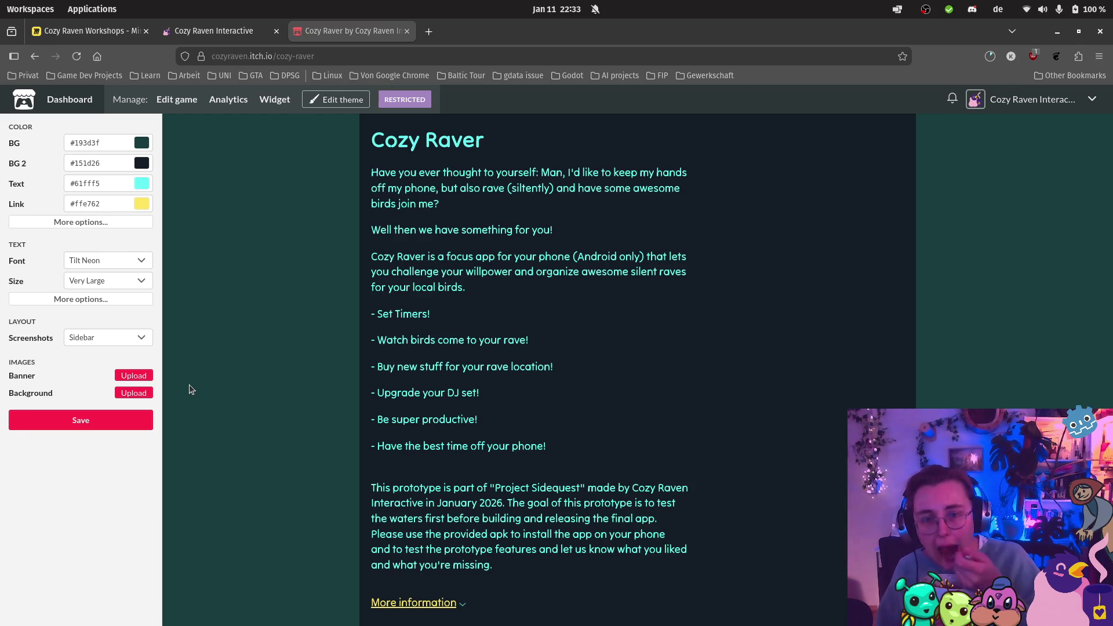
{"action": "left_click", "coordinate": [107, 420]}
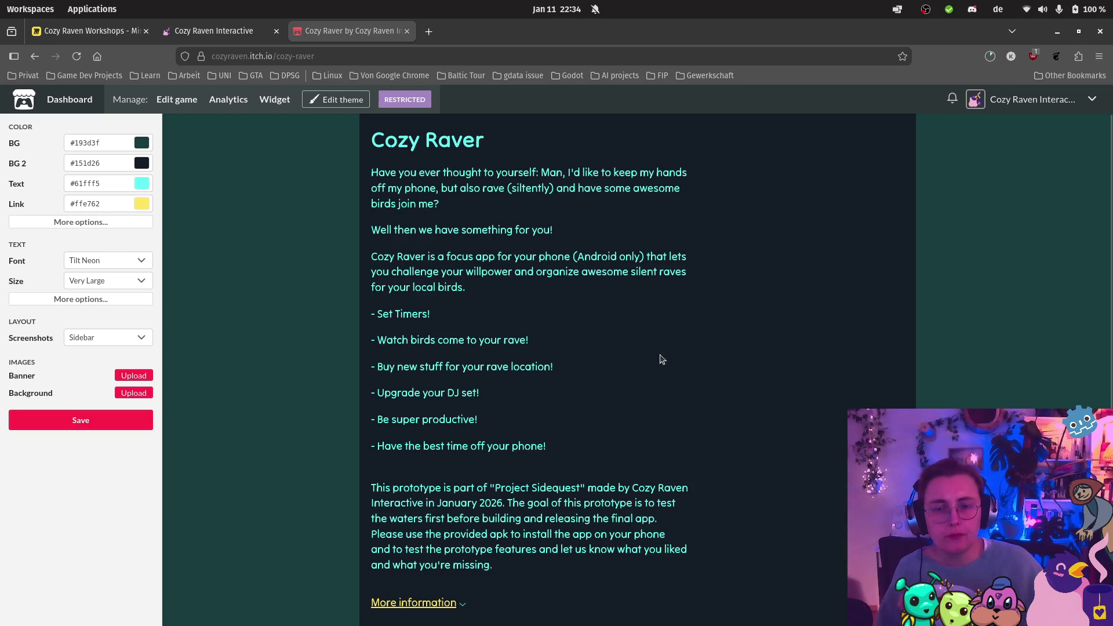
Step: Open the project's edit page, then switch over to Krita
{"action": "scroll", "coordinate": [661, 360], "scroll_direction": "down", "scroll_amount": 3}
{"action": "scroll", "coordinate": [632, 374], "scroll_direction": "up", "scroll_amount": 3}
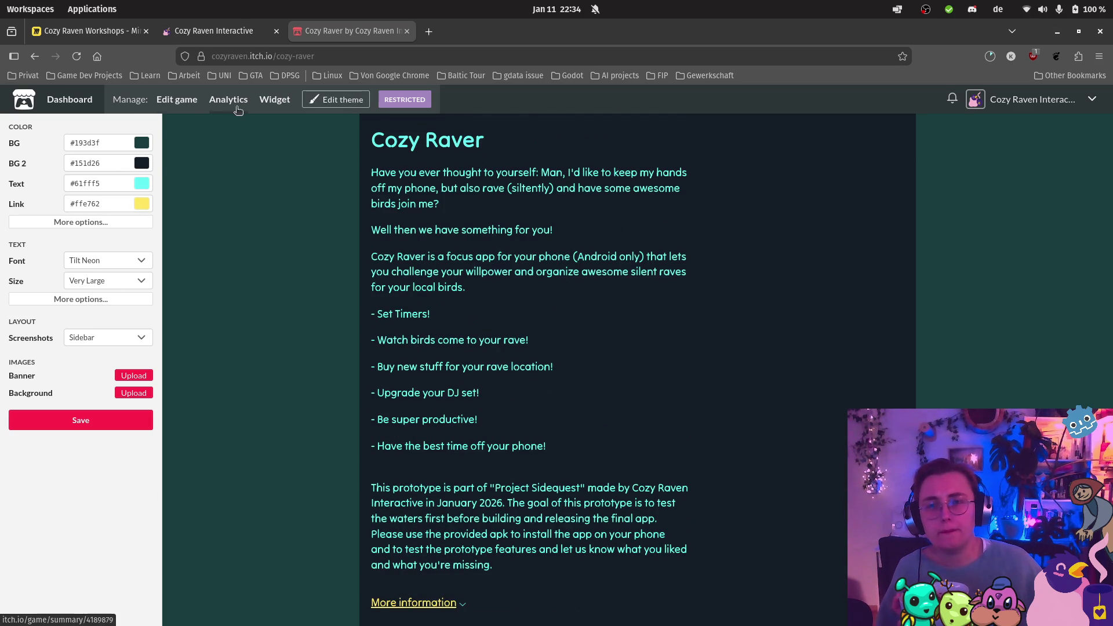
{"action": "left_click", "coordinate": [184, 107]}
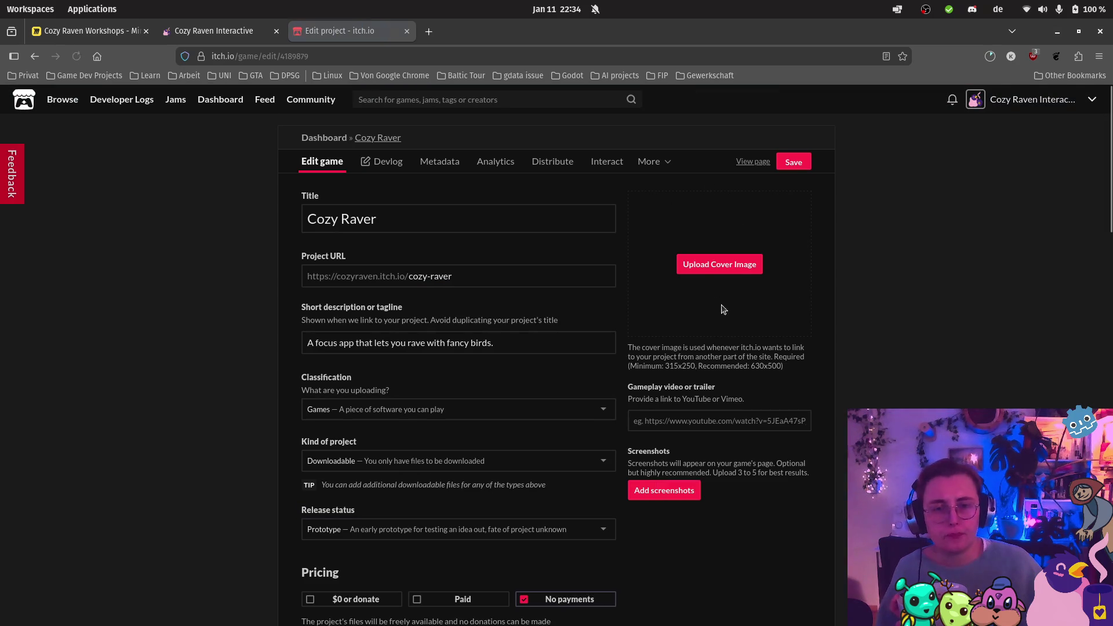
{"action": "left_click", "coordinate": [12, 571]}
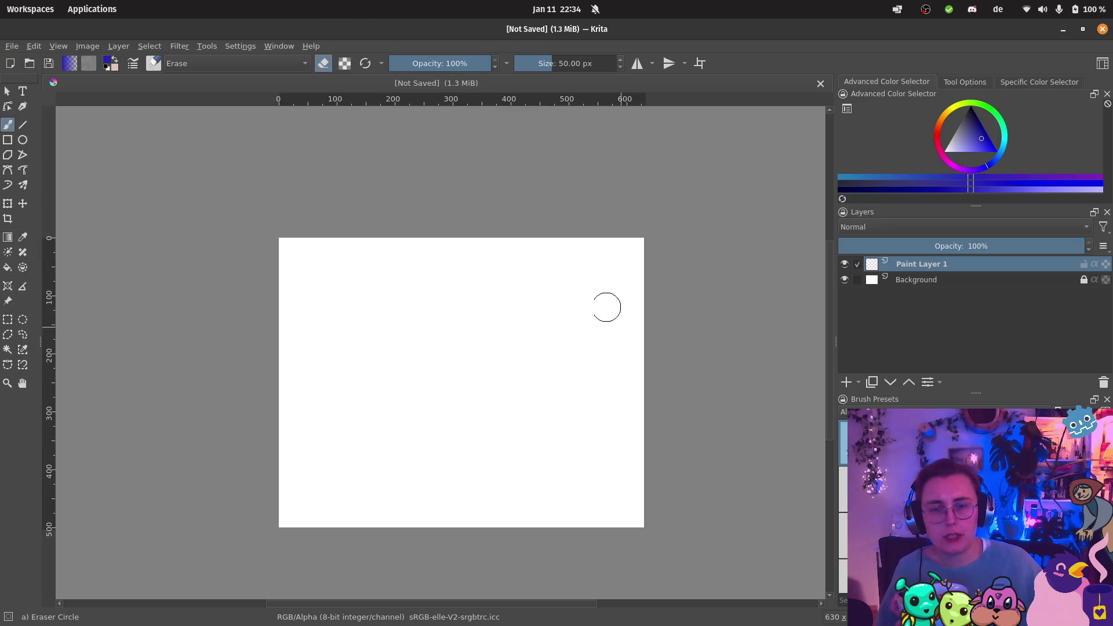
Step: Fill Paint Layer 1 with dark navy, then bring up KeePassXC's unlock prompt
{"action": "left_click", "coordinate": [8, 267]}
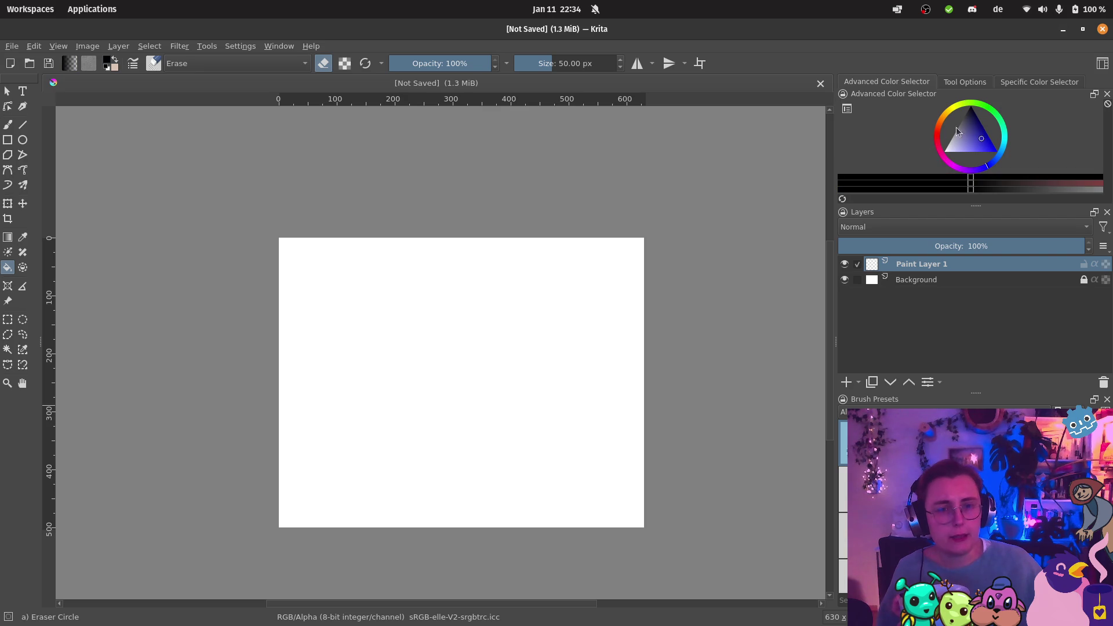
{"action": "left_click_drag", "start_coordinate": [979, 128], "coordinate": [979, 120]}
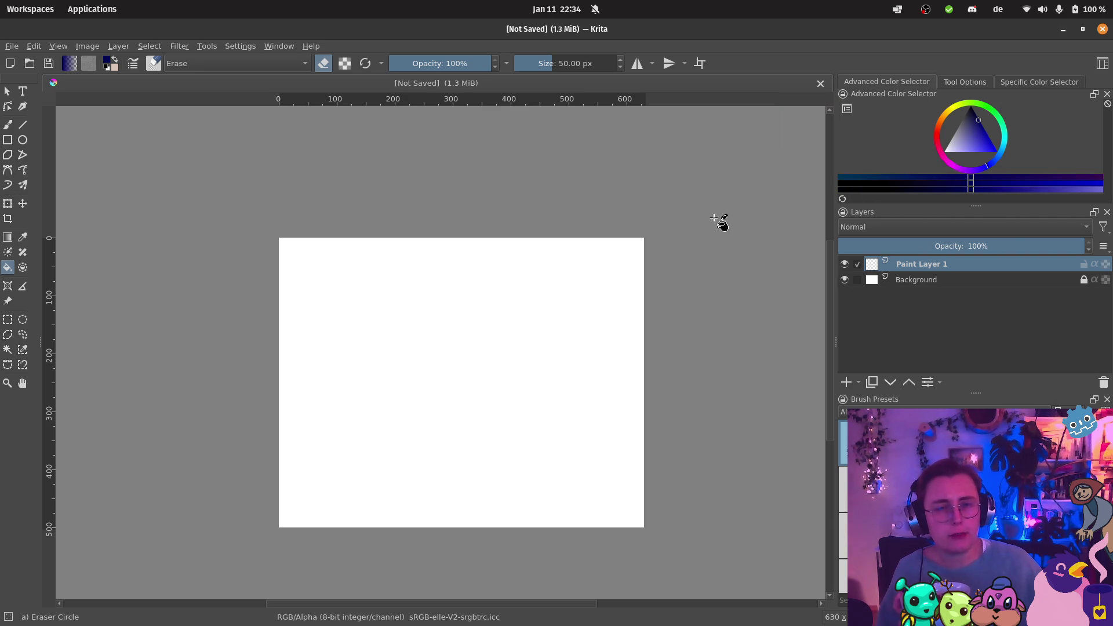
{"action": "left_click", "coordinate": [493, 354]}
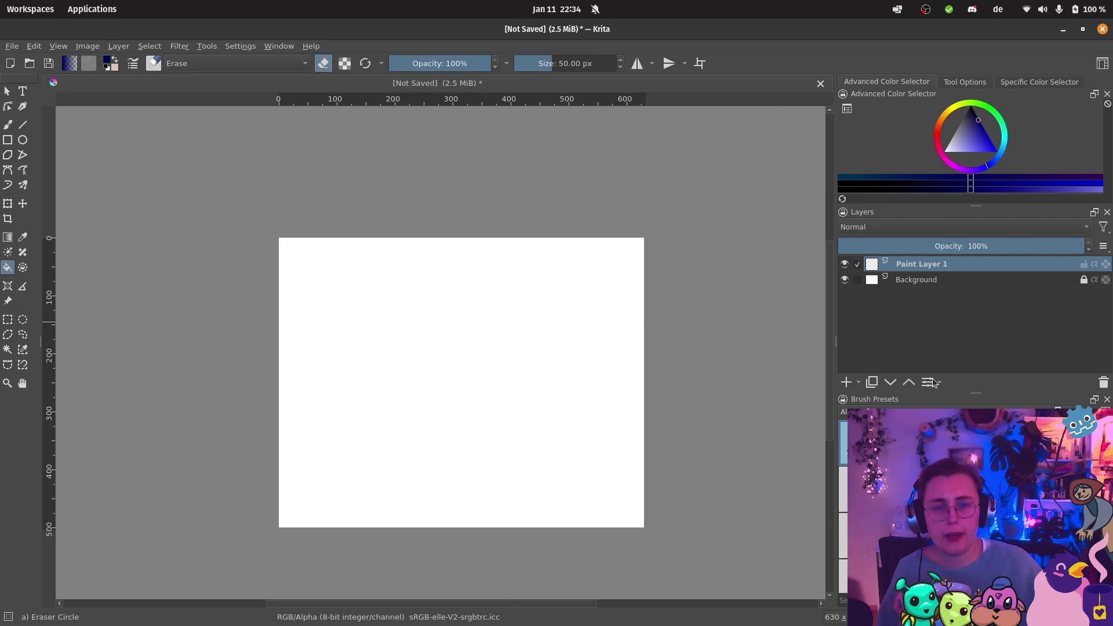
{"action": "key", "text": "slash"}
{"action": "left_click", "coordinate": [558, 385]}
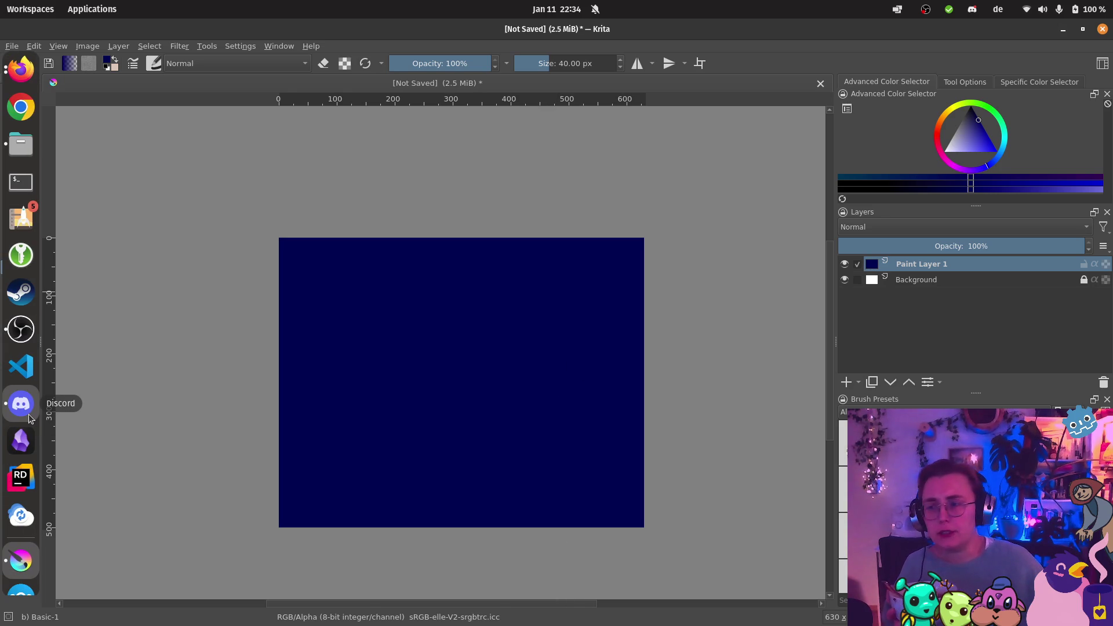
{"action": "left_click", "coordinate": [29, 414]}
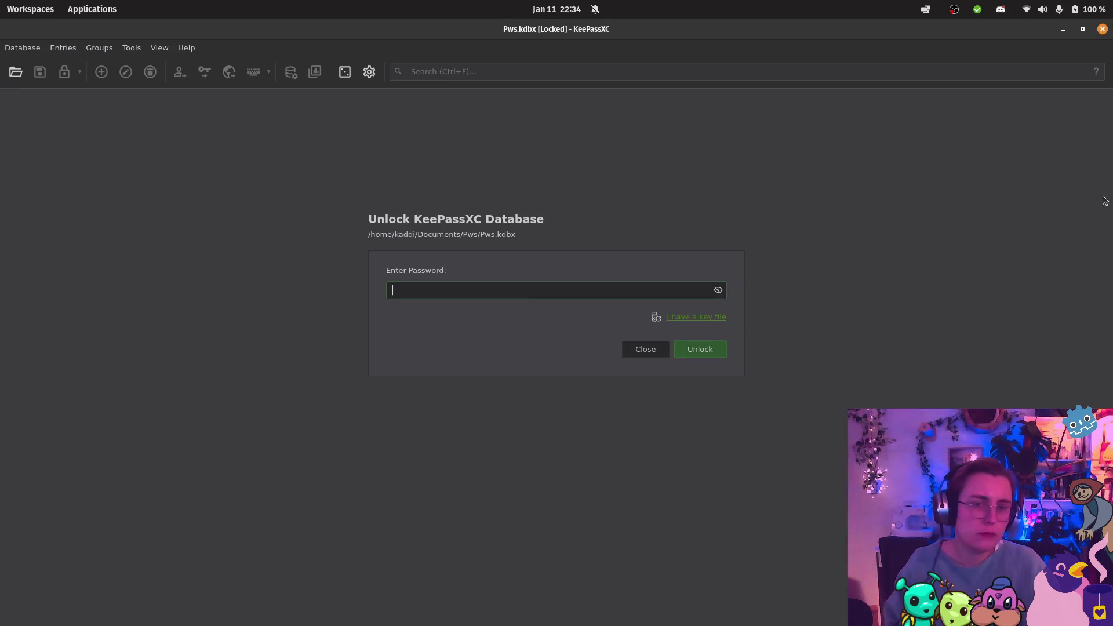
Step: Alt+Tab away from the KeePassXC unlock prompt back to the navy Krita canvas
{"action": "key", "text": "alt+Tab"}
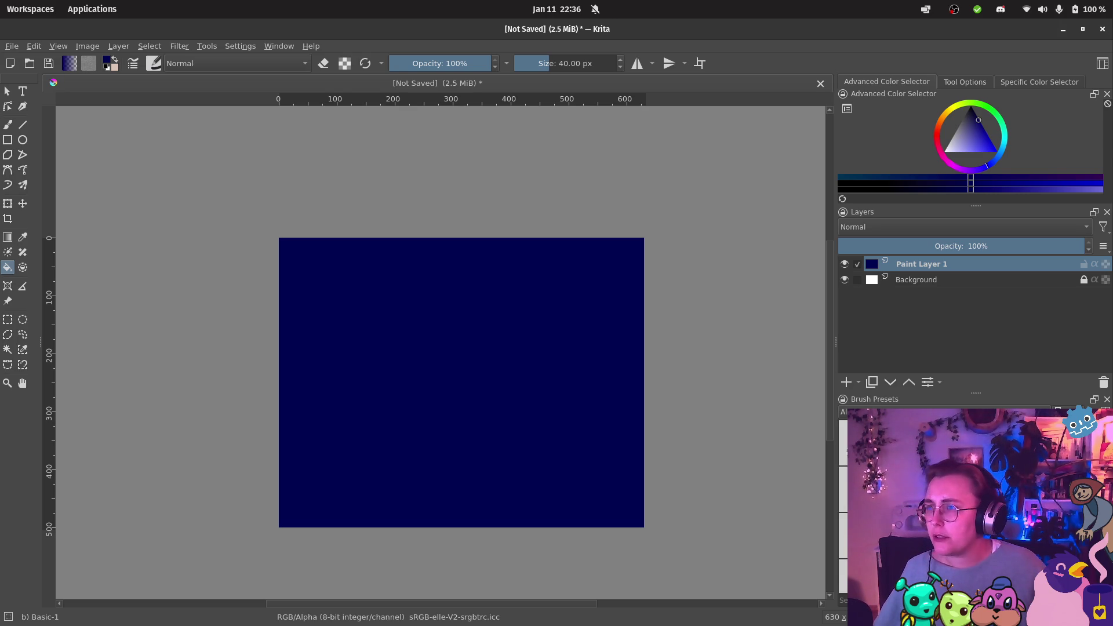
Step: Insert Cozy Raver 1.png and Cozy Raver 2.png as new layers, placed left and upper right
{"action": "mouse_move", "coordinate": [1, 290]}
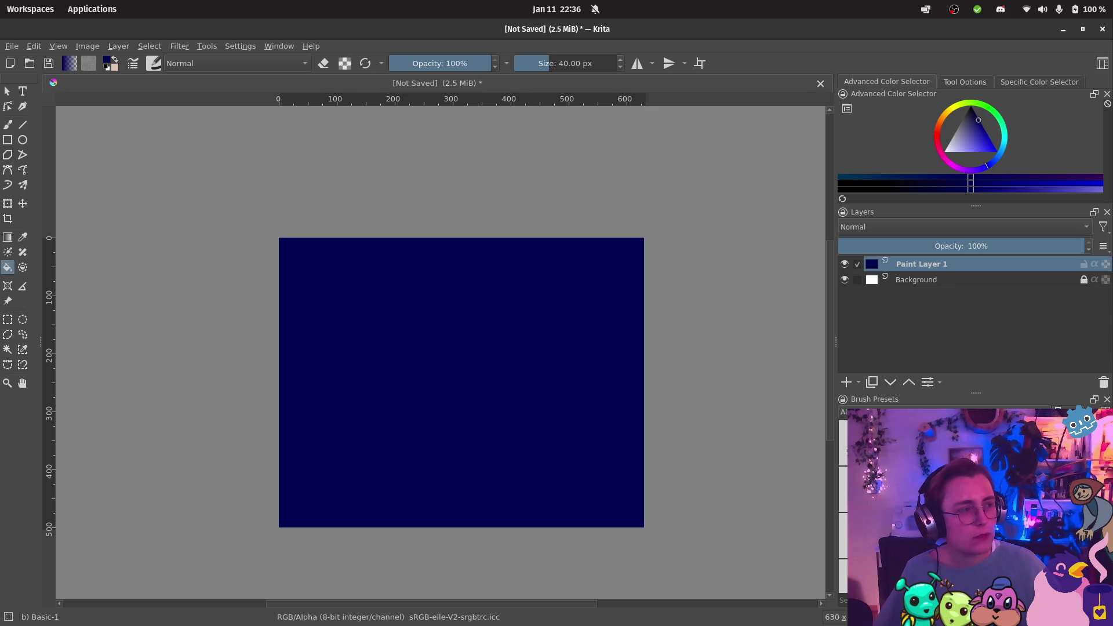
{"action": "mouse_move", "coordinate": [825, 206]}
{"action": "left_mouse_down"}
{"action": "mouse_move", "coordinate": [701, 219]}
{"action": "mouse_move", "coordinate": [420, 348]}
{"action": "left_mouse_up"}
{"action": "left_click", "coordinate": [480, 350]}
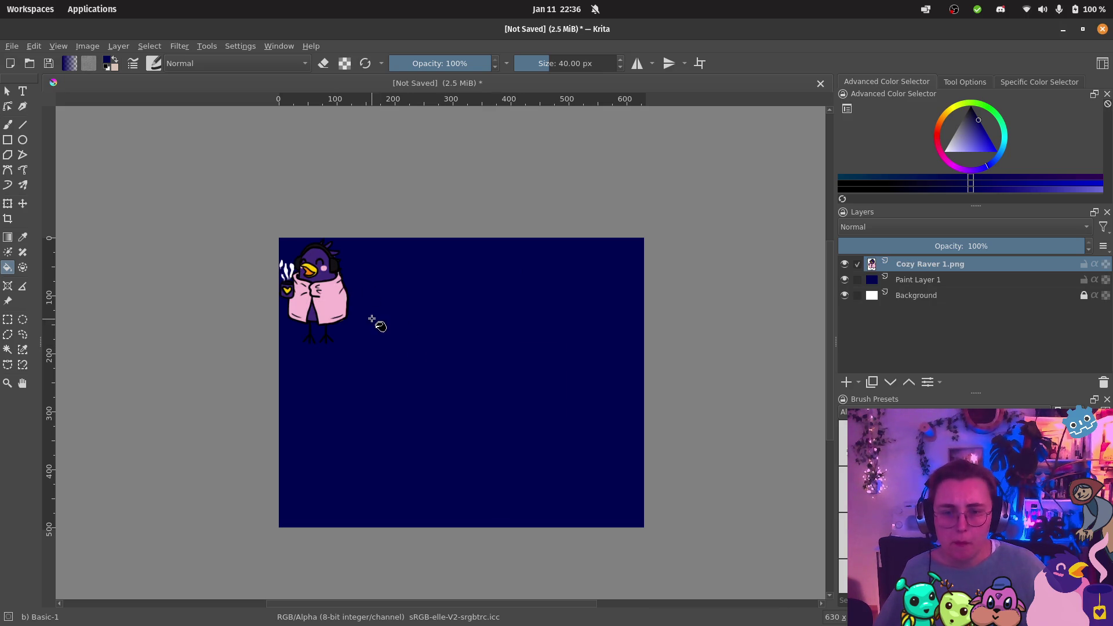
{"action": "left_click", "coordinate": [23, 203]}
{"action": "left_click_drag", "start_coordinate": [314, 291], "coordinate": [371, 365]}
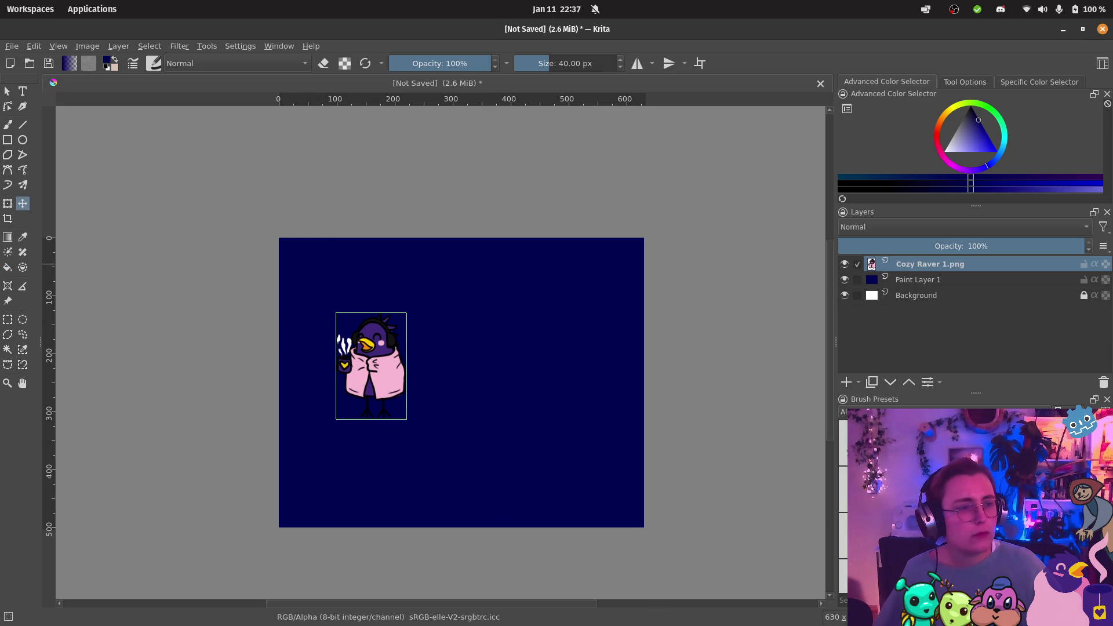
{"action": "left_click_drag", "start_coordinate": [552, 296], "coordinate": [562, 295]}
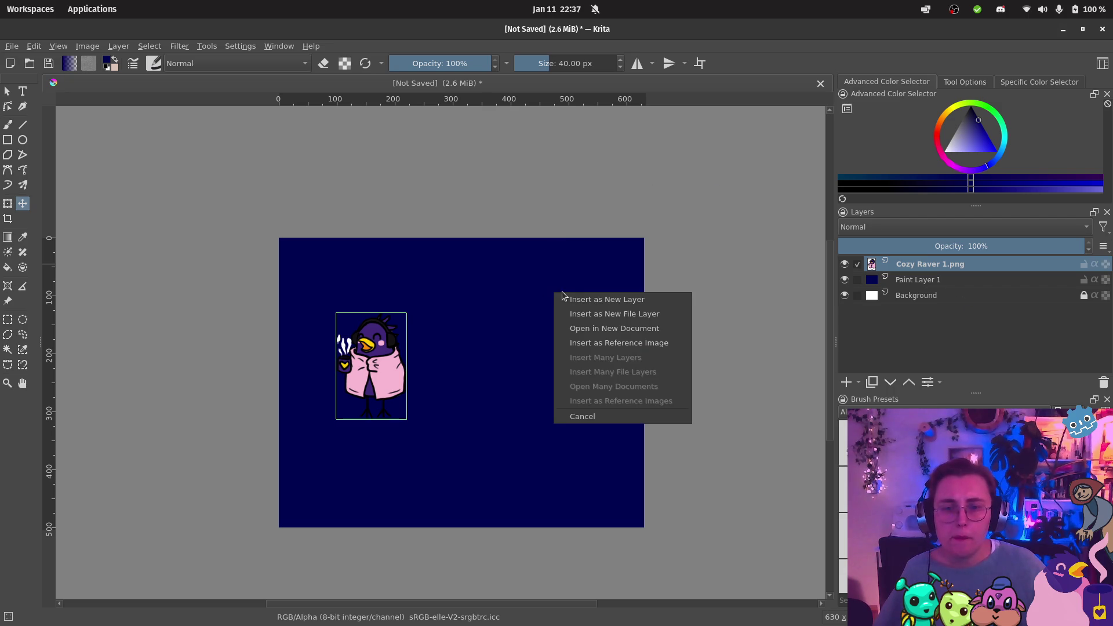
{"action": "left_click", "coordinate": [595, 300]}
{"action": "left_click_drag", "start_coordinate": [343, 280], "coordinate": [556, 312]}
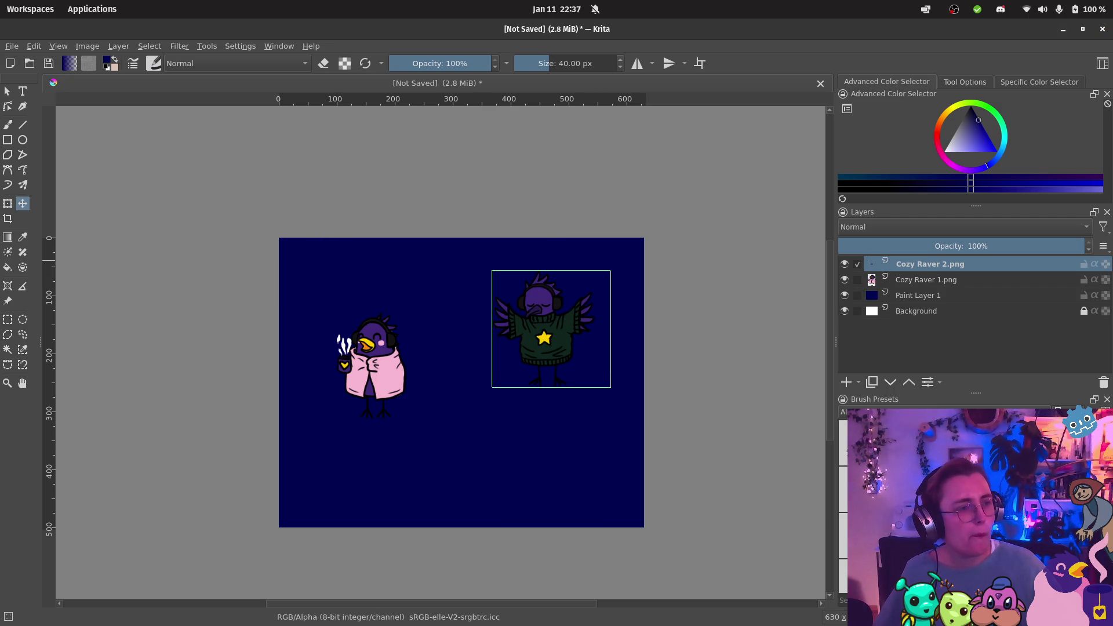
Step: Add blue_jay.png and cockatiel.png as layers at lower centre and lower right, then switch to Firefox
{"action": "mouse_move", "coordinate": [1110, 158]}
{"action": "left_mouse_down"}
{"action": "mouse_move", "coordinate": [624, 251]}
{"action": "mouse_move", "coordinate": [437, 374]}
{"action": "mouse_move", "coordinate": [461, 441]}
{"action": "left_mouse_up"}
{"action": "left_click", "coordinate": [512, 447]}
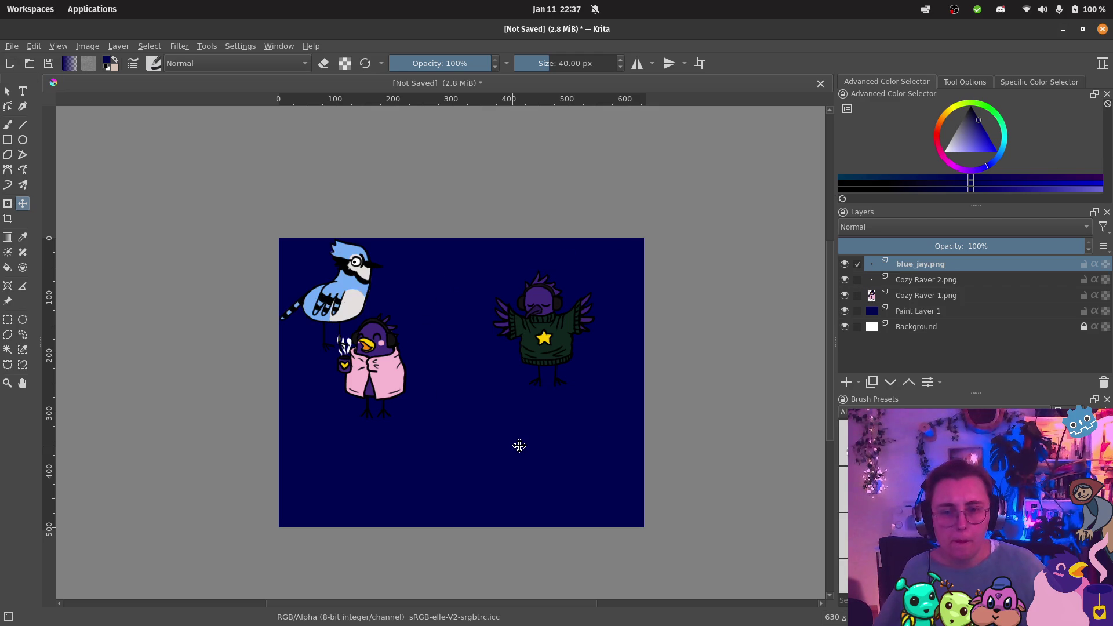
{"action": "mouse_move", "coordinate": [351, 295]}
{"action": "left_mouse_down"}
{"action": "mouse_move", "coordinate": [494, 403]}
{"action": "mouse_move", "coordinate": [491, 416]}
{"action": "left_mouse_up"}
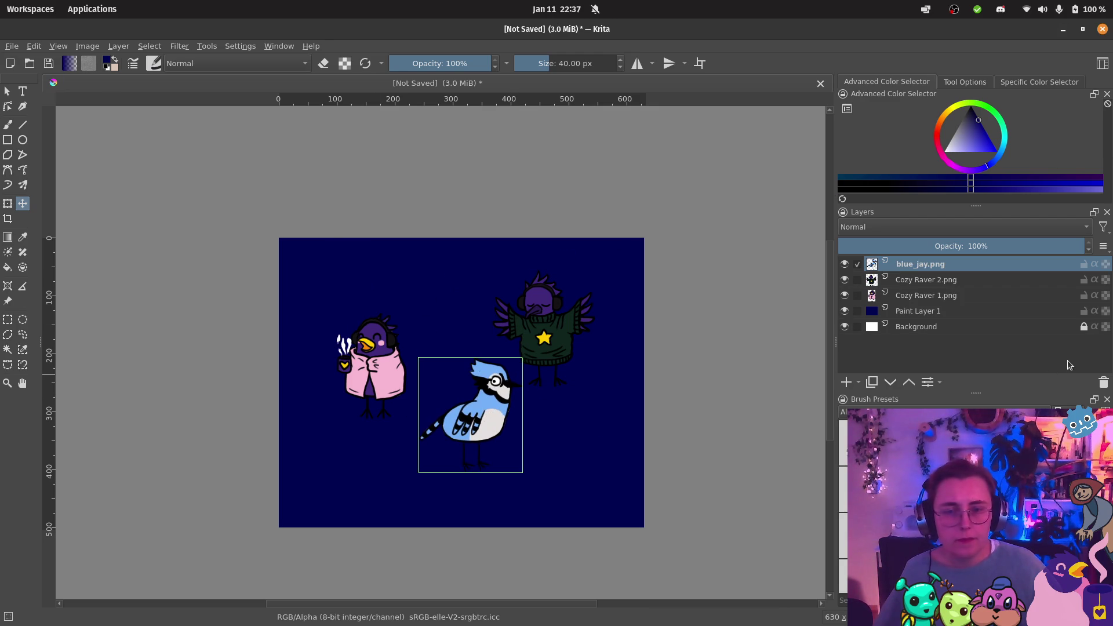
{"action": "mouse_move", "coordinate": [1111, 308]}
{"action": "left_mouse_down"}
{"action": "mouse_move", "coordinate": [713, 331]}
{"action": "mouse_move", "coordinate": [602, 458]}
{"action": "left_mouse_up"}
{"action": "left_click", "coordinate": [690, 465]}
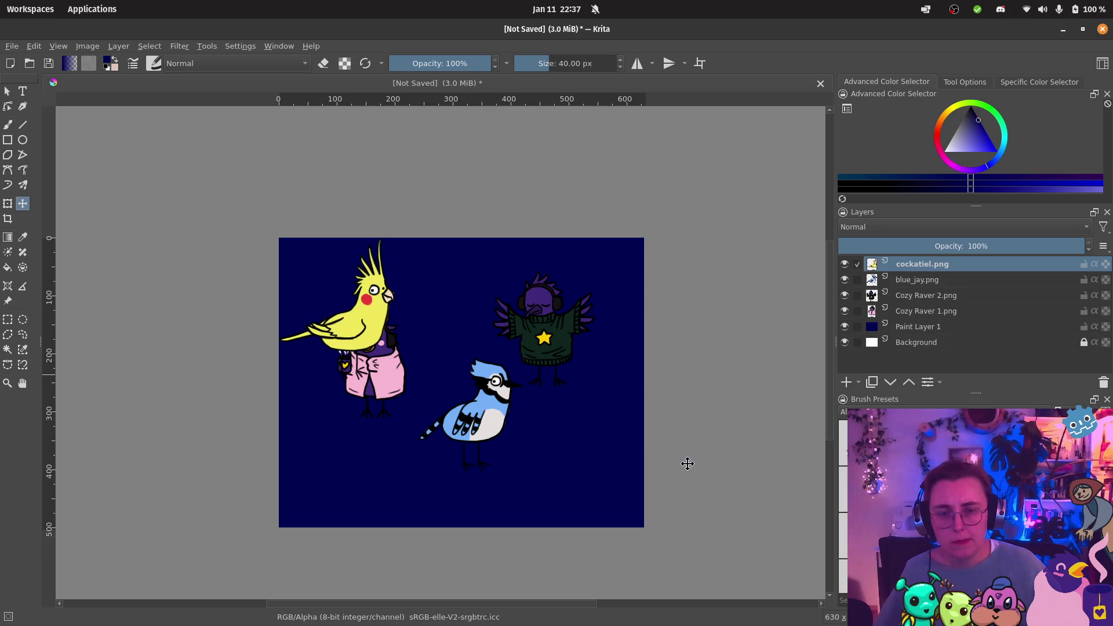
{"action": "left_click_drag", "start_coordinate": [348, 324], "coordinate": [557, 456]}
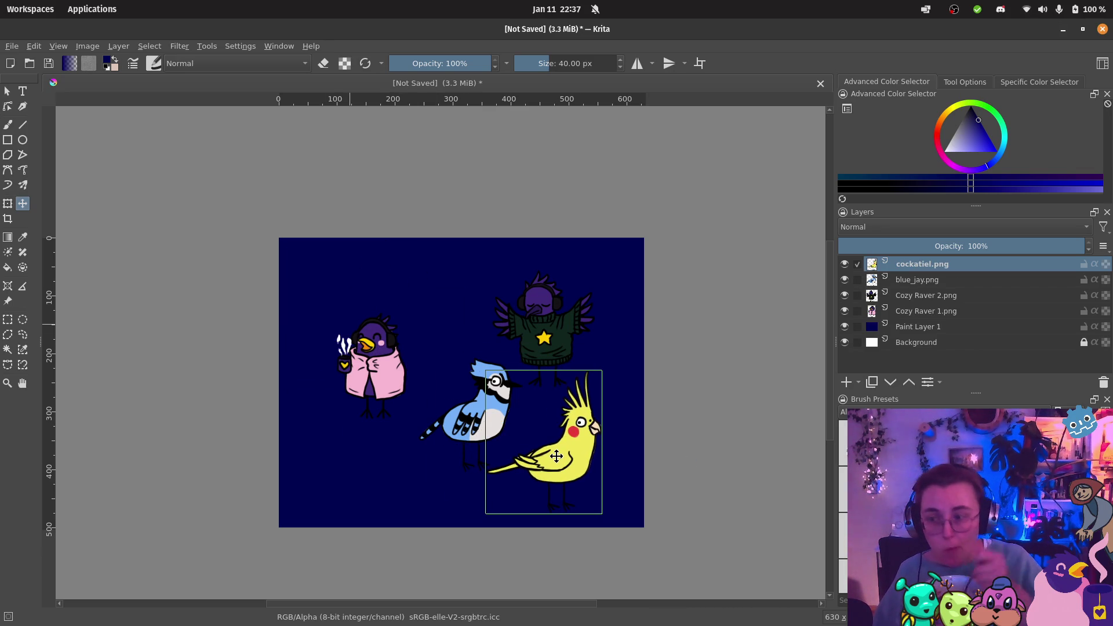
{"action": "scroll", "coordinate": [615, 373], "scroll_direction": "up", "scroll_amount": 2, "text": "ctrl"}
{"action": "scroll", "coordinate": [615, 373], "scroll_direction": "down", "scroll_amount": 1, "text": "ctrl"}
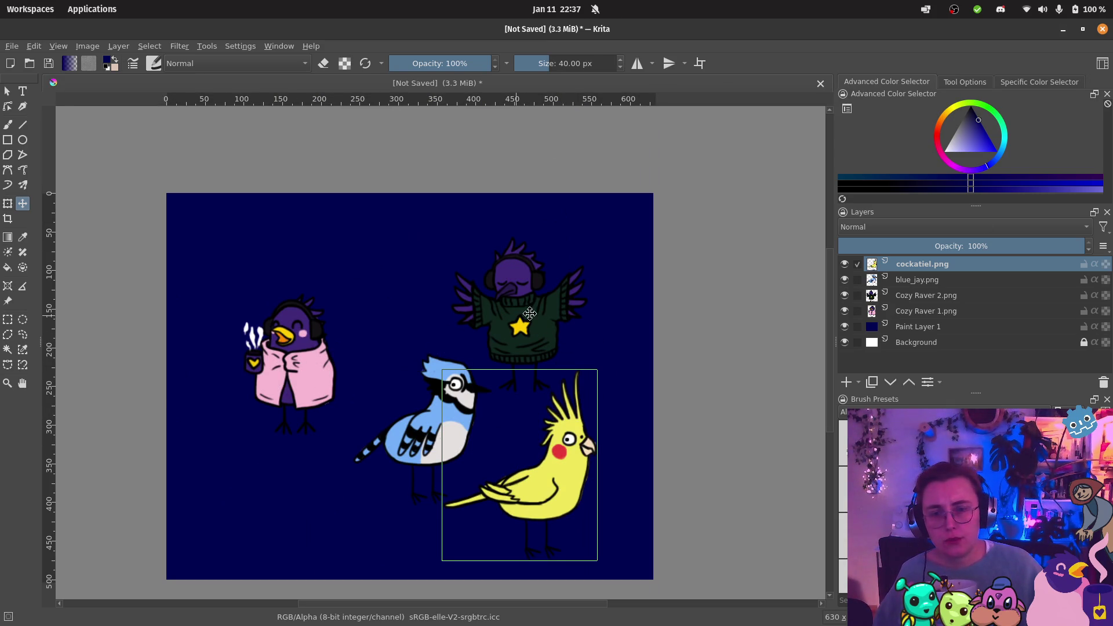
{"action": "scroll", "coordinate": [529, 316], "scroll_direction": "up", "scroll_amount": 2}
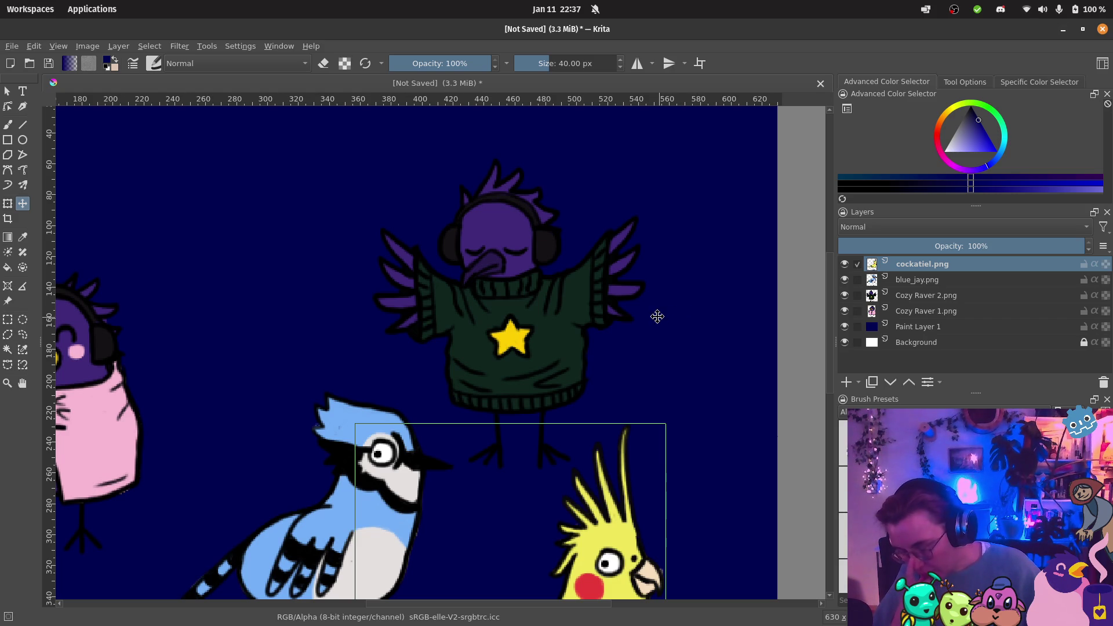
{"action": "mouse_move", "coordinate": [2, 254]}
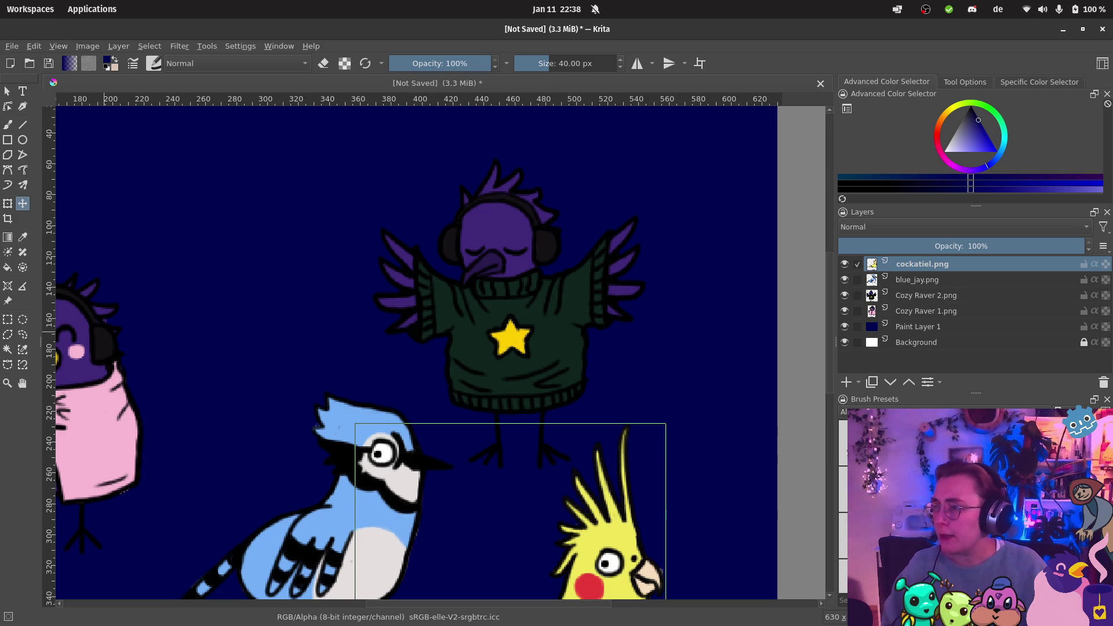
{"action": "key", "text": "alt+Tab"}
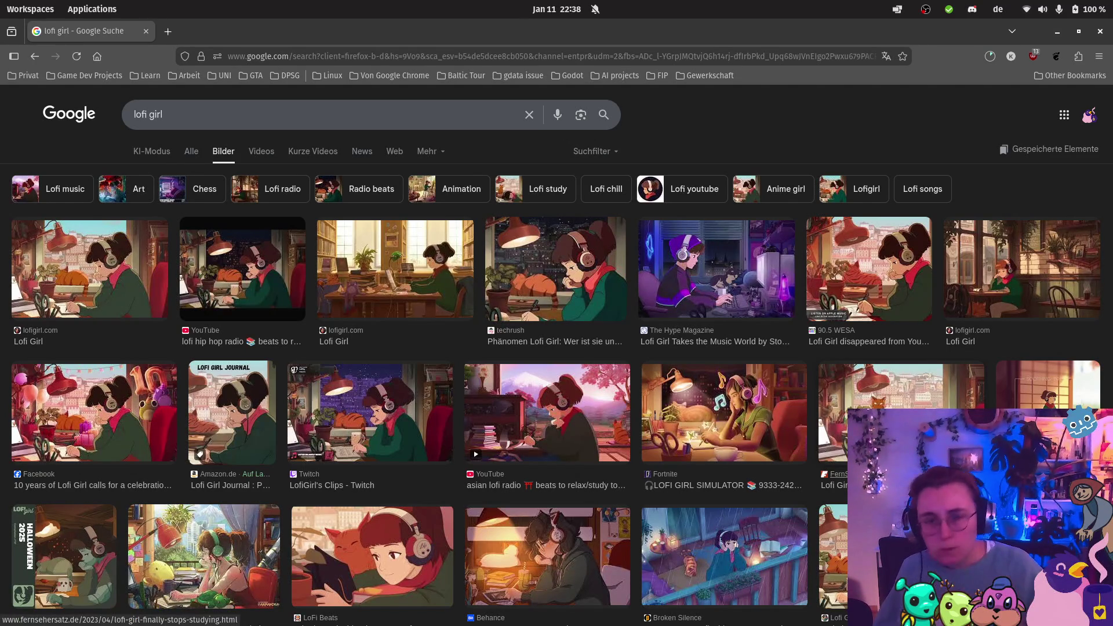
Step: Open the first Lofi Girl image result and copy the image
{"action": "left_click", "coordinate": [122, 303]}
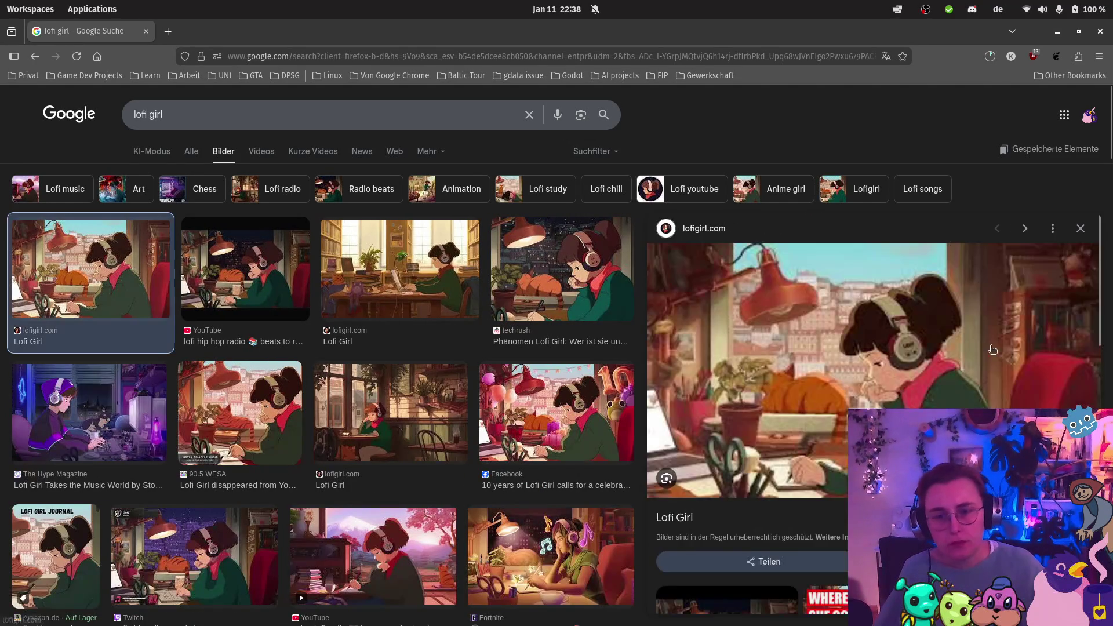
{"action": "right_click", "coordinate": [929, 355]}
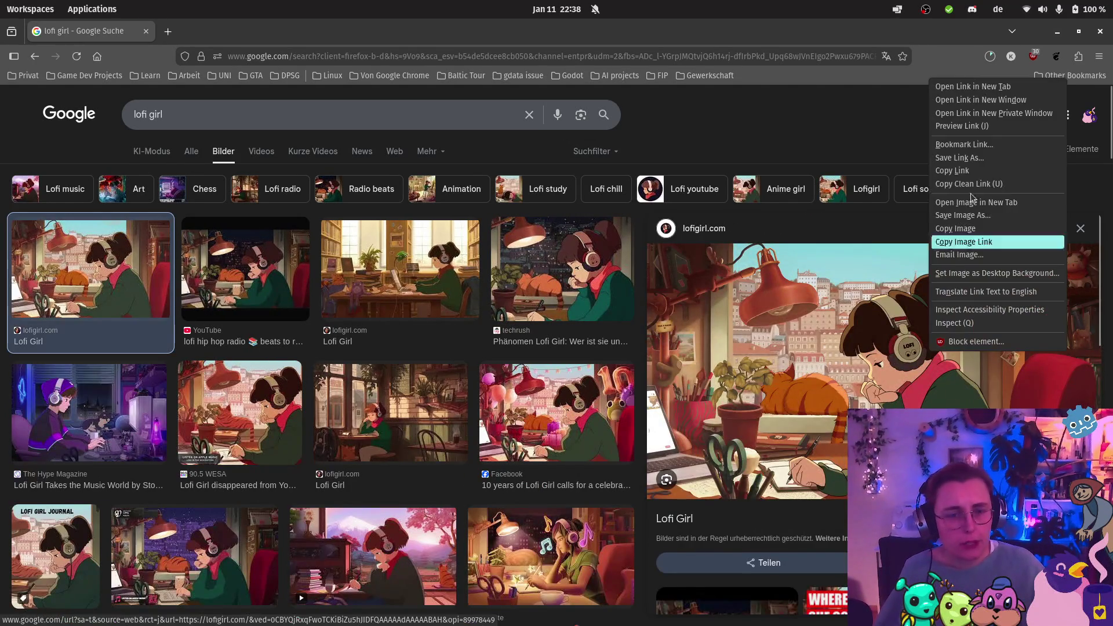
{"action": "left_click", "coordinate": [972, 230]}
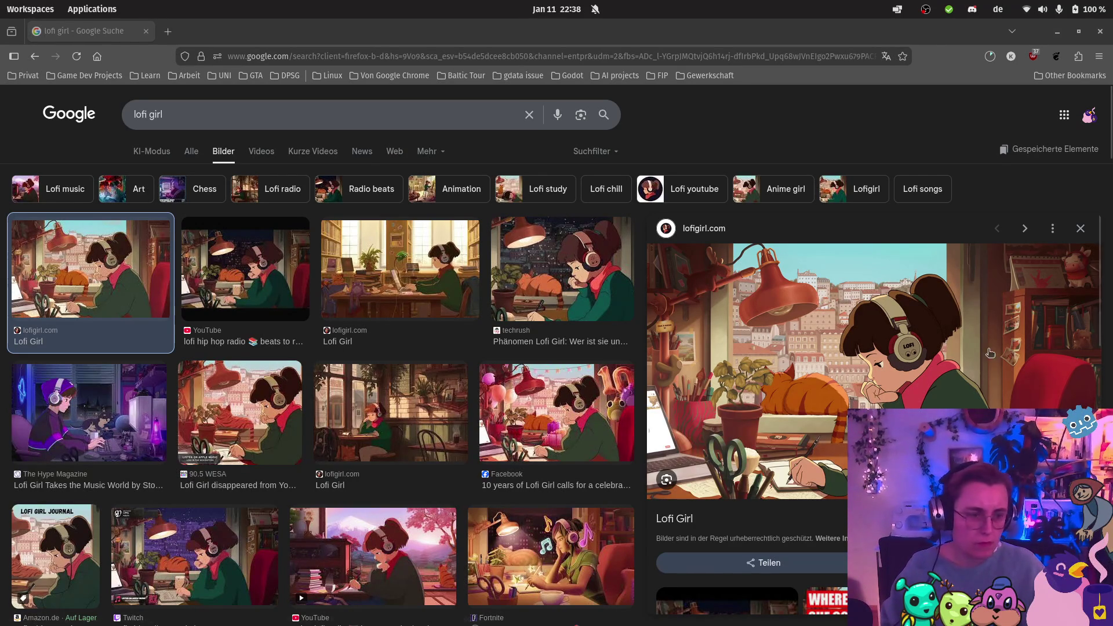
{"action": "right_click", "coordinate": [736, 313]}
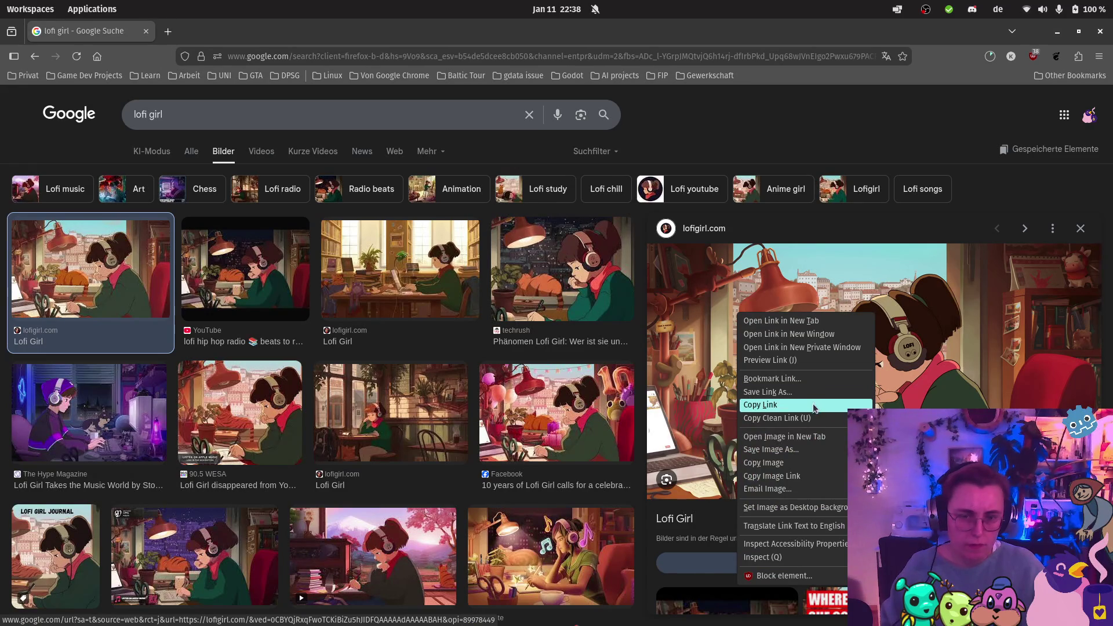
{"action": "left_click", "coordinate": [812, 463]}
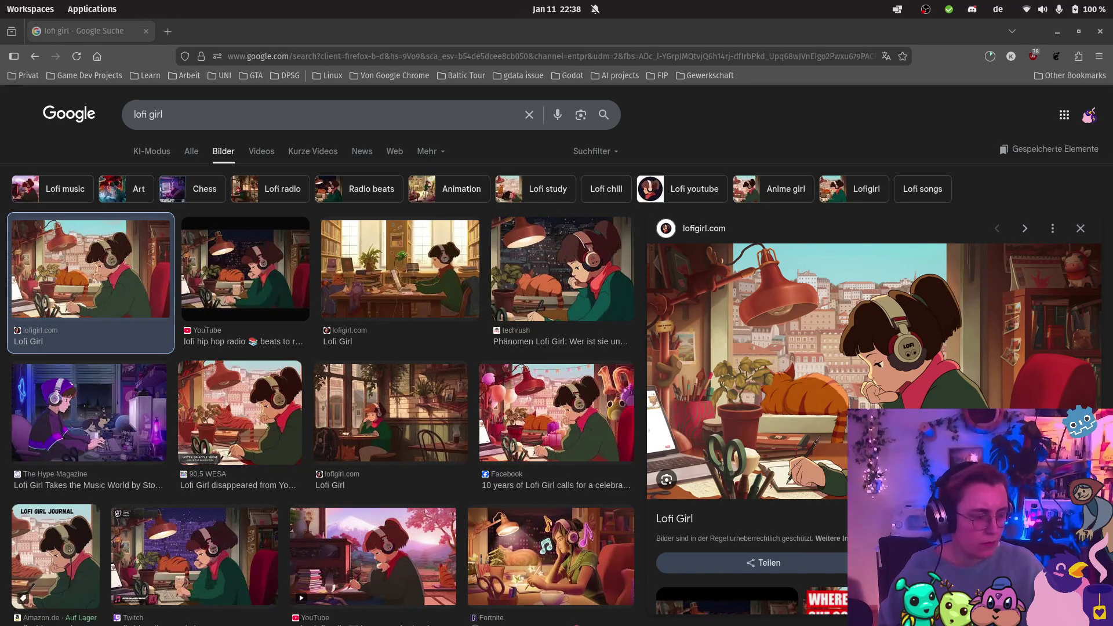
Step: Save the Lofi Girl image into the Pictures folder
{"action": "right_click", "coordinate": [798, 377]}
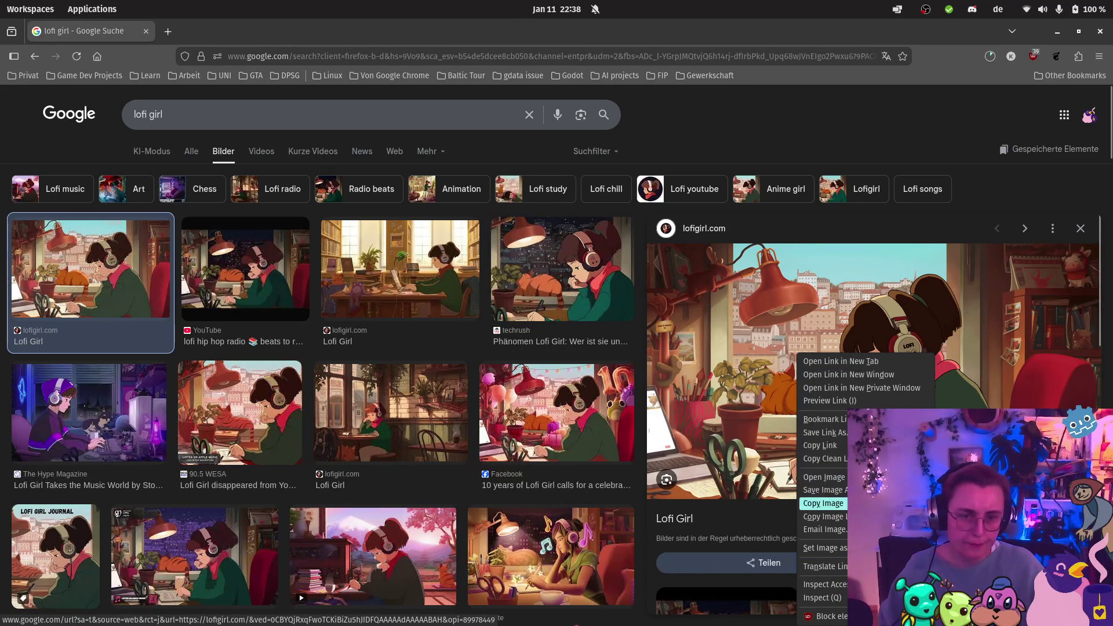
{"action": "left_click", "coordinate": [823, 490]}
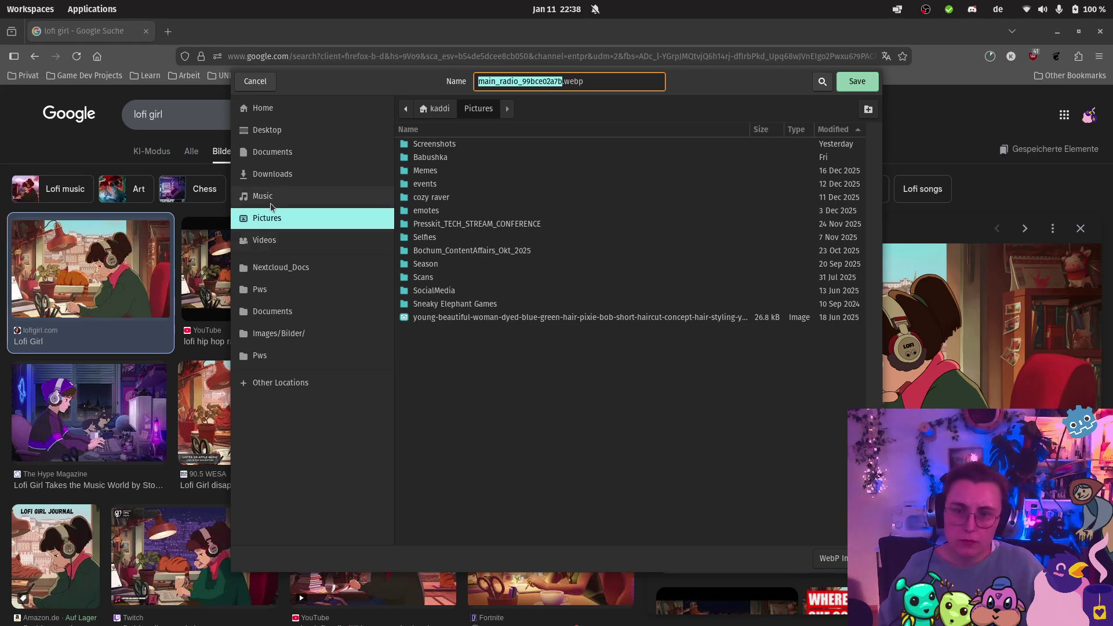
{"action": "left_click", "coordinate": [856, 82]}
Step: Capture a region screenshot of the Lofi Girl preview and return to Krita
{"action": "right_click", "coordinate": [864, 352]}
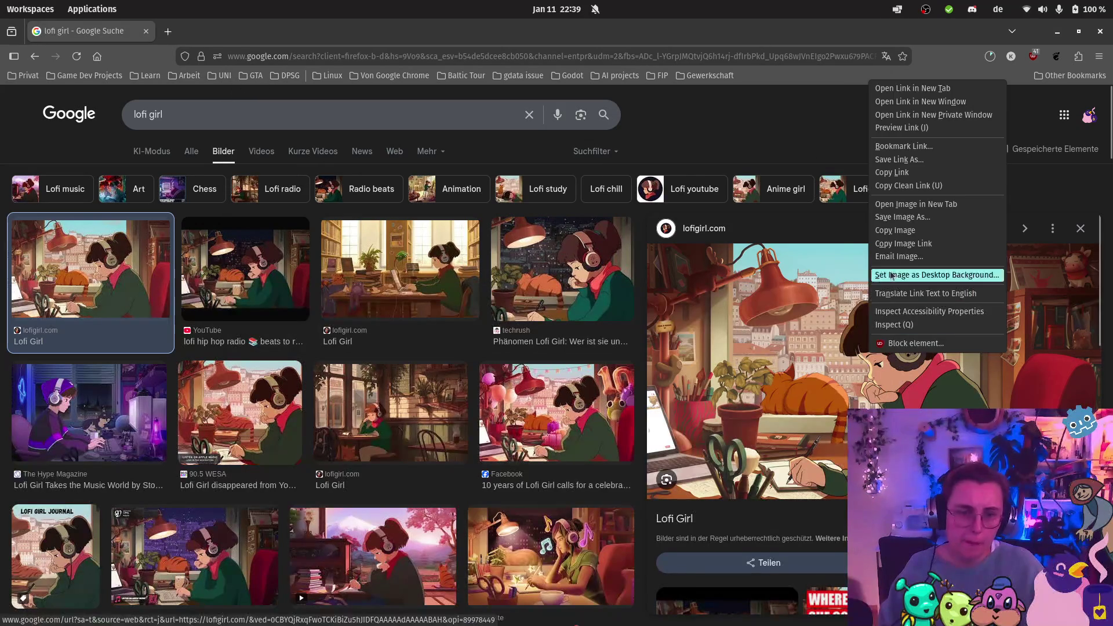
{"action": "left_click", "coordinate": [791, 435]}
{"action": "key", "text": "Print"}
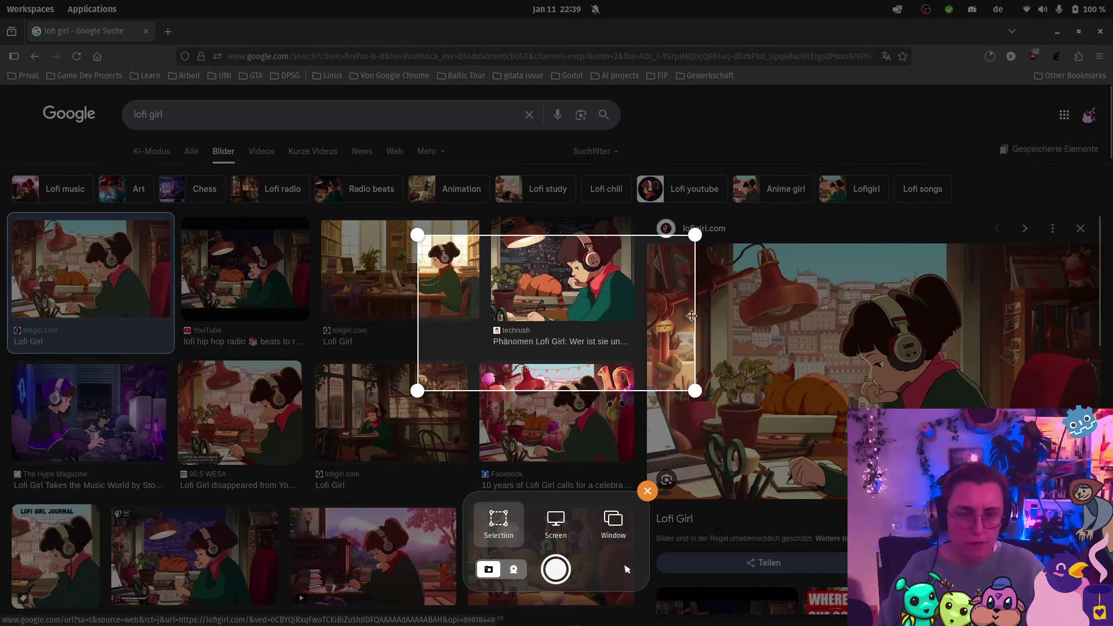
{"action": "mouse_move", "coordinate": [727, 268]}
{"action": "left_mouse_down"}
{"action": "mouse_move", "coordinate": [794, 337]}
{"action": "mouse_move", "coordinate": [1026, 493]}
{"action": "left_mouse_up"}
{"action": "key", "text": "Return"}
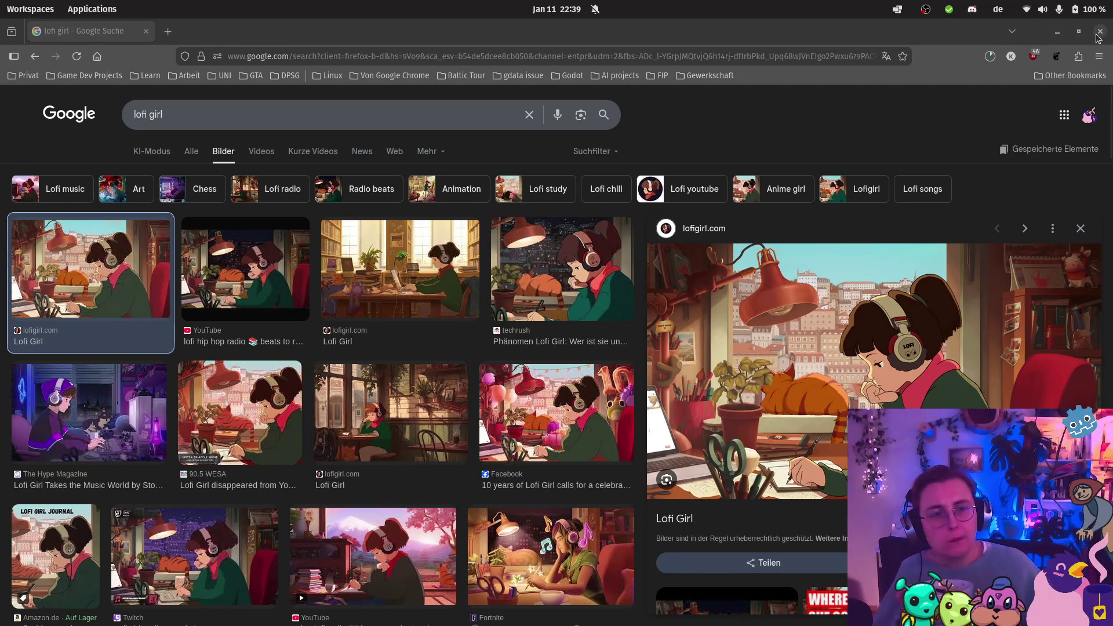
{"action": "key", "text": "alt+Tab"}
{"action": "scroll", "coordinate": [415, 439], "scroll_direction": "down", "scroll_amount": 5}
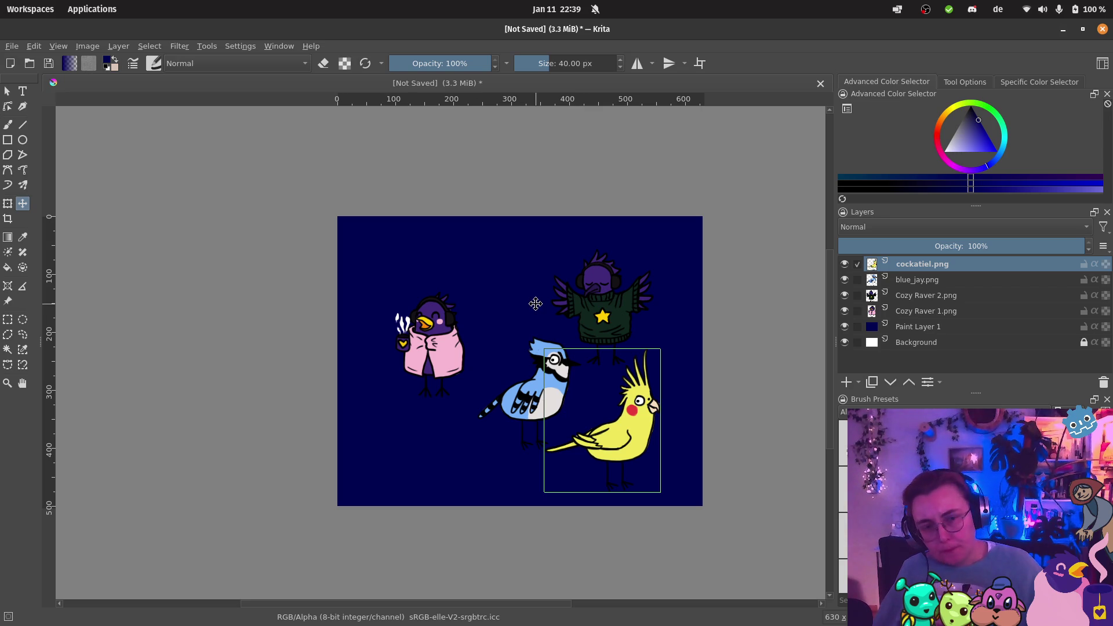
Step: Hide the cockatiel.png, Cozy Raver 2 and Cozy Raver 1 layers
{"action": "left_click", "coordinate": [845, 264]}
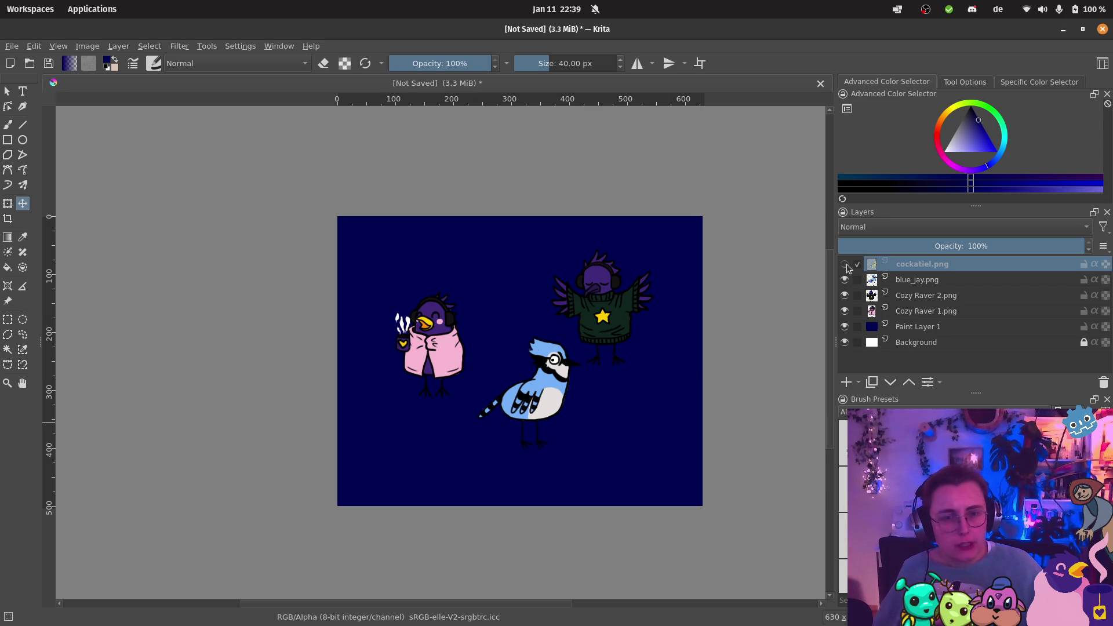
{"action": "left_click", "coordinate": [845, 264]}
{"action": "left_click", "coordinate": [845, 263]}
{"action": "left_click", "coordinate": [845, 295]}
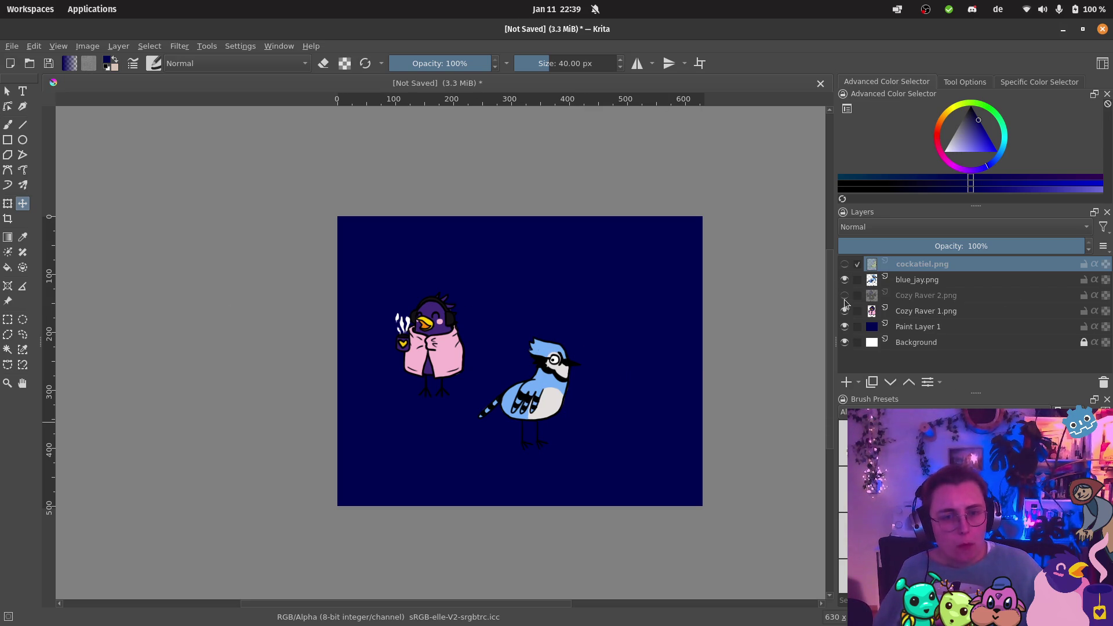
{"action": "left_click", "coordinate": [845, 311]}
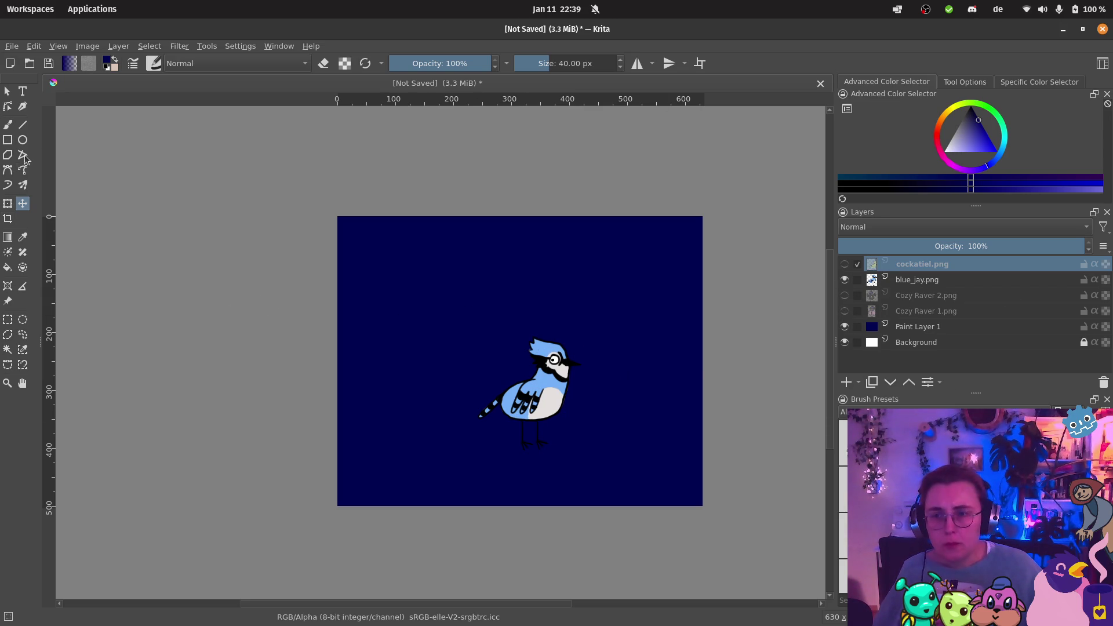
Step: Select the blue_jay.png layer with the Transform tool
{"action": "left_click", "coordinate": [7, 206]}
{"action": "left_click", "coordinate": [530, 366]}
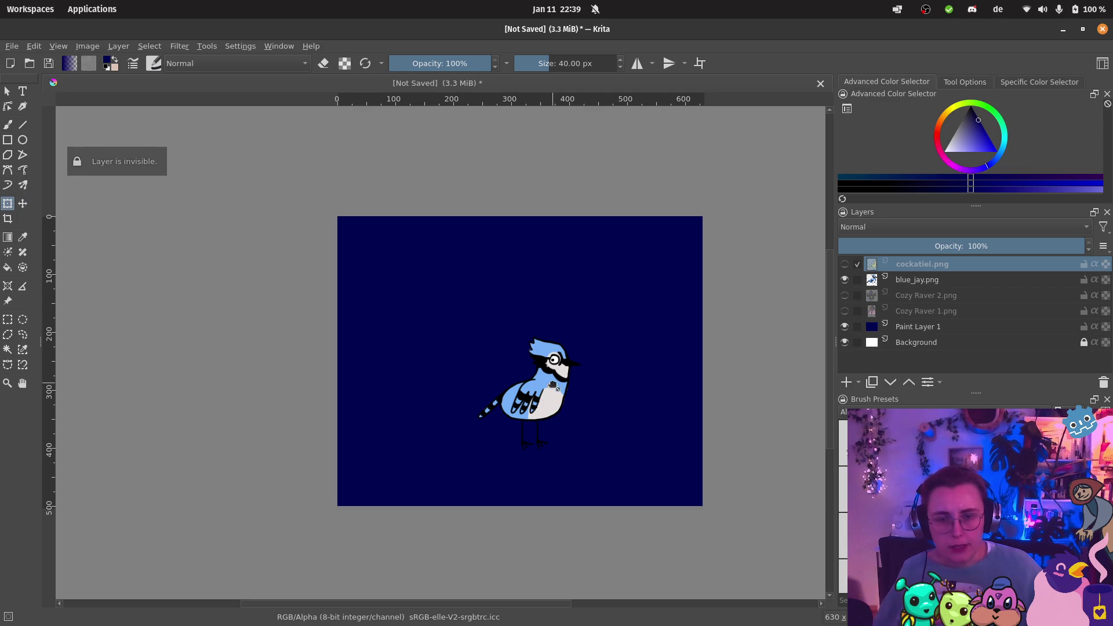
{"action": "left_click", "coordinate": [954, 283]}
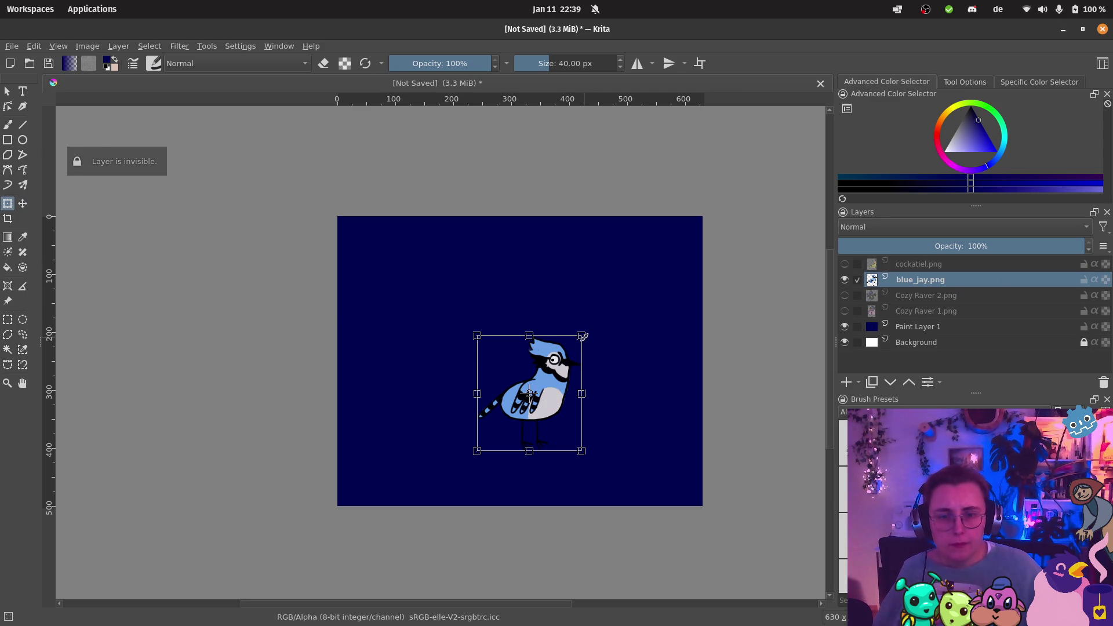
Step: Discard a skewed enlargement and lock the transform's width/height ratio
{"action": "mouse_move", "coordinate": [589, 336]}
{"action": "left_mouse_down"}
{"action": "mouse_move", "coordinate": [638, 287]}
{"action": "mouse_move", "coordinate": [656, 290]}
{"action": "mouse_move", "coordinate": [679, 247]}
{"action": "mouse_move", "coordinate": [676, 262]}
{"action": "left_mouse_up"}
{"action": "key", "text": "Escape"}
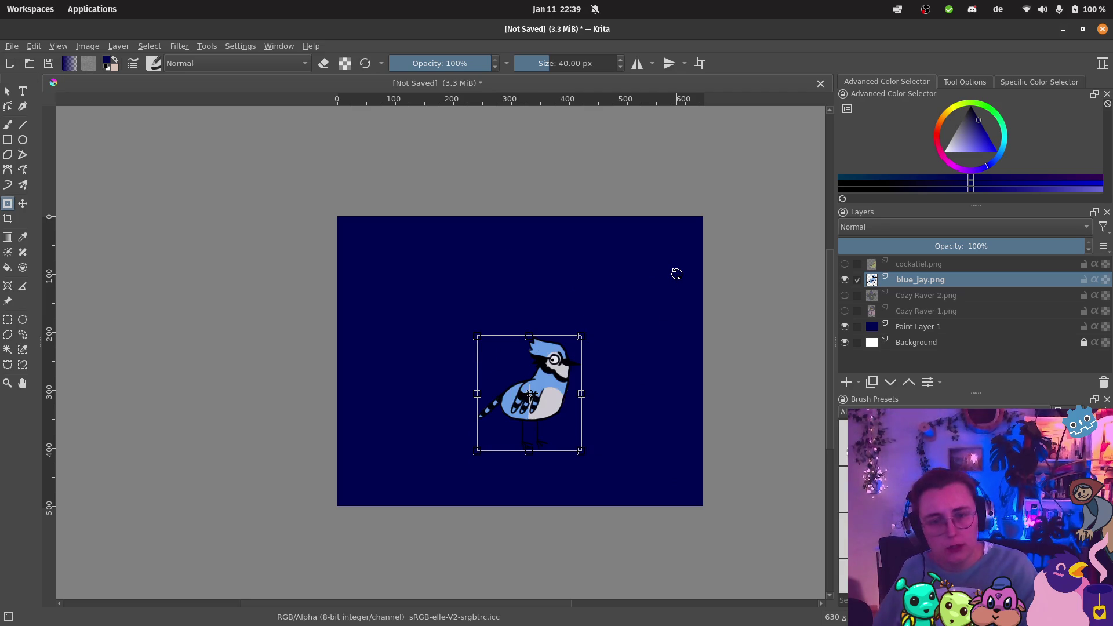
{"action": "left_click", "coordinate": [966, 82]}
{"action": "scroll", "coordinate": [1020, 181], "scroll_direction": "down", "scroll_amount": 1}
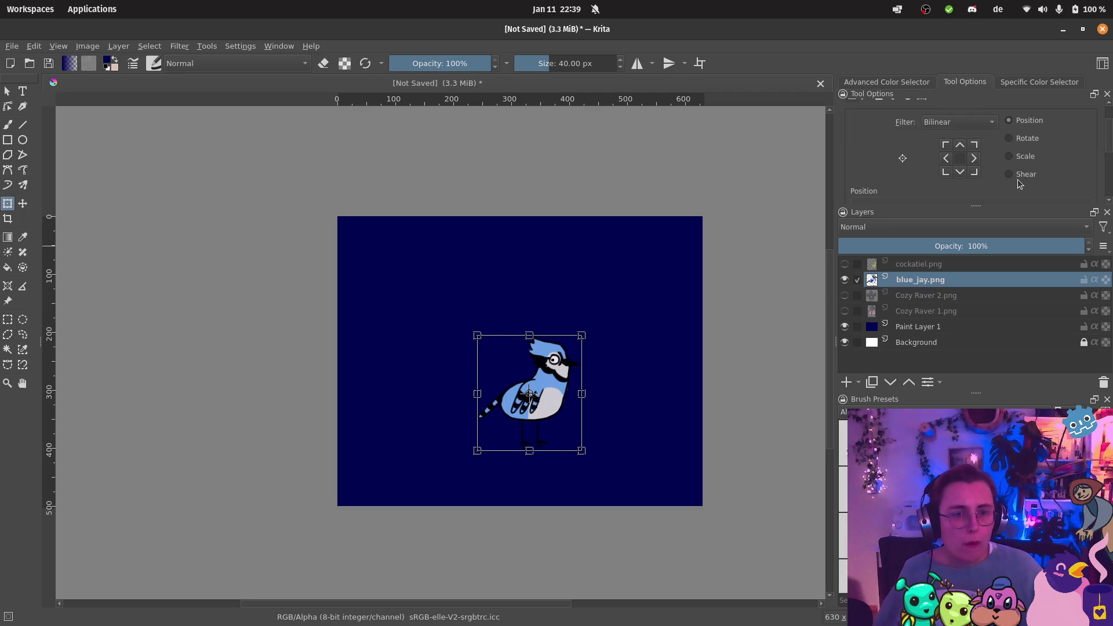
{"action": "scroll", "coordinate": [1014, 161], "scroll_direction": "down", "scroll_amount": 2}
{"action": "left_click", "coordinate": [1080, 150]}
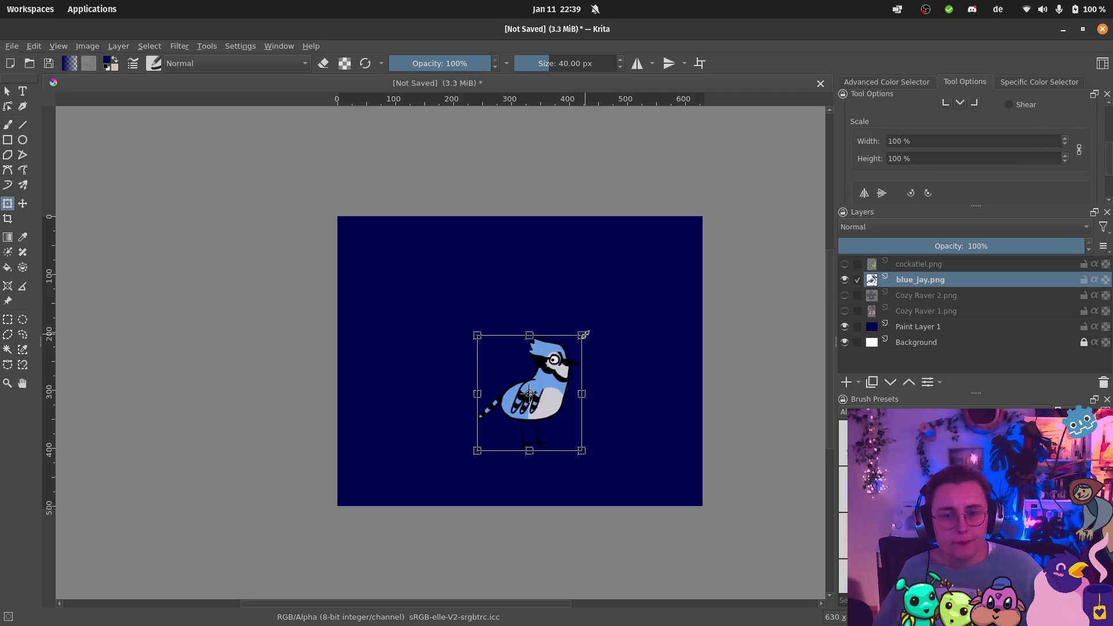
Step: Scale the blue jay proportionally to 317%, shift it down-left, and apply
{"action": "left_click_drag", "start_coordinate": [585, 333], "coordinate": [712, 195]}
{"action": "left_click_drag", "start_coordinate": [632, 321], "coordinate": [566, 365]}
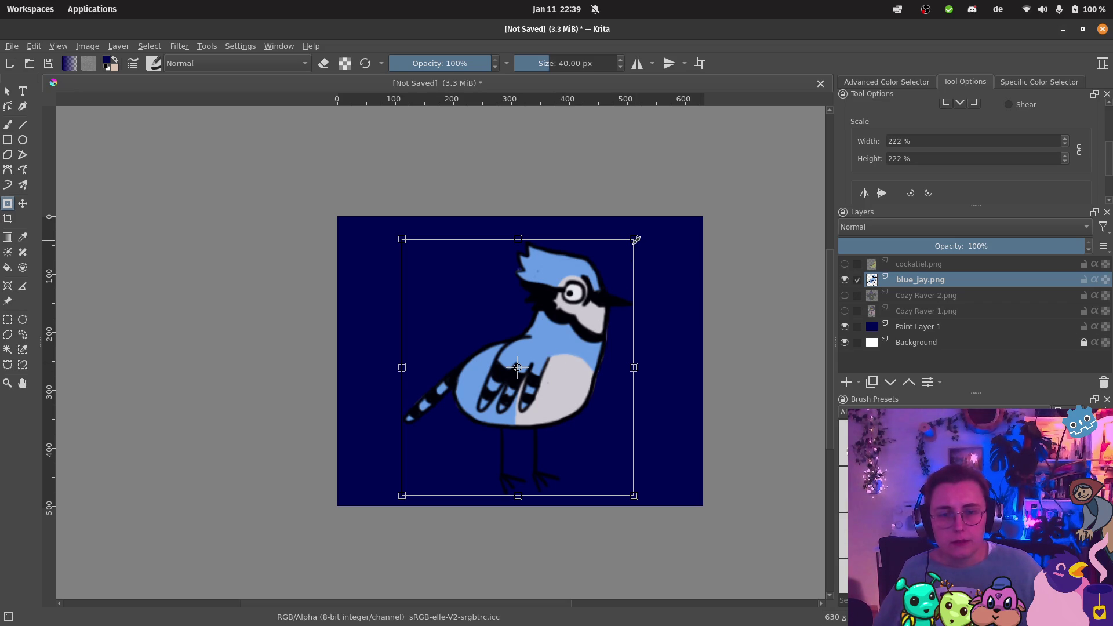
{"action": "mouse_move", "coordinate": [636, 241]}
{"action": "left_mouse_down"}
{"action": "mouse_move", "coordinate": [672, 200]}
{"action": "mouse_move", "coordinate": [622, 275]}
{"action": "left_mouse_up"}
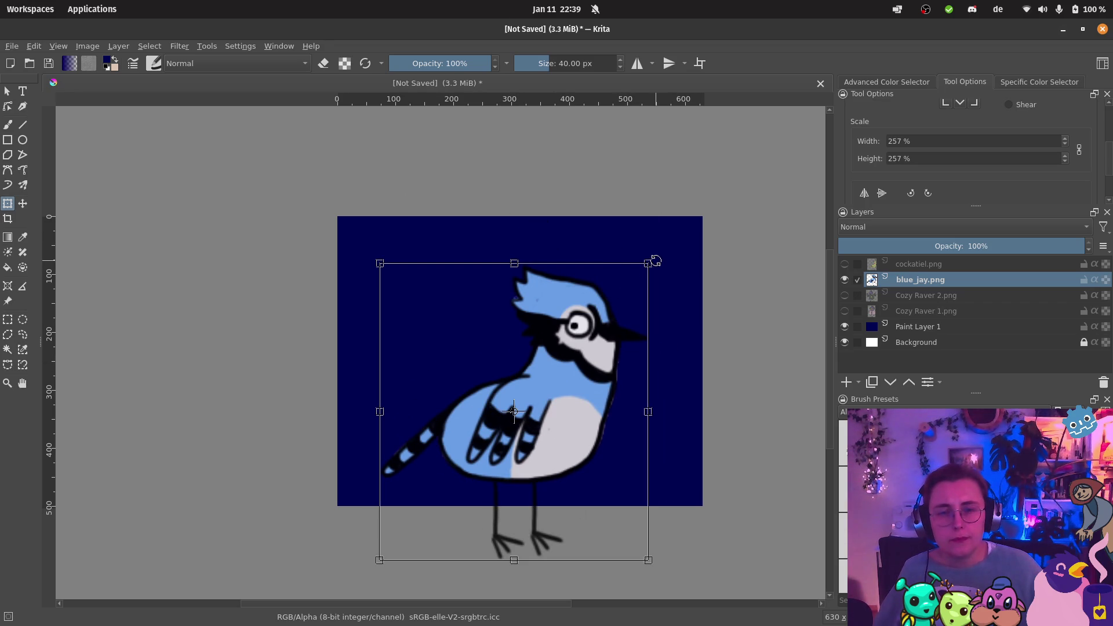
{"action": "left_click_drag", "start_coordinate": [650, 262], "coordinate": [710, 195]}
{"action": "mouse_move", "coordinate": [545, 328]}
{"action": "left_mouse_down"}
{"action": "mouse_move", "coordinate": [515, 399]}
{"action": "mouse_move", "coordinate": [509, 378]}
{"action": "left_mouse_up"}
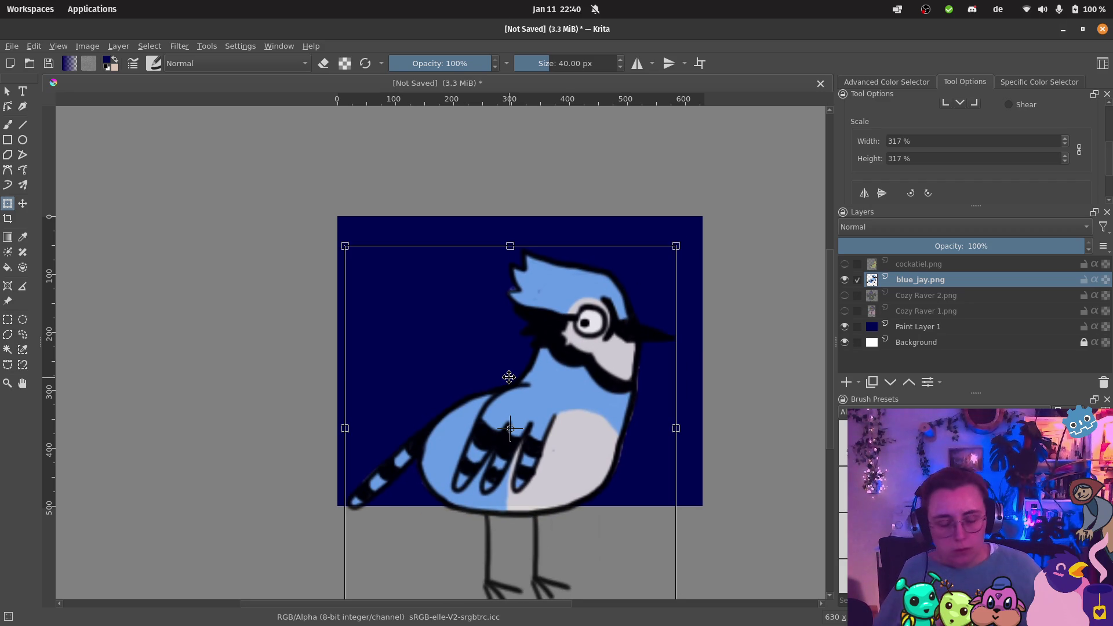
{"action": "key", "text": "Return"}
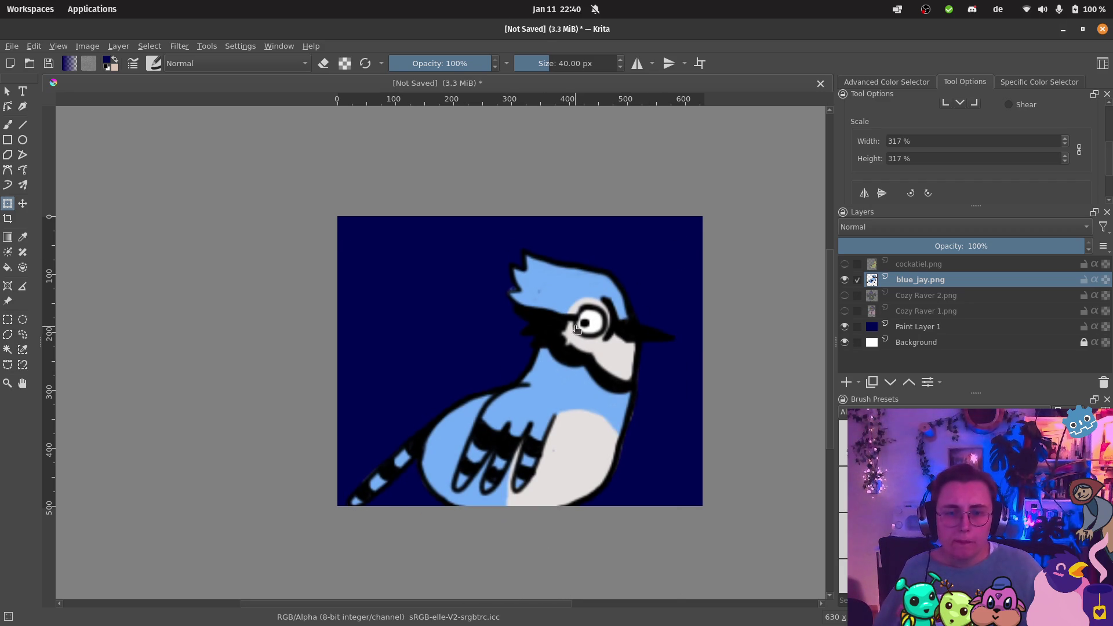
{"action": "scroll", "coordinate": [577, 393], "scroll_direction": "up", "scroll_amount": 5}
{"action": "scroll", "coordinate": [638, 371], "scroll_direction": "down", "scroll_amount": 5}
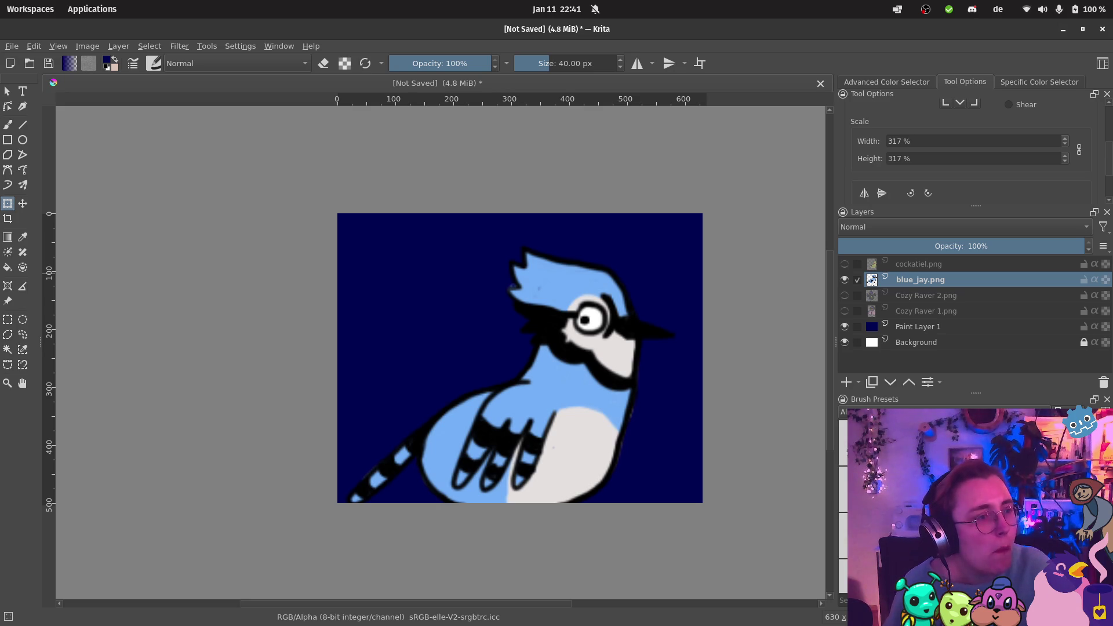
Step: Insert headphones.png as a new layer and scale it roughly onto the jay's head
{"action": "left_click_drag", "start_coordinate": [569, 176], "coordinate": [503, 271]}
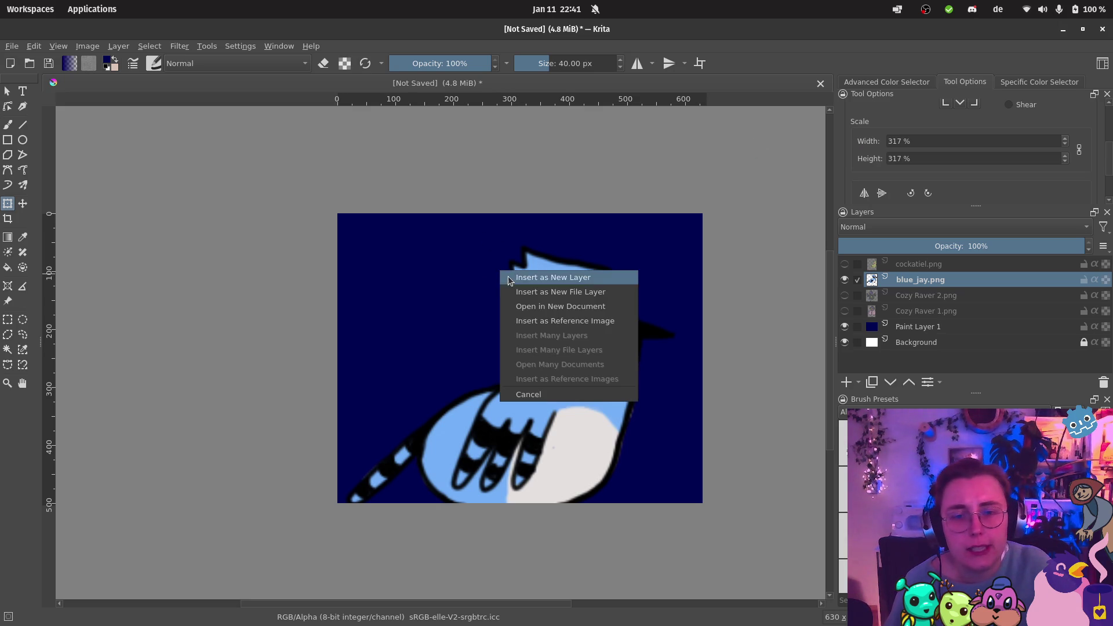
{"action": "left_click", "coordinate": [536, 279]}
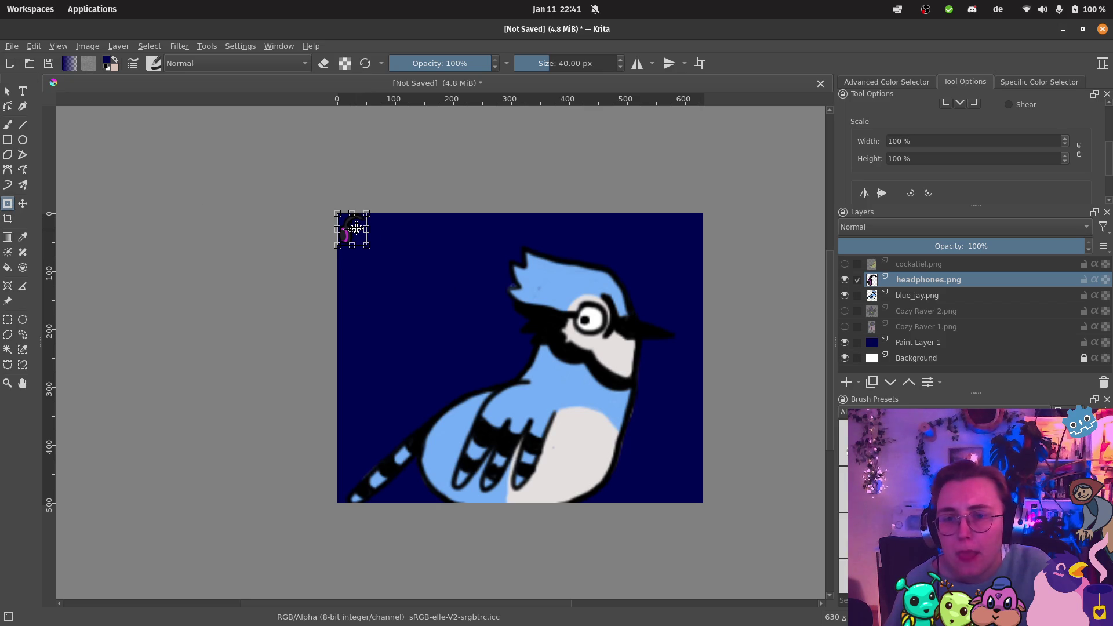
{"action": "mouse_move", "coordinate": [352, 229]}
{"action": "left_mouse_down"}
{"action": "mouse_move", "coordinate": [610, 299]}
{"action": "mouse_move", "coordinate": [580, 294]}
{"action": "mouse_move", "coordinate": [680, 213]}
{"action": "left_mouse_up"}
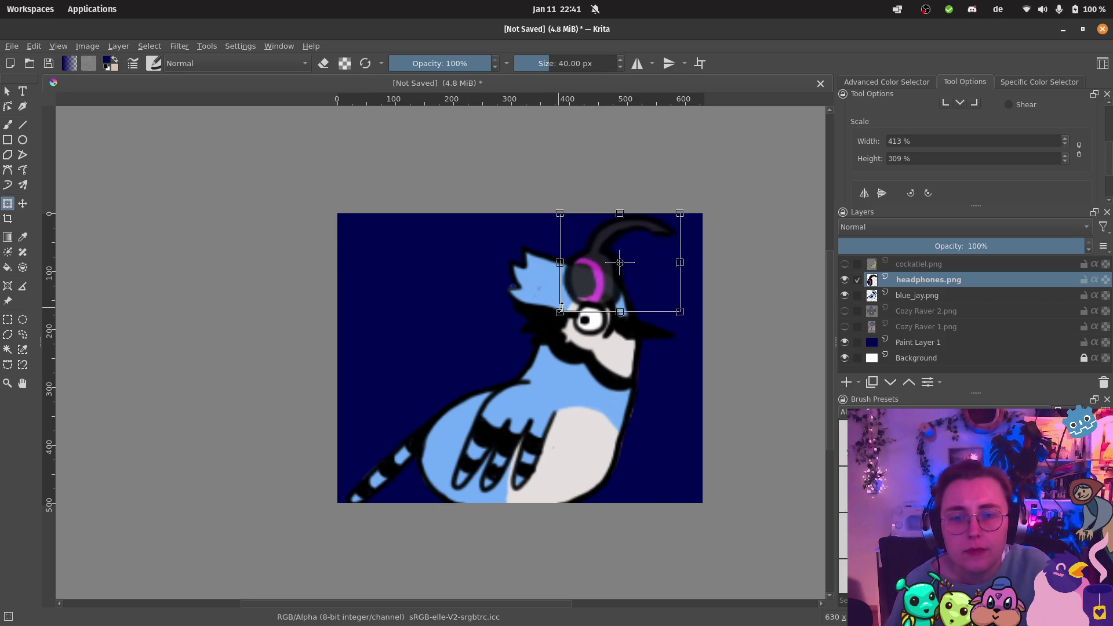
{"action": "left_click_drag", "start_coordinate": [561, 306], "coordinate": [548, 341]}
{"action": "left_click_drag", "start_coordinate": [632, 306], "coordinate": [575, 338]}
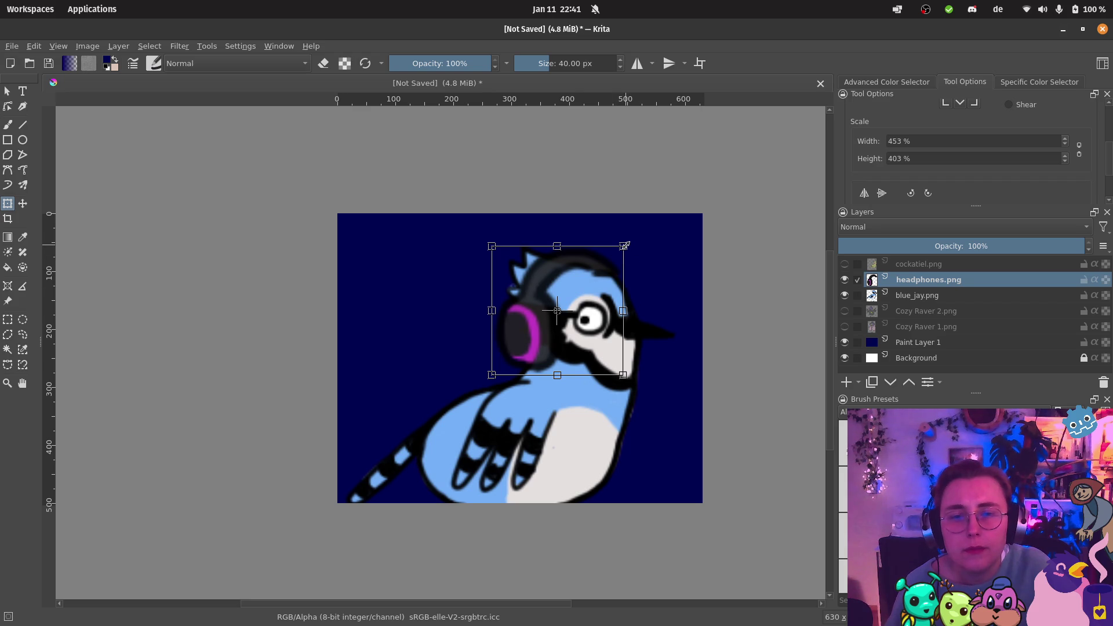
Step: Refine the headphones to about 339% by 327% over the ear, apply, and drop in jacket_blj.png
{"action": "key", "text": "ctrl+z"}
{"action": "key", "text": "ctrl+z"}
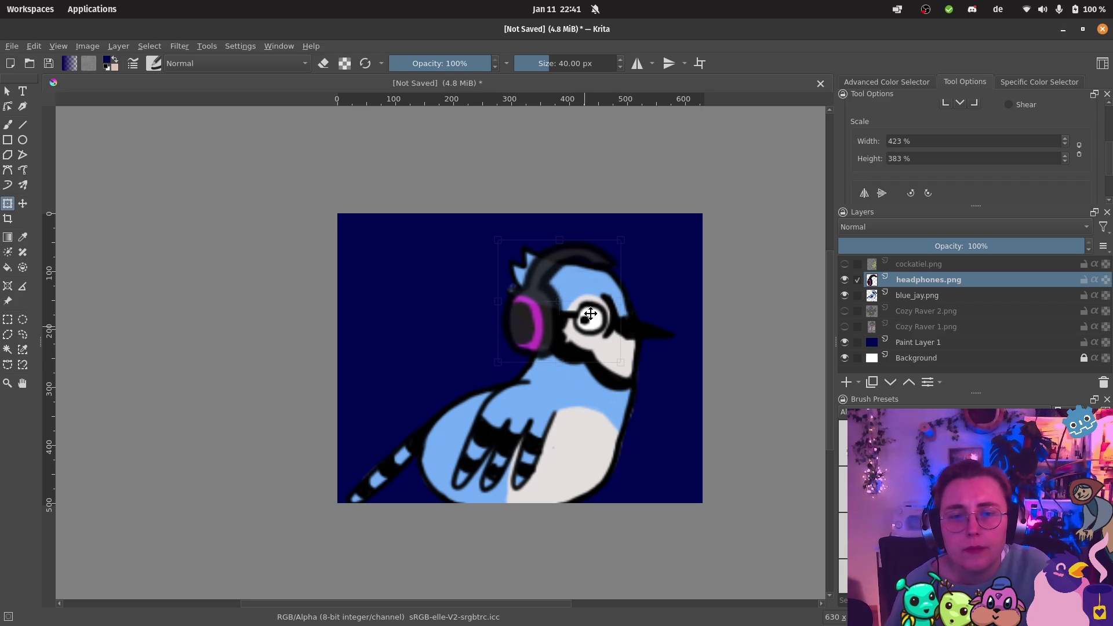
{"action": "left_click_drag", "start_coordinate": [497, 239], "coordinate": [503, 240]}
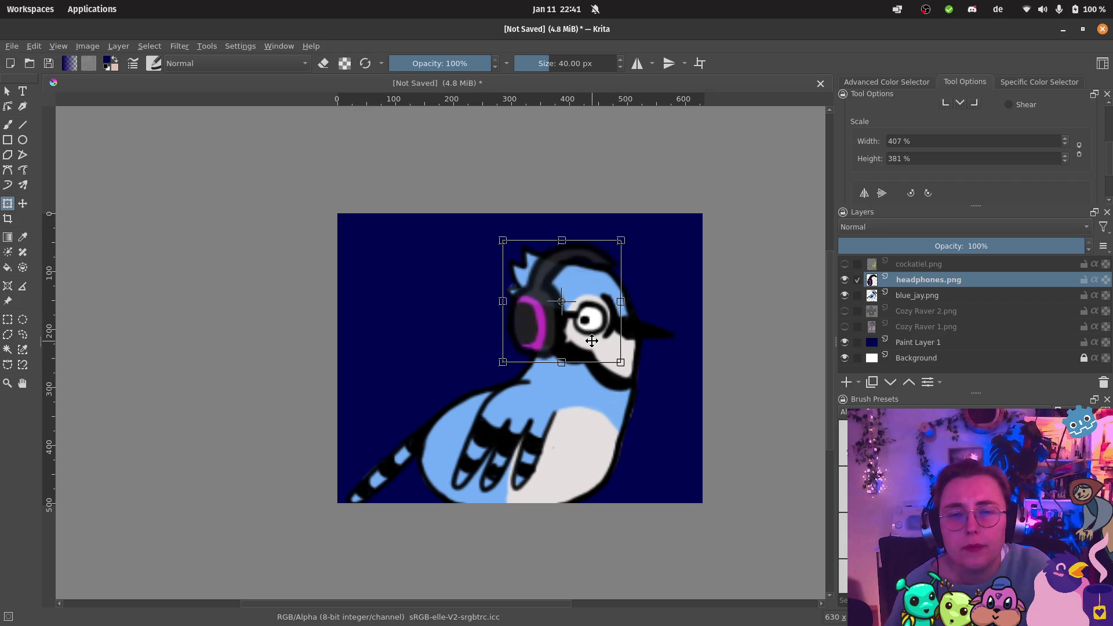
{"action": "left_click_drag", "start_coordinate": [591, 340], "coordinate": [589, 345]}
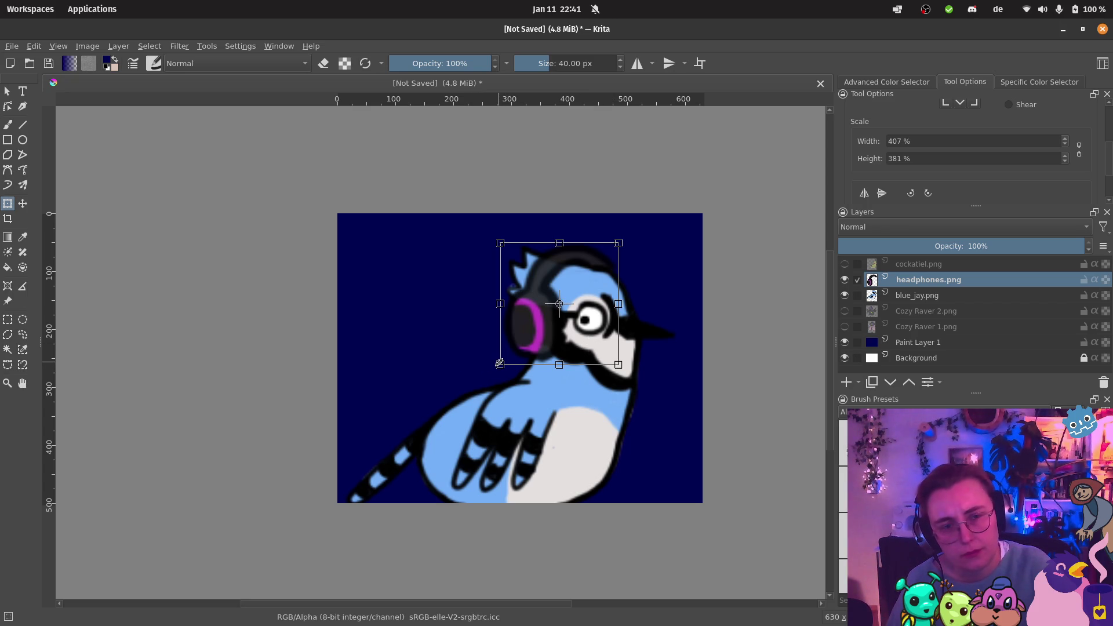
{"action": "left_click_drag", "start_coordinate": [500, 364], "coordinate": [519, 348]}
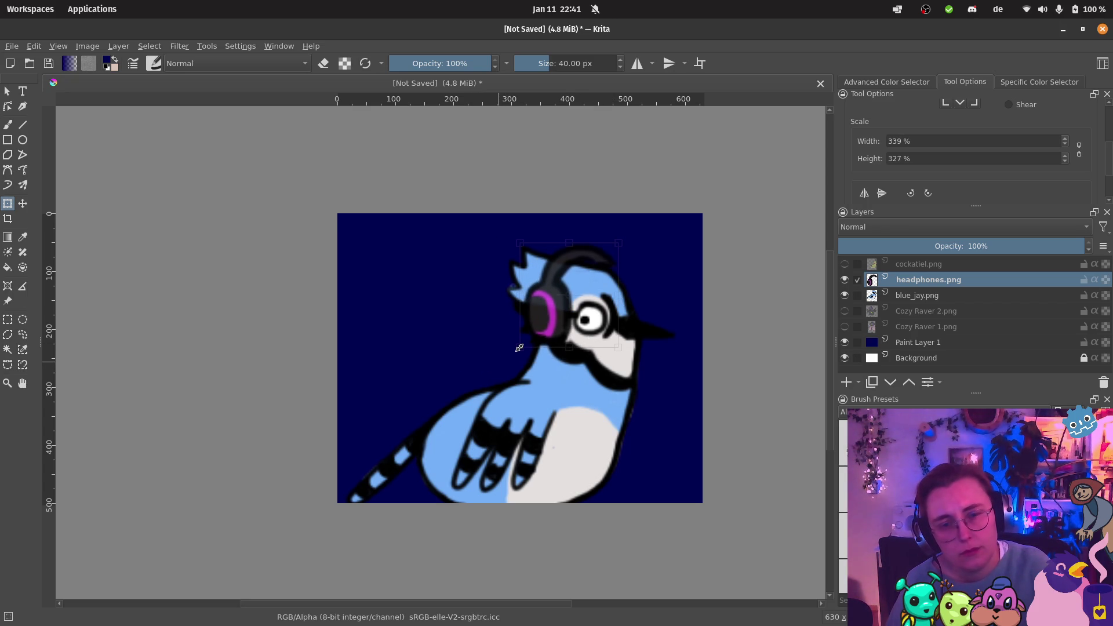
{"action": "left_click_drag", "start_coordinate": [593, 329], "coordinate": [588, 334]}
{"action": "key", "text": "Return"}
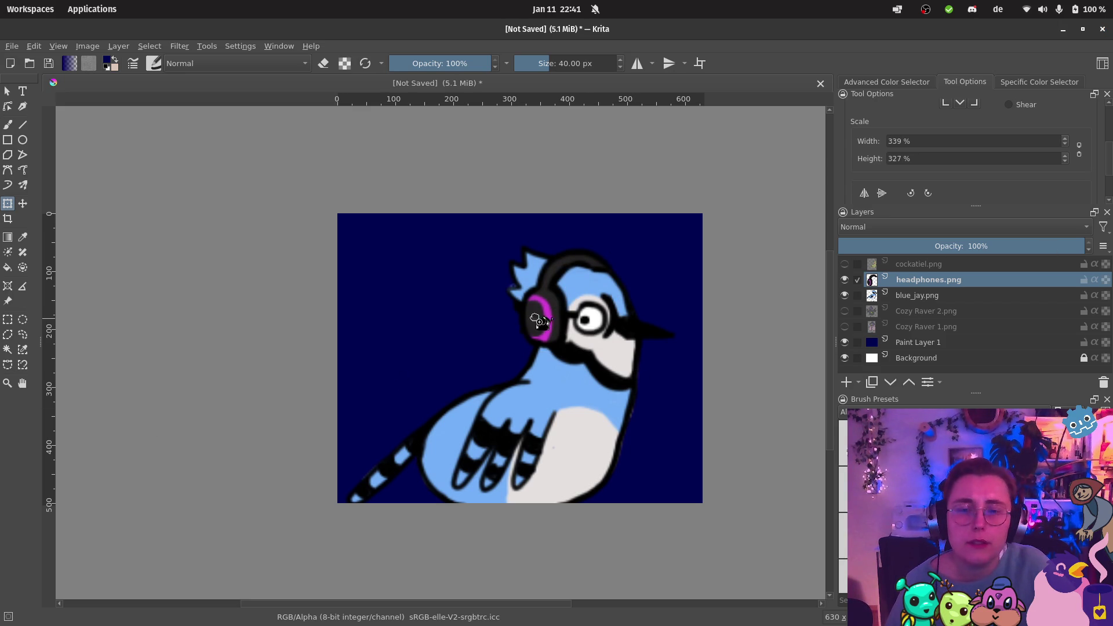
{"action": "left_click_drag", "start_coordinate": [542, 322], "coordinate": [515, 352]}
Step: Add the jacket as a new layer, scaled to 324% by 305% over the jay's body, and apply
{"action": "left_click", "coordinate": [602, 357]}
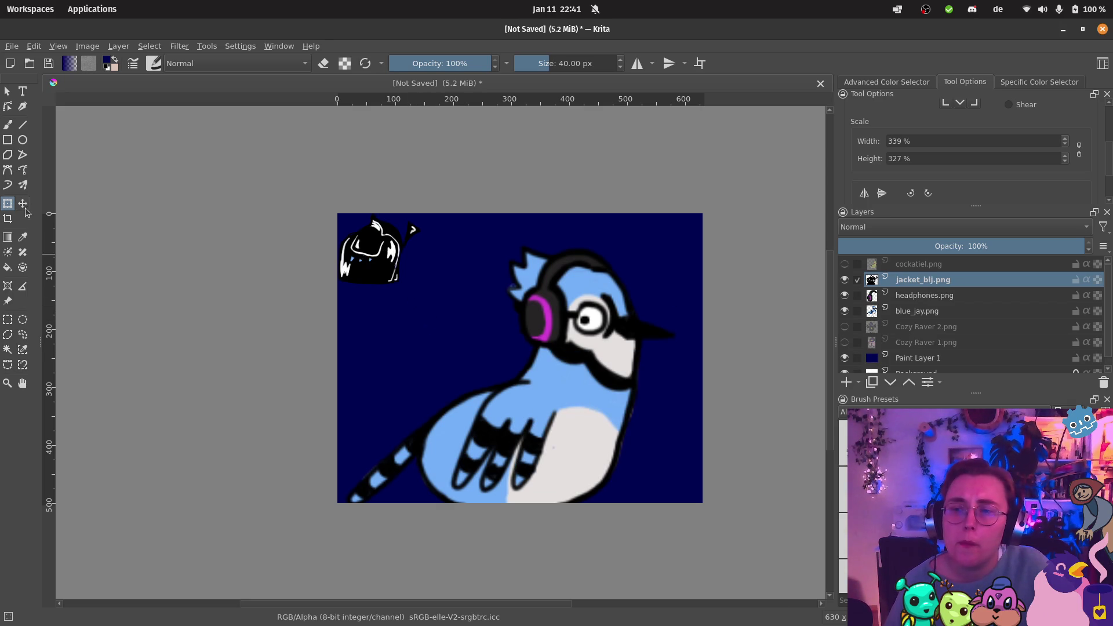
{"action": "left_click", "coordinate": [400, 271]}
{"action": "mouse_move", "coordinate": [422, 286]}
{"action": "left_mouse_down"}
{"action": "mouse_move", "coordinate": [464, 342]}
{"action": "mouse_move", "coordinate": [496, 358]}
{"action": "left_mouse_up"}
{"action": "mouse_move", "coordinate": [456, 311]}
{"action": "left_mouse_down"}
{"action": "mouse_move", "coordinate": [571, 442]}
{"action": "mouse_move", "coordinate": [567, 464]}
{"action": "left_mouse_up"}
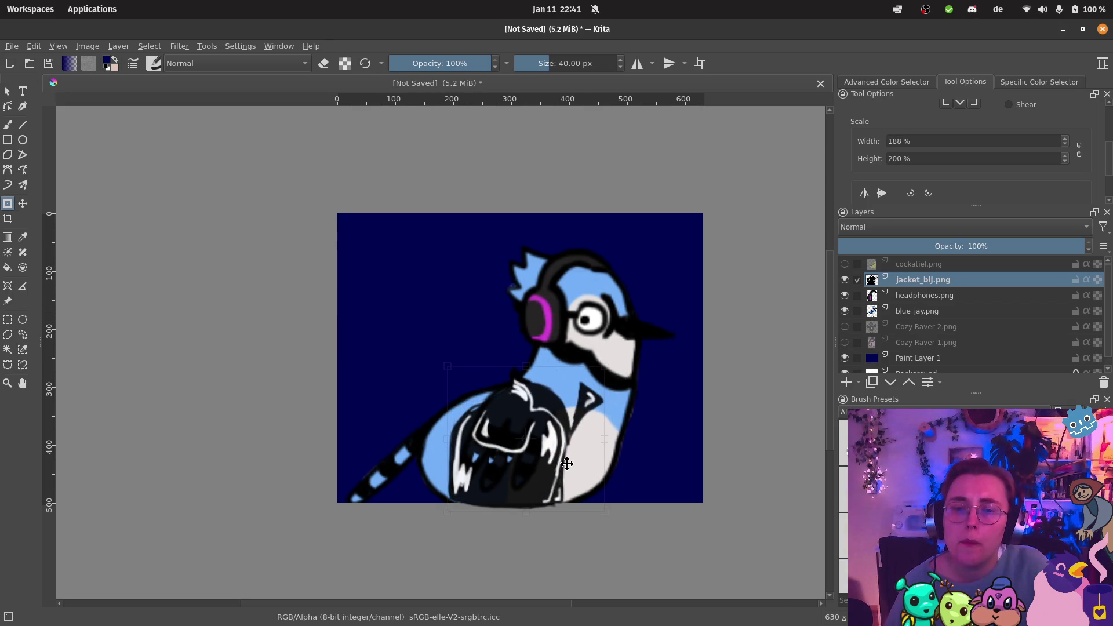
{"action": "left_click_drag", "start_coordinate": [605, 512], "coordinate": [676, 560]}
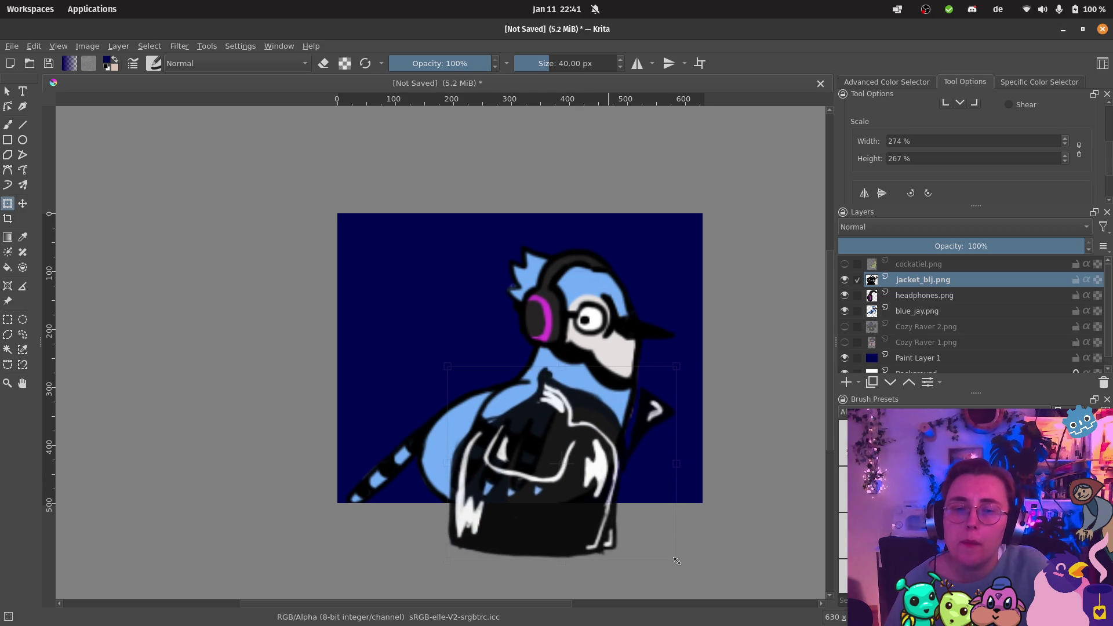
{"action": "left_click_drag", "start_coordinate": [623, 526], "coordinate": [606, 512]}
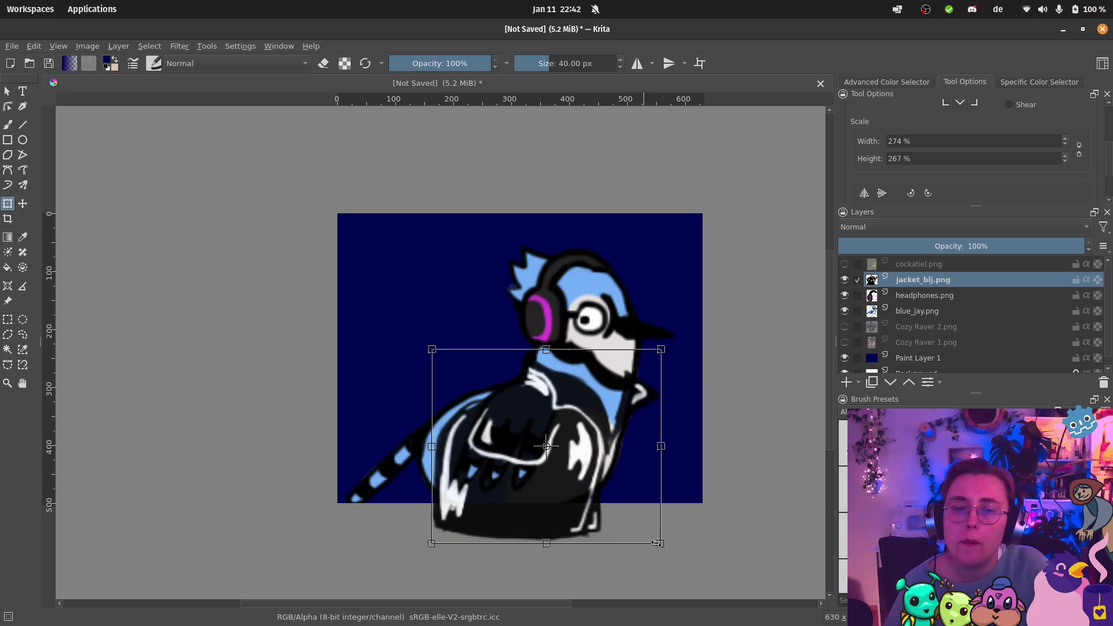
{"action": "left_click_drag", "start_coordinate": [661, 545], "coordinate": [702, 571]}
{"action": "left_click_drag", "start_coordinate": [671, 526], "coordinate": [644, 518]}
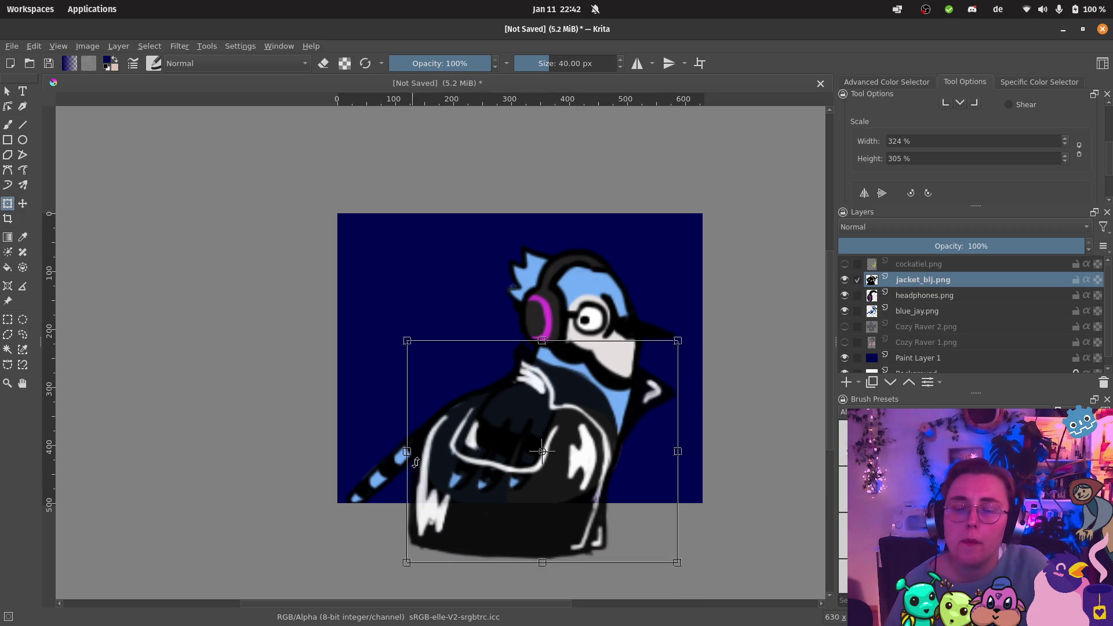
{"action": "left_click_drag", "start_coordinate": [542, 563], "coordinate": [543, 542]}
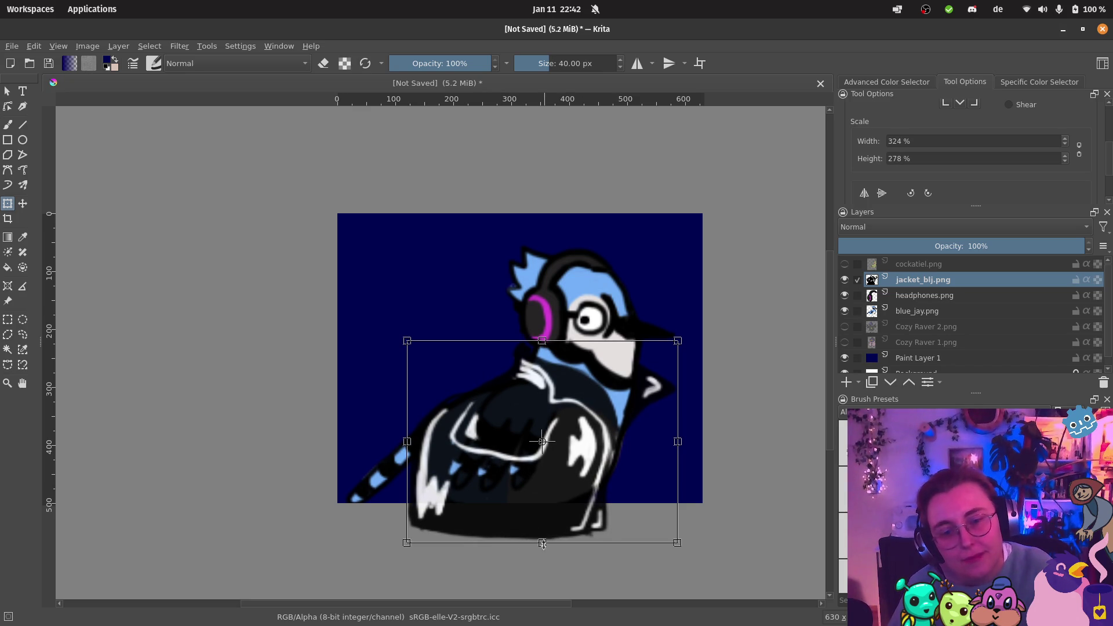
{"action": "key", "text": "ctrl+z"}
{"action": "left_click_drag", "start_coordinate": [538, 524], "coordinate": [542, 520]}
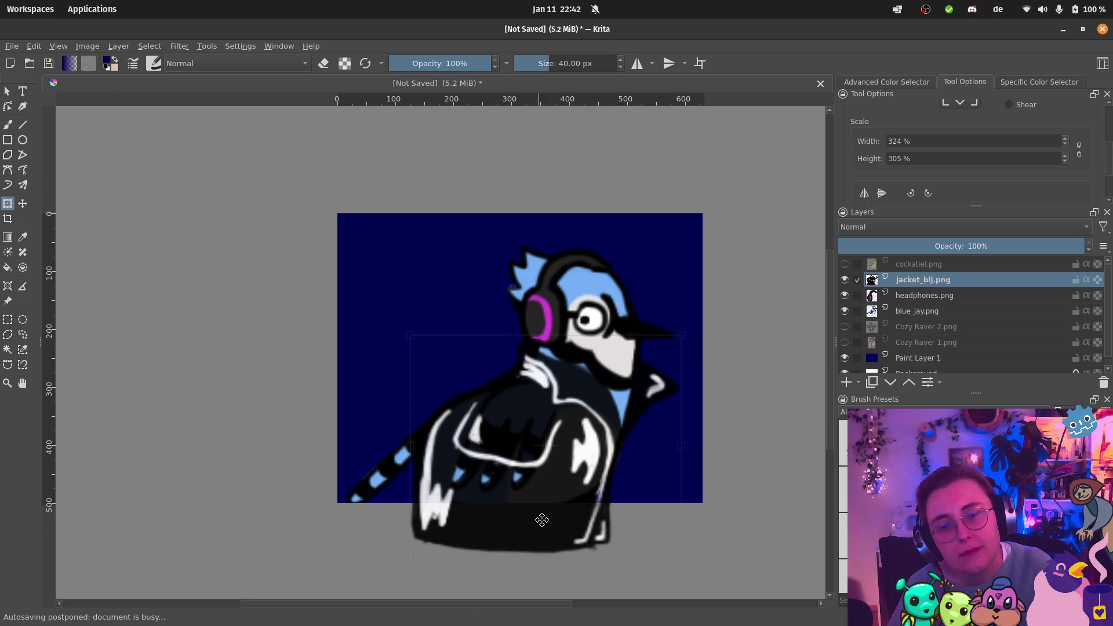
{"action": "key", "text": "Return"}
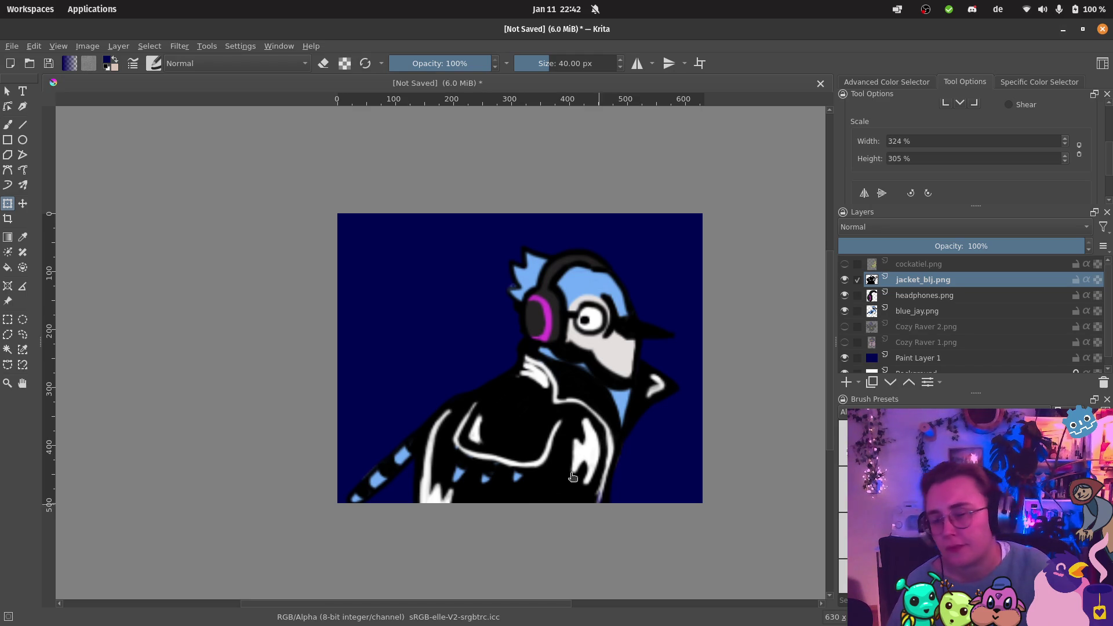
Step: Draw a large white circle with the Ellipse tool, then undo it from the jacket layer
{"action": "left_click", "coordinate": [24, 141]}
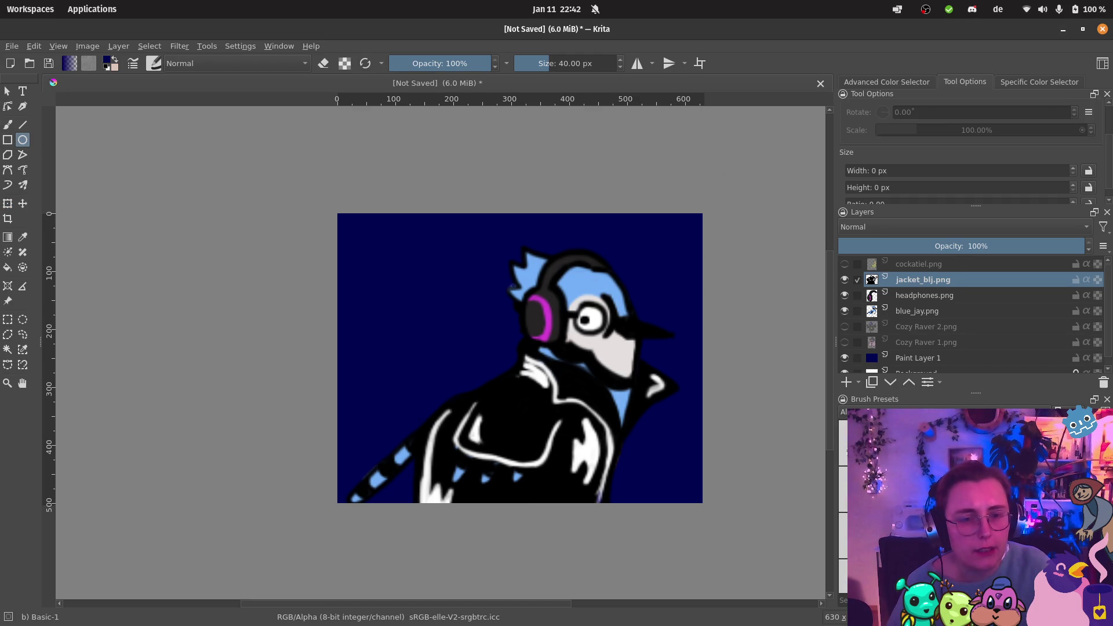
{"action": "left_click", "coordinate": [901, 82]}
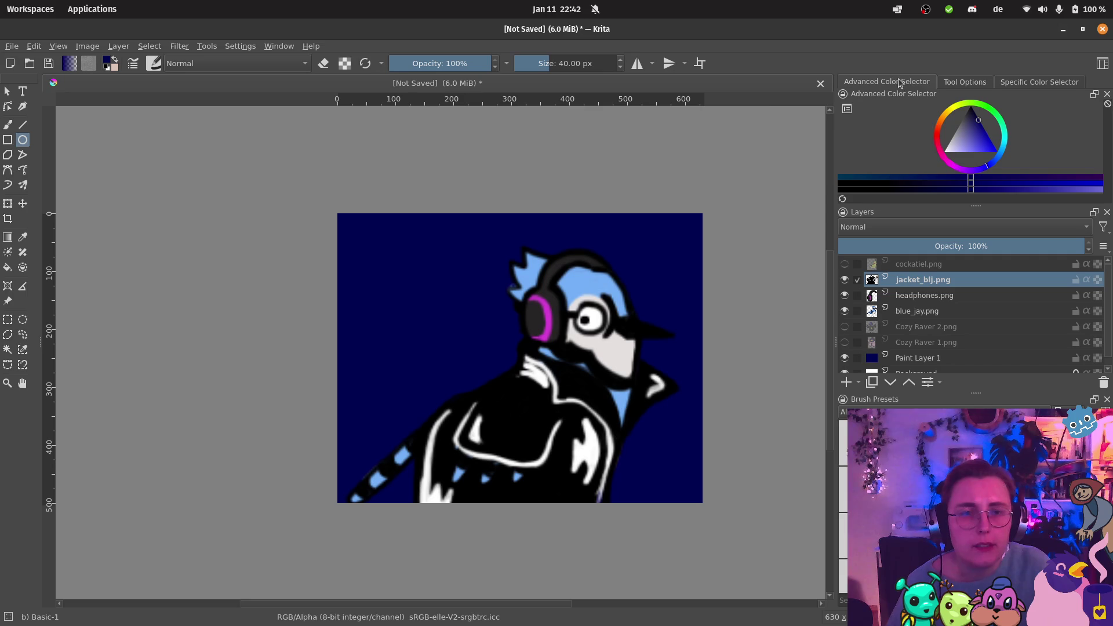
{"action": "left_click_drag", "start_coordinate": [970, 150], "coordinate": [944, 152]}
{"action": "mouse_move", "coordinate": [385, 183]}
{"action": "left_mouse_down"}
{"action": "mouse_move", "coordinate": [637, 429]}
{"action": "mouse_move", "coordinate": [721, 528]}
{"action": "left_mouse_up"}
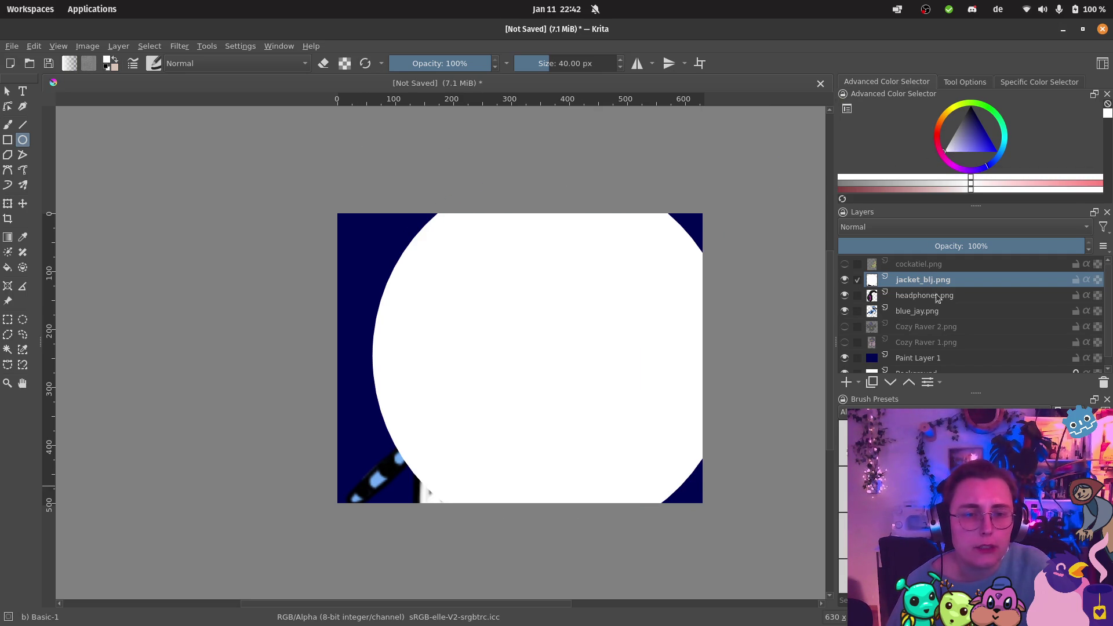
{"action": "scroll", "coordinate": [926, 288], "scroll_direction": "down", "scroll_amount": 1}
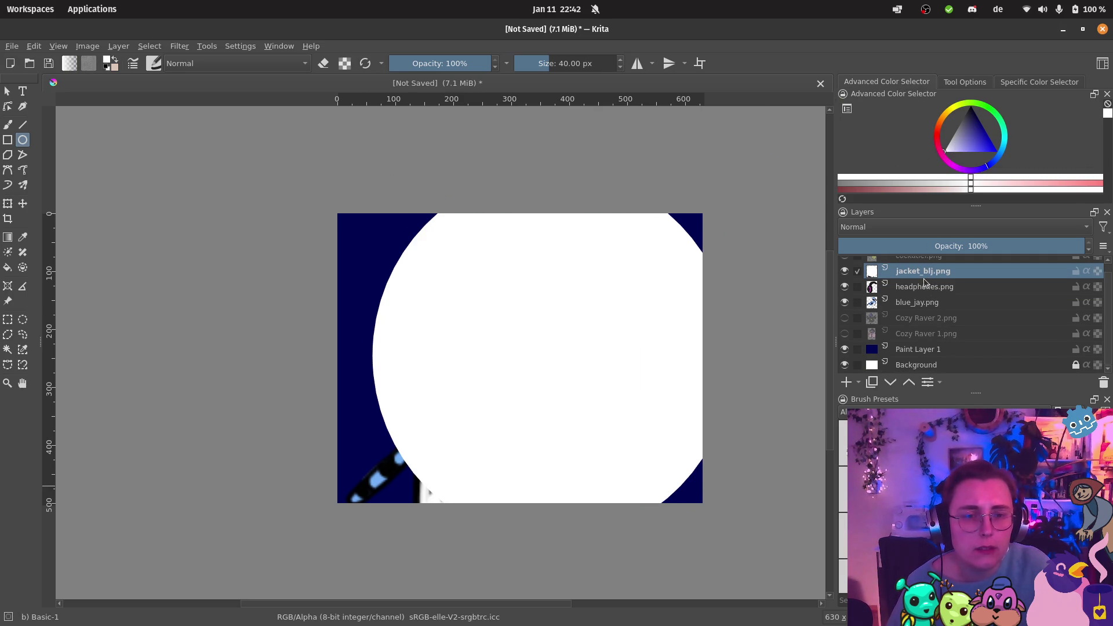
{"action": "scroll", "coordinate": [926, 283], "scroll_direction": "up", "scroll_amount": 1}
{"action": "key", "text": "ctrl+z"}
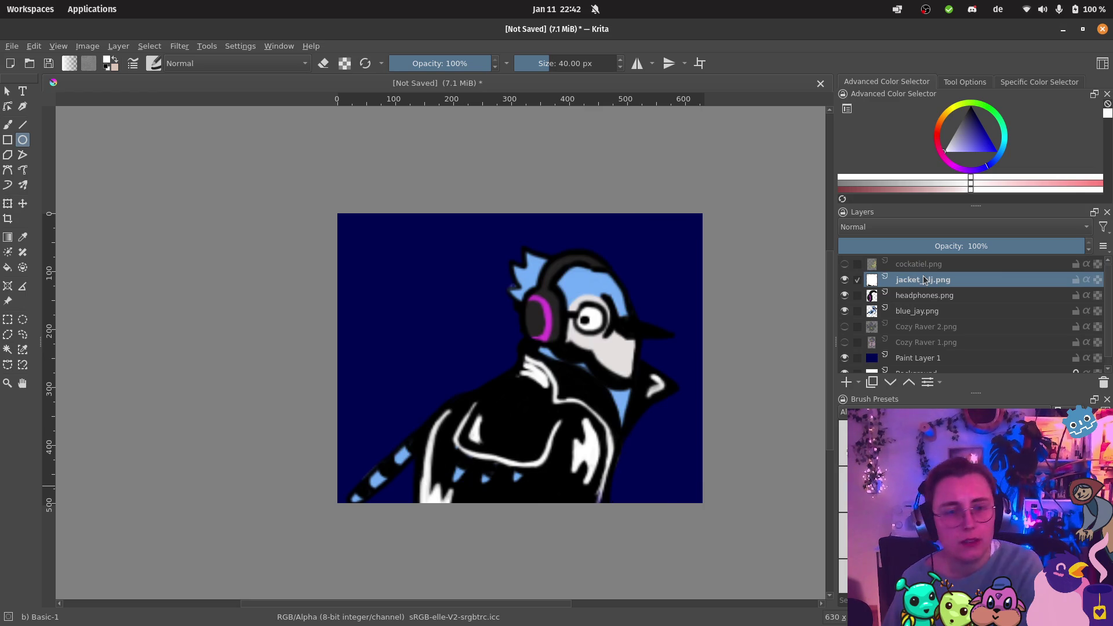
Step: Redraw the white circle on a new Paint Layer 2 and move it below the bird layers
{"action": "left_click", "coordinate": [846, 382]}
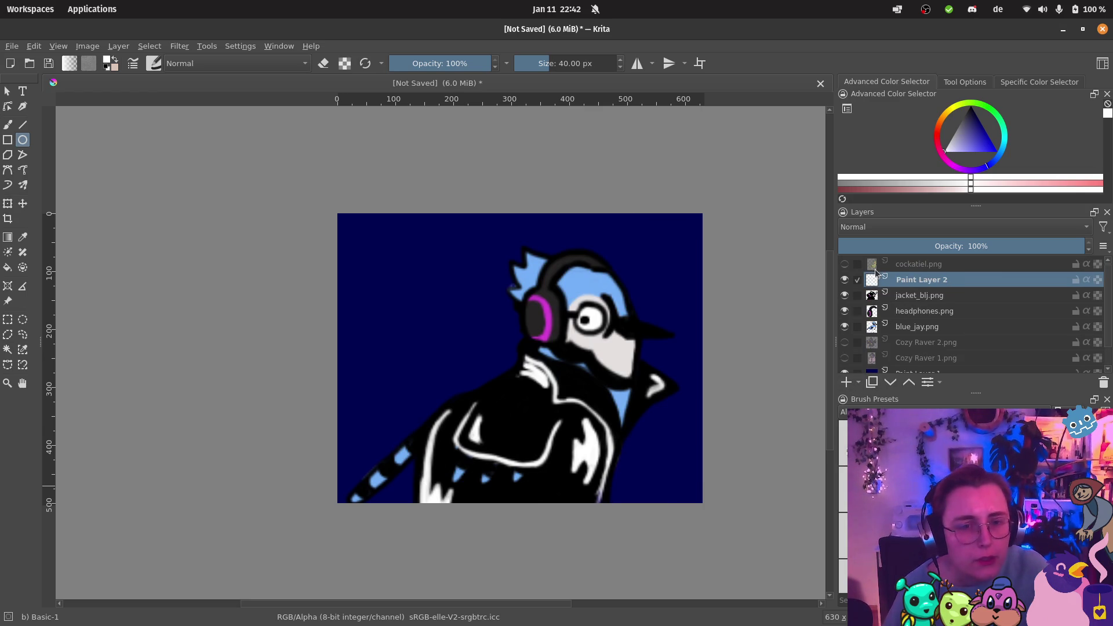
{"action": "left_click_drag", "start_coordinate": [399, 208], "coordinate": [707, 512]}
{"action": "left_click_drag", "start_coordinate": [942, 277], "coordinate": [951, 360]}
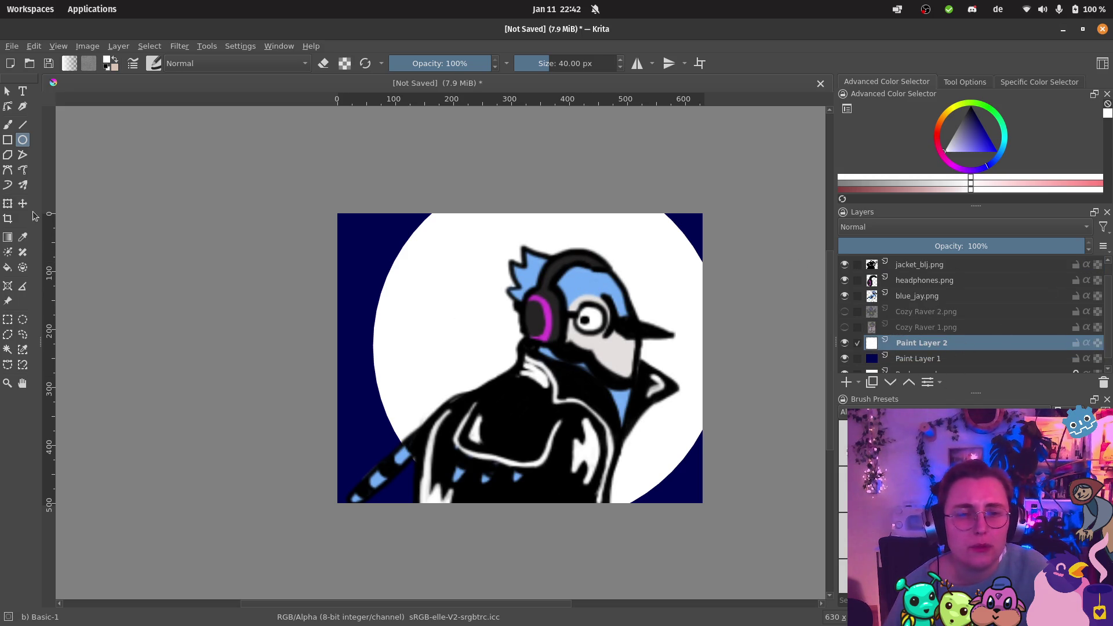
Step: Try filling the white circle purple with the fill tool, then revert it
{"action": "left_click", "coordinate": [7, 268]}
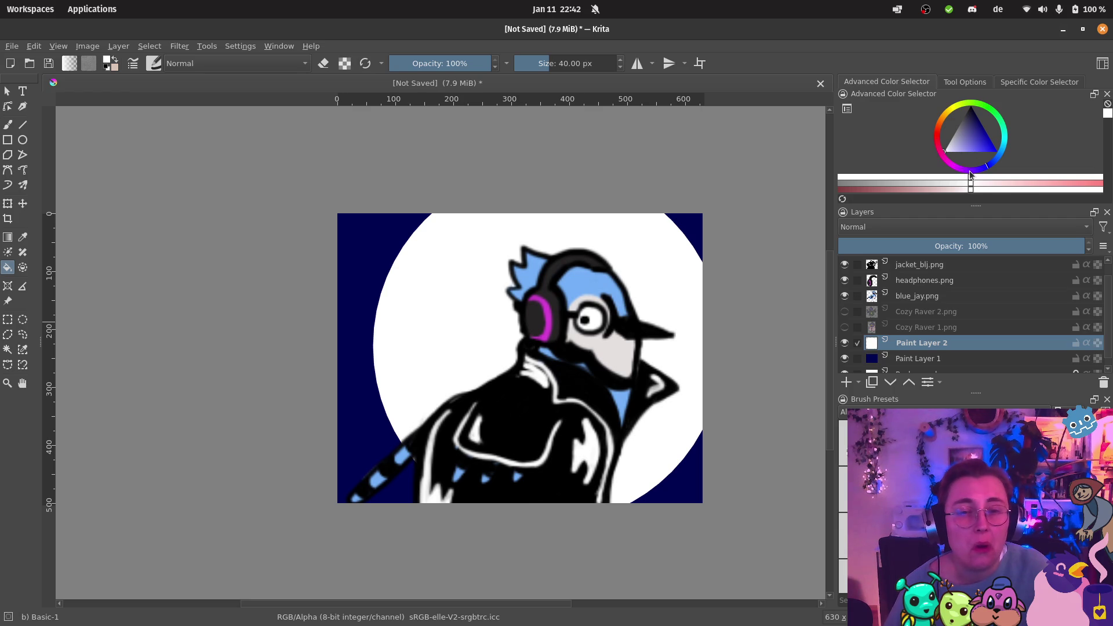
{"action": "mouse_move", "coordinate": [970, 172]}
{"action": "left_mouse_down"}
{"action": "mouse_move", "coordinate": [955, 167]}
{"action": "mouse_move", "coordinate": [977, 128]}
{"action": "left_mouse_up"}
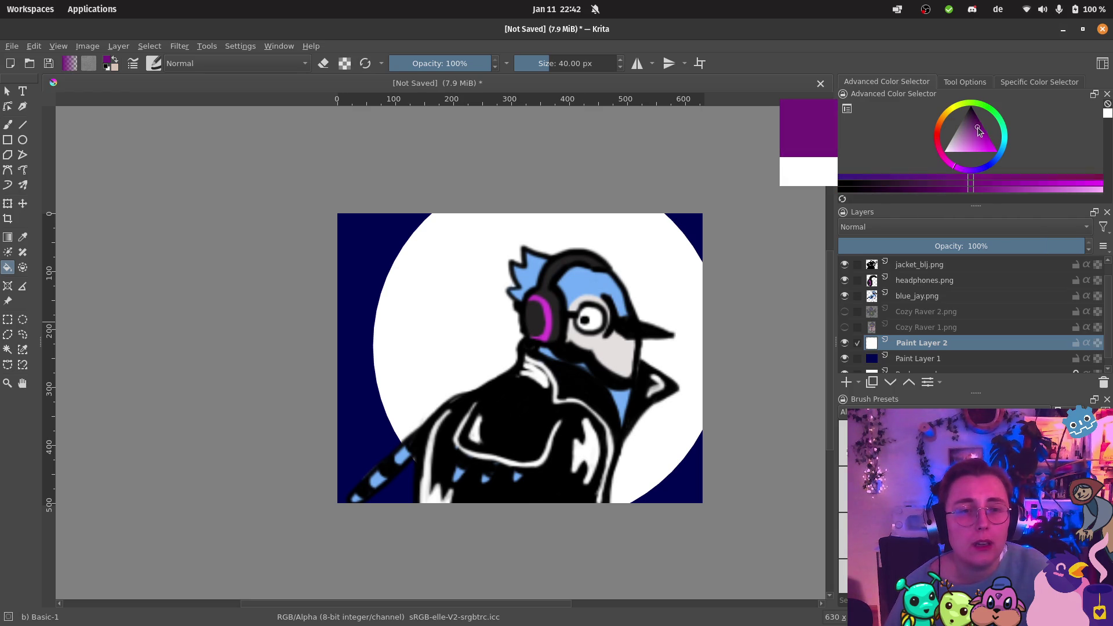
{"action": "left_click", "coordinate": [414, 279]}
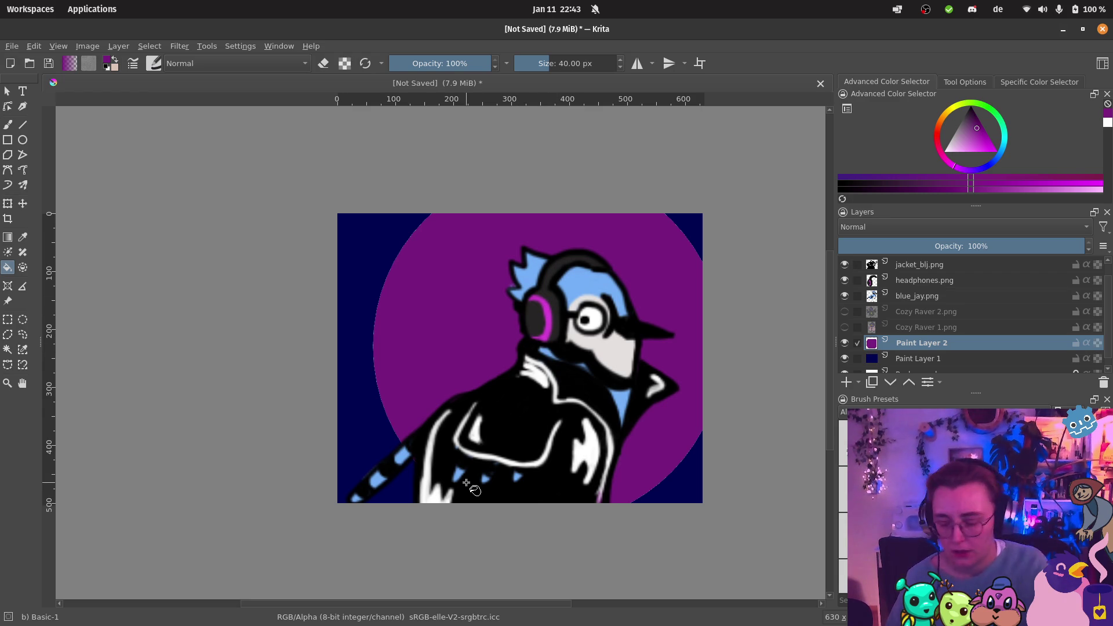
{"action": "left_click", "coordinate": [467, 483]}
{"action": "key", "text": "ctrl+Page_Up"}
{"action": "key", "text": "ctrl+Page_Up"}
{"action": "key", "text": "ctrl+Page_Up"}
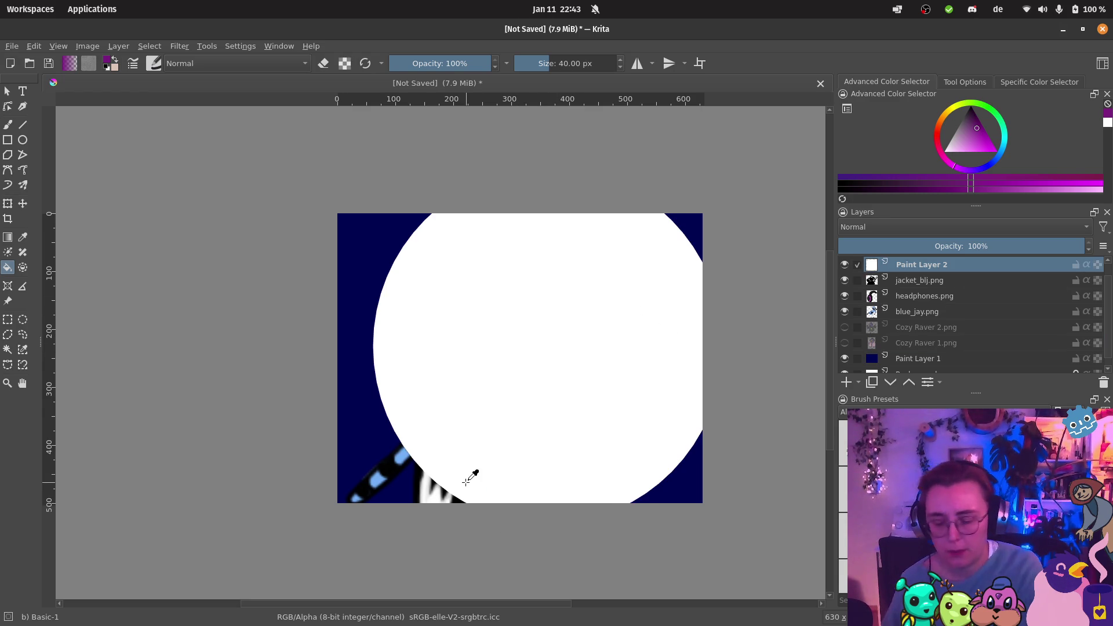
Step: Clear Paint Layer 2, draw a smaller purple ellipse, and move the layer behind the jay
{"action": "key", "text": "Delete"}
{"action": "left_click", "coordinate": [23, 140]}
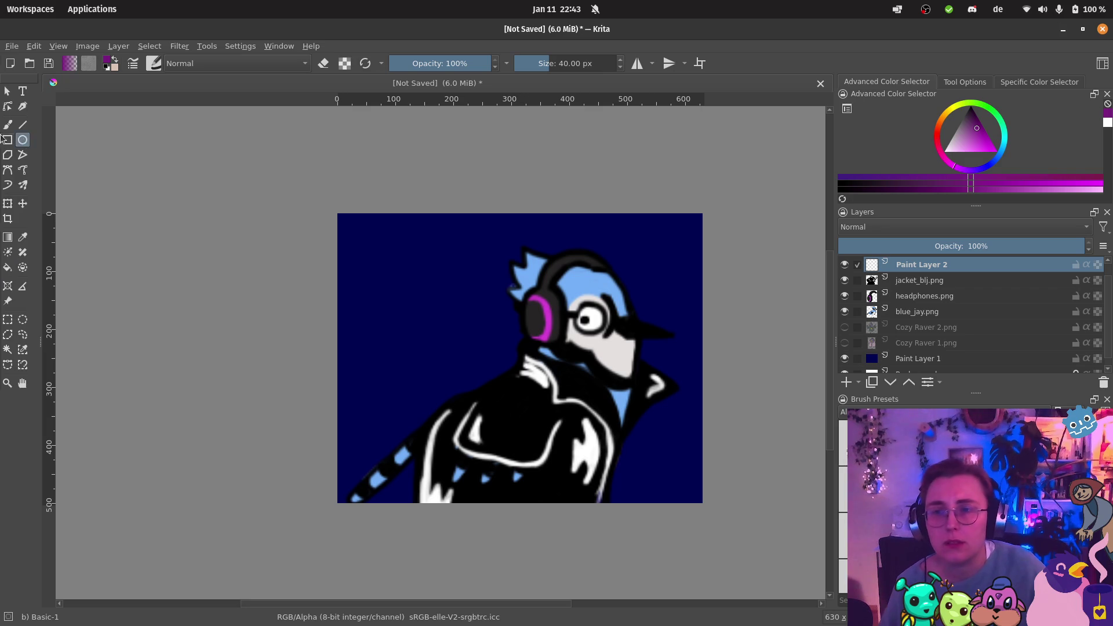
{"action": "mouse_move", "coordinate": [415, 194]}
{"action": "left_mouse_down"}
{"action": "mouse_move", "coordinate": [636, 452]}
{"action": "mouse_move", "coordinate": [726, 516]}
{"action": "mouse_move", "coordinate": [613, 435]}
{"action": "mouse_move", "coordinate": [676, 517]}
{"action": "mouse_move", "coordinate": [662, 456]}
{"action": "left_mouse_up"}
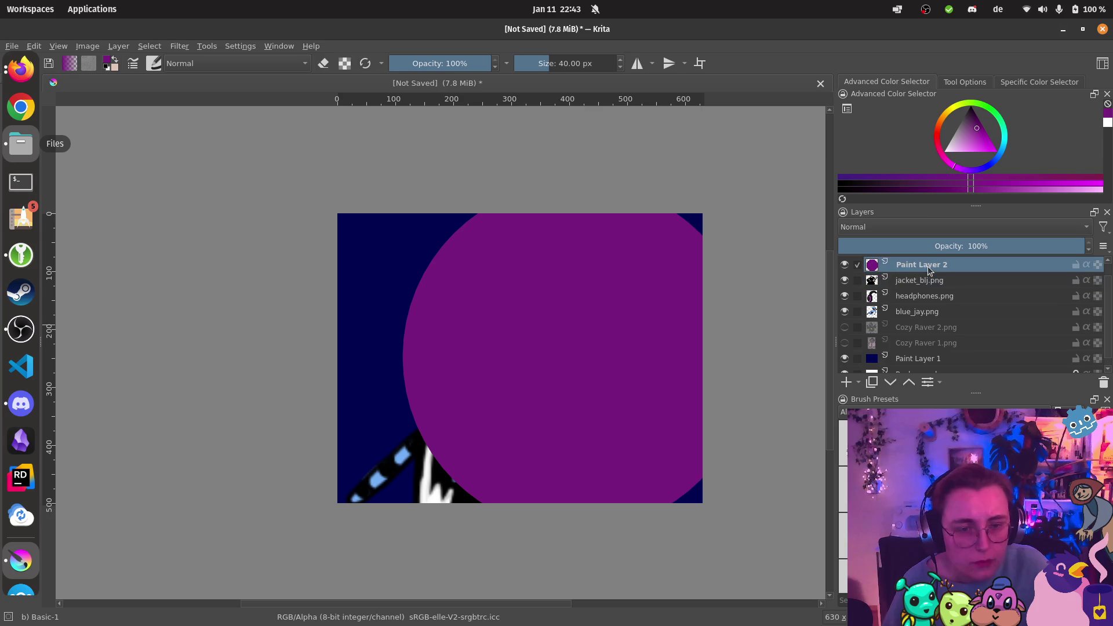
{"action": "mouse_move", "coordinate": [928, 270]}
{"action": "left_mouse_down"}
{"action": "mouse_move", "coordinate": [929, 356]}
{"action": "mouse_move", "coordinate": [929, 346]}
{"action": "left_mouse_up"}
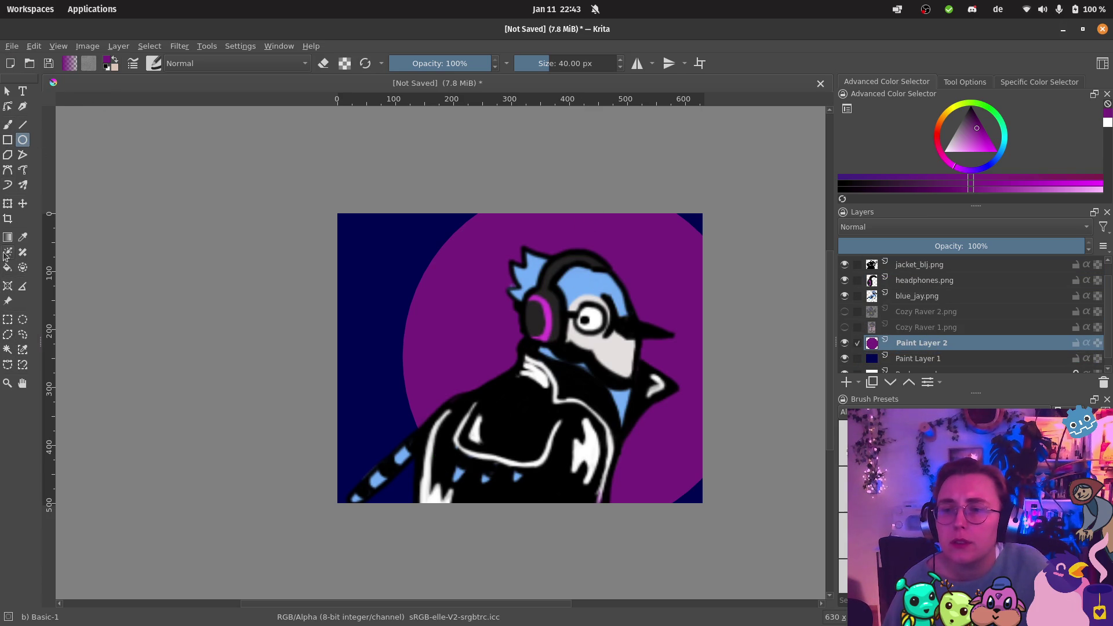
Step: Shift the purple circle left and right with the Move tool until centred behind the jay
{"action": "left_click", "coordinate": [23, 204]}
{"action": "left_click_drag", "start_coordinate": [568, 351], "coordinate": [511, 354]}
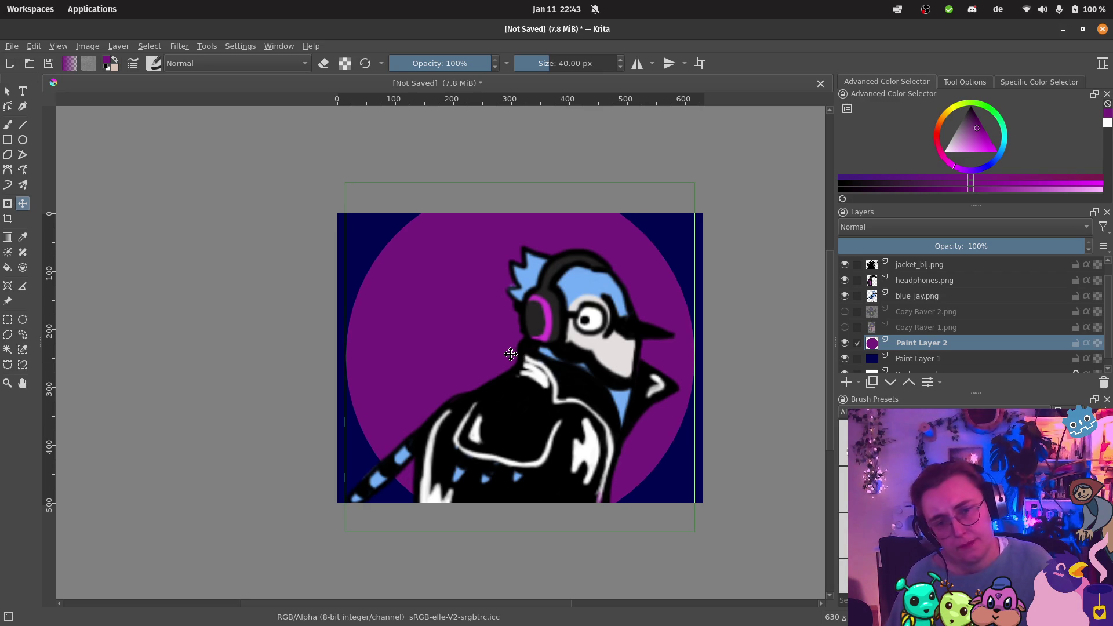
{"action": "mouse_move", "coordinate": [511, 354]}
{"action": "left_mouse_down"}
{"action": "mouse_move", "coordinate": [583, 358]}
{"action": "mouse_move", "coordinate": [560, 360]}
{"action": "left_mouse_up"}
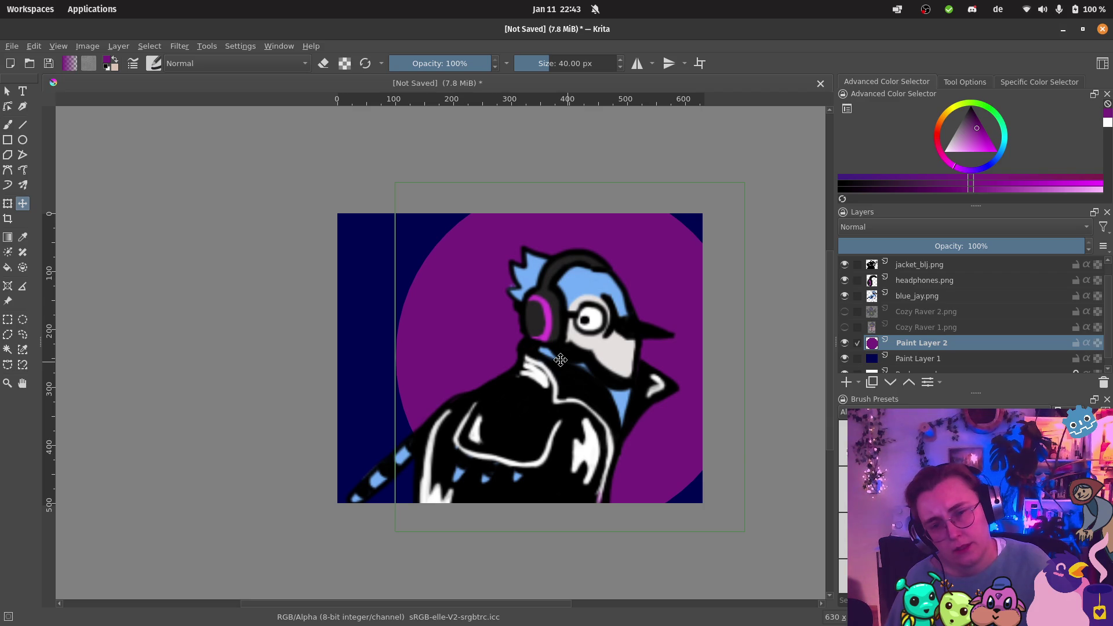
{"action": "mouse_move", "coordinate": [560, 360]}
{"action": "left_mouse_down"}
{"action": "mouse_move", "coordinate": [493, 367]}
{"action": "mouse_move", "coordinate": [511, 367]}
{"action": "left_mouse_up"}
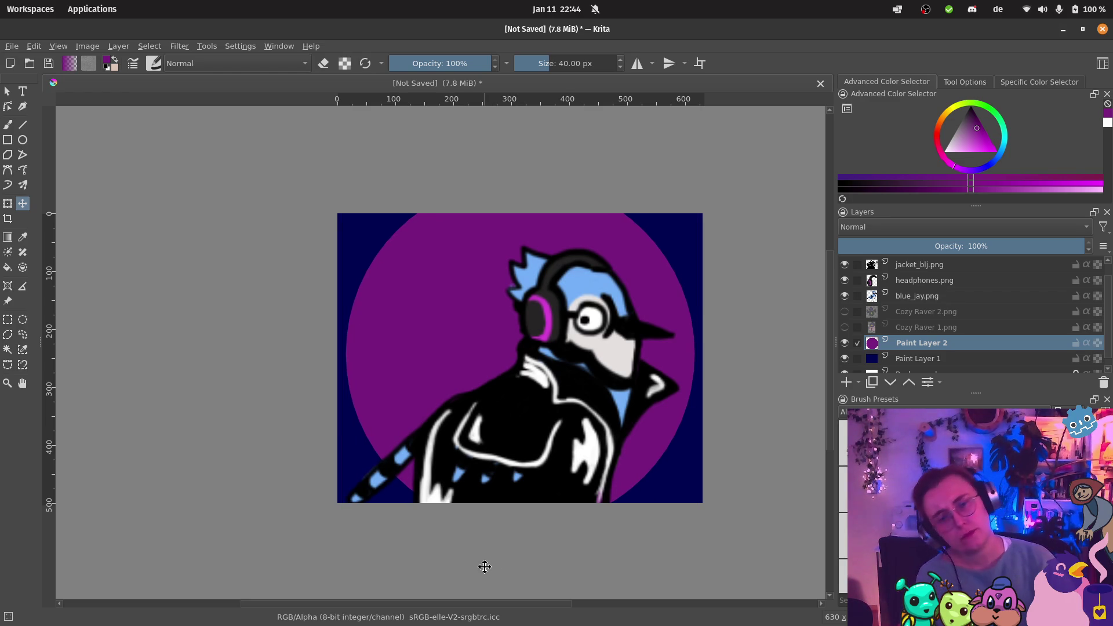
Step: Start a Save As and browse to the Pictures/cozy raver folder
{"action": "left_click", "coordinate": [12, 46]}
{"action": "left_click", "coordinate": [38, 122]}
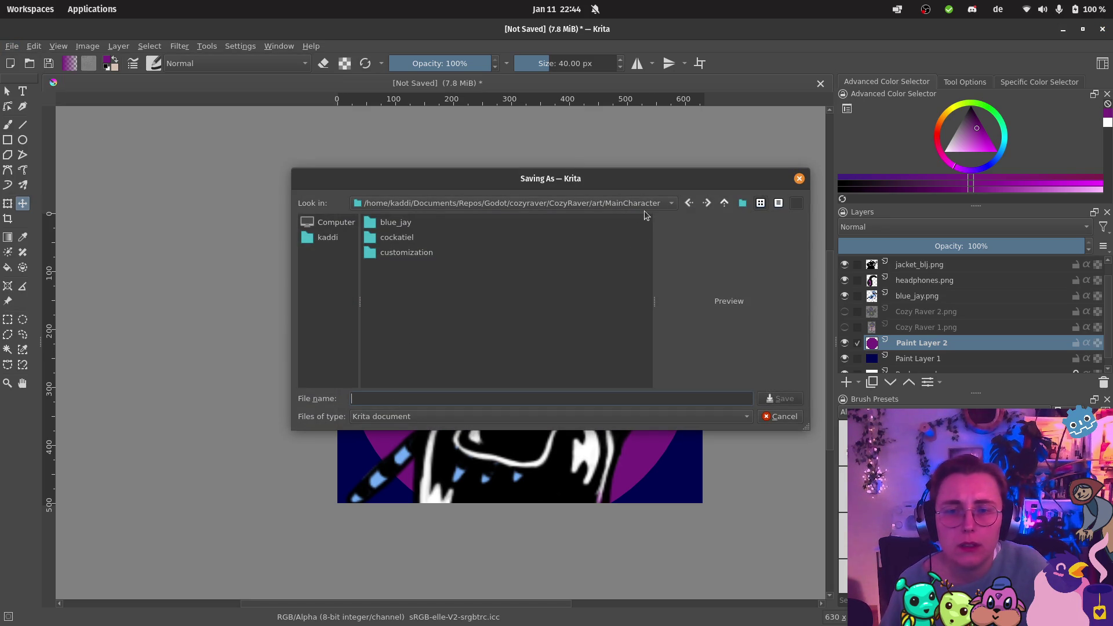
{"action": "left_click", "coordinate": [324, 238]}
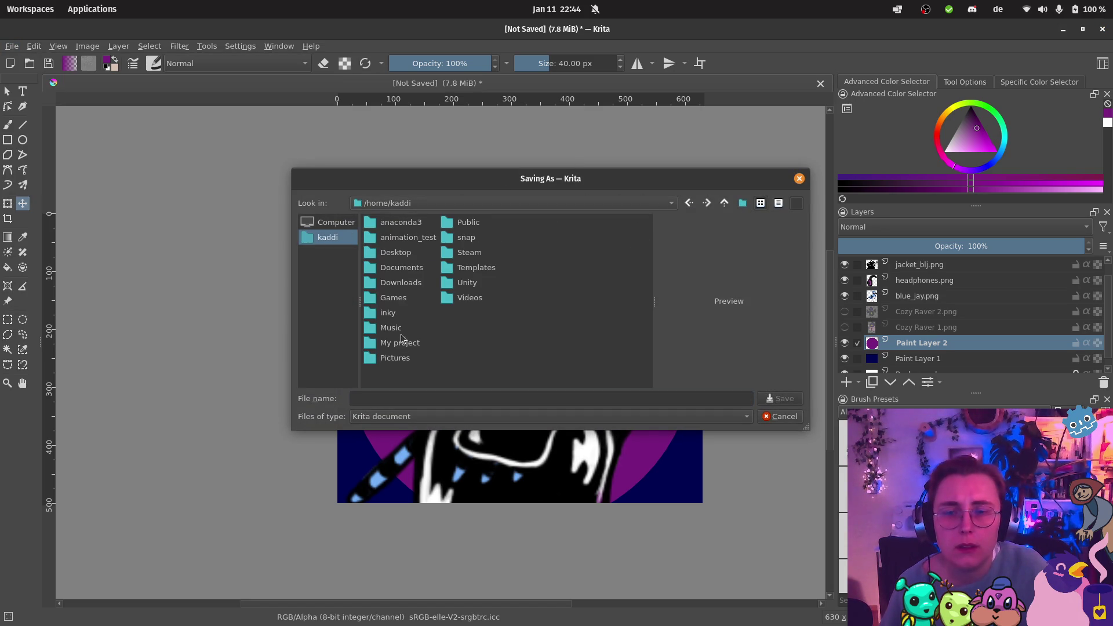
{"action": "double_click", "coordinate": [412, 269]}
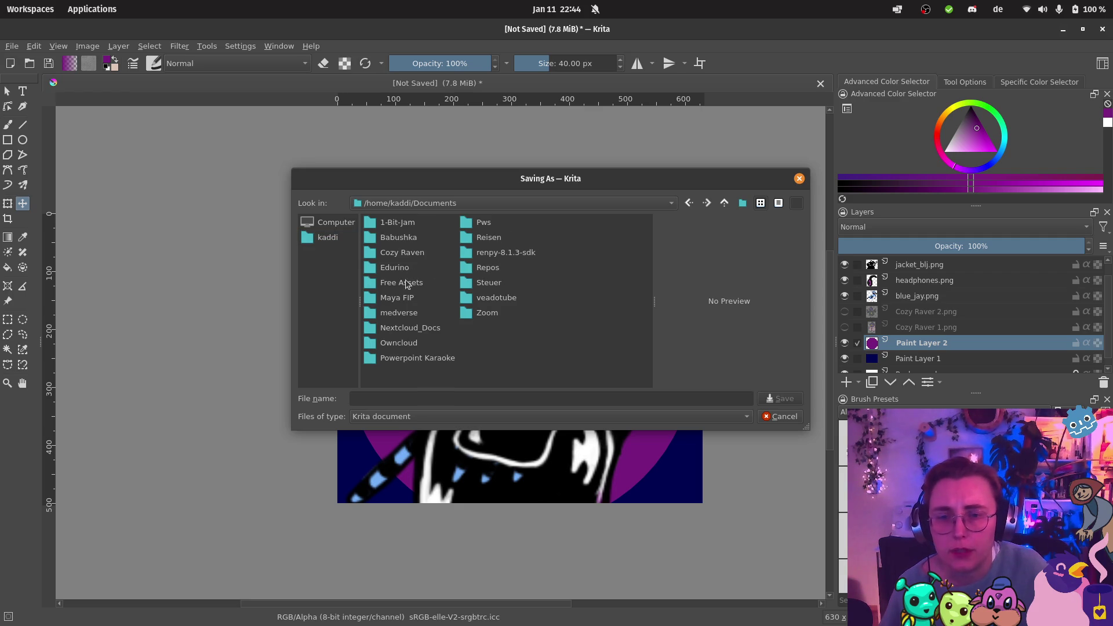
{"action": "left_click", "coordinate": [405, 255]}
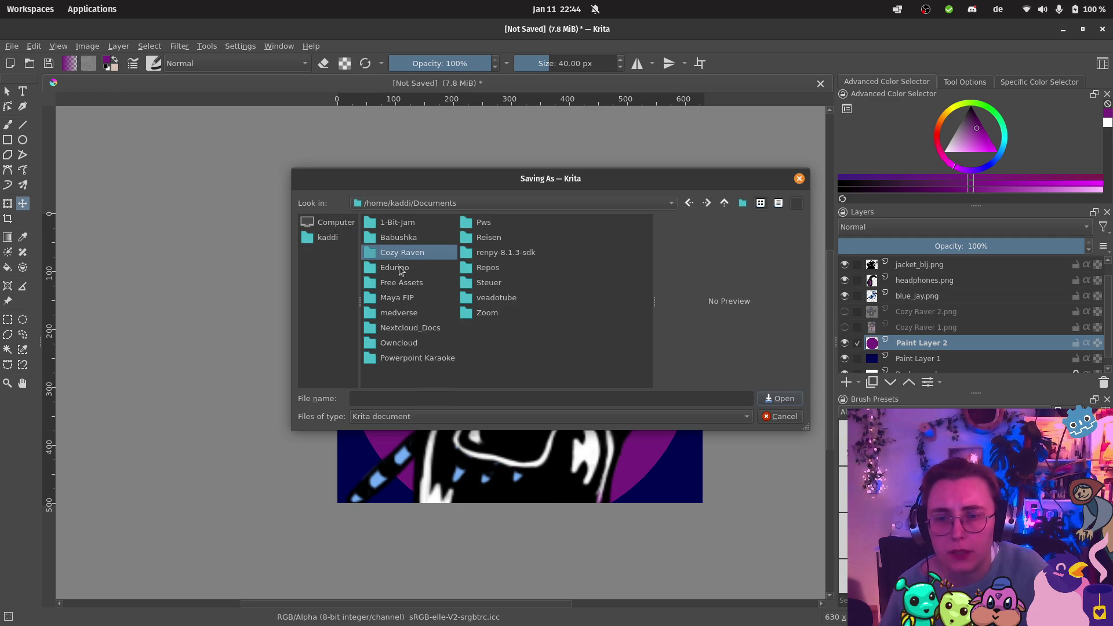
{"action": "double_click", "coordinate": [481, 270]}
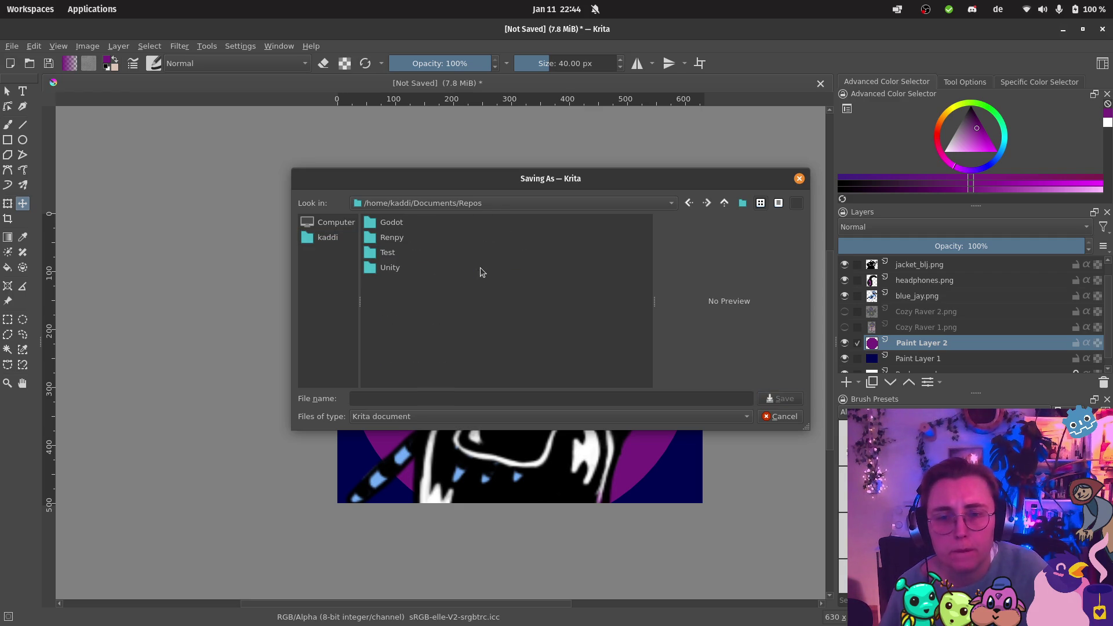
{"action": "double_click", "coordinate": [394, 226]}
{"action": "double_click", "coordinate": [393, 239]}
{"action": "double_click", "coordinate": [393, 239]}
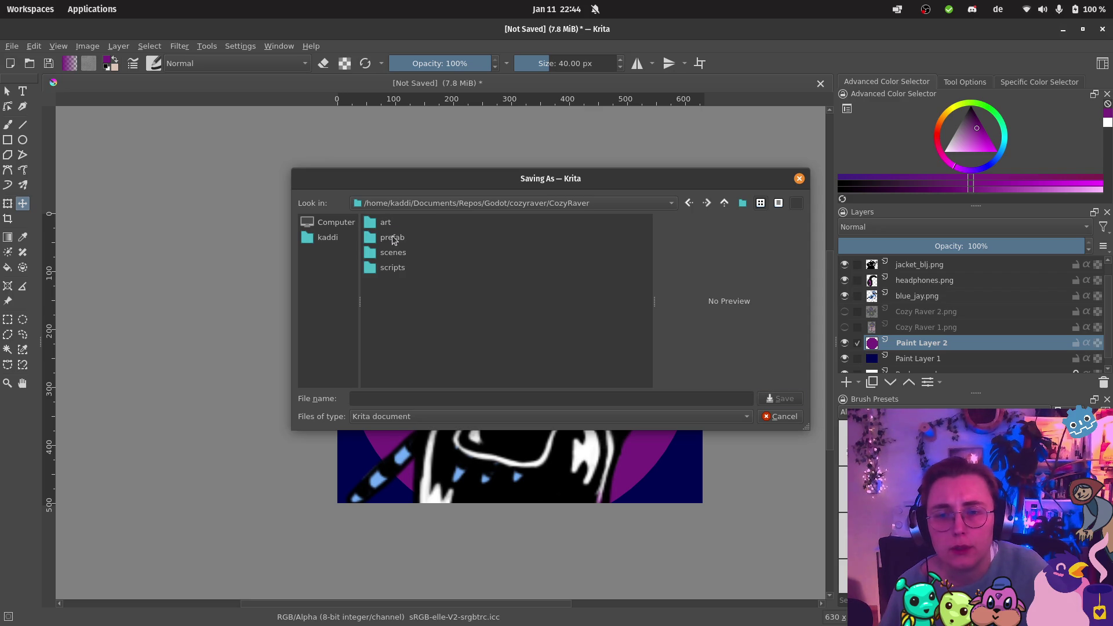
{"action": "double_click", "coordinate": [393, 227]}
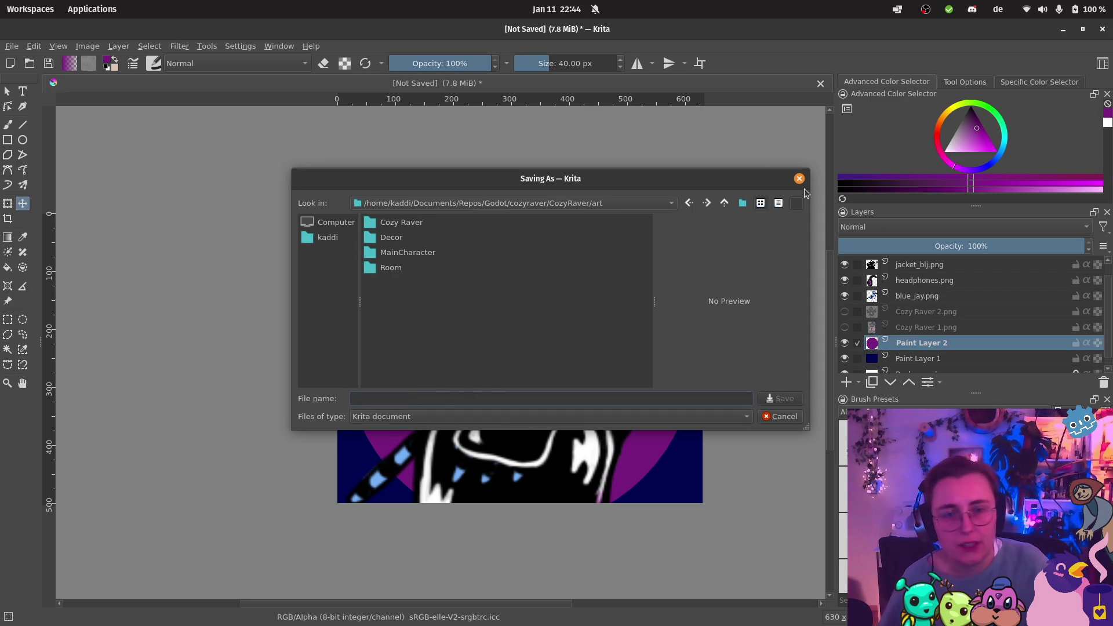
{"action": "left_click", "coordinate": [314, 241]}
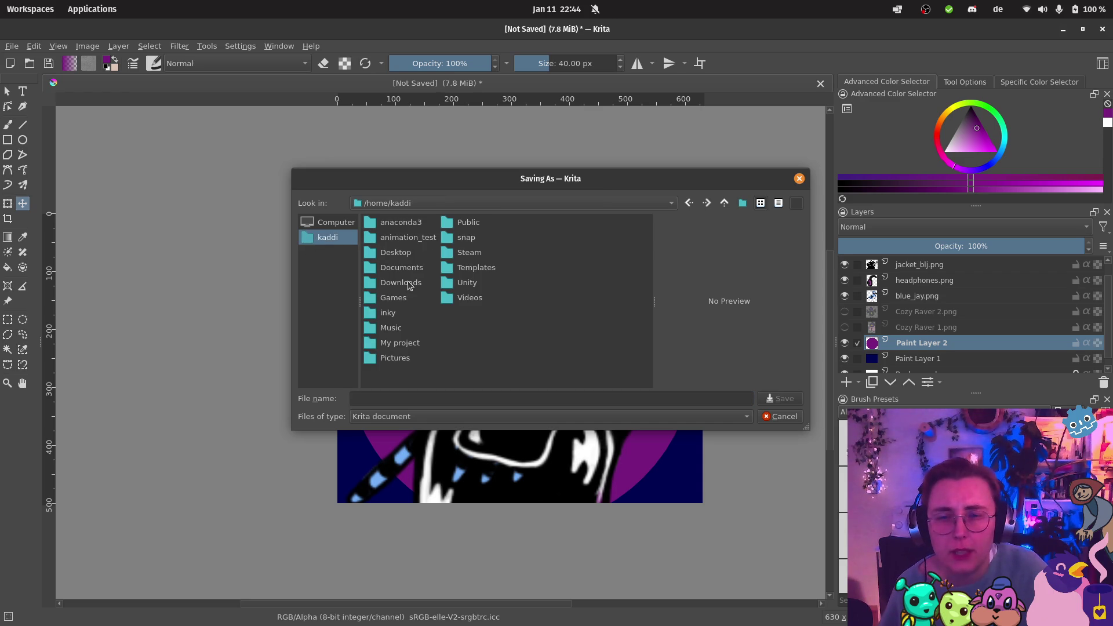
{"action": "double_click", "coordinate": [408, 357]}
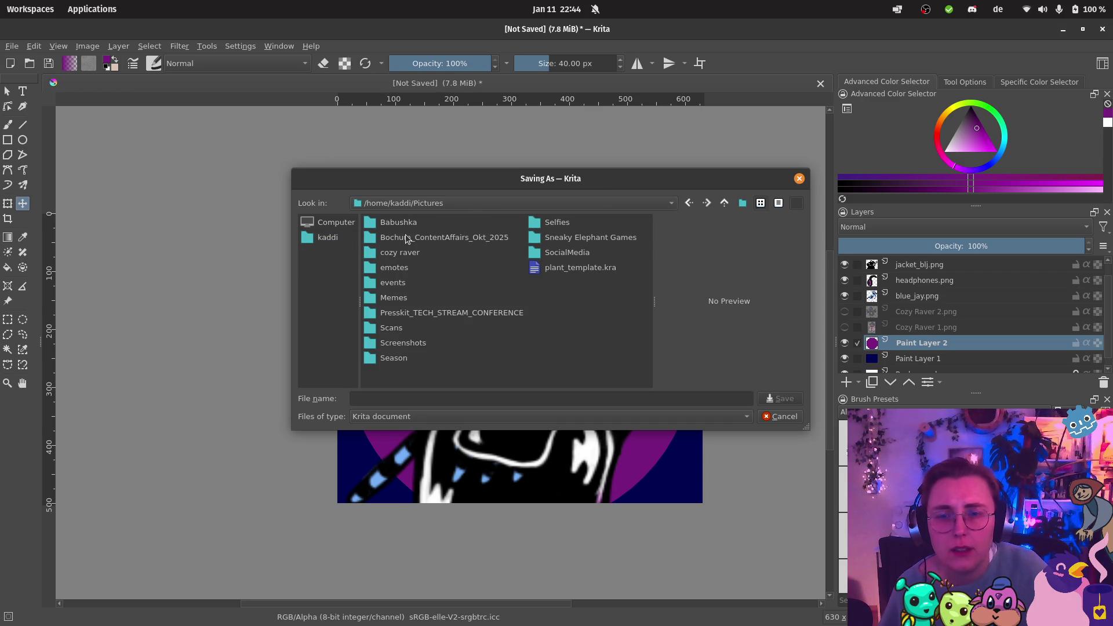
{"action": "double_click", "coordinate": [397, 255]}
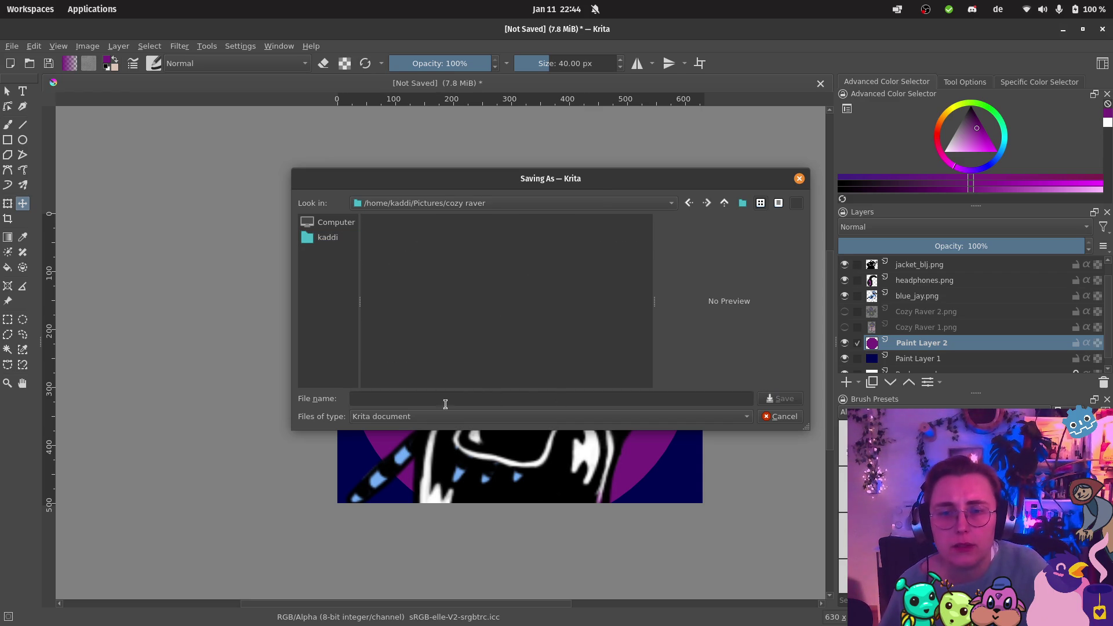
Step: Save the artwork as cozyraver_itch_coverImage.kra
{"action": "left_click", "coordinate": [446, 400]}
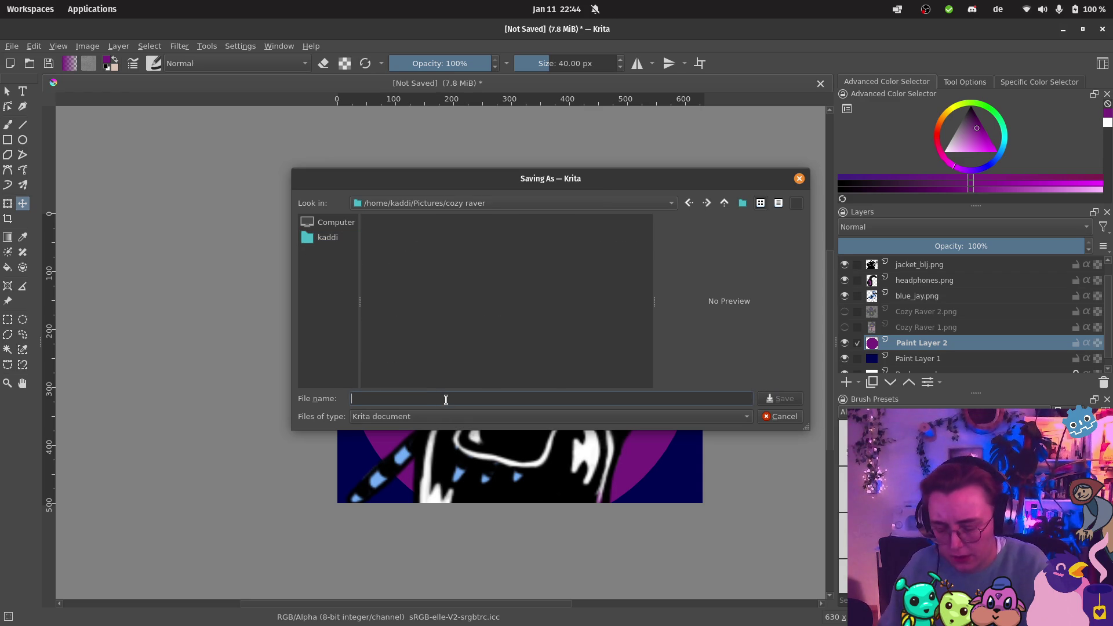
{"action": "type", "text": "itch_"}
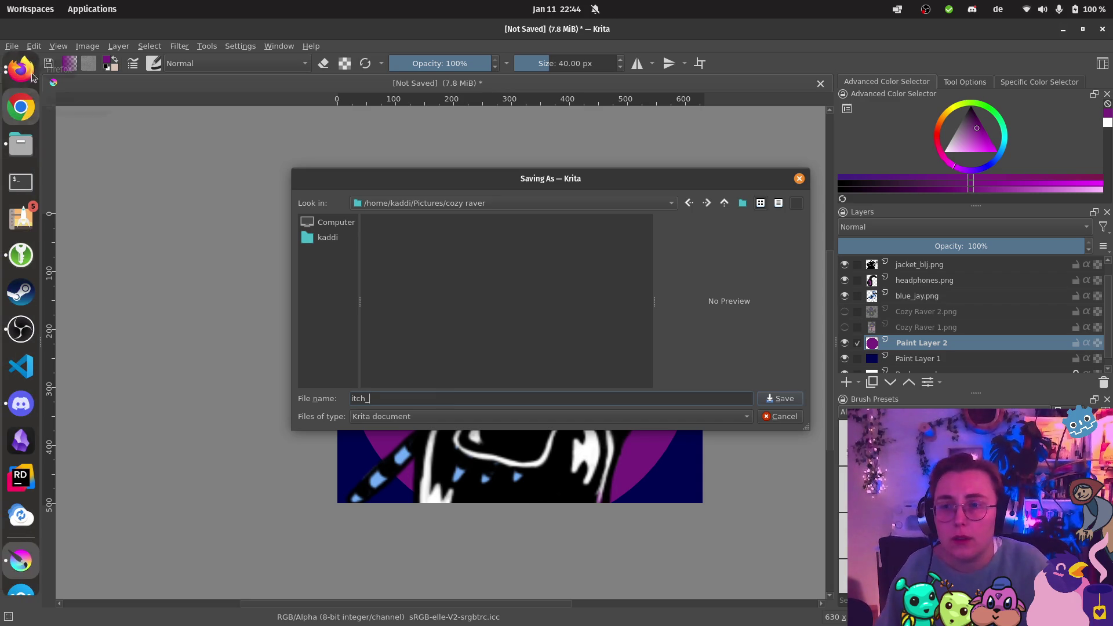
{"action": "left_click", "coordinate": [21, 68]}
{"action": "left_click", "coordinate": [134, 177]}
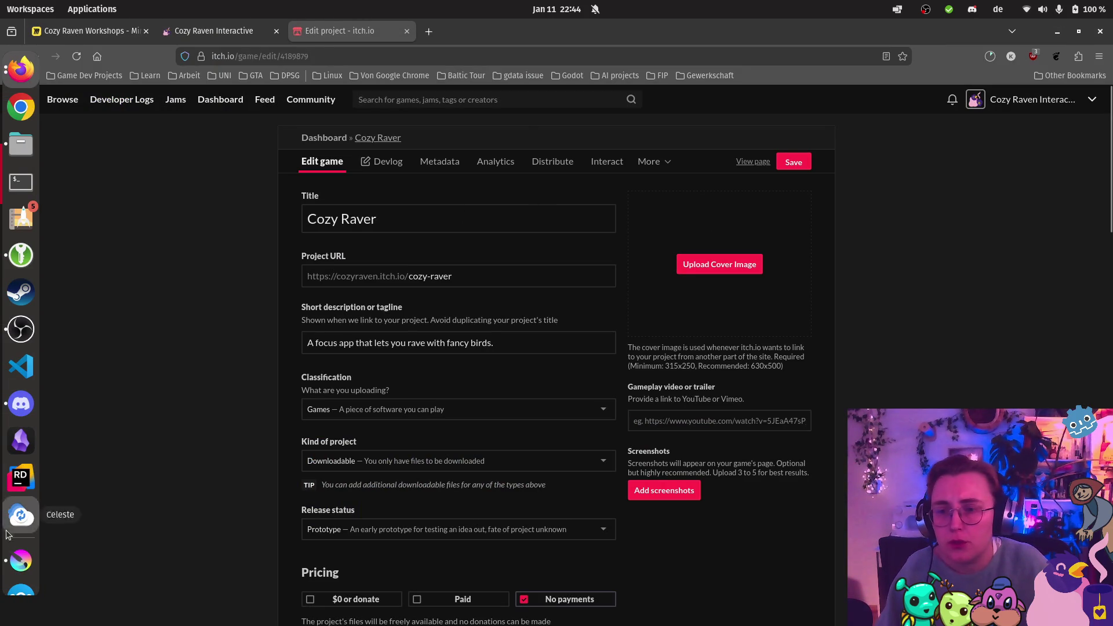
{"action": "left_click", "coordinate": [13, 512]}
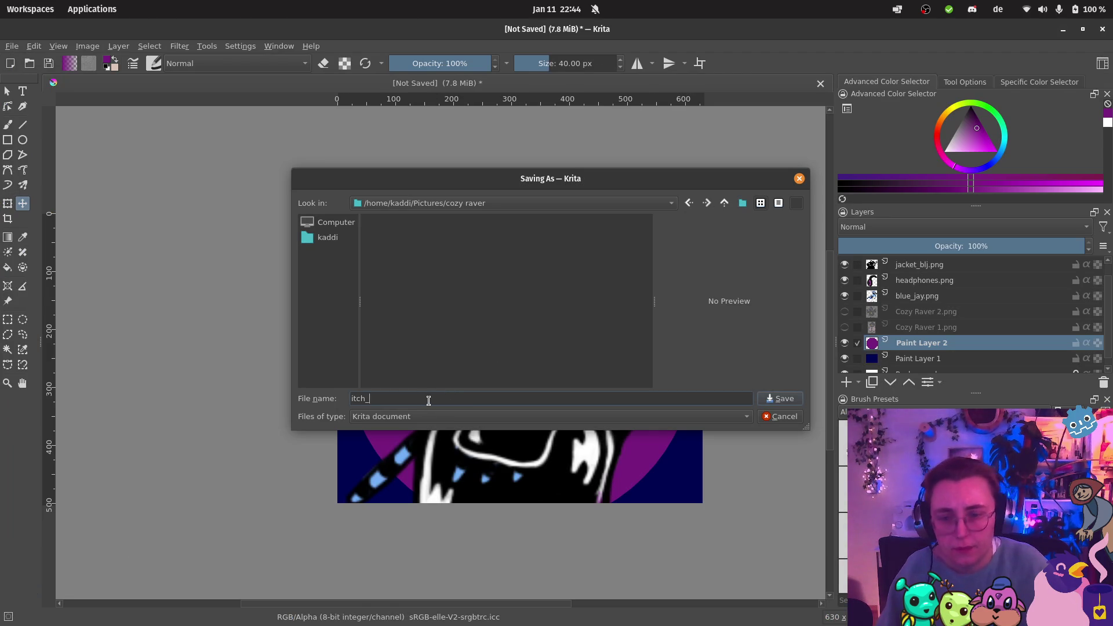
{"action": "type", "text": "cover:"}
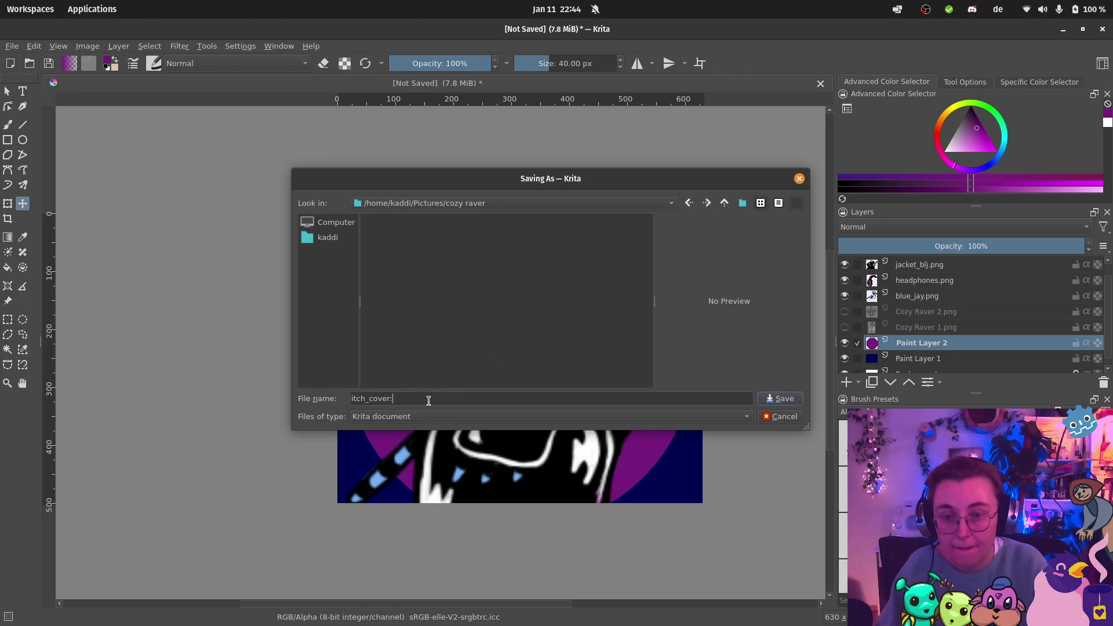
{"action": "key", "text": "BackSpace"}
{"action": "key", "text": "BackSpace"}
{"action": "key", "text": "BackSpace"}
{"action": "type", "text": "co"}
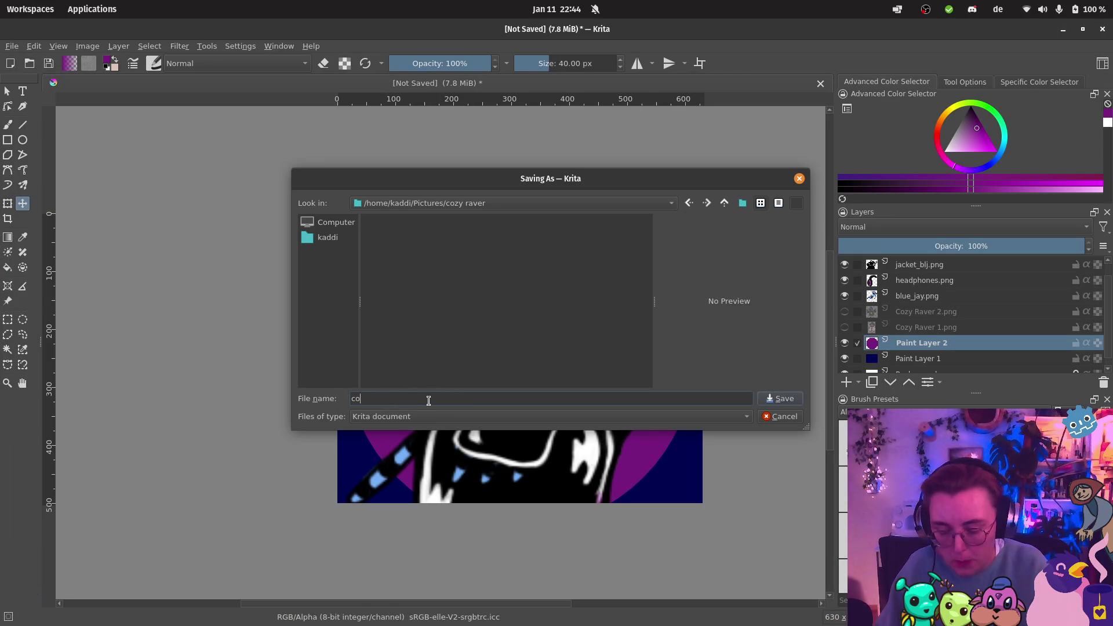
{"action": "type", "text": "zyraver_"}
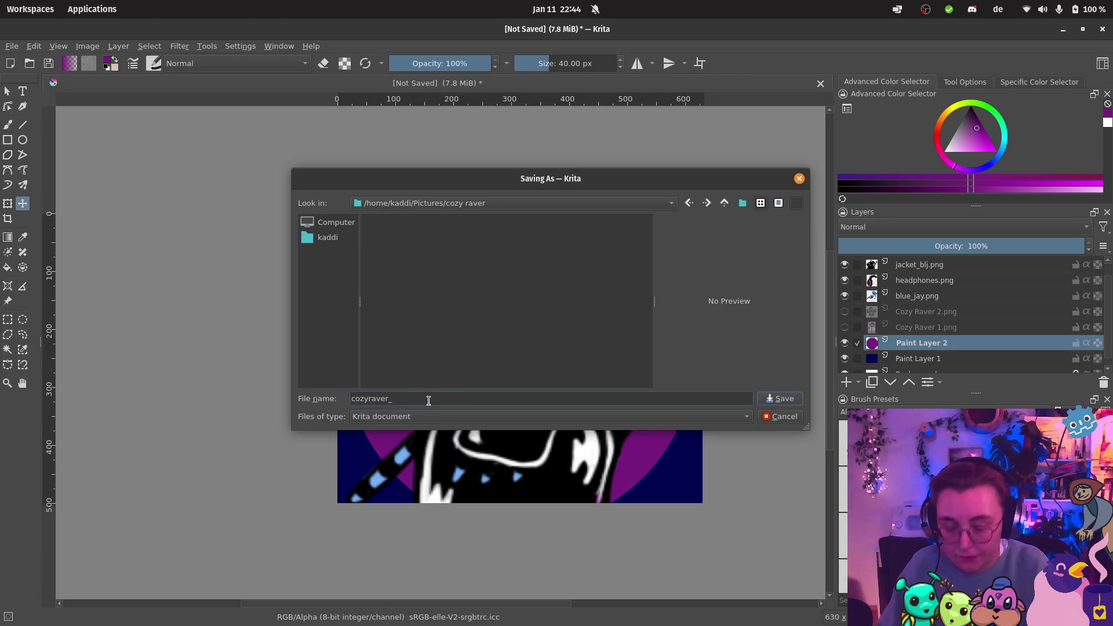
{"action": "type", "text": "itch_cover"}
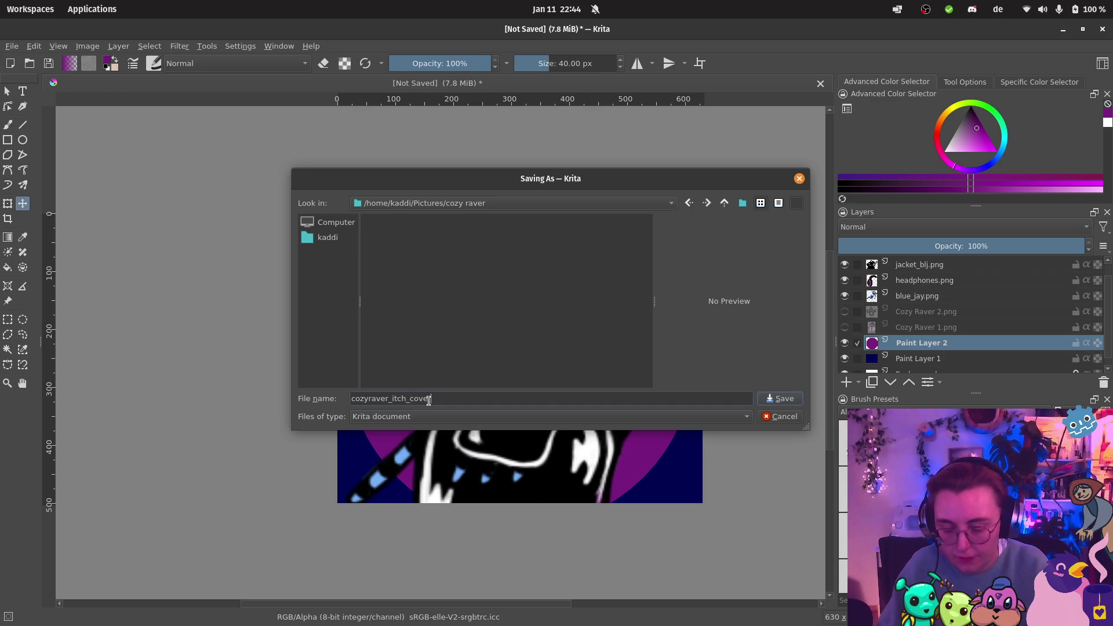
{"action": "type", "text": "Image"}
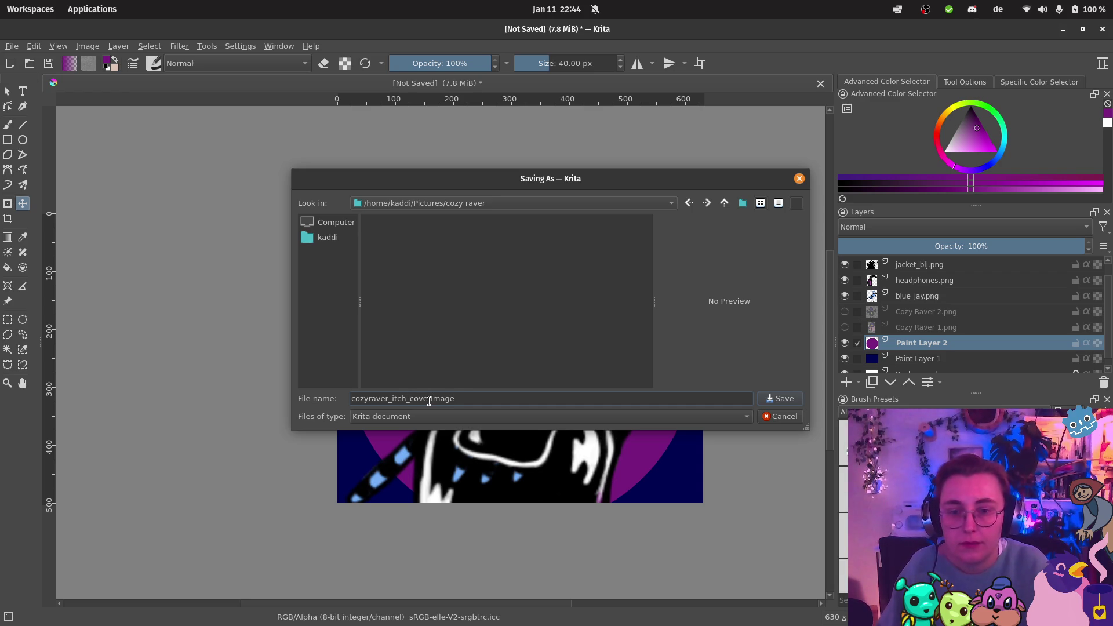
{"action": "key", "text": "Return"}
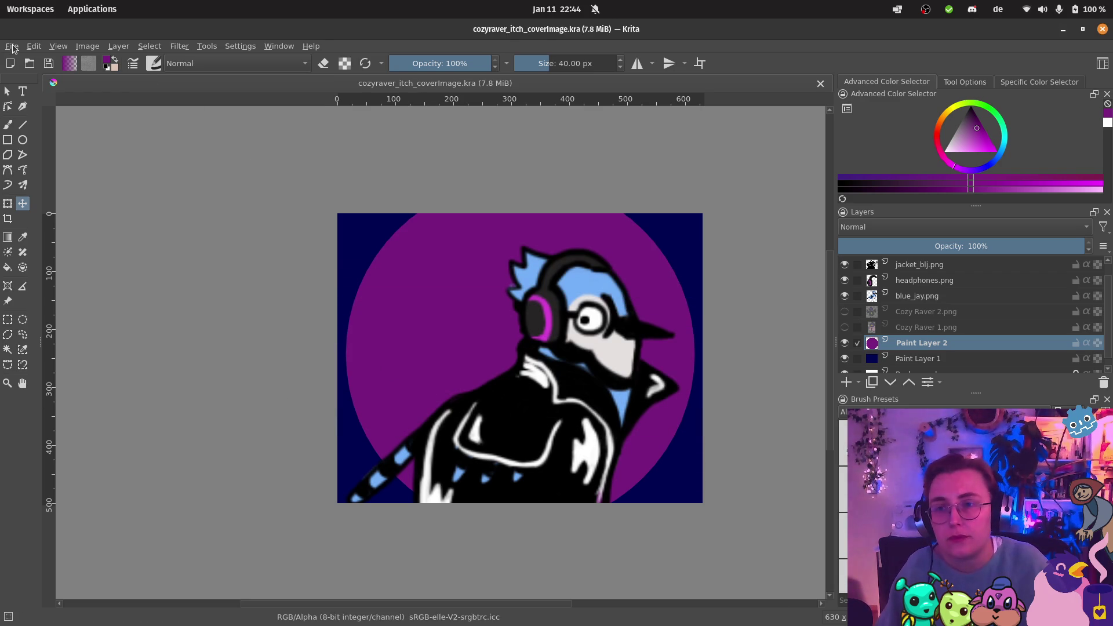
Step: Save another copy as cozyraver_itch_coverImage.png, accepting the PNG export options
{"action": "left_click", "coordinate": [12, 47]}
{"action": "left_click", "coordinate": [26, 116]}
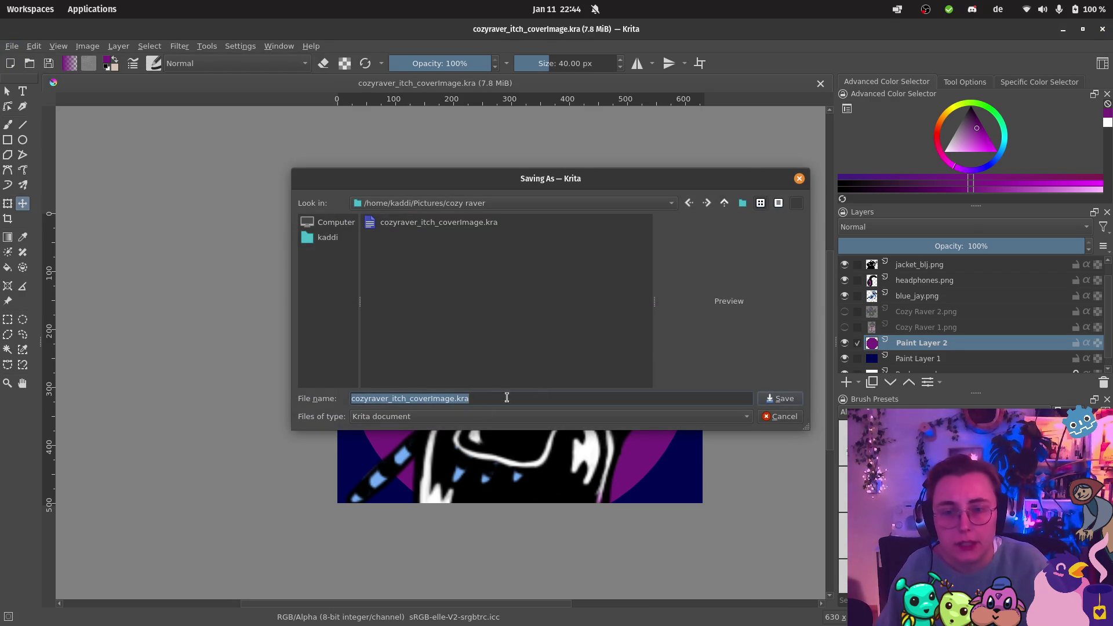
{"action": "left_click", "coordinate": [458, 416]}
{"action": "left_click", "coordinate": [443, 412]}
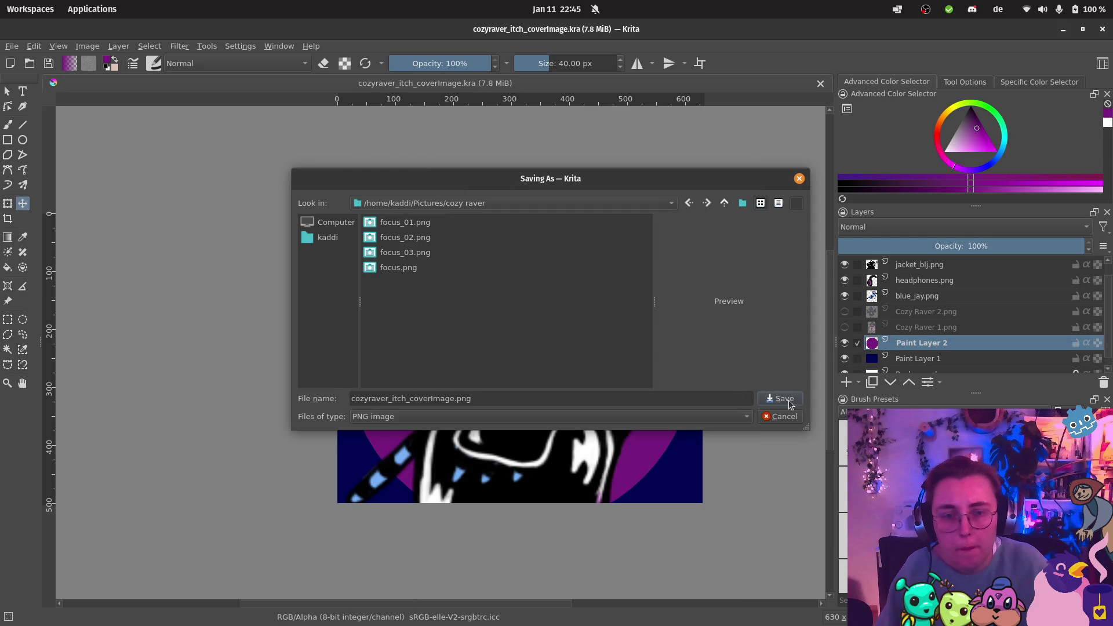
{"action": "left_click", "coordinate": [785, 399]}
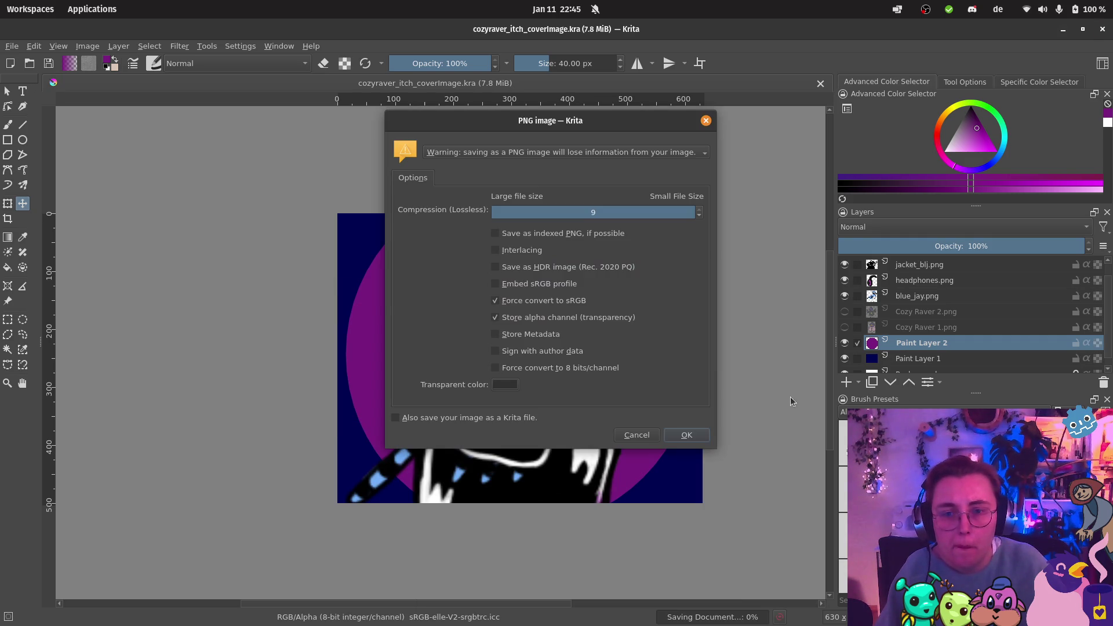
{"action": "left_click", "coordinate": [706, 437]}
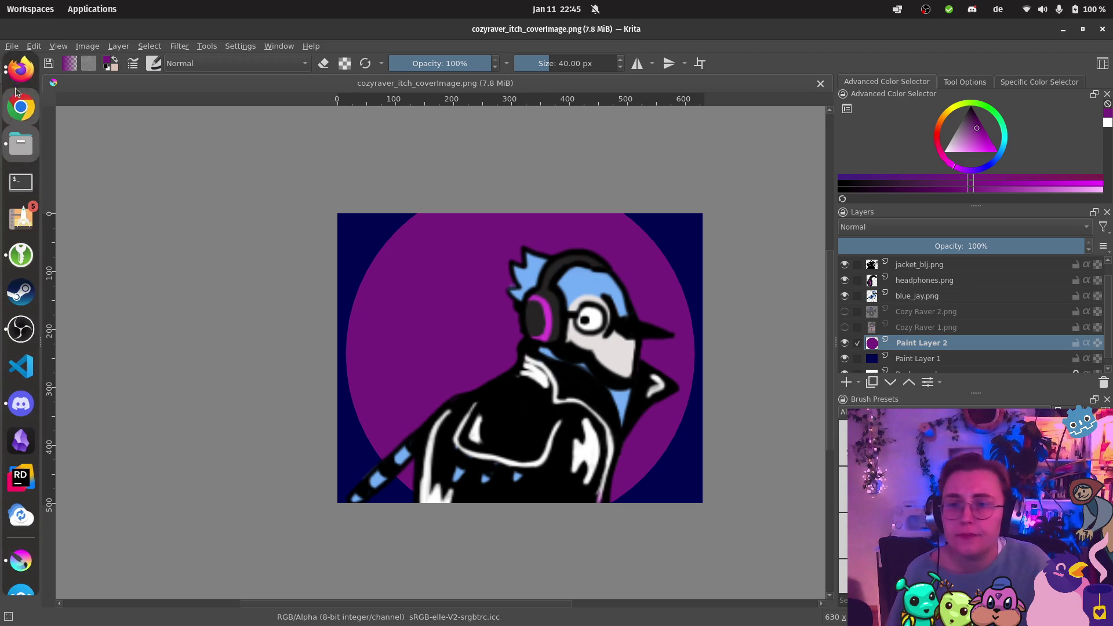
Step: On the itch.io edit page, upload cozyraver_itch_coverImage.png from Pictures/cozy raver as the cover
{"action": "left_click", "coordinate": [20, 70]}
{"action": "left_click", "coordinate": [145, 186]}
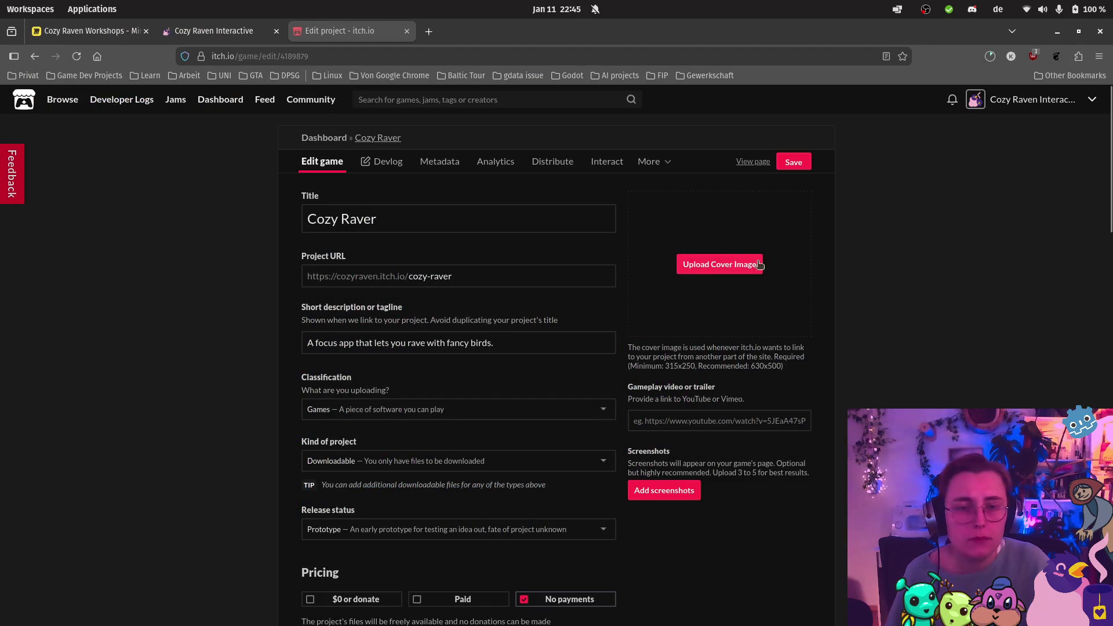
{"action": "left_click", "coordinate": [735, 262]}
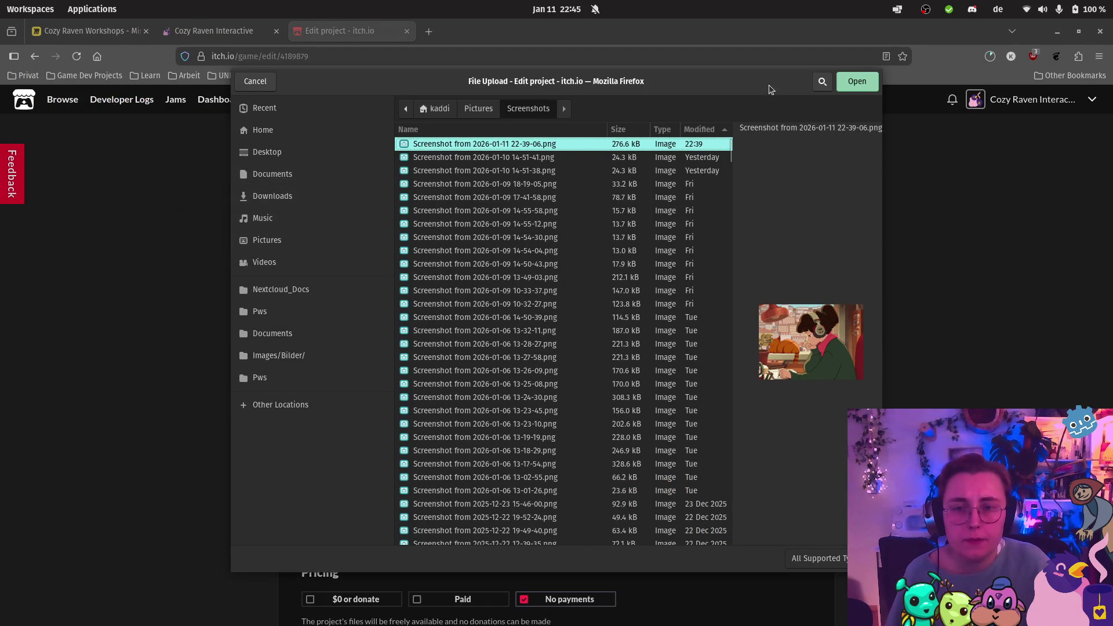
{"action": "left_click", "coordinate": [295, 247]}
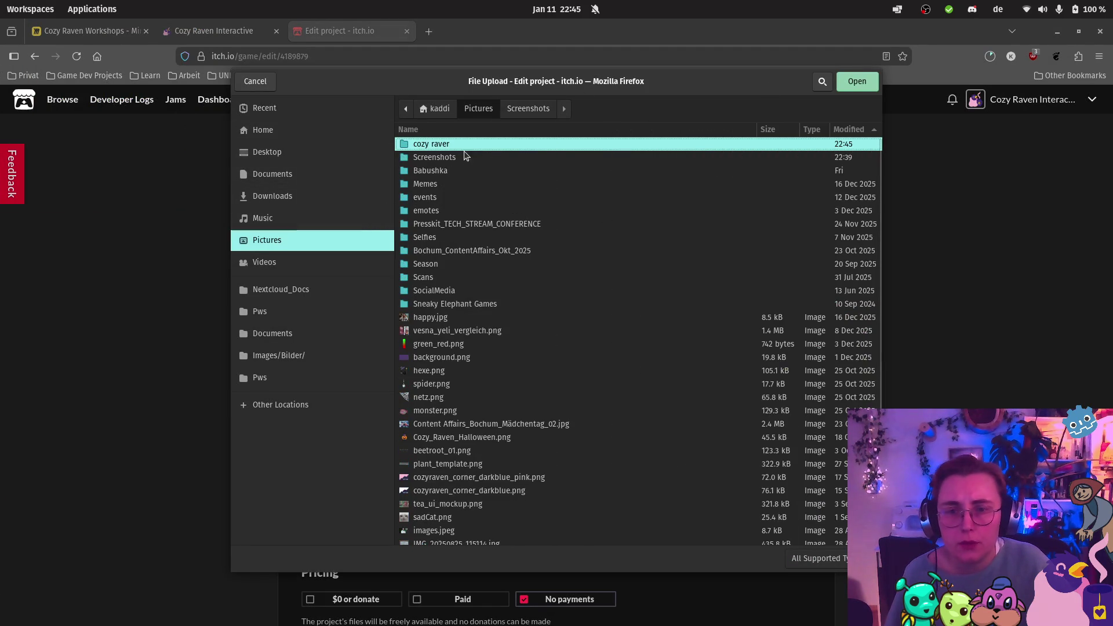
{"action": "double_click", "coordinate": [456, 143]}
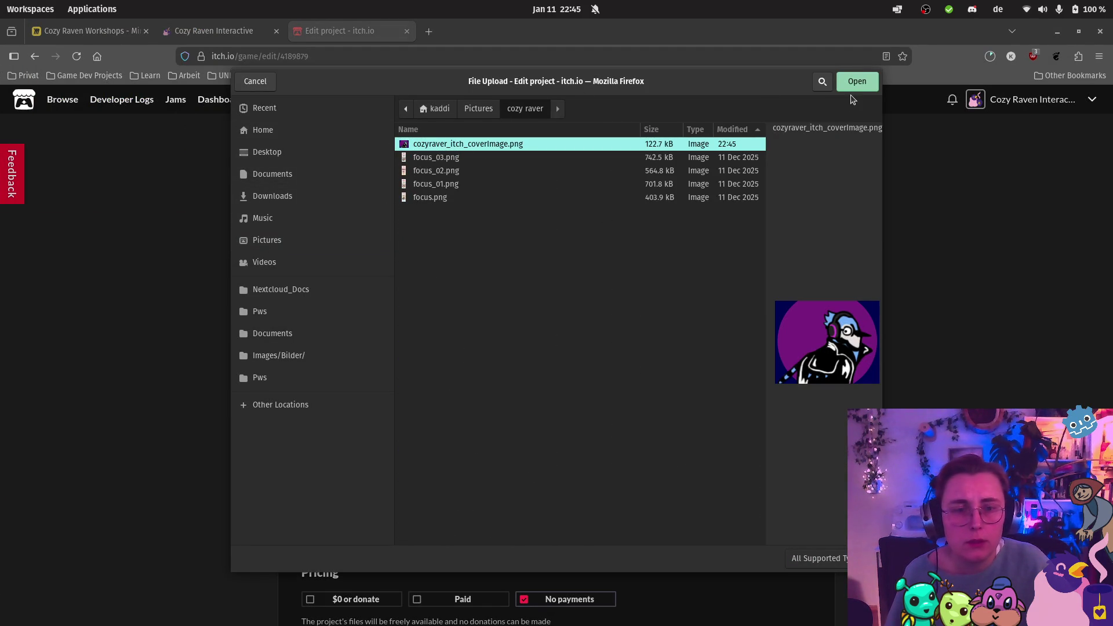
{"action": "left_click", "coordinate": [857, 81]}
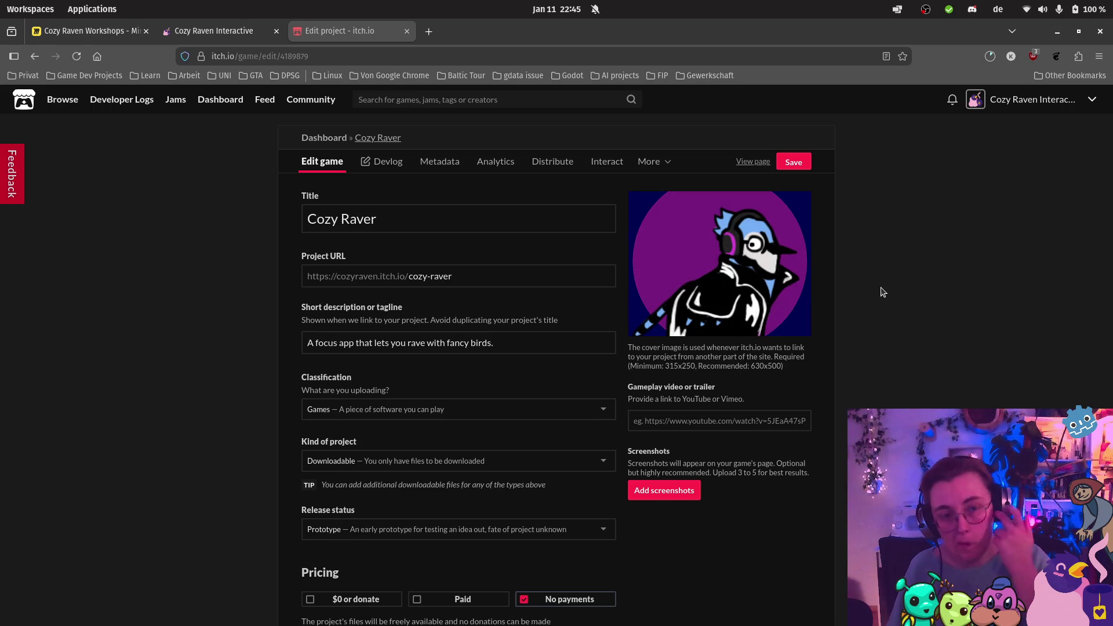
Step: Save the project changes and view the public Cozy Raver page
{"action": "scroll", "coordinate": [805, 288], "scroll_direction": "down", "scroll_amount": 2}
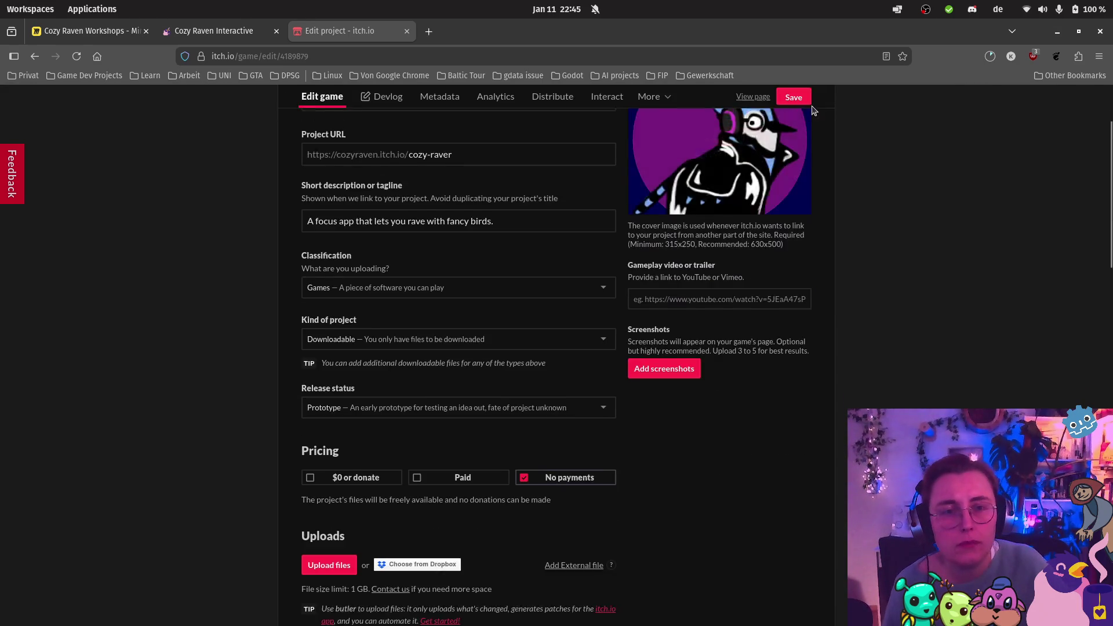
{"action": "scroll", "coordinate": [800, 232], "scroll_direction": "up", "scroll_amount": 2}
{"action": "left_click", "coordinate": [794, 162]}
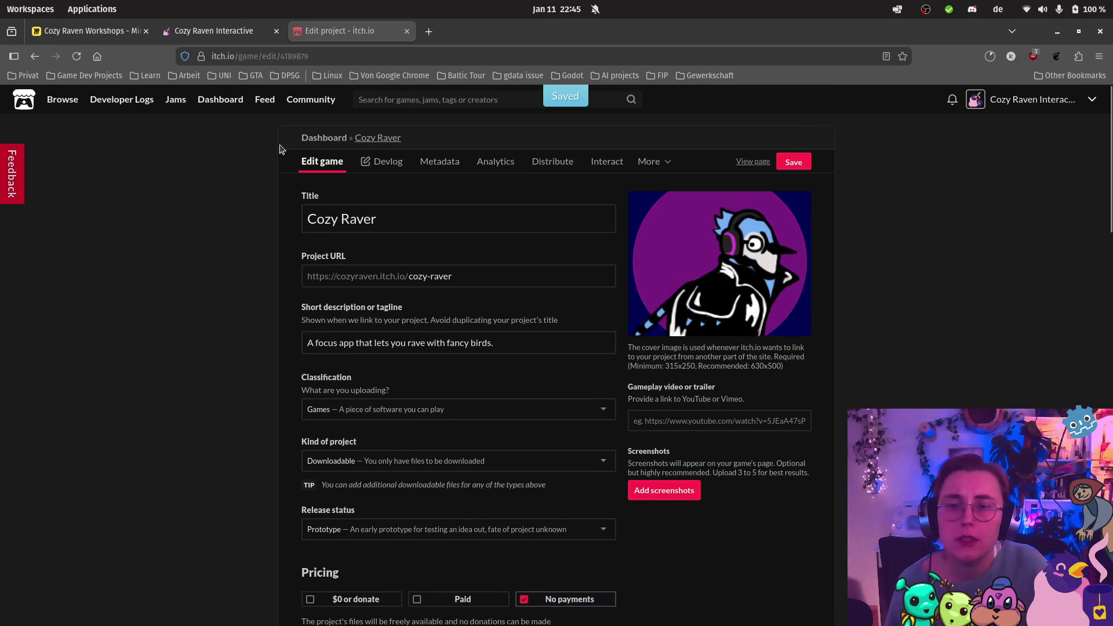
{"action": "scroll", "coordinate": [270, 168], "scroll_direction": "down", "scroll_amount": 20}
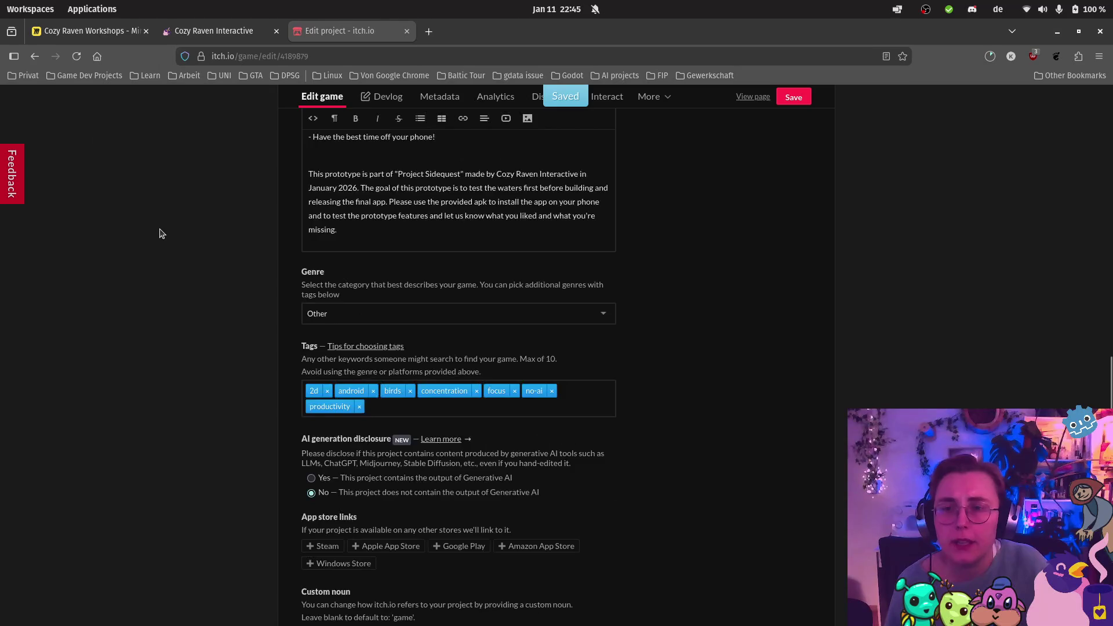
{"action": "left_click", "coordinate": [355, 526]}
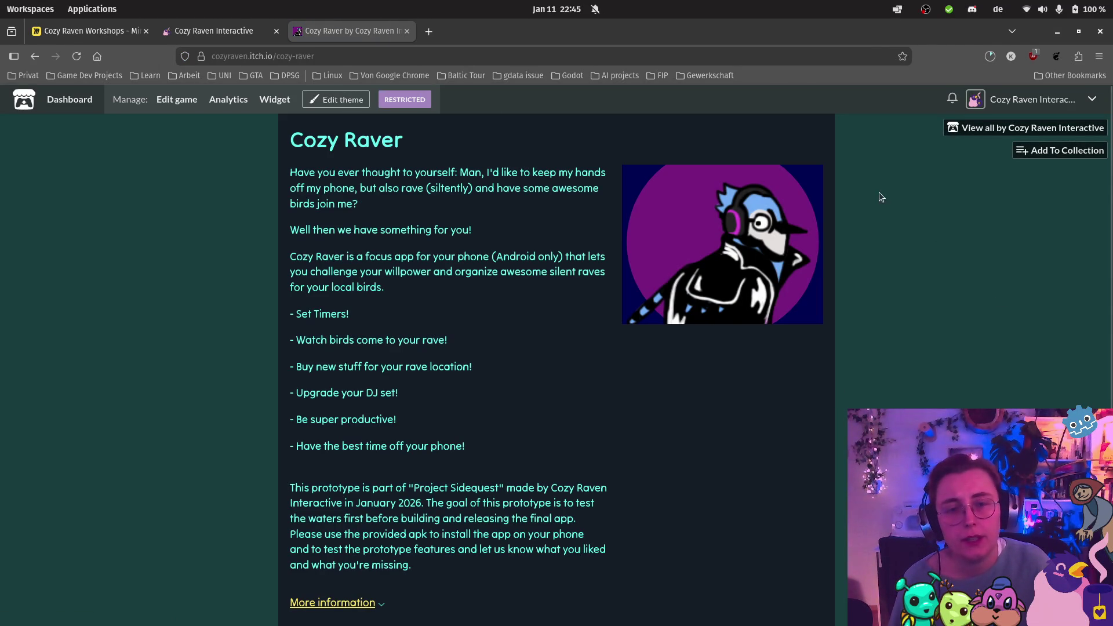
Step: Open a Files window on the Pictures/cozy raver folder over the itch.io page
{"action": "scroll", "coordinate": [864, 243], "scroll_direction": "down", "scroll_amount": 2}
{"action": "scroll", "coordinate": [875, 243], "scroll_direction": "up", "scroll_amount": 2}
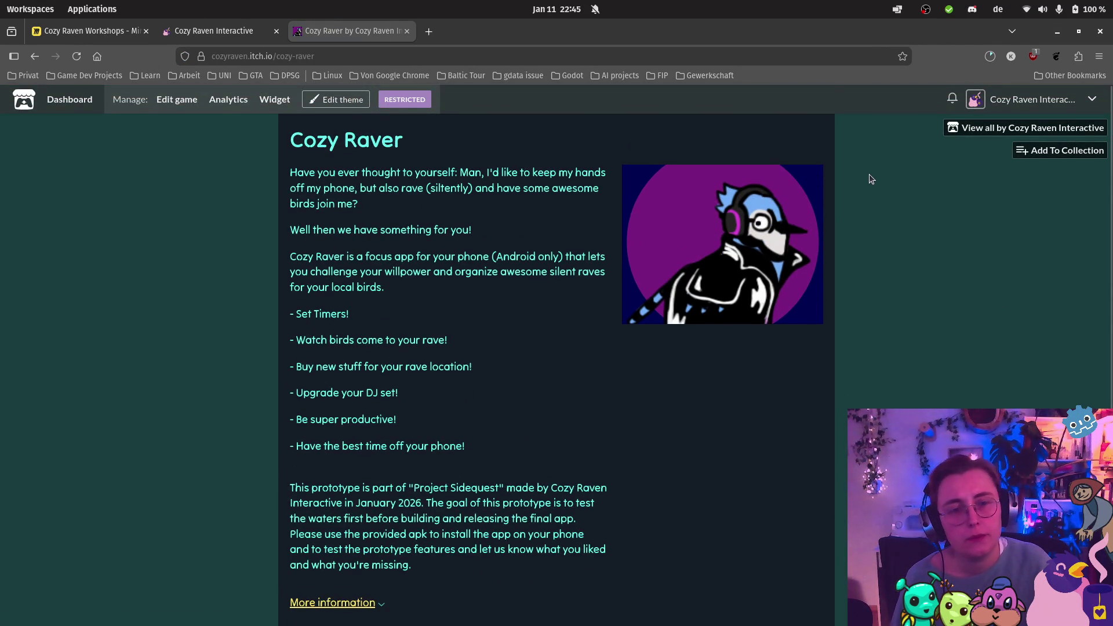
{"action": "scroll", "coordinate": [870, 178], "scroll_direction": "down", "scroll_amount": 3}
{"action": "scroll", "coordinate": [872, 180], "scroll_direction": "up", "scroll_amount": 3}
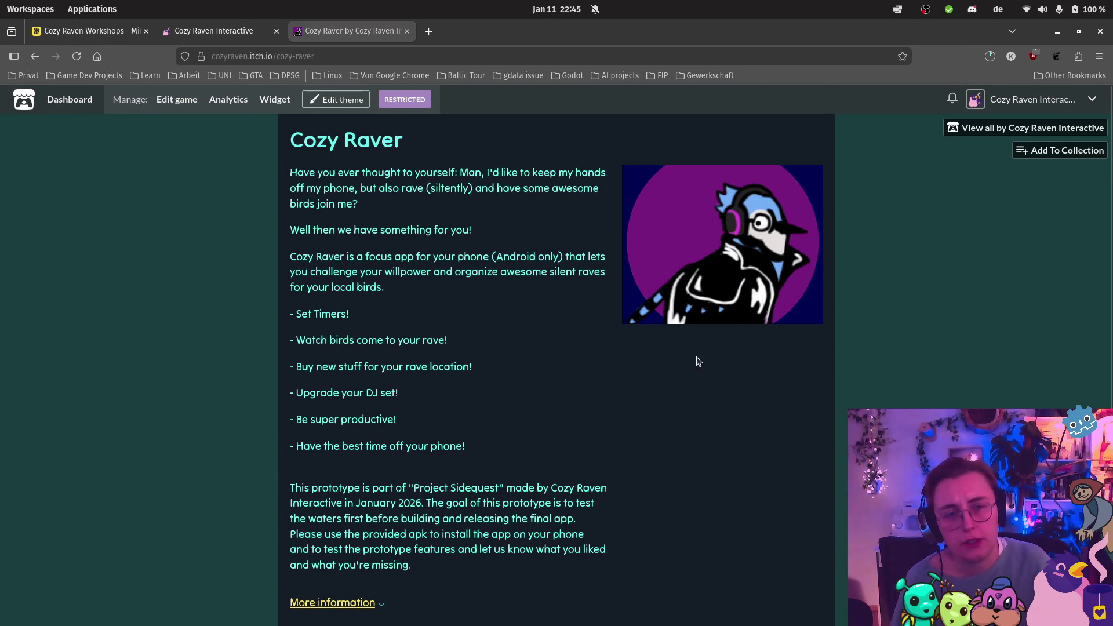
{"action": "mouse_move", "coordinate": [3, 377]}
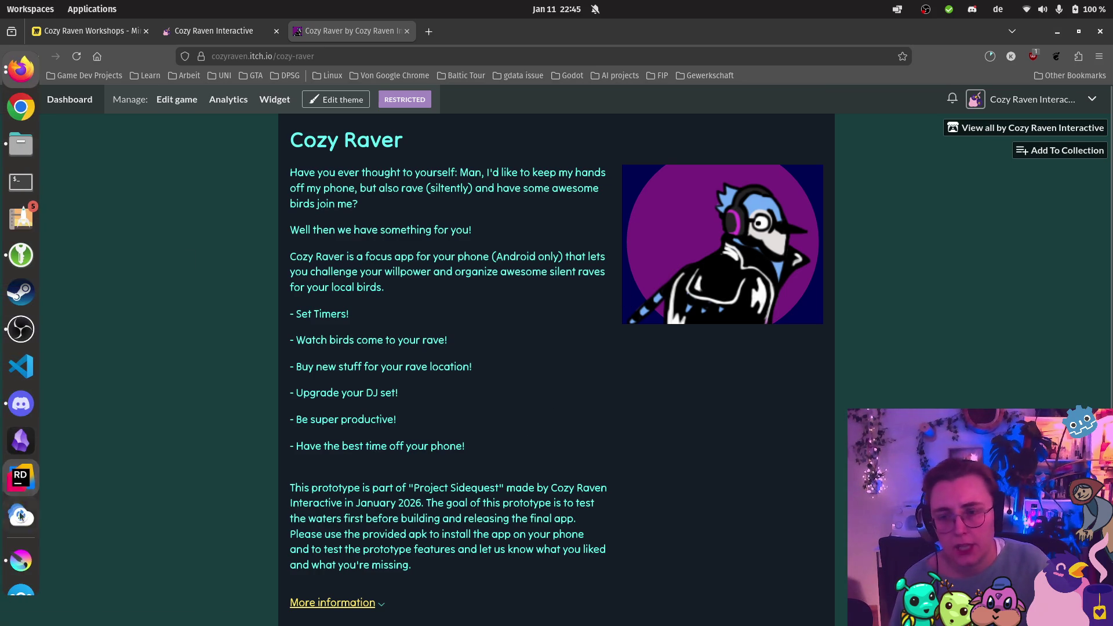
{"action": "scroll", "coordinate": [23, 554], "scroll_direction": "up", "scroll_amount": 2}
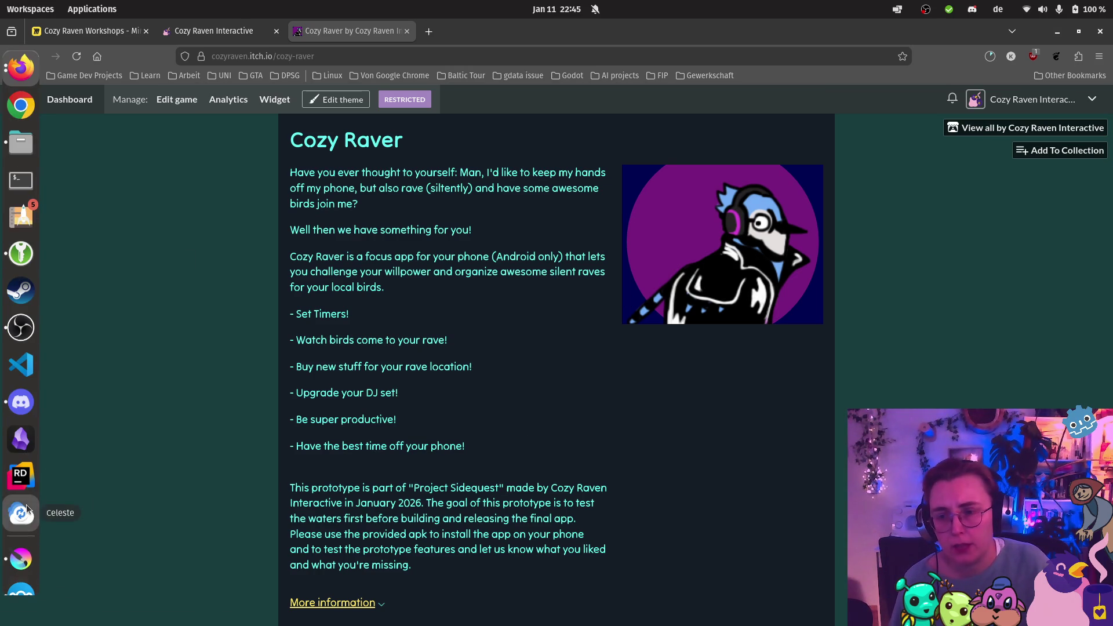
{"action": "left_click", "coordinate": [18, 545]}
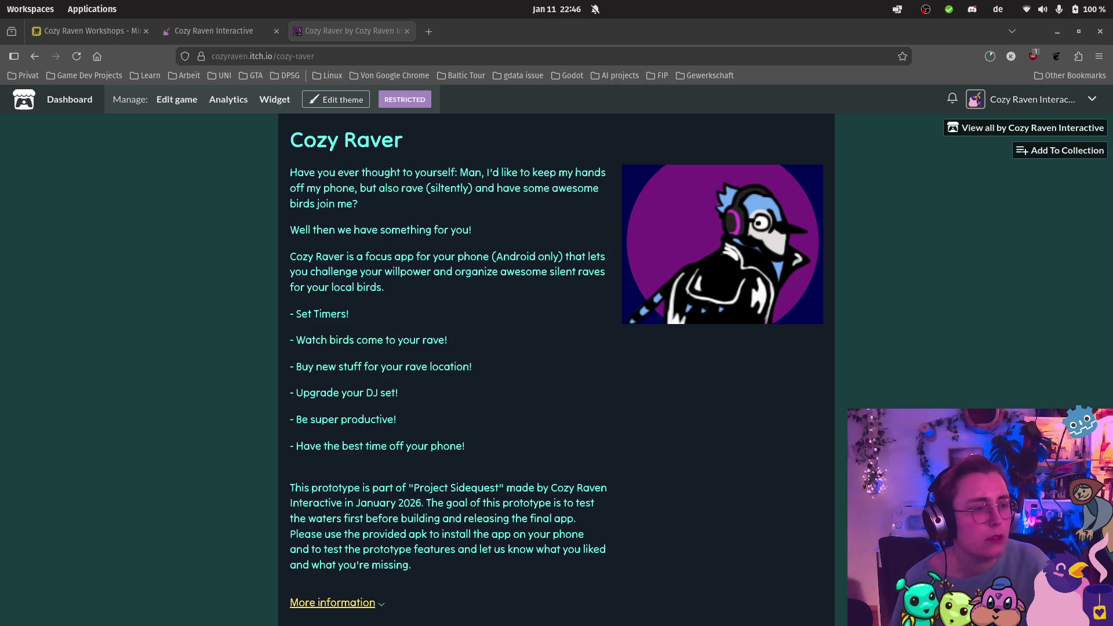
{"action": "key", "text": "super+e"}
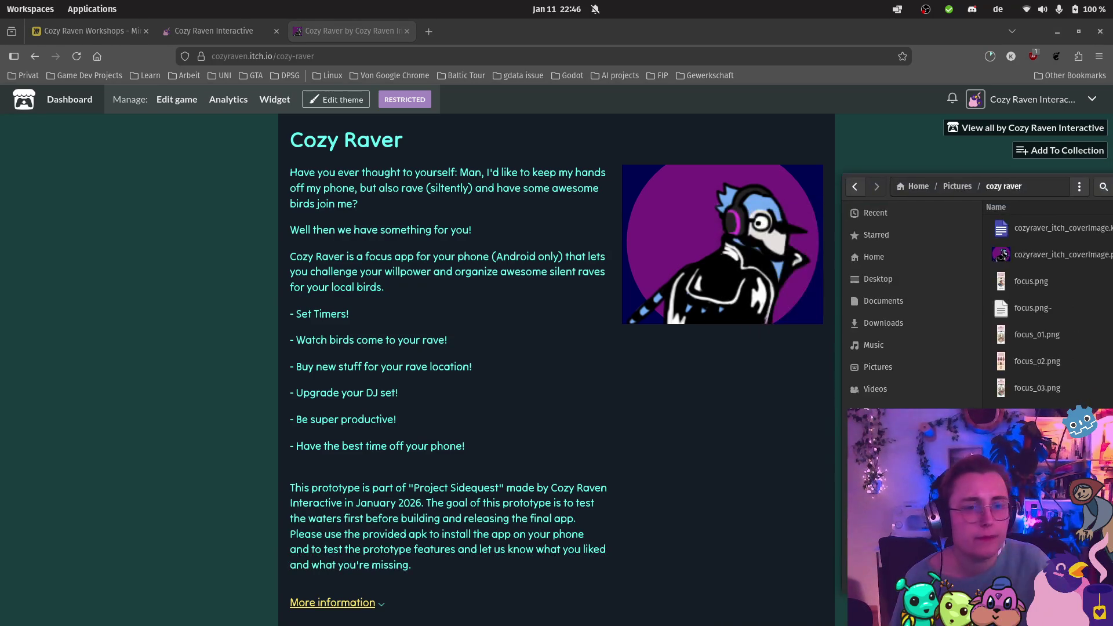
Step: Select cozyraver_itch_coverImage.png, move the file window aside, and dismiss it
{"action": "left_click", "coordinate": [936, 221]}
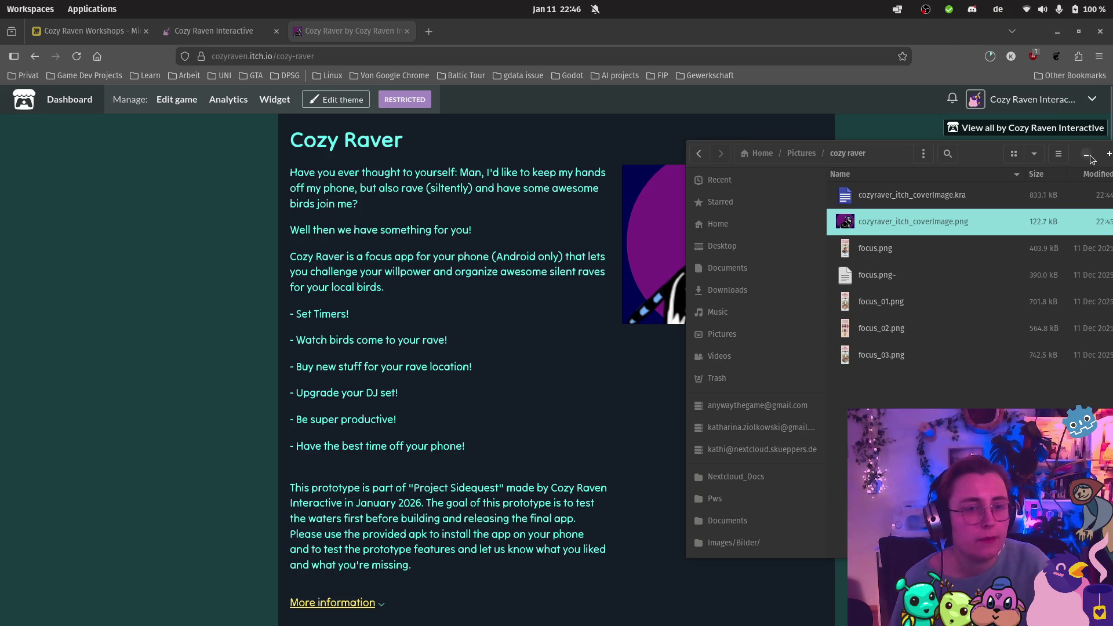
{"action": "left_click_drag", "start_coordinate": [913, 153], "coordinate": [1110, 118]}
{"action": "key", "text": "alt+Tab"}
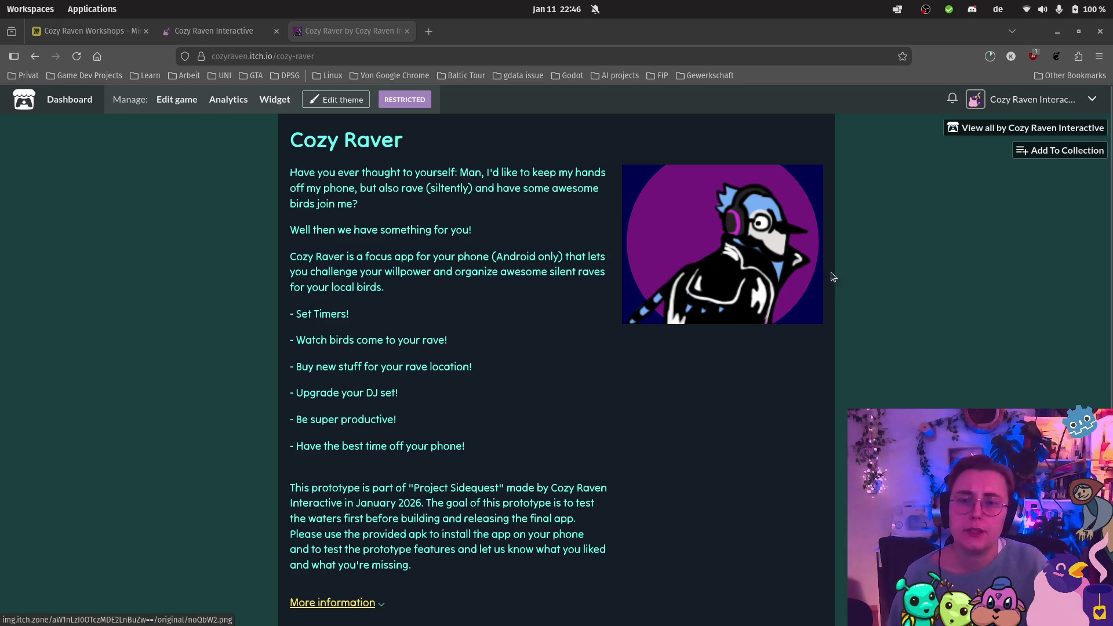
Step: Reveal the dock to launch Godot Engine
{"action": "mouse_move", "coordinate": [2, 406]}
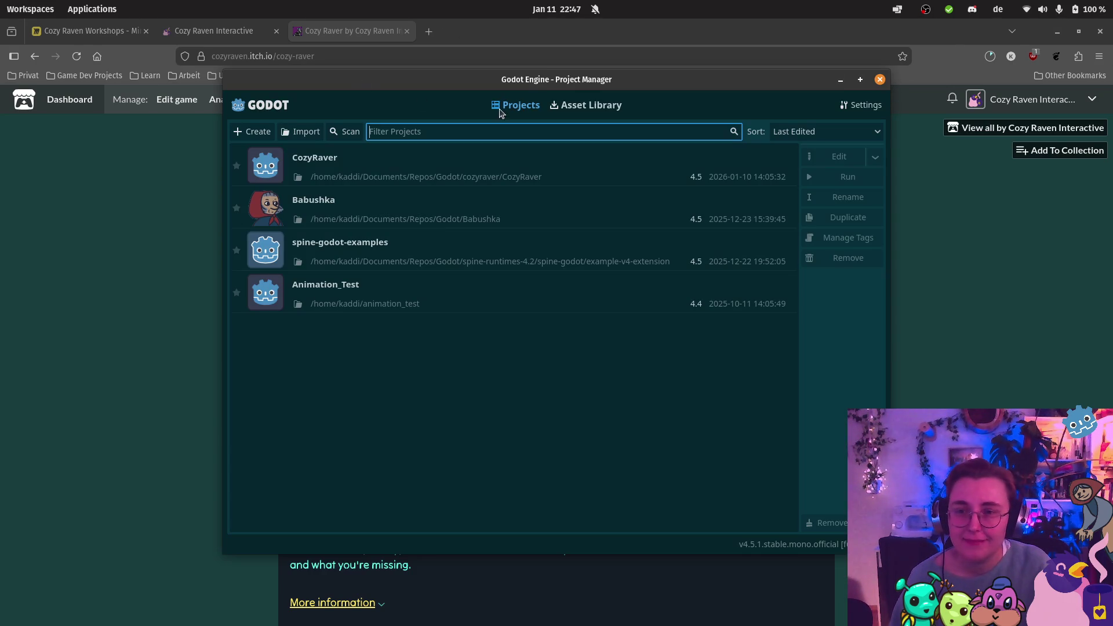
Step: Open the CozyRaver project's game.tscn scene in Godot, then return to Krita's blue jay cover image
{"action": "double_click", "coordinate": [378, 171]}
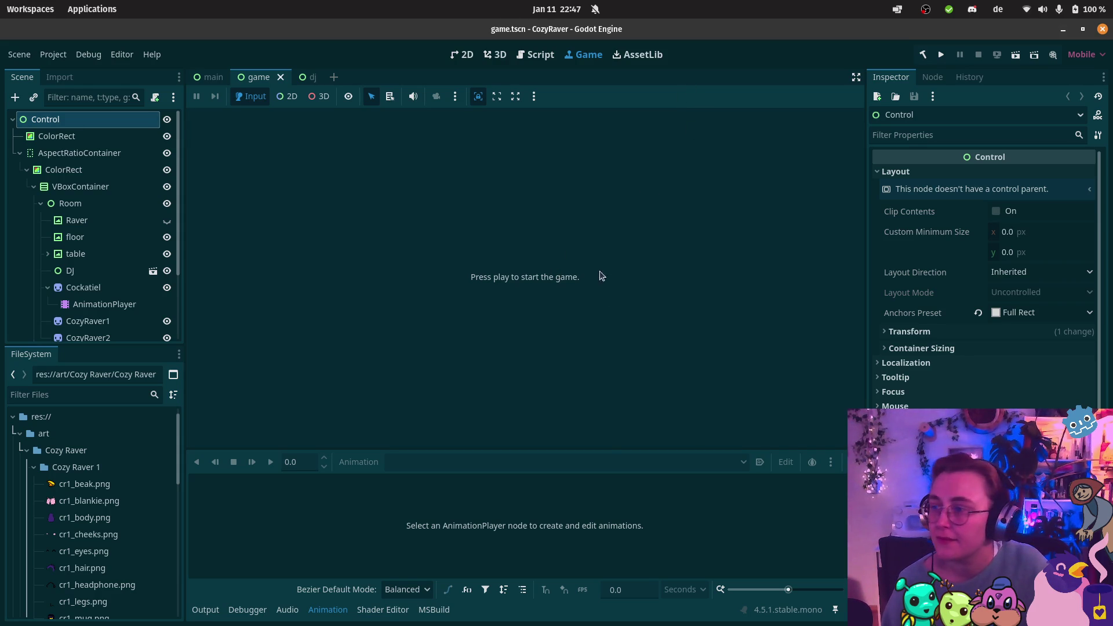
{"action": "mouse_move", "coordinate": [1, 452]}
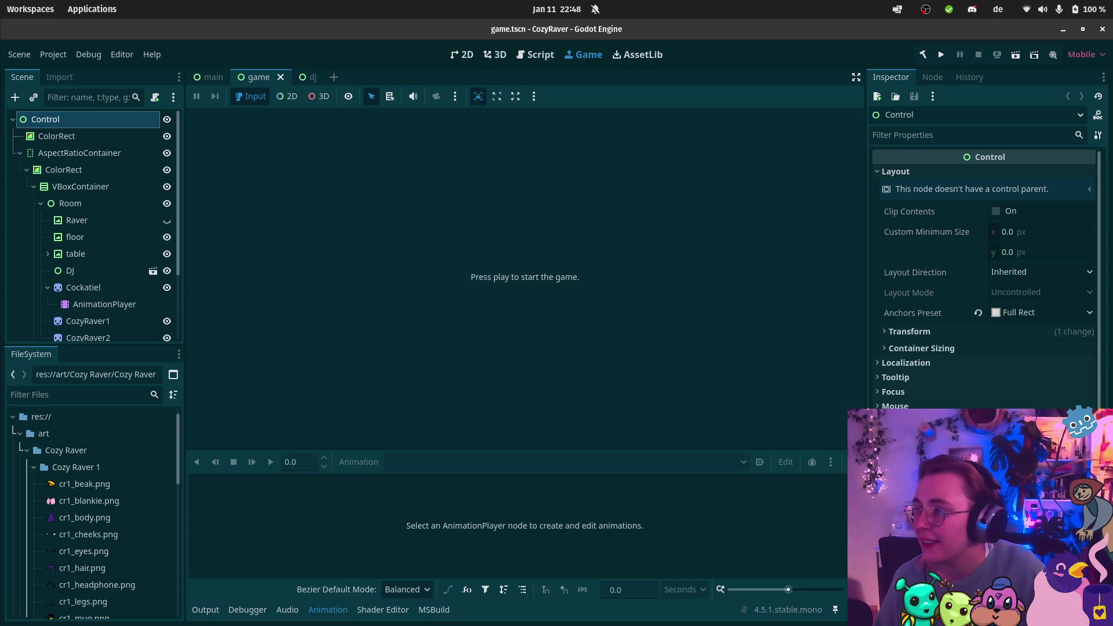
{"action": "mouse_move", "coordinate": [2, 347]}
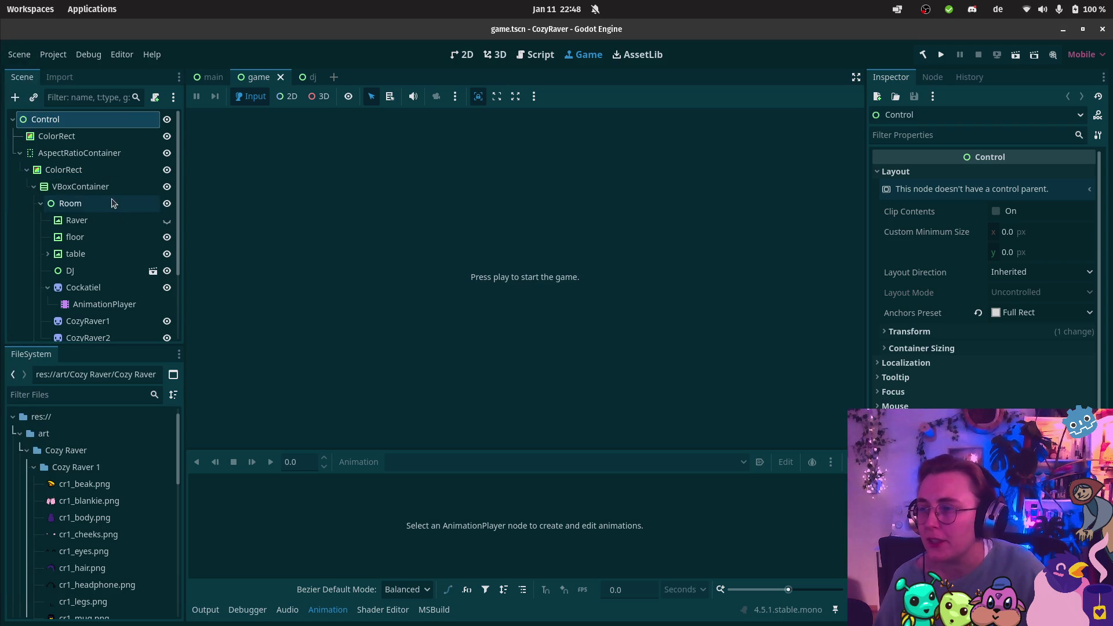
{"action": "mouse_move", "coordinate": [1, 201]}
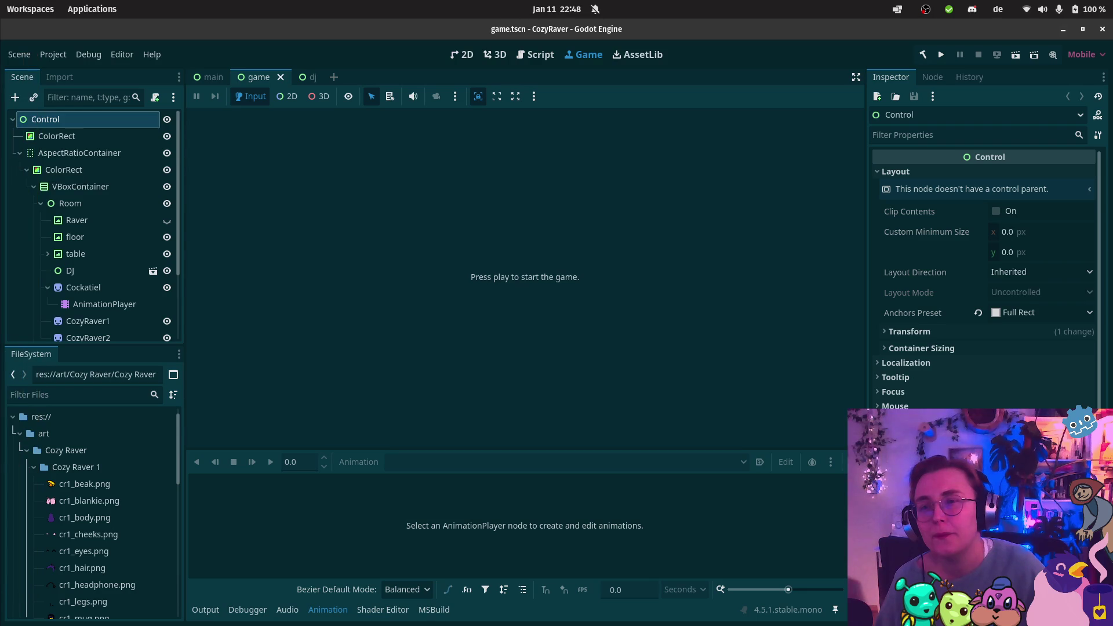
{"action": "left_click", "coordinate": [16, 564]}
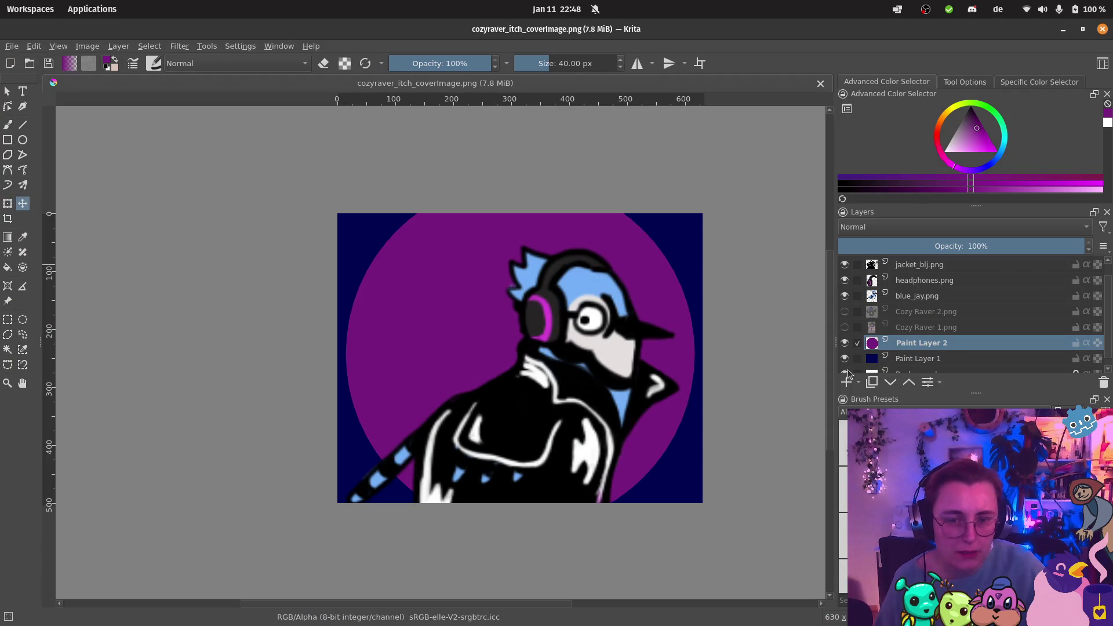
Step: Hide Paint Layer 2, Paint Layer 1 and Background so the blue jay sits on transparency
{"action": "left_click", "coordinate": [845, 343]}
{"action": "left_click", "coordinate": [845, 358]}
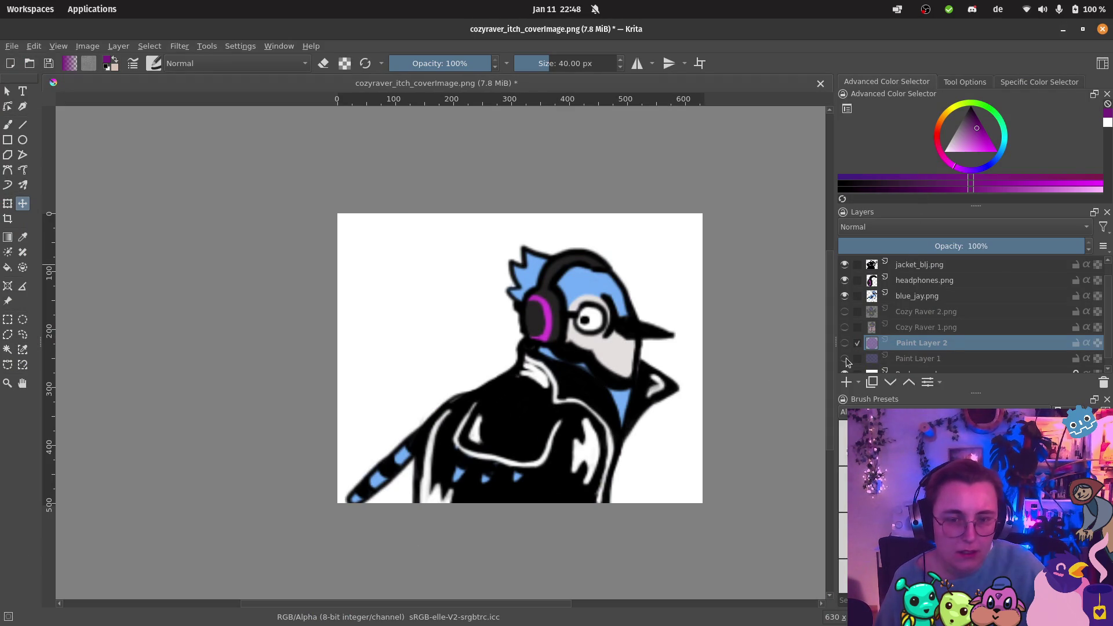
{"action": "scroll", "coordinate": [851, 356], "scroll_direction": "down", "scroll_amount": 1}
{"action": "left_click", "coordinate": [844, 364]}
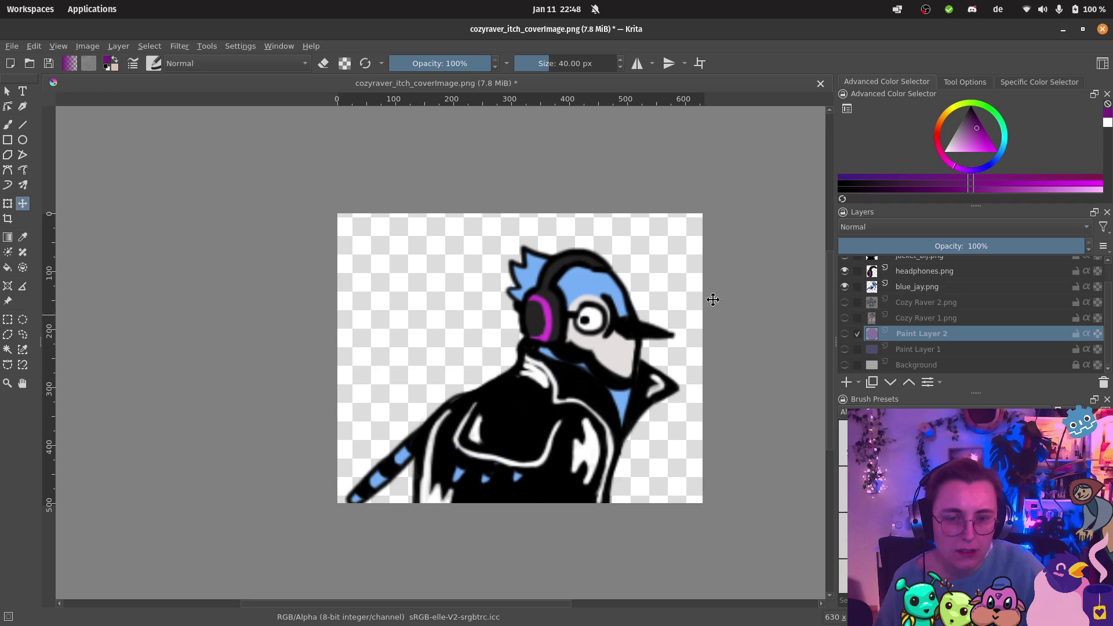
Step: Save the image as cozyraver_no_bg.png, keeping transparency in the PNG options
{"action": "left_click", "coordinate": [7, 46]}
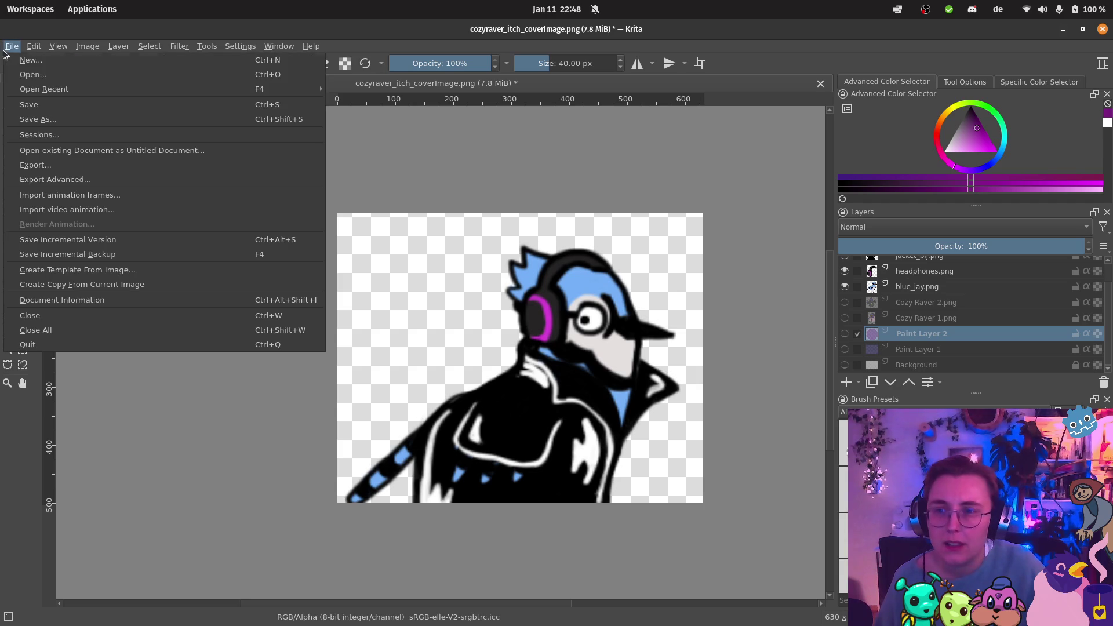
{"action": "left_click", "coordinate": [68, 120]}
{"action": "left_click", "coordinate": [455, 399]}
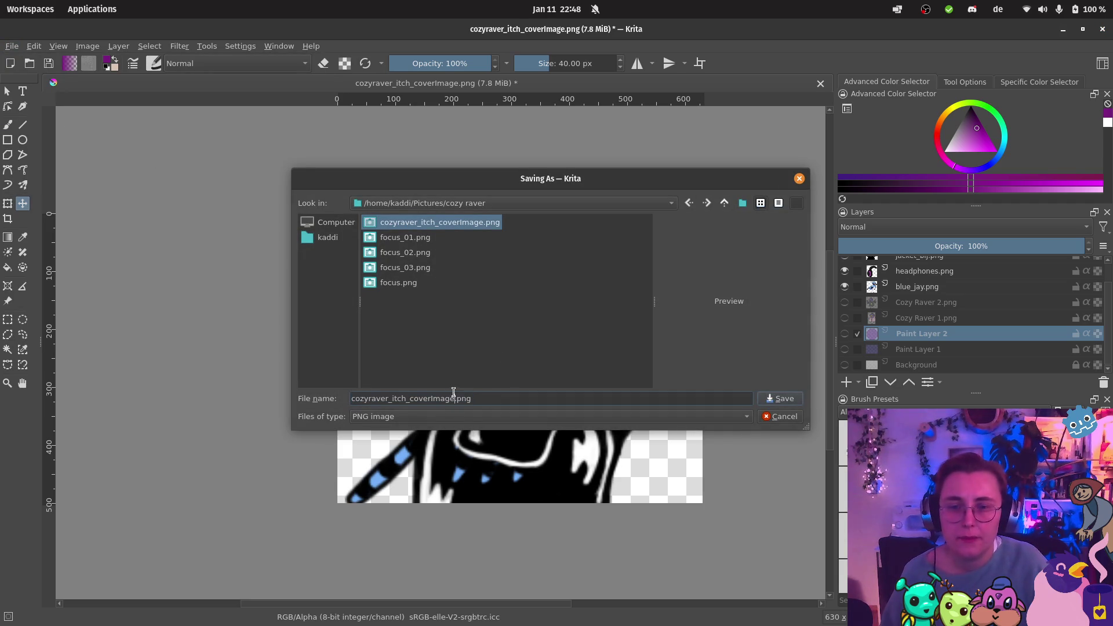
{"action": "left_click_drag", "start_coordinate": [457, 399], "coordinate": [392, 399]}
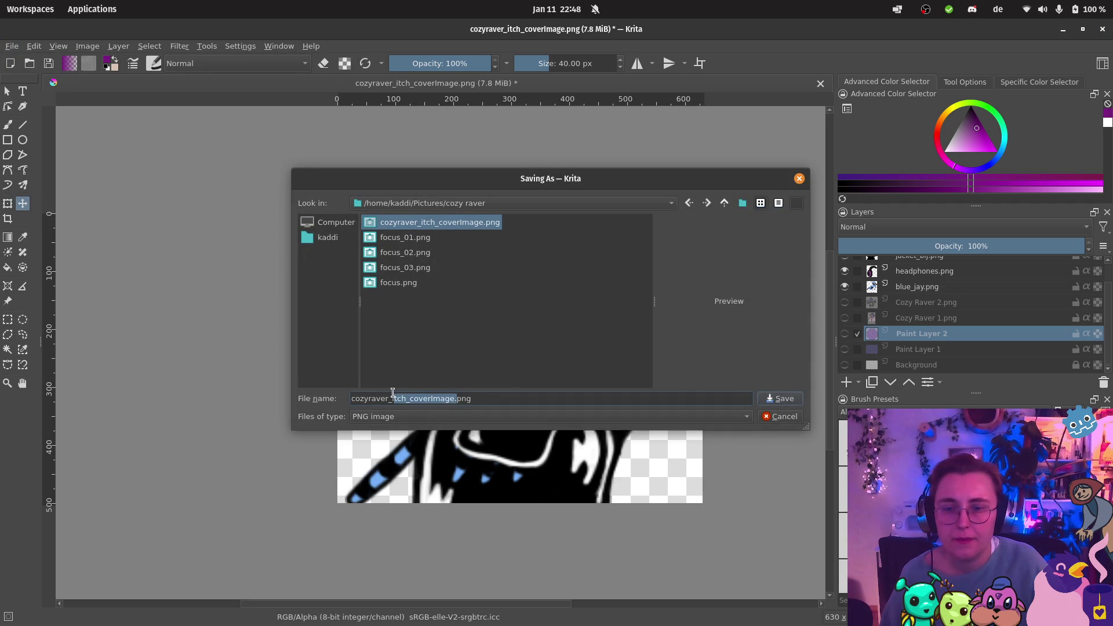
{"action": "type", "text": "no_bg"}
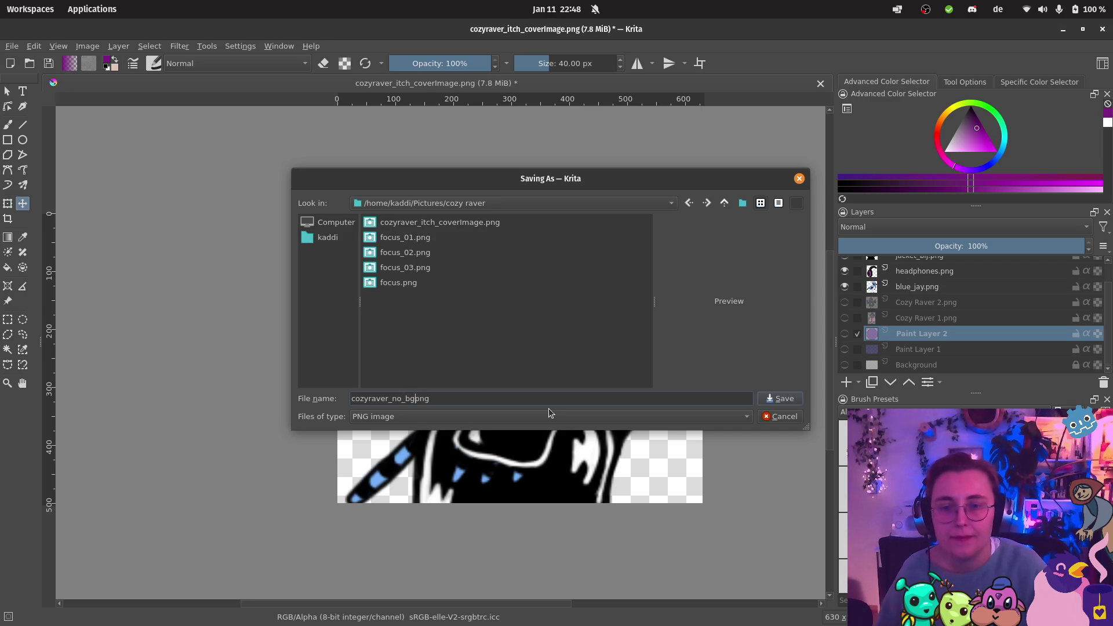
{"action": "type", "text": "."}
{"action": "key", "text": "Return"}
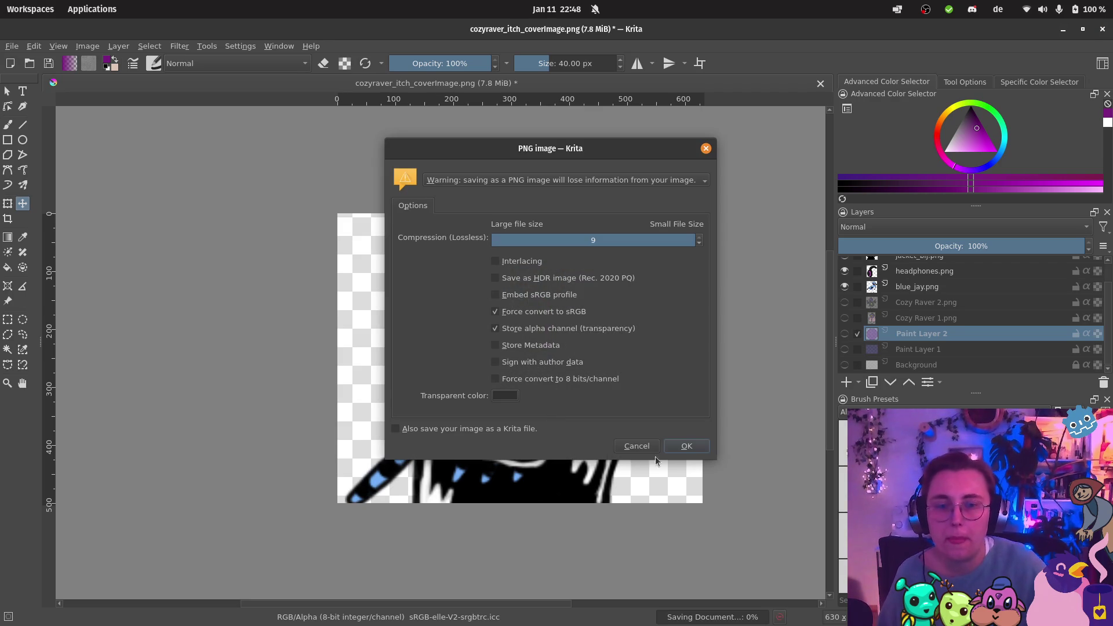
{"action": "left_click", "coordinate": [686, 444]}
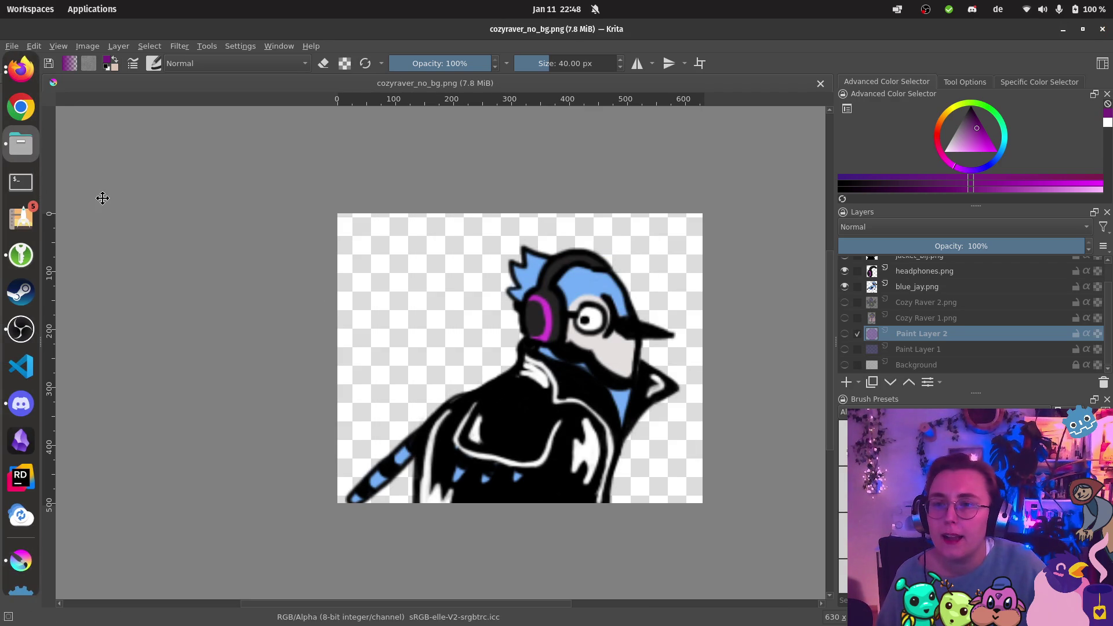
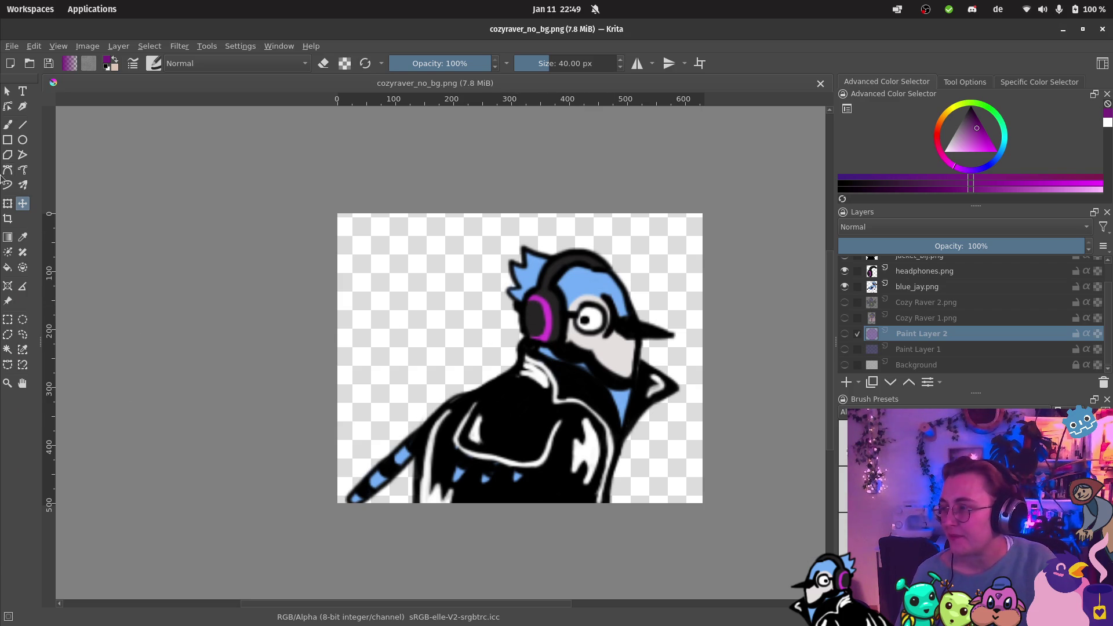
Step: Minimize Krita to reveal the Godot editor showing the CozyRaver game.tscn scene
{"action": "key", "text": "super"}
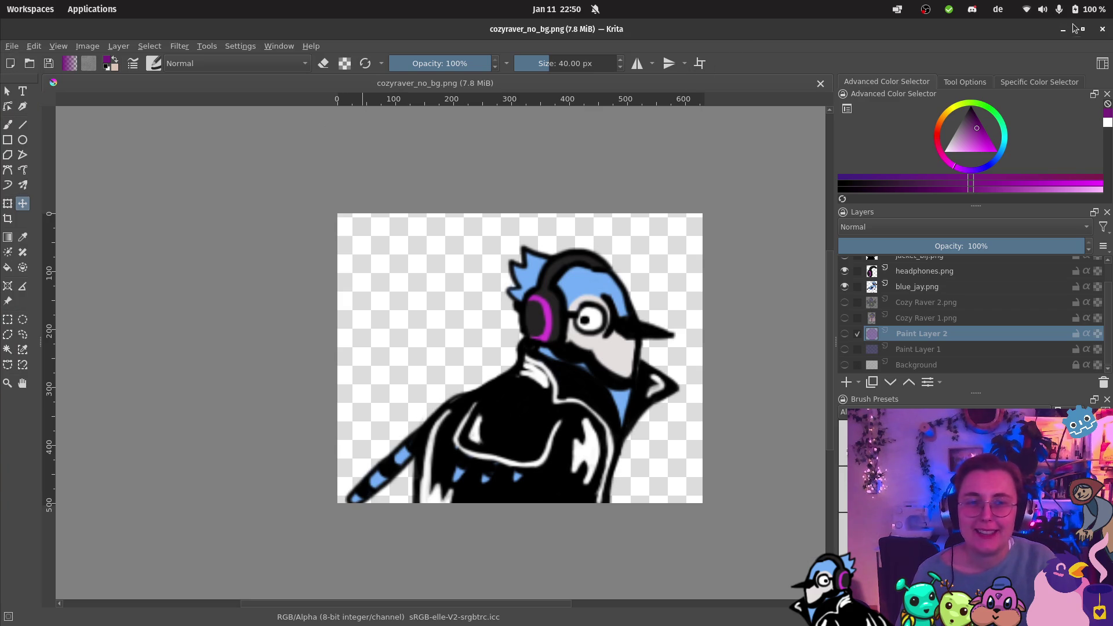
{"action": "left_click", "coordinate": [1065, 29]}
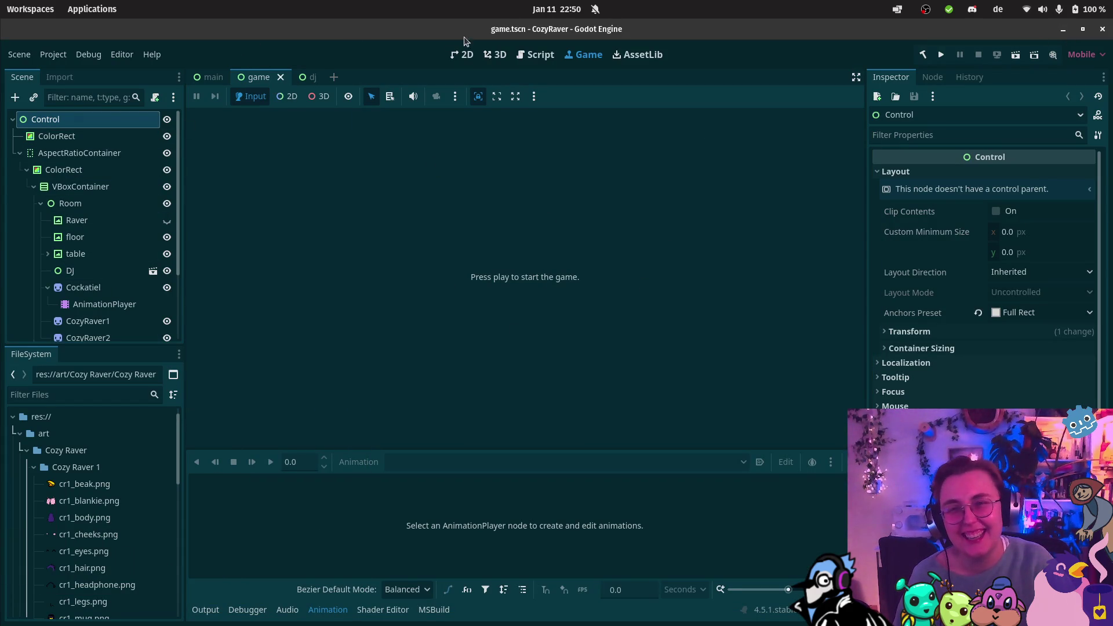
Step: Move the DJ node down beside the table in 2D, save game.tscn, and open dj.tscn
{"action": "left_click", "coordinate": [463, 55]}
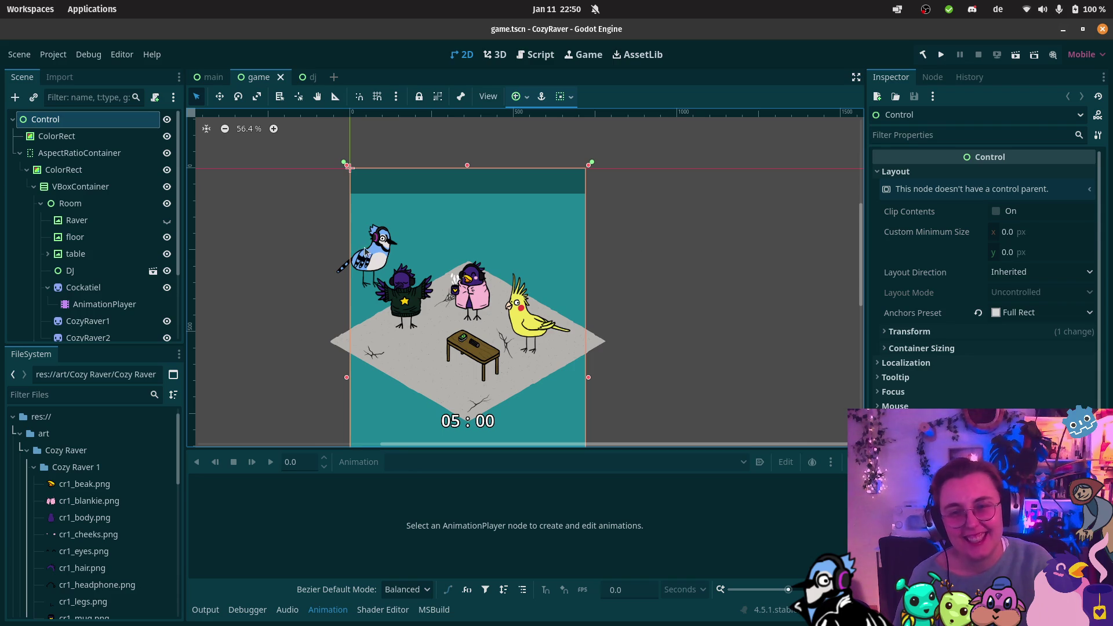
{"action": "scroll", "coordinate": [106, 261], "scroll_direction": "down", "scroll_amount": 3}
{"action": "scroll", "coordinate": [106, 262], "scroll_direction": "down", "scroll_amount": 5}
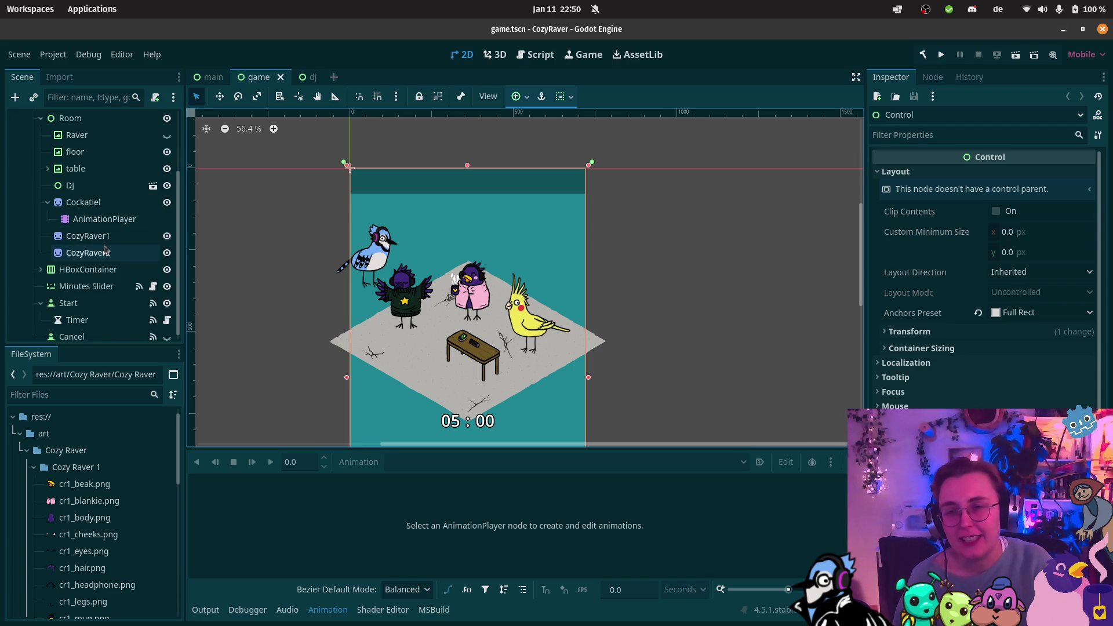
{"action": "scroll", "coordinate": [85, 292], "scroll_direction": "up", "scroll_amount": 2}
{"action": "left_click", "coordinate": [70, 207]}
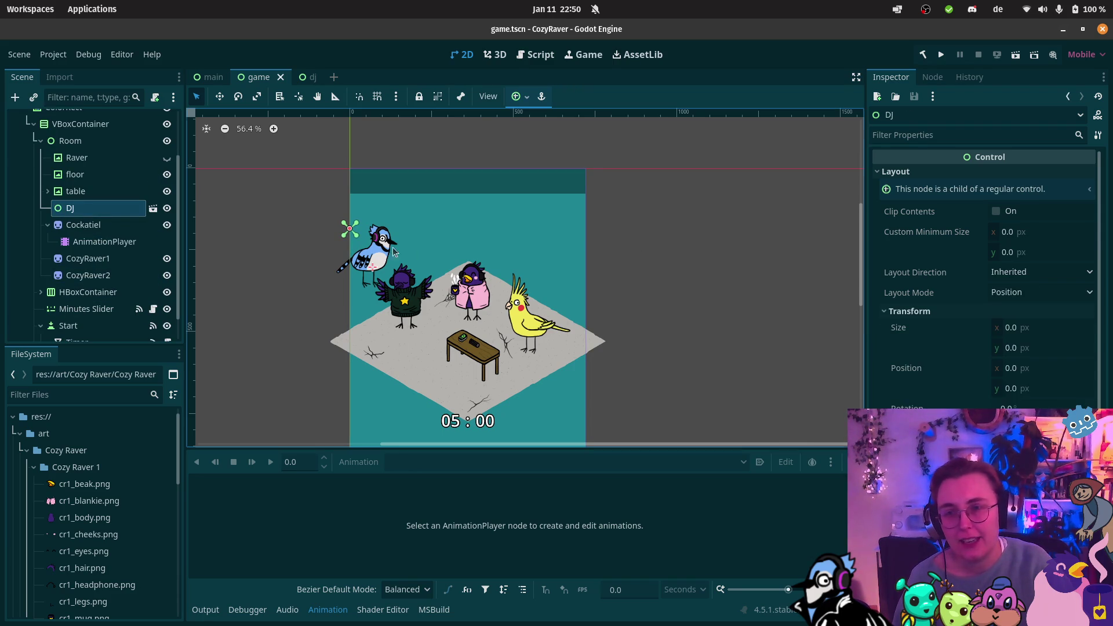
{"action": "mouse_move", "coordinate": [391, 264]}
{"action": "left_mouse_down"}
{"action": "mouse_move", "coordinate": [413, 323]}
{"action": "mouse_move", "coordinate": [451, 364]}
{"action": "mouse_move", "coordinate": [448, 355]}
{"action": "left_mouse_up"}
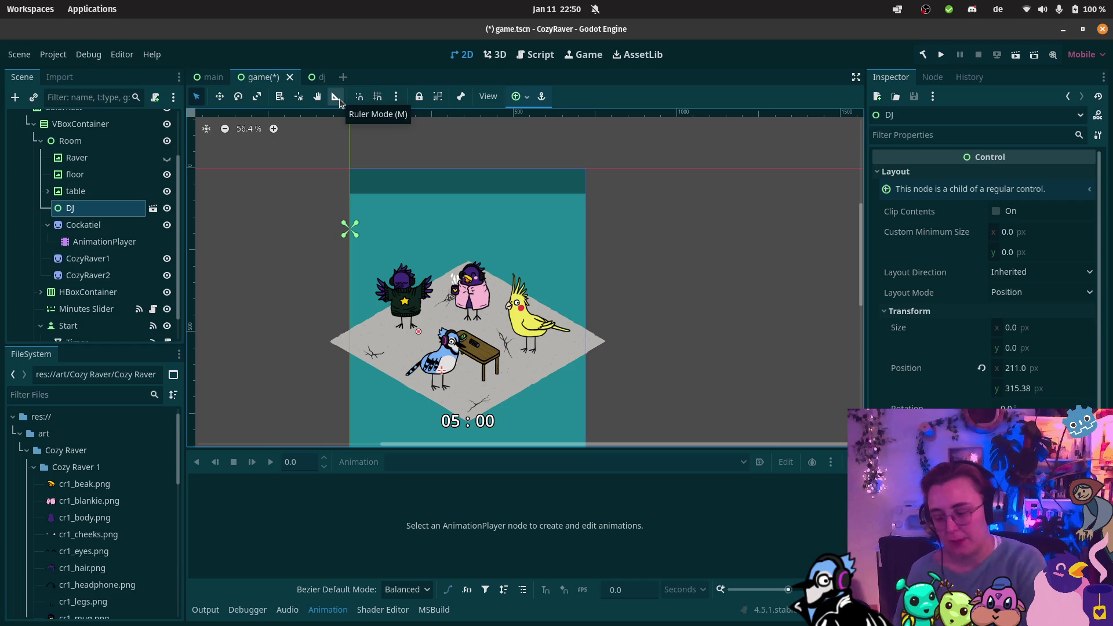
{"action": "key", "text": "ctrl+s"}
{"action": "left_click", "coordinate": [313, 80]}
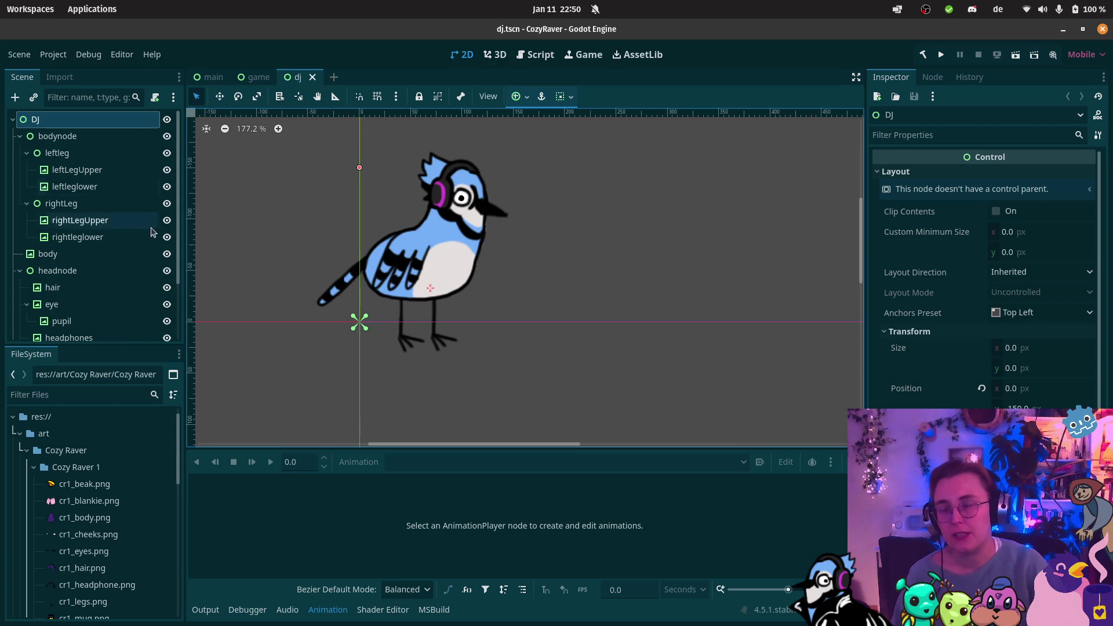
{"action": "left_click", "coordinate": [245, 76]}
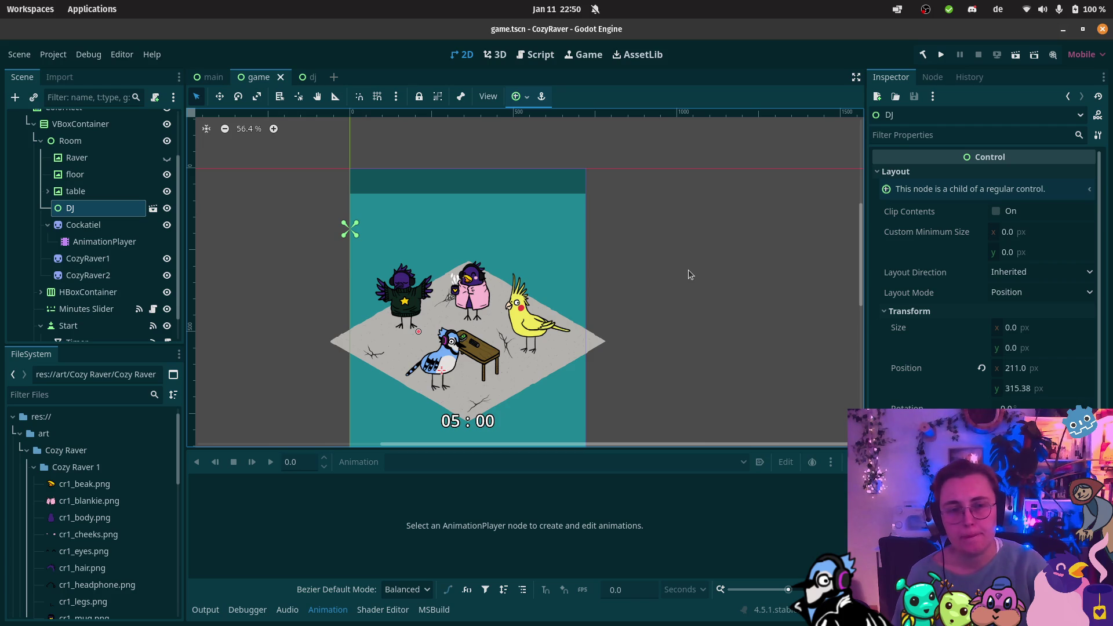
{"action": "scroll", "coordinate": [520, 264], "scroll_direction": "up", "scroll_amount": 5}
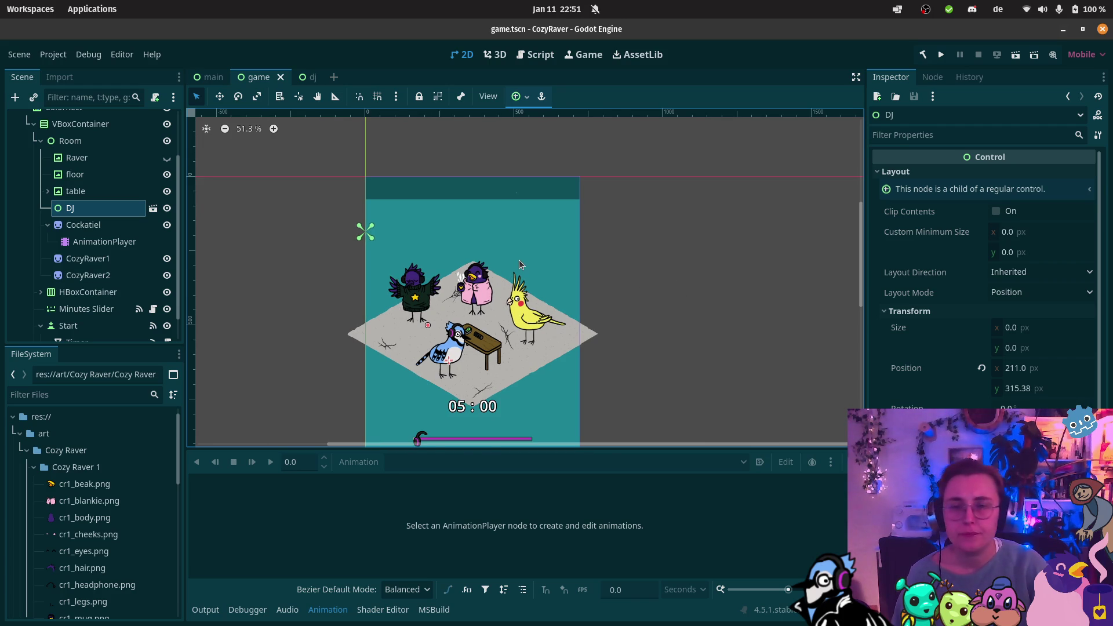
{"action": "scroll", "coordinate": [503, 339], "scroll_direction": "down", "scroll_amount": 4}
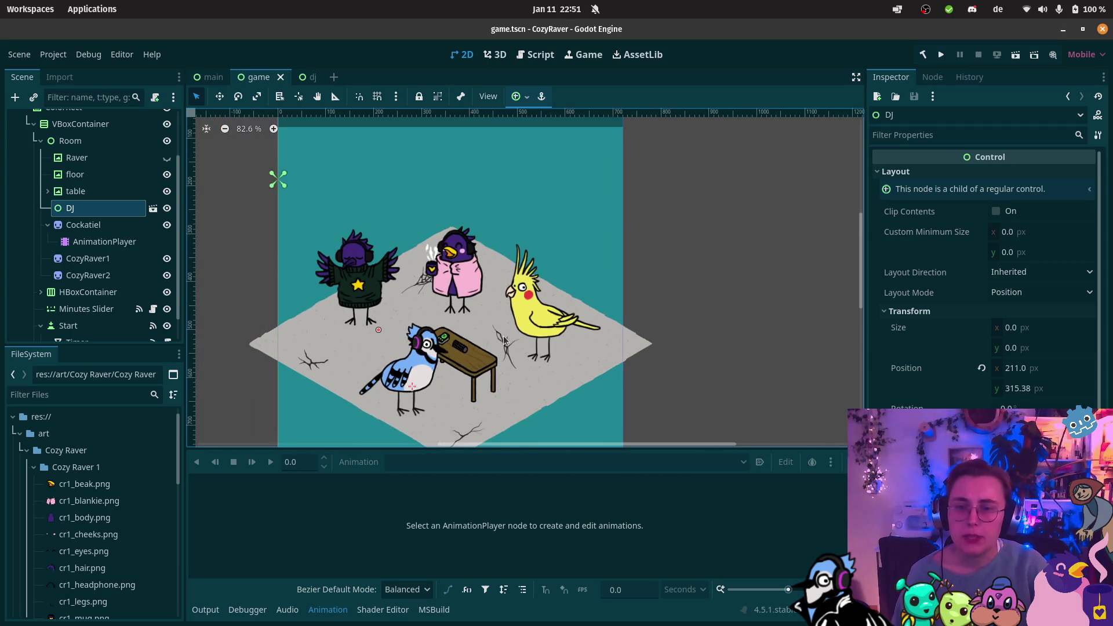
{"action": "scroll", "coordinate": [496, 333], "scroll_direction": "down", "scroll_amount": 1}
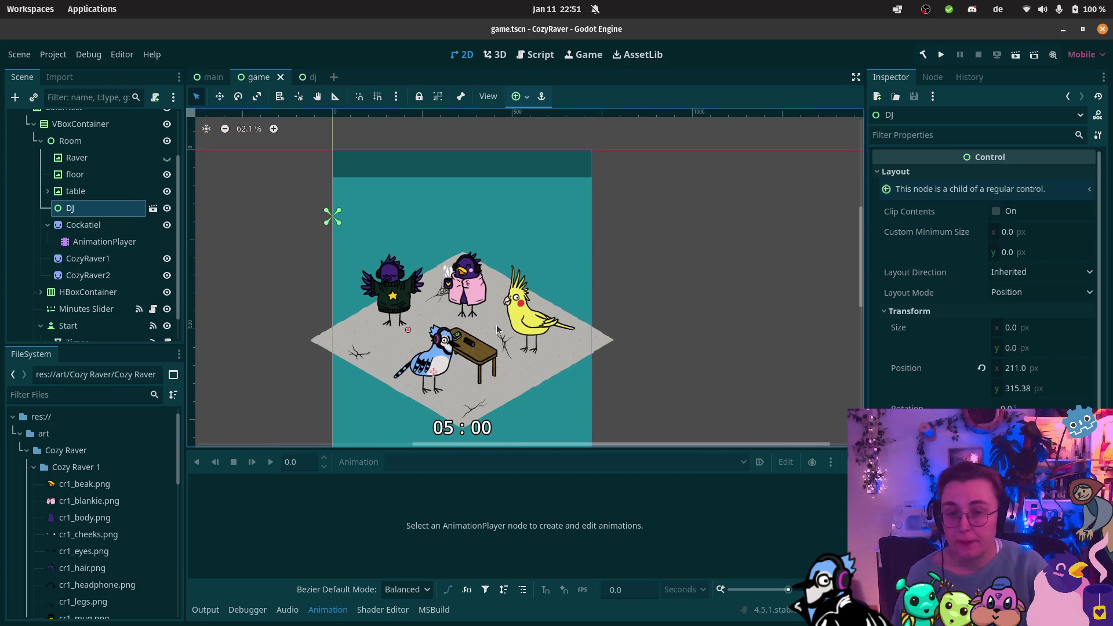
{"action": "left_click_drag", "start_coordinate": [496, 332], "coordinate": [516, 205]}
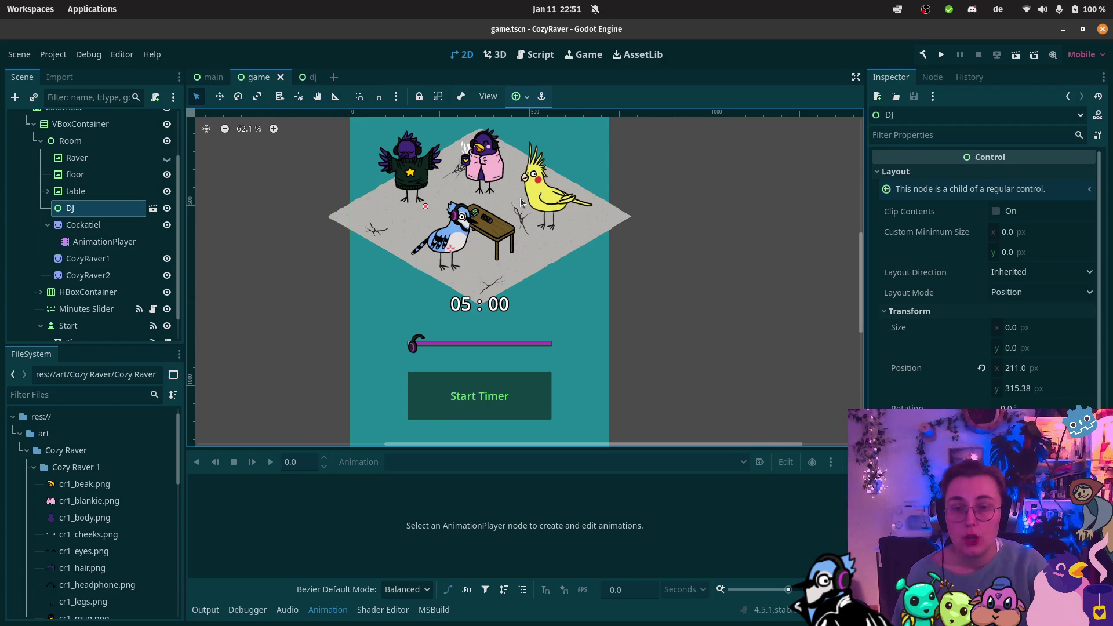
{"action": "scroll", "coordinate": [521, 202], "scroll_direction": "down", "scroll_amount": 1}
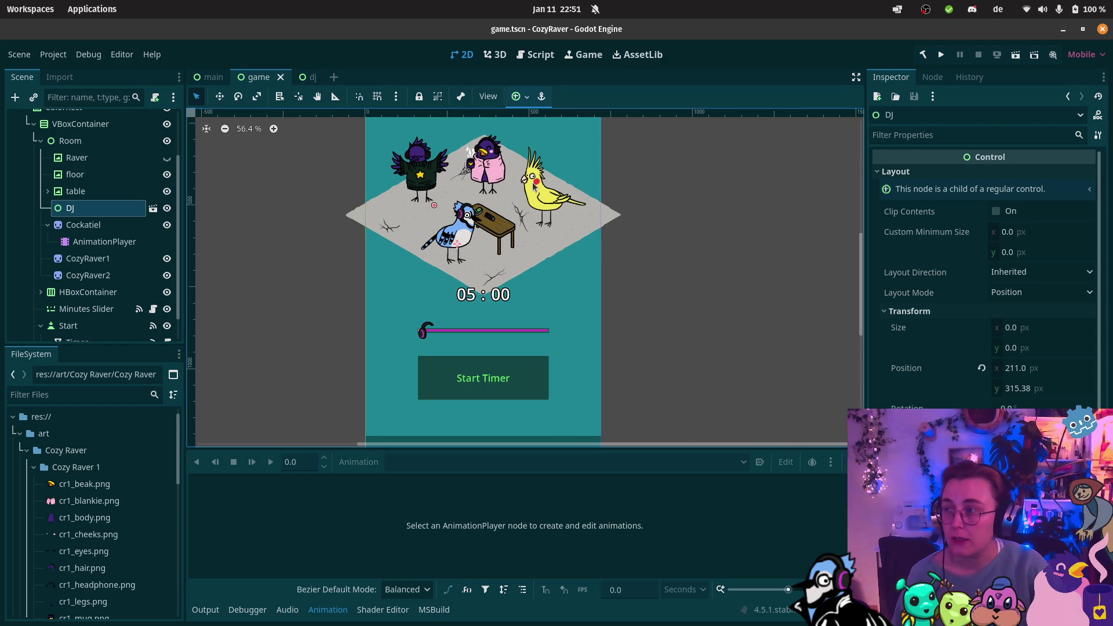
{"action": "scroll", "coordinate": [613, 197], "scroll_direction": "up", "scroll_amount": 1}
{"action": "left_click_drag", "start_coordinate": [543, 165], "coordinate": [546, 290]}
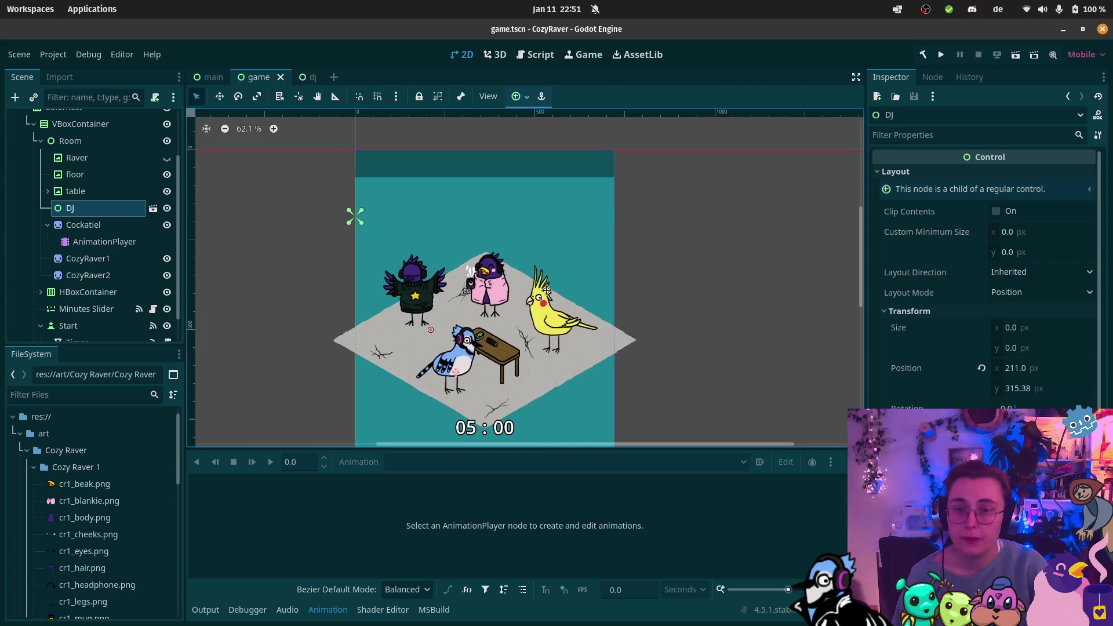
{"action": "scroll", "coordinate": [479, 322], "scroll_direction": "up", "scroll_amount": 2}
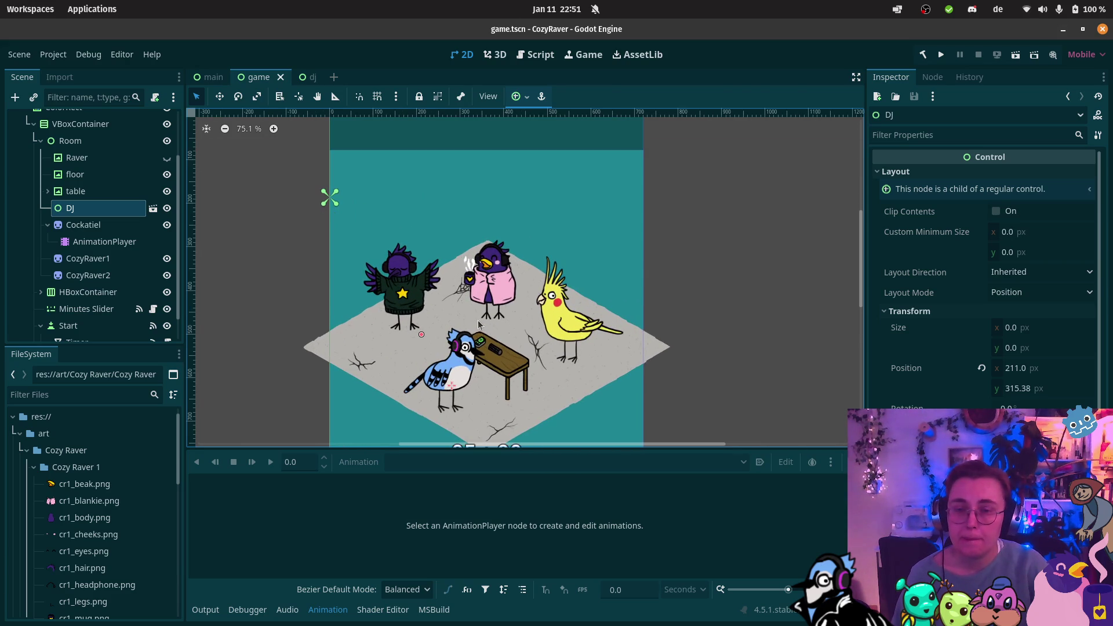
{"action": "scroll", "coordinate": [522, 377], "scroll_direction": "up", "scroll_amount": 1}
{"action": "left_click_drag", "start_coordinate": [532, 350], "coordinate": [530, 319]}
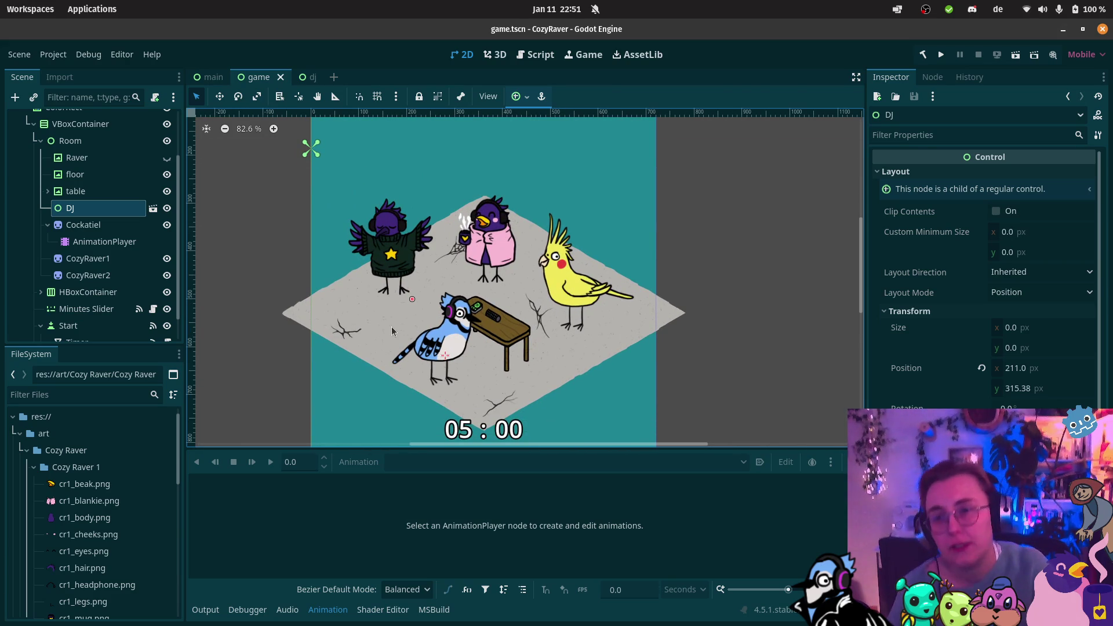
{"action": "left_click", "coordinate": [304, 77]}
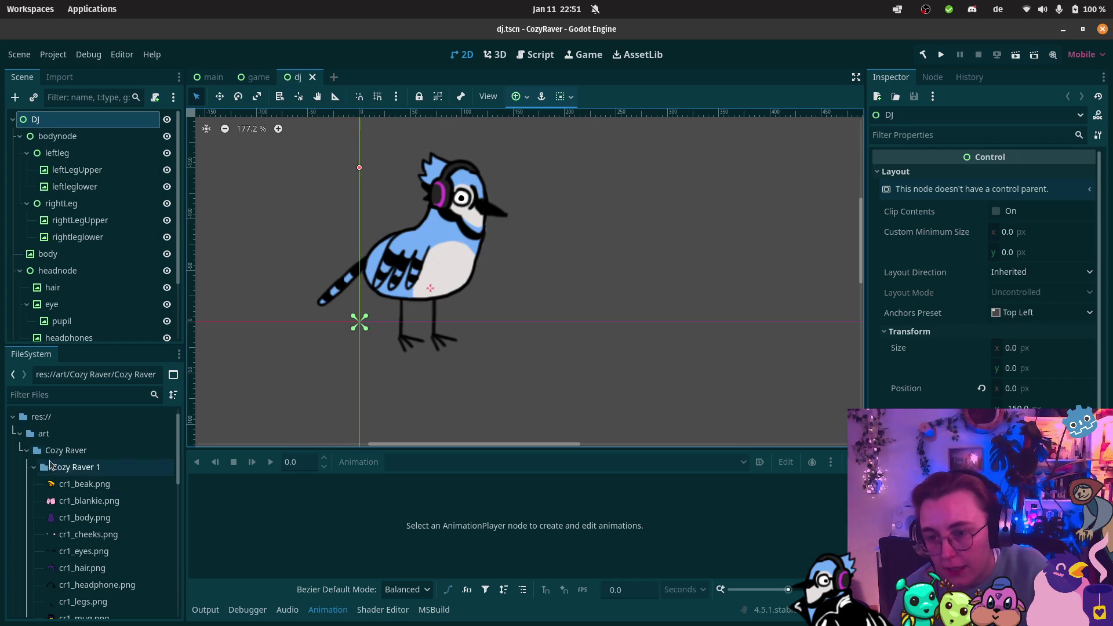
Step: Add jacket_blj.png from the customization folder to the DJ as a JacketBlj sprite
{"action": "left_click", "coordinate": [34, 467]}
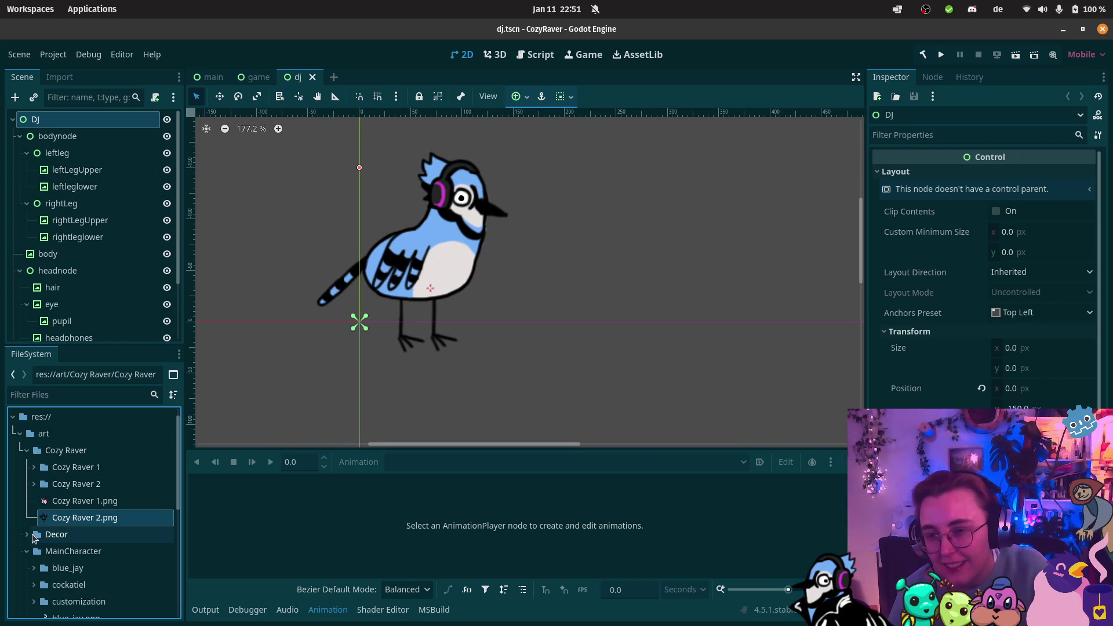
{"action": "scroll", "coordinate": [35, 574], "scroll_direction": "down", "scroll_amount": 3}
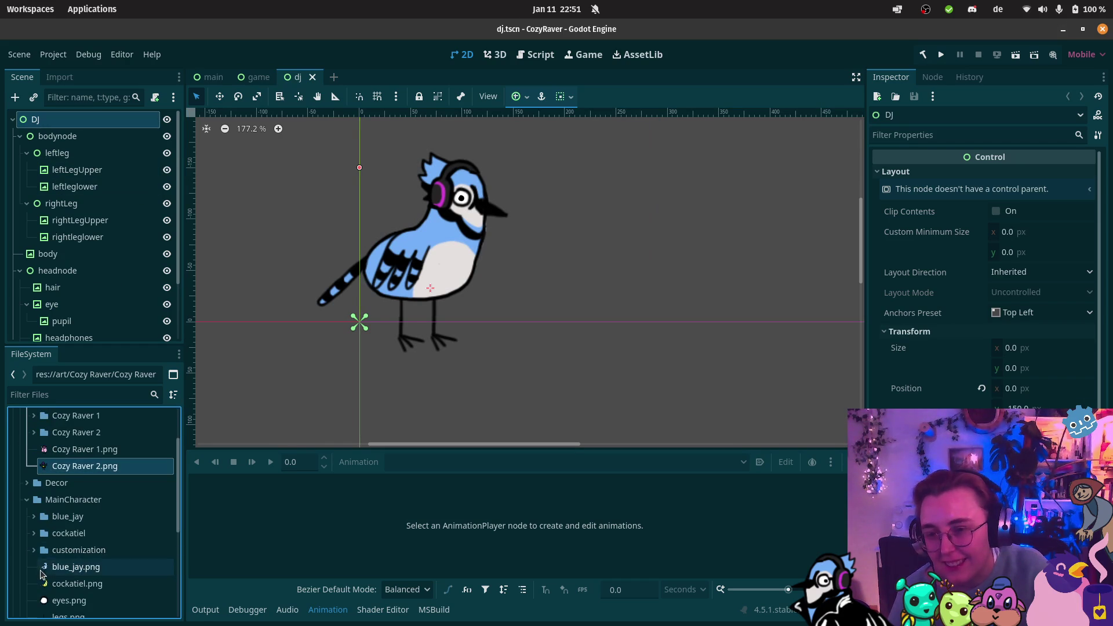
{"action": "left_click", "coordinate": [33, 550]}
{"action": "scroll", "coordinate": [99, 580], "scroll_direction": "down", "scroll_amount": 1}
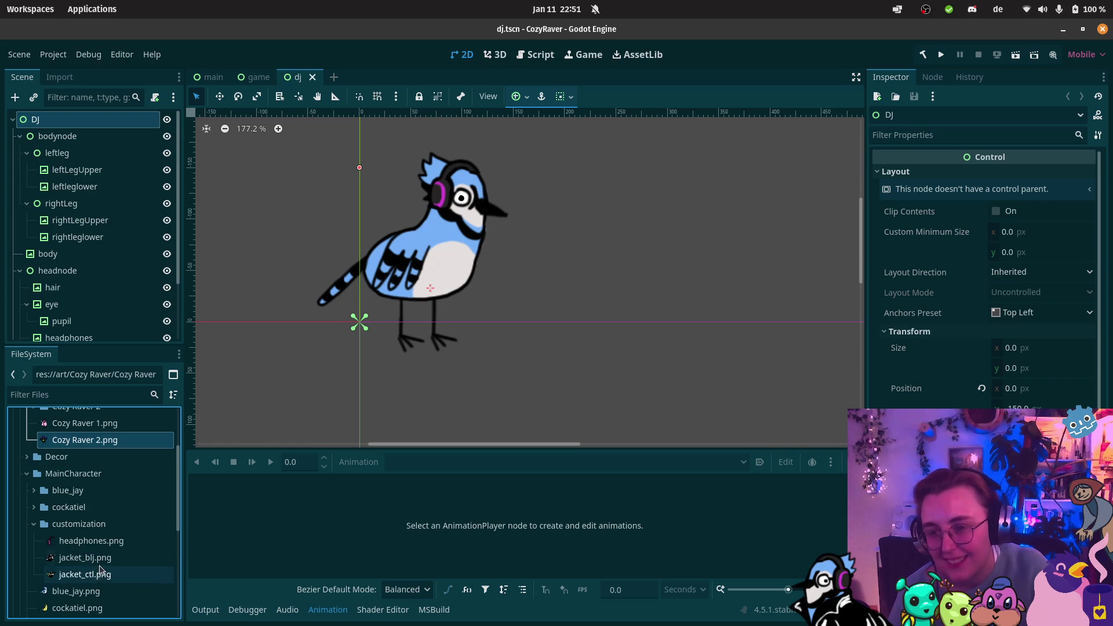
{"action": "left_click_drag", "start_coordinate": [87, 558], "coordinate": [440, 257]}
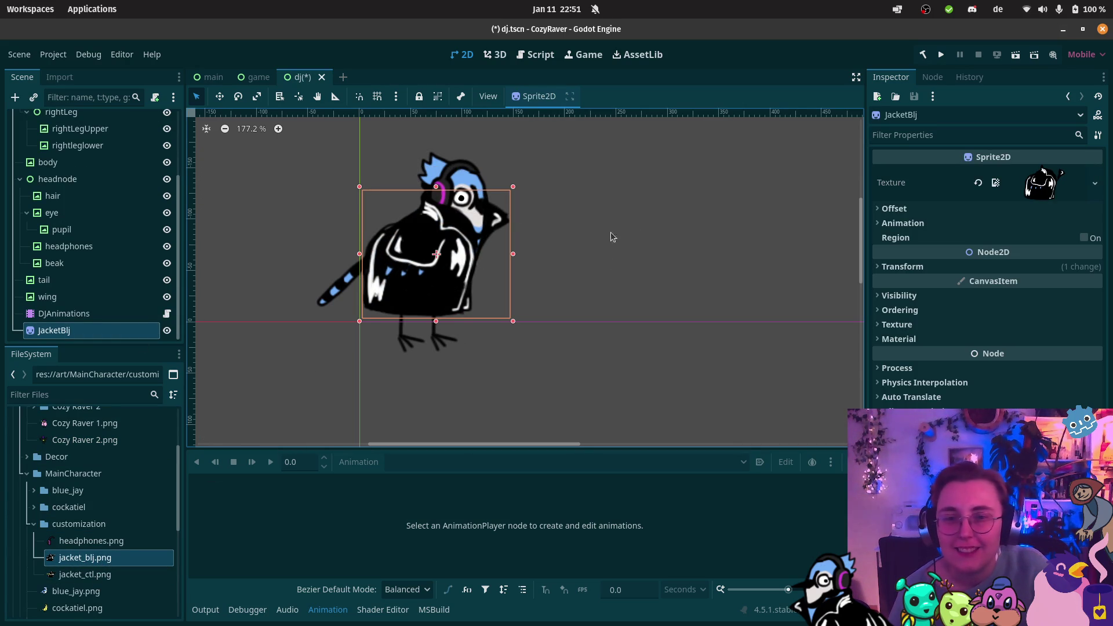
Step: Save the dj scene and nudge the jacketed DJ beside the table in the game scene
{"action": "left_click", "coordinate": [217, 76]}
{"action": "left_click", "coordinate": [275, 80]}
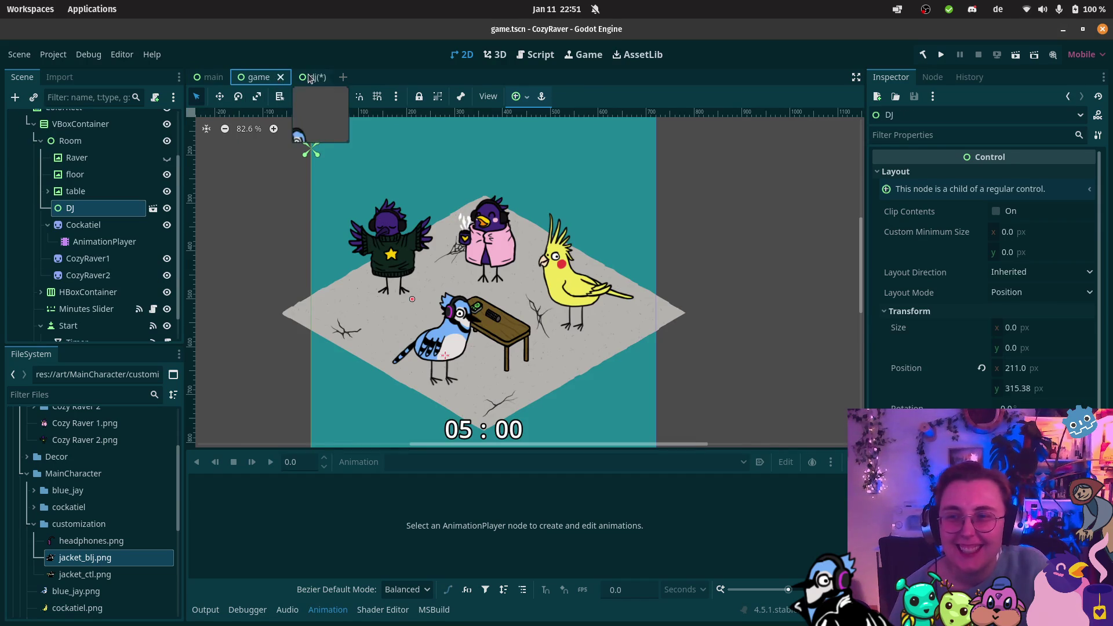
{"action": "left_click", "coordinate": [313, 77]}
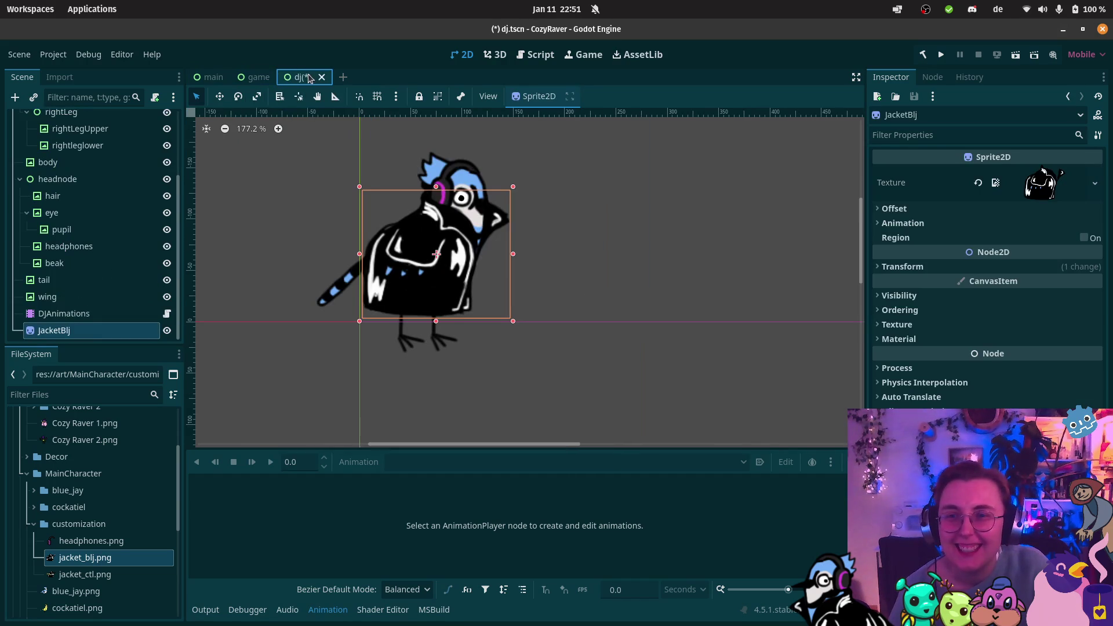
{"action": "left_click", "coordinate": [255, 77]}
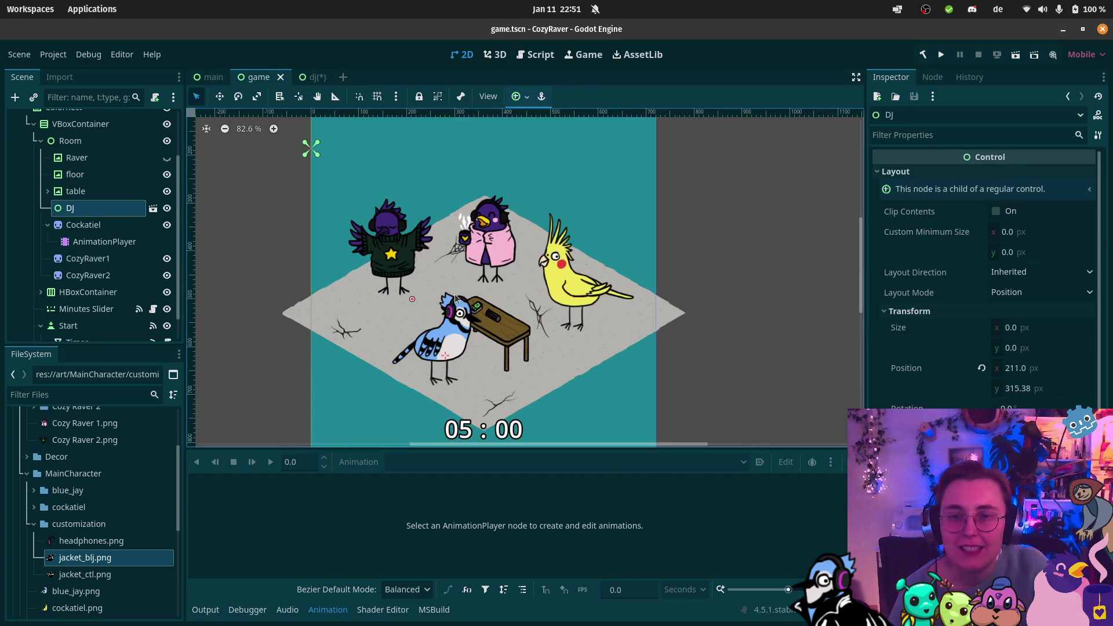
{"action": "left_click", "coordinate": [318, 78]}
{"action": "key", "text": "ctrl+s"}
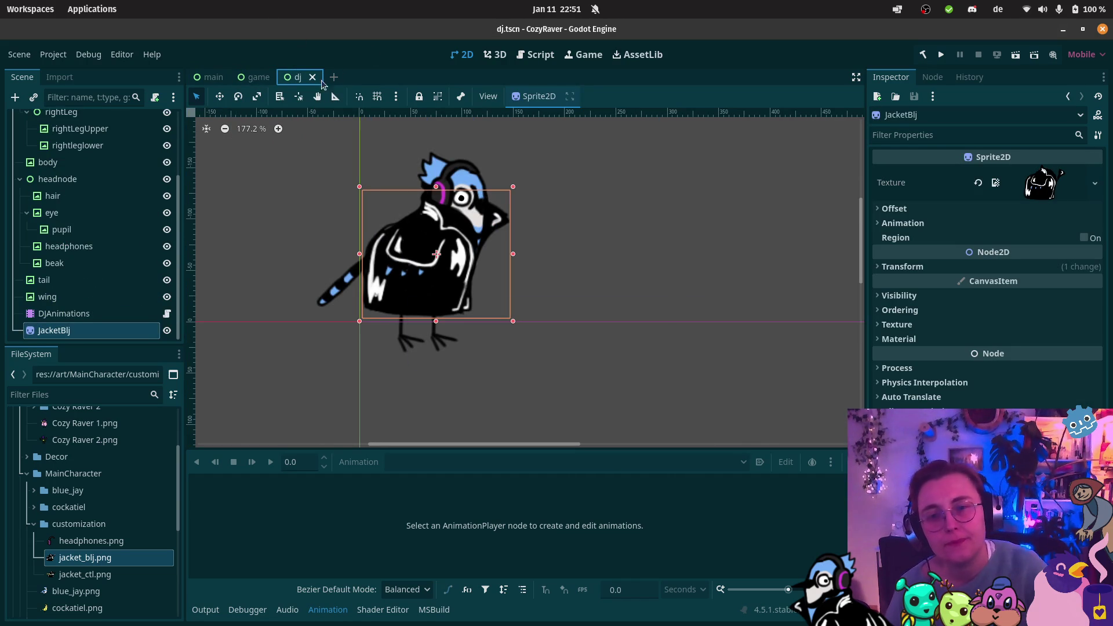
{"action": "left_click", "coordinate": [256, 77]}
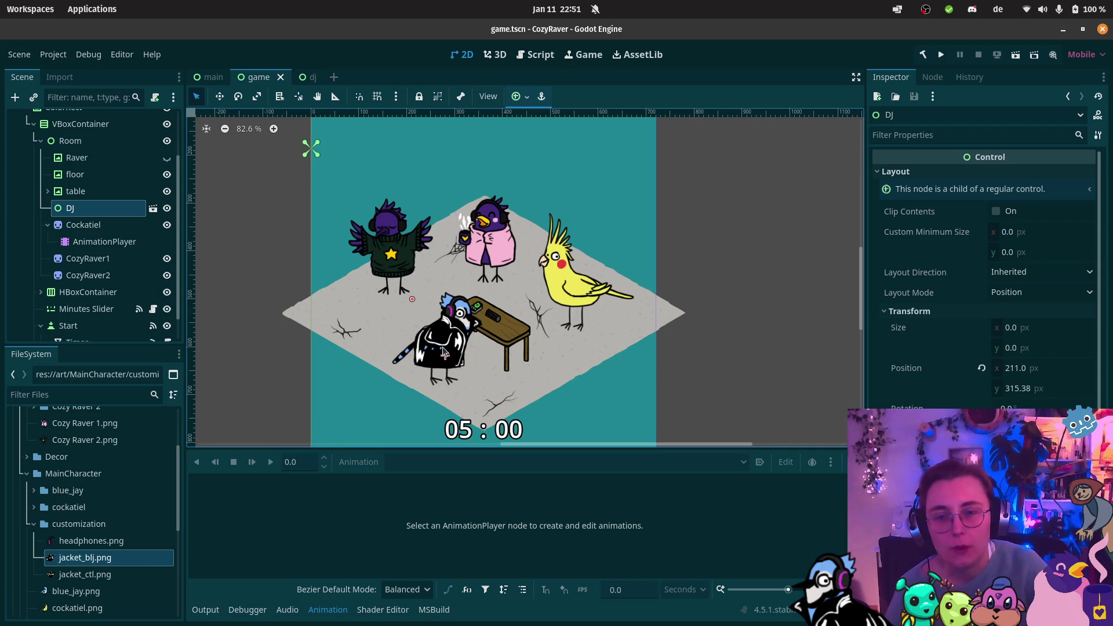
{"action": "mouse_move", "coordinate": [444, 348]}
{"action": "left_mouse_down"}
{"action": "mouse_move", "coordinate": [434, 355]}
{"action": "mouse_move", "coordinate": [444, 350]}
{"action": "left_mouse_up"}
{"action": "scroll", "coordinate": [504, 316], "scroll_direction": "up", "scroll_amount": 12}
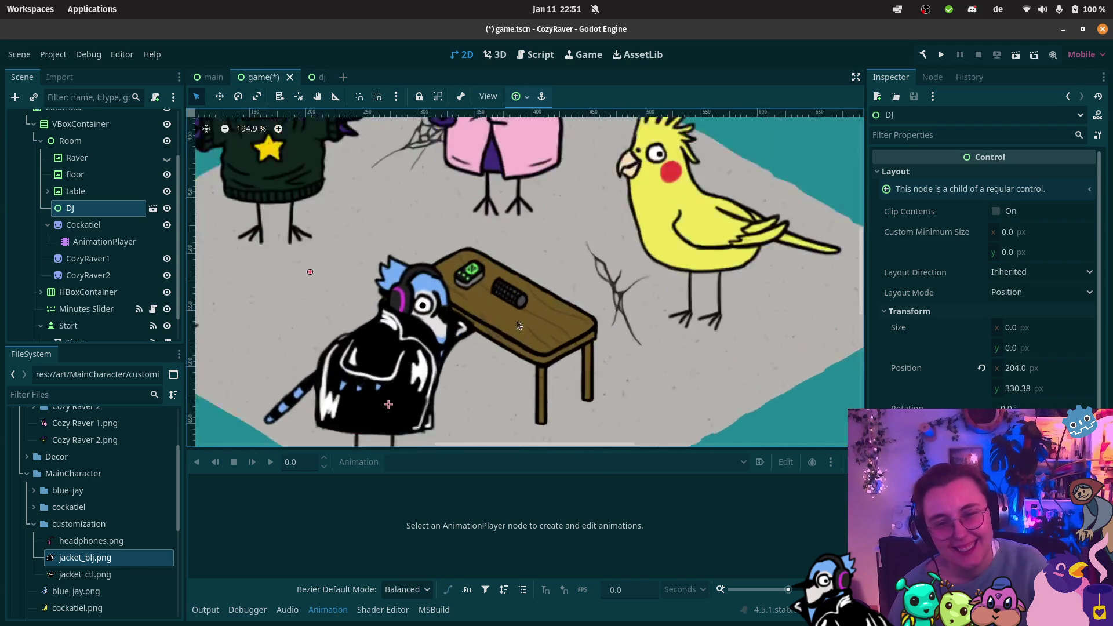
{"action": "scroll", "coordinate": [498, 306], "scroll_direction": "down", "scroll_amount": 12}
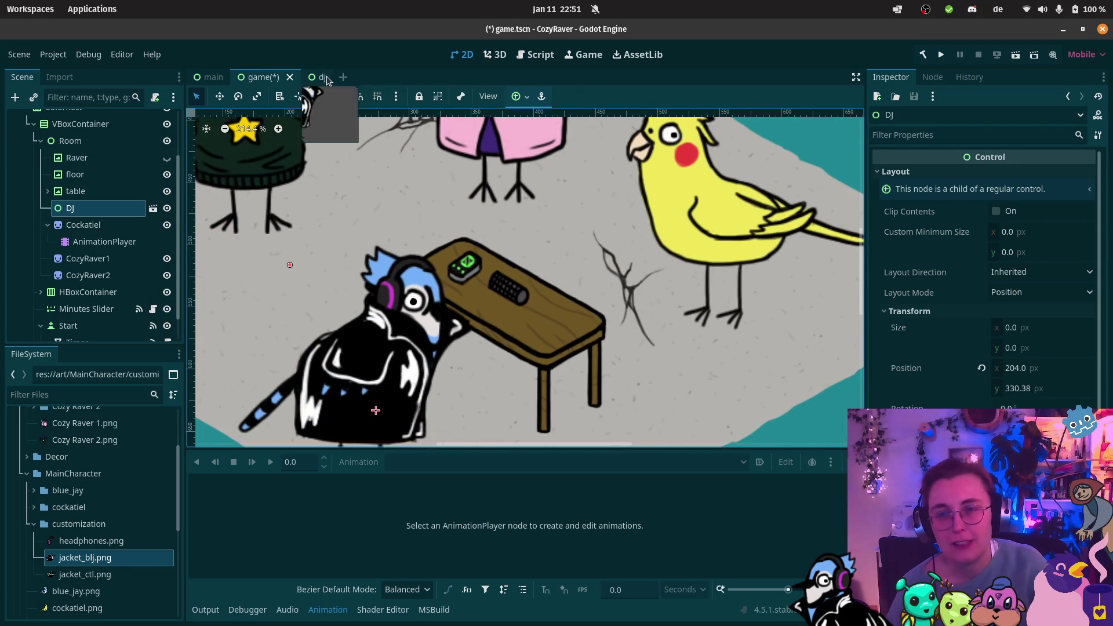
Step: Lower the JacketBlj sprite on the bird, widen it leftward, and save the dj scene
{"action": "left_click", "coordinate": [317, 77]}
{"action": "left_click_drag", "start_coordinate": [428, 281], "coordinate": [427, 289]}
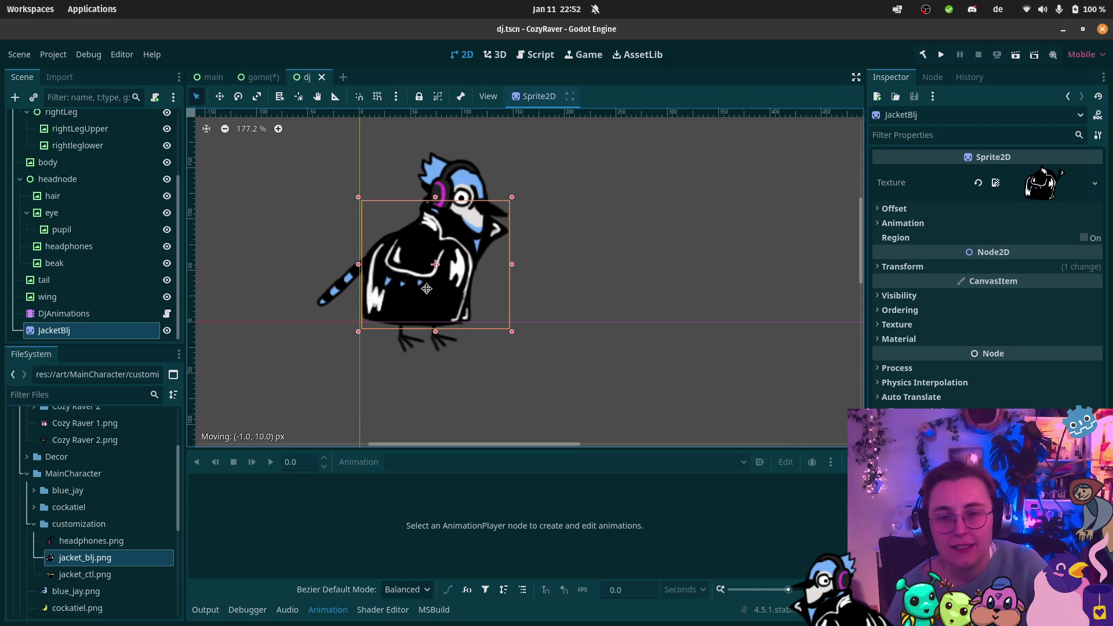
{"action": "left_click_drag", "start_coordinate": [426, 289], "coordinate": [427, 289]}
{"action": "scroll", "coordinate": [380, 238], "scroll_direction": "up", "scroll_amount": 5}
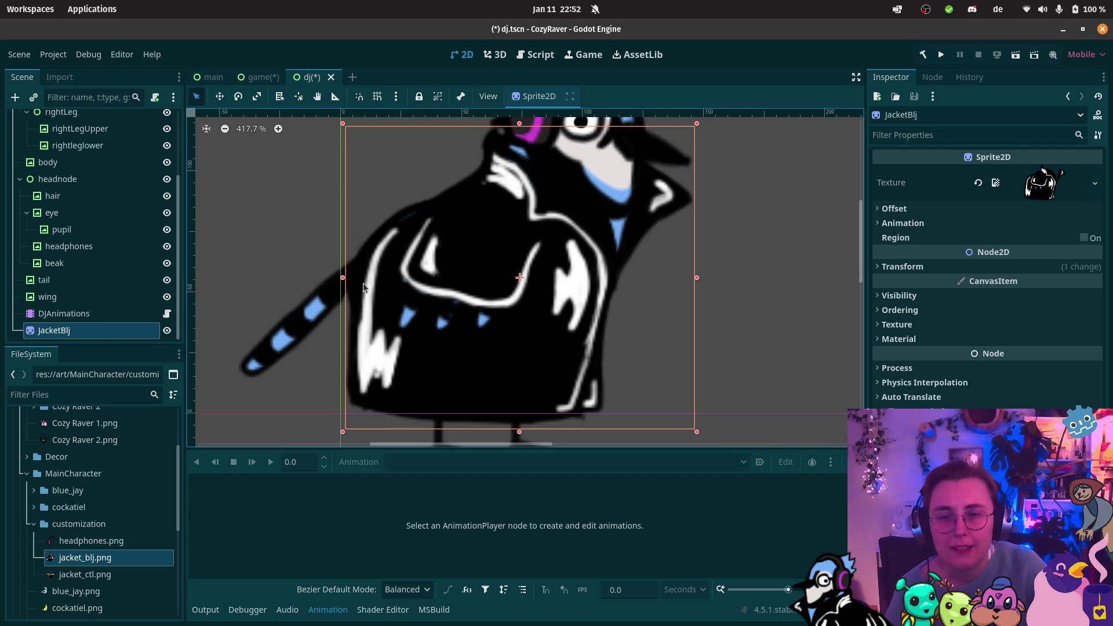
{"action": "left_click_drag", "start_coordinate": [343, 279], "coordinate": [335, 279]}
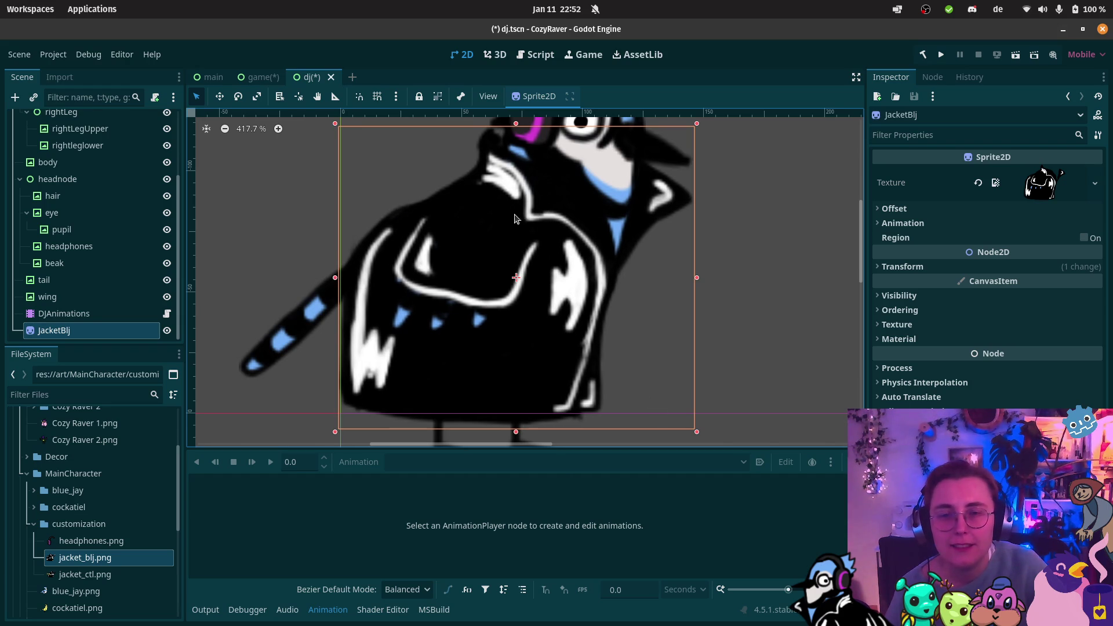
{"action": "left_click_drag", "start_coordinate": [514, 218], "coordinate": [493, 271]}
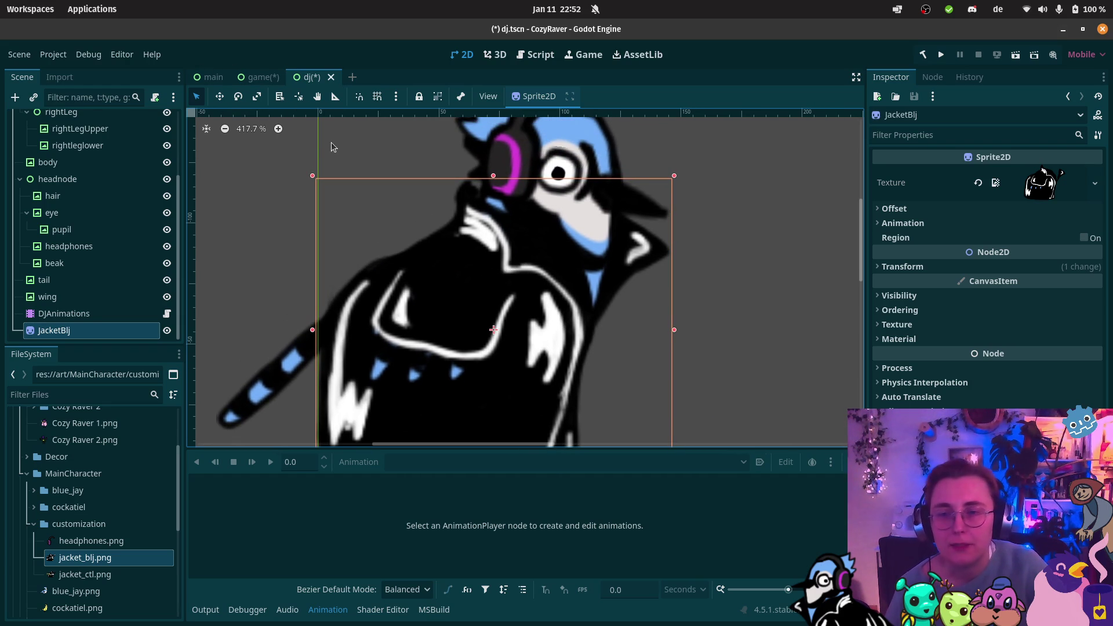
{"action": "key", "text": "ctrl+s"}
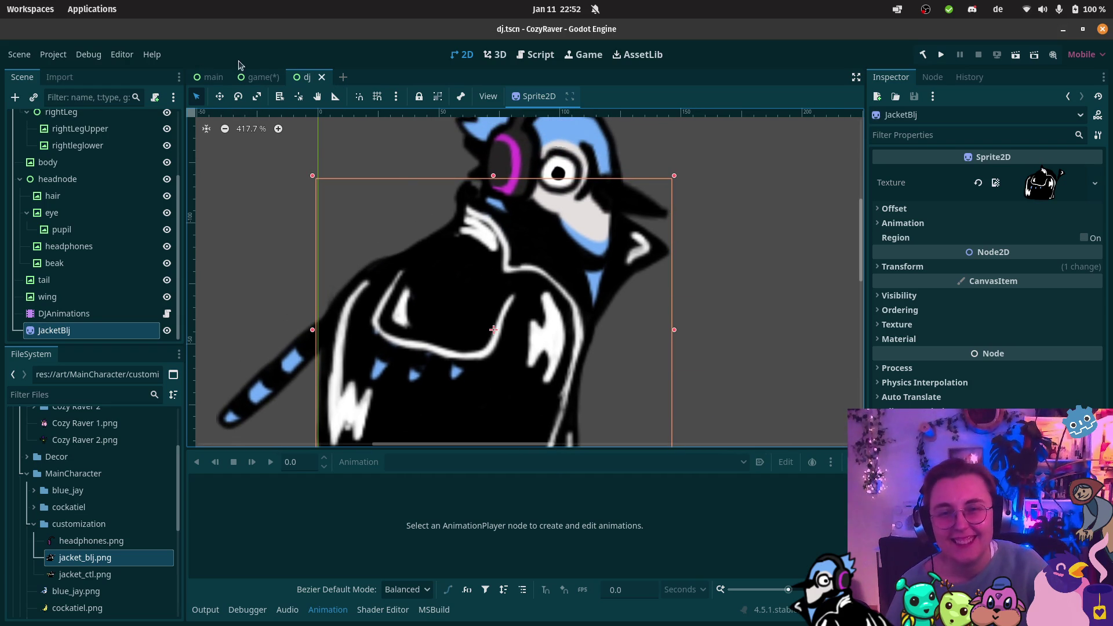
{"action": "left_click", "coordinate": [256, 78]}
{"action": "scroll", "coordinate": [506, 356], "scroll_direction": "down", "scroll_amount": 6}
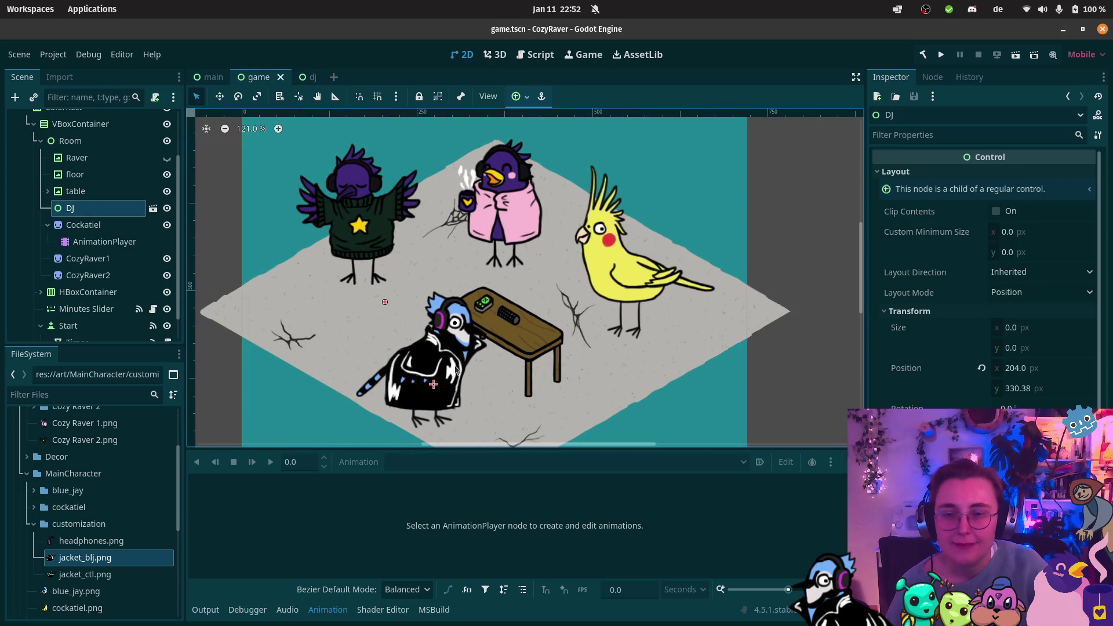
Step: Move the DJ blue jay up and left to position 202, 319.38
{"action": "mouse_move", "coordinate": [456, 370]}
{"action": "left_mouse_down"}
{"action": "mouse_move", "coordinate": [444, 343]}
{"action": "mouse_move", "coordinate": [453, 357]}
{"action": "left_mouse_up"}
{"action": "scroll", "coordinate": [609, 313], "scroll_direction": "down", "scroll_amount": 4}
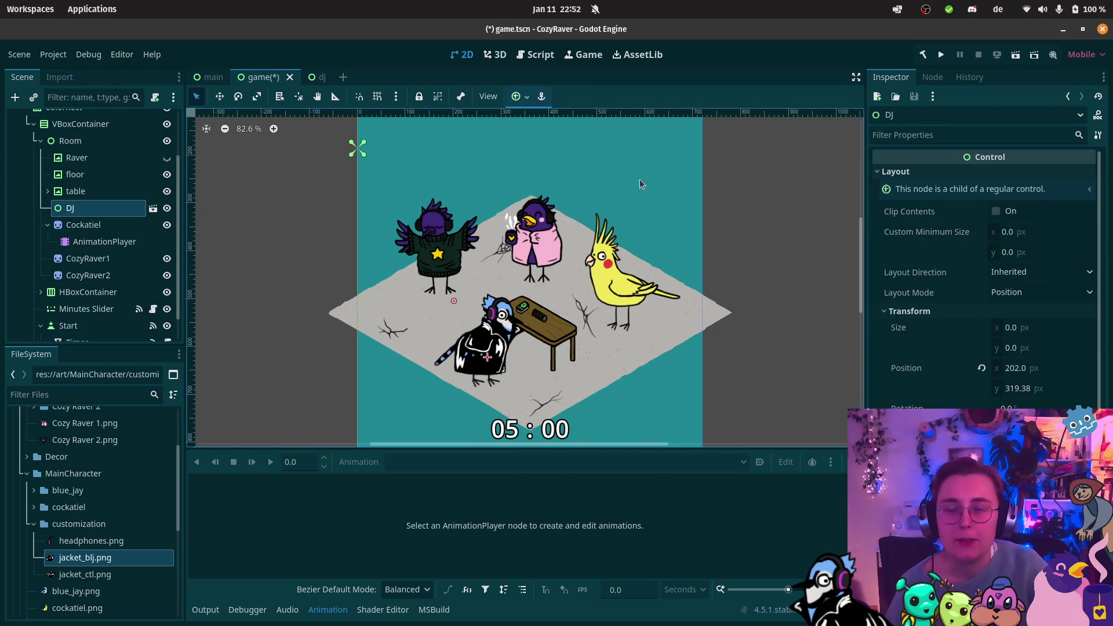
{"action": "scroll", "coordinate": [651, 182], "scroll_direction": "down", "scroll_amount": 5}
{"action": "scroll", "coordinate": [672, 266], "scroll_direction": "up", "scroll_amount": 5}
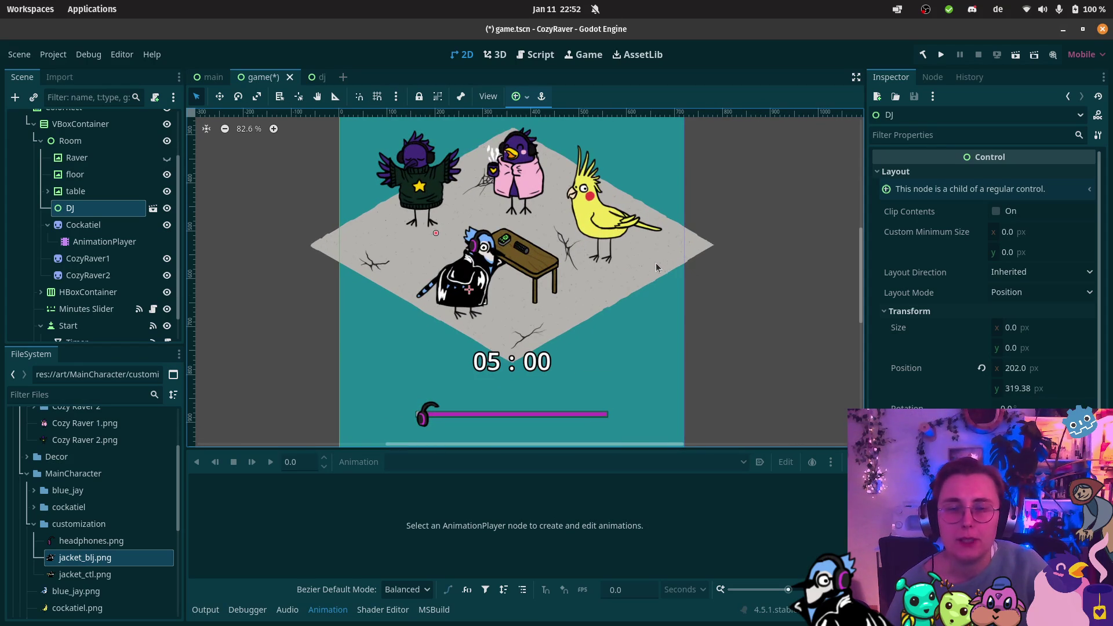
Step: Select the VBoxContainer holding the room and pan and zoom around the birds
{"action": "left_click", "coordinate": [640, 397]}
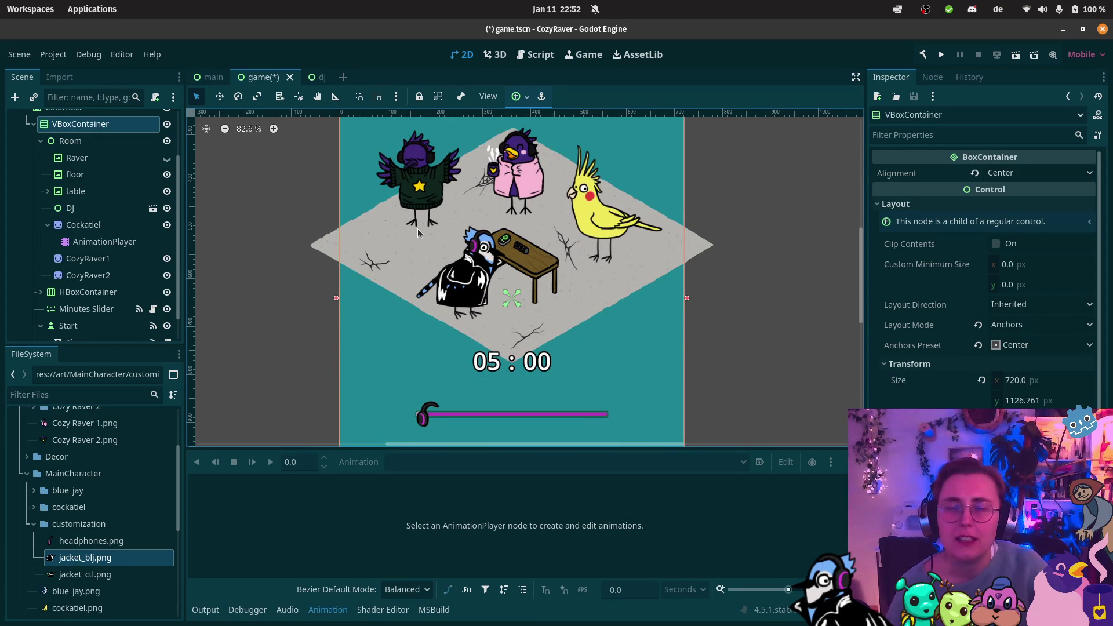
{"action": "scroll", "coordinate": [415, 148], "scroll_direction": "up", "scroll_amount": 3}
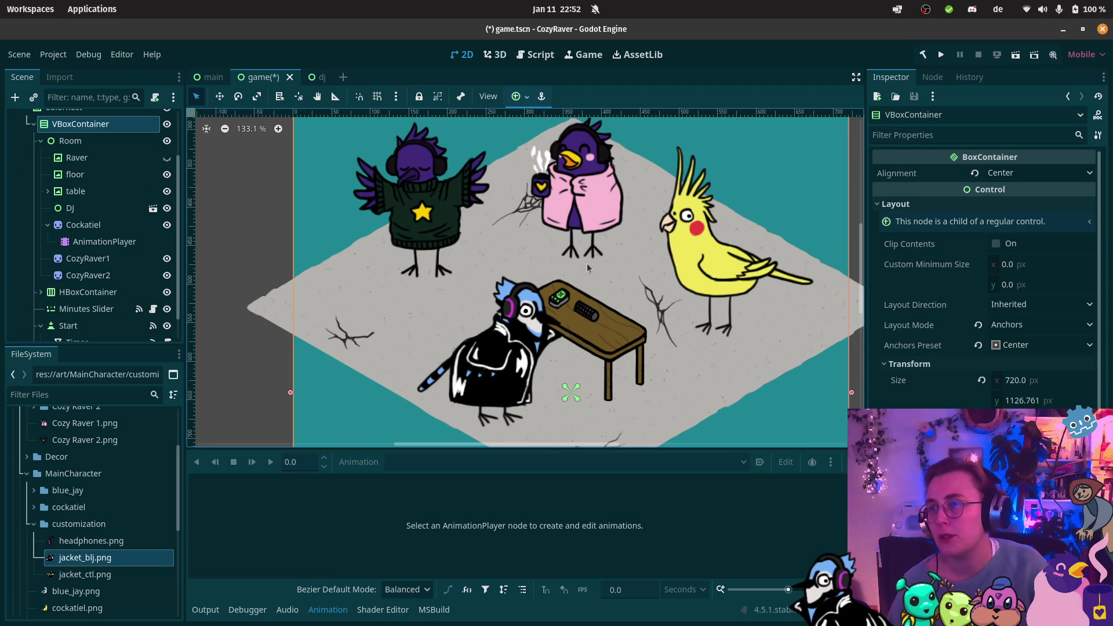
{"action": "scroll", "coordinate": [648, 266], "scroll_direction": "down", "scroll_amount": 2}
{"action": "scroll", "coordinate": [697, 242], "scroll_direction": "up", "scroll_amount": 3}
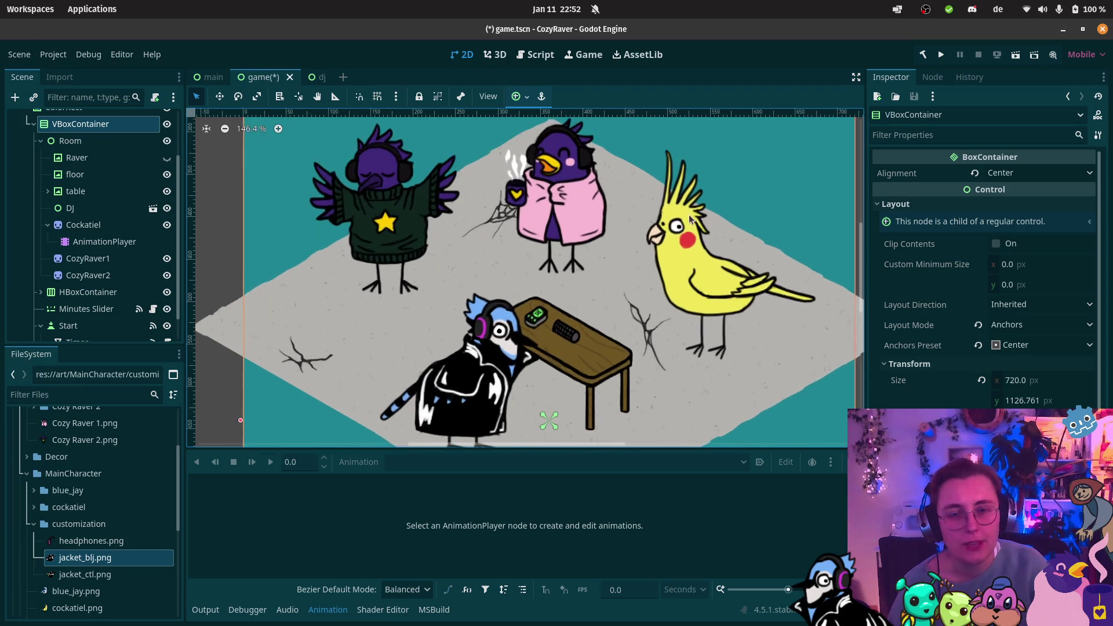
{"action": "scroll", "coordinate": [688, 219], "scroll_direction": "down", "scroll_amount": 5}
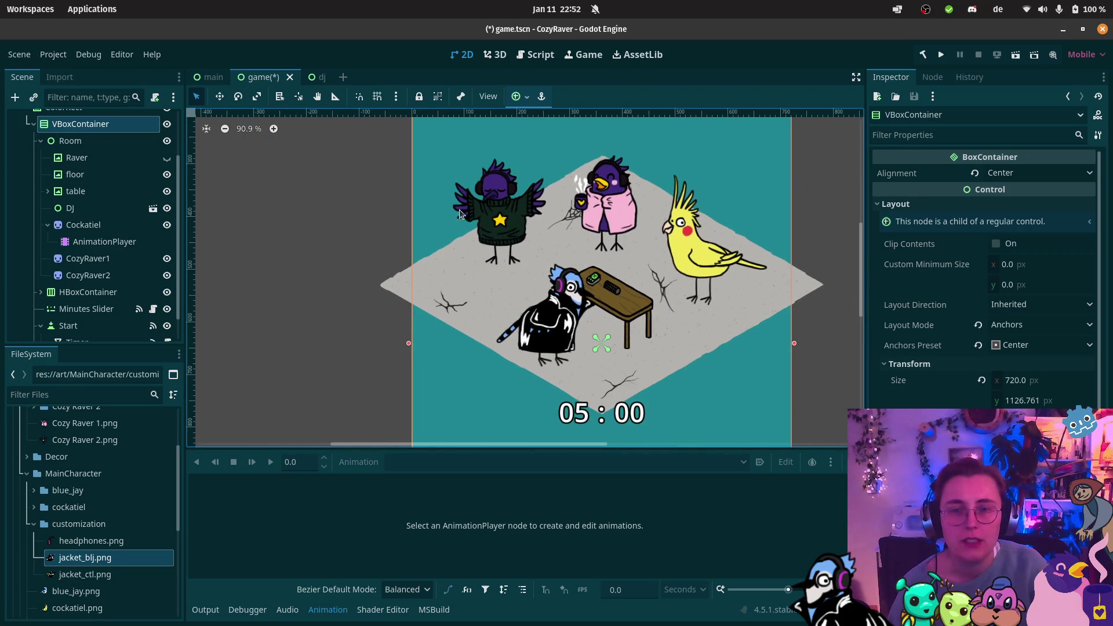
{"action": "scroll", "coordinate": [464, 215], "scroll_direction": "up", "scroll_amount": 11}
{"action": "scroll", "coordinate": [551, 208], "scroll_direction": "right", "scroll_amount": 5}
{"action": "scroll", "coordinate": [551, 208], "scroll_direction": "up", "scroll_amount": 3}
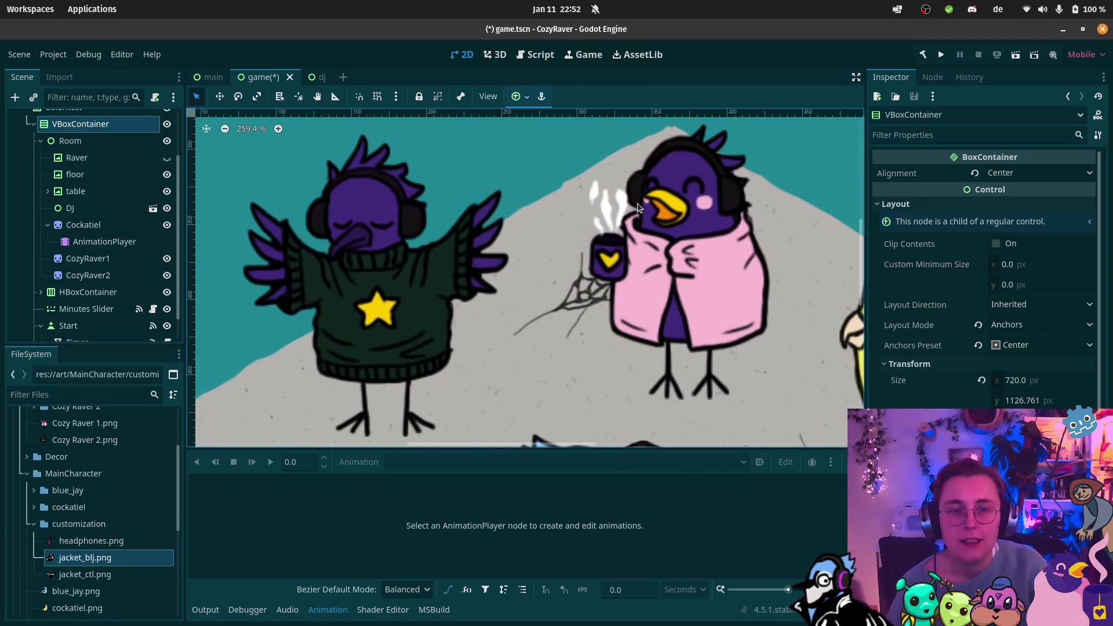
{"action": "scroll", "coordinate": [580, 243], "scroll_direction": "down", "scroll_amount": 8}
{"action": "scroll", "coordinate": [579, 244], "scroll_direction": "right", "scroll_amount": 5}
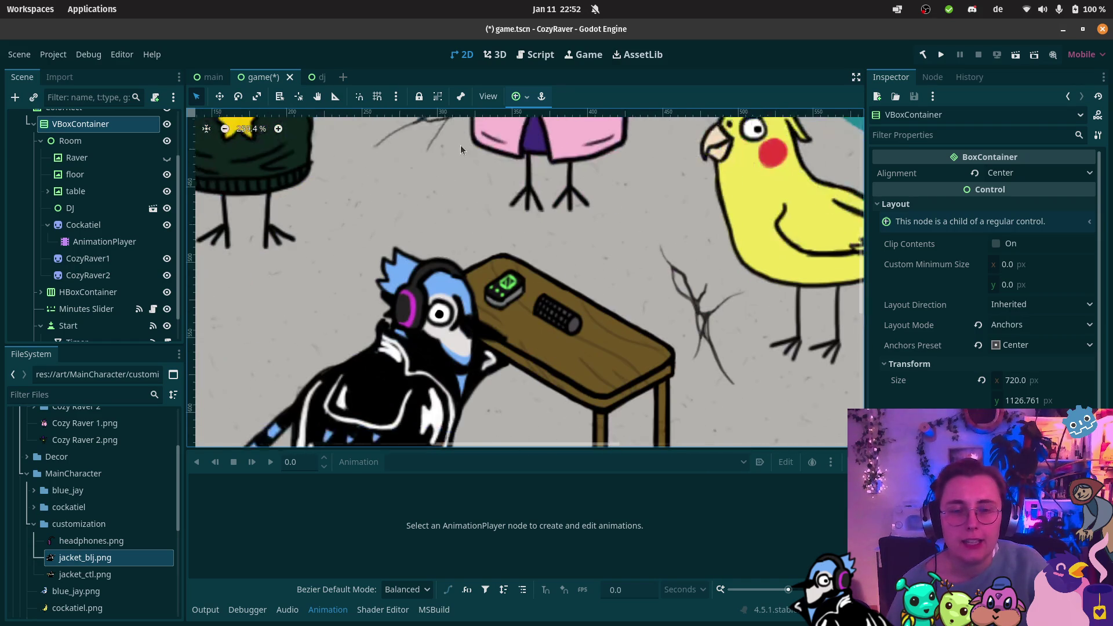
{"action": "scroll", "coordinate": [406, 302], "scroll_direction": "up", "scroll_amount": 8}
{"action": "scroll", "coordinate": [406, 302], "scroll_direction": "left", "scroll_amount": 5}
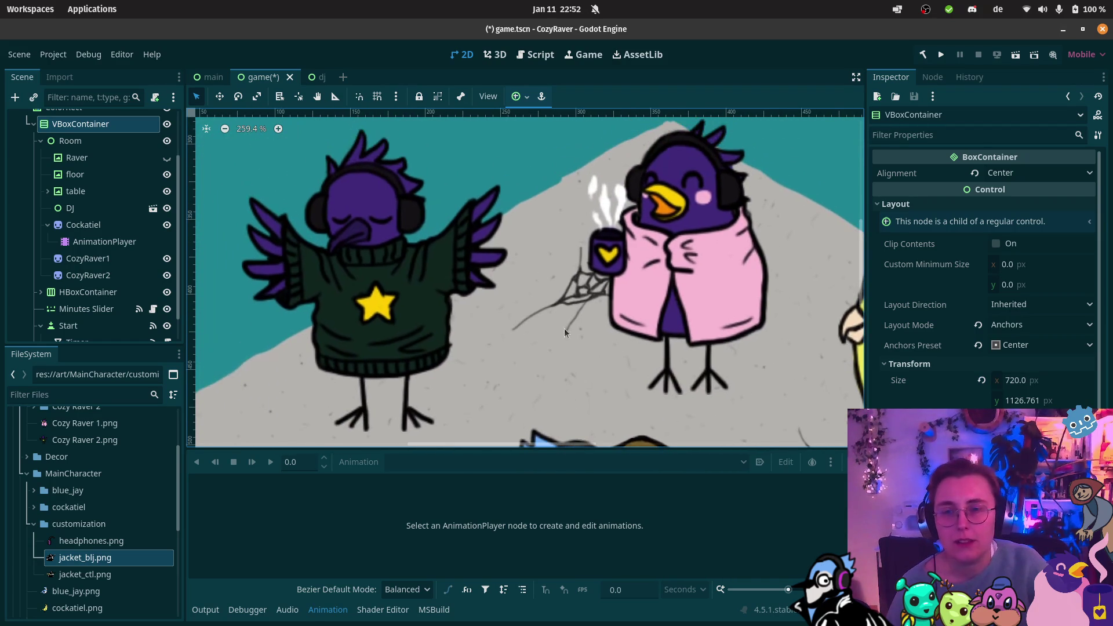
{"action": "scroll", "coordinate": [528, 227], "scroll_direction": "up", "scroll_amount": 4}
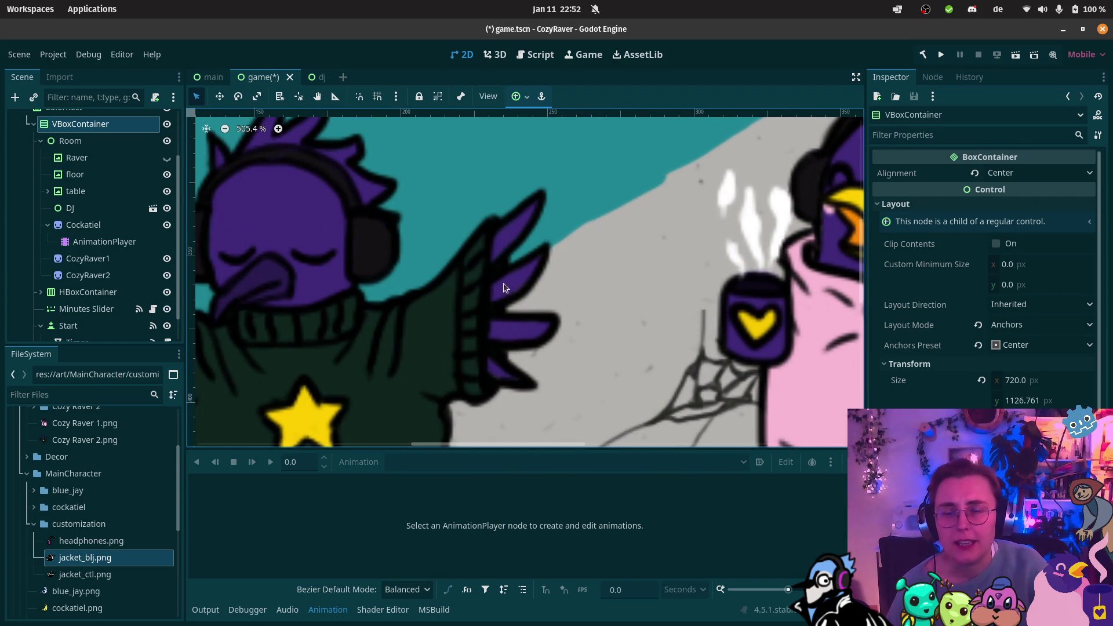
{"action": "scroll", "coordinate": [503, 288], "scroll_direction": "down", "scroll_amount": 7}
{"action": "scroll", "coordinate": [503, 288], "scroll_direction": "right", "scroll_amount": 20}
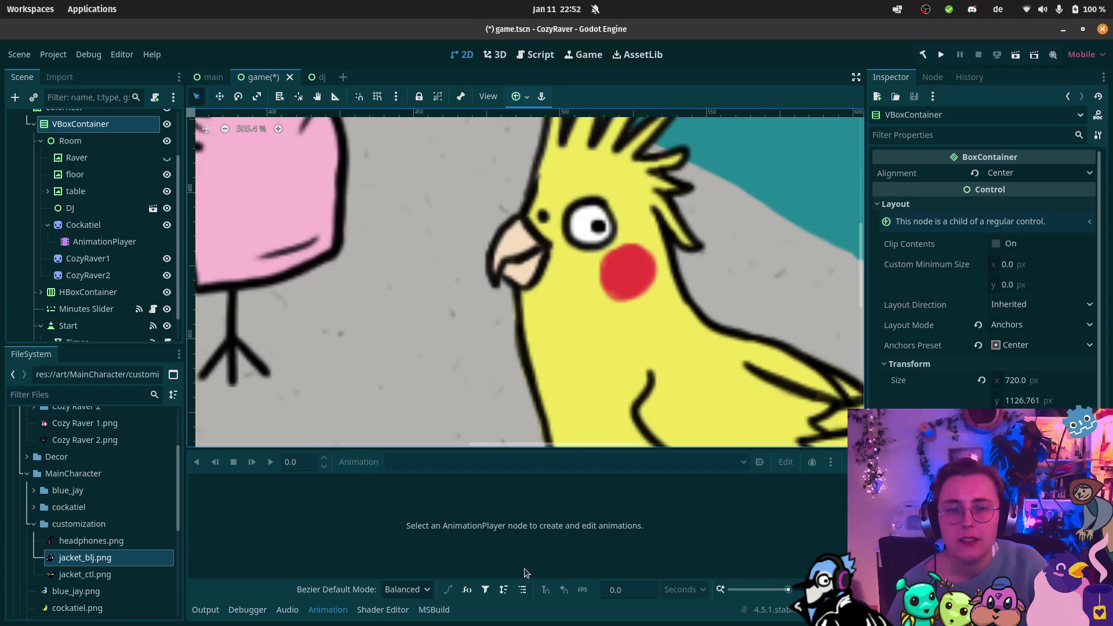
{"action": "scroll", "coordinate": [503, 328], "scroll_direction": "down", "scroll_amount": 1}
{"action": "scroll", "coordinate": [472, 368], "scroll_direction": "up", "scroll_amount": 4}
{"action": "scroll", "coordinate": [472, 368], "scroll_direction": "left", "scroll_amount": 8}
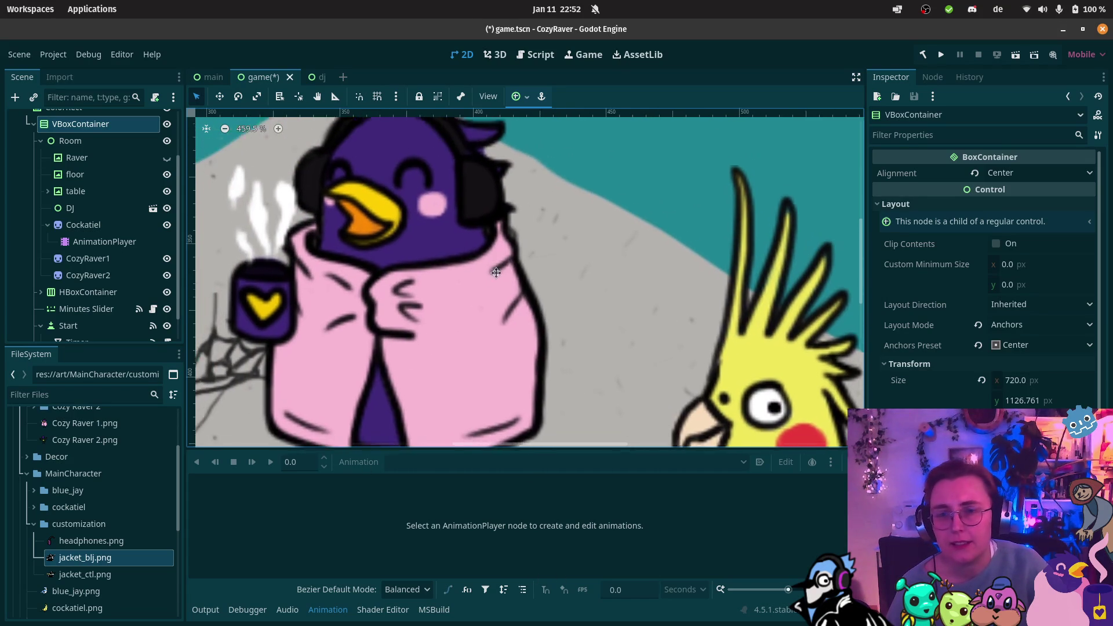
{"action": "scroll", "coordinate": [682, 268], "scroll_direction": "left", "scroll_amount": 5}
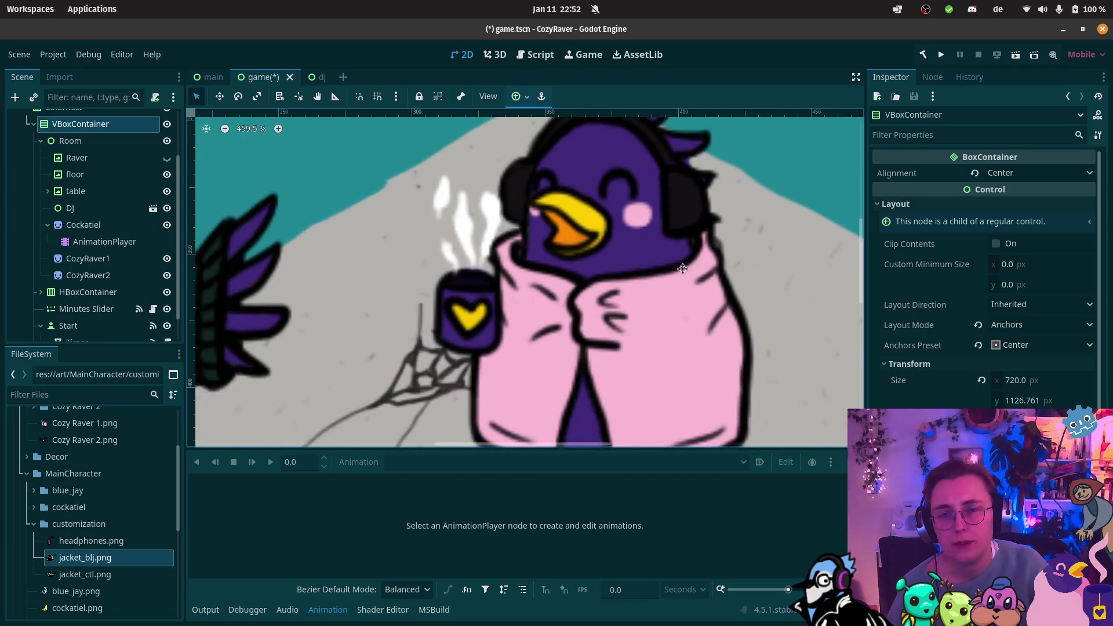
{"action": "scroll", "coordinate": [682, 268], "scroll_direction": "left", "scroll_amount": 8}
{"action": "scroll", "coordinate": [394, 273], "scroll_direction": "down", "scroll_amount": 2}
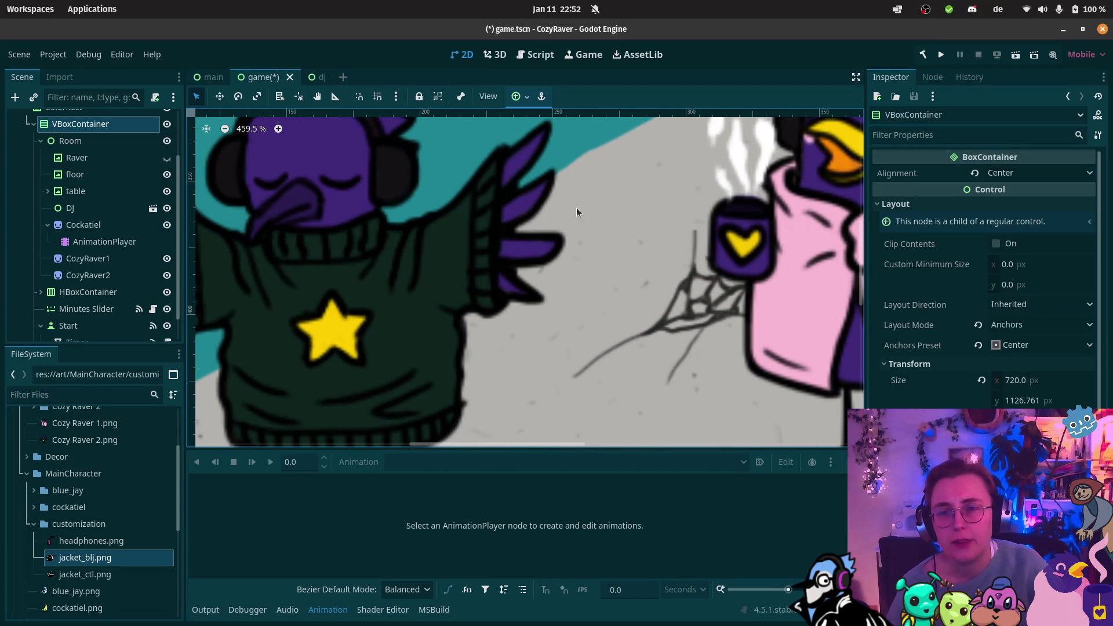
{"action": "scroll", "coordinate": [558, 289], "scroll_direction": "up", "scroll_amount": 1}
{"action": "scroll", "coordinate": [557, 289], "scroll_direction": "left", "scroll_amount": 1}
Step: Bring Krita forward, open Cozy Raver 1.png, and pick a light grey paint colour
{"action": "mouse_move", "coordinate": [18, 496]}
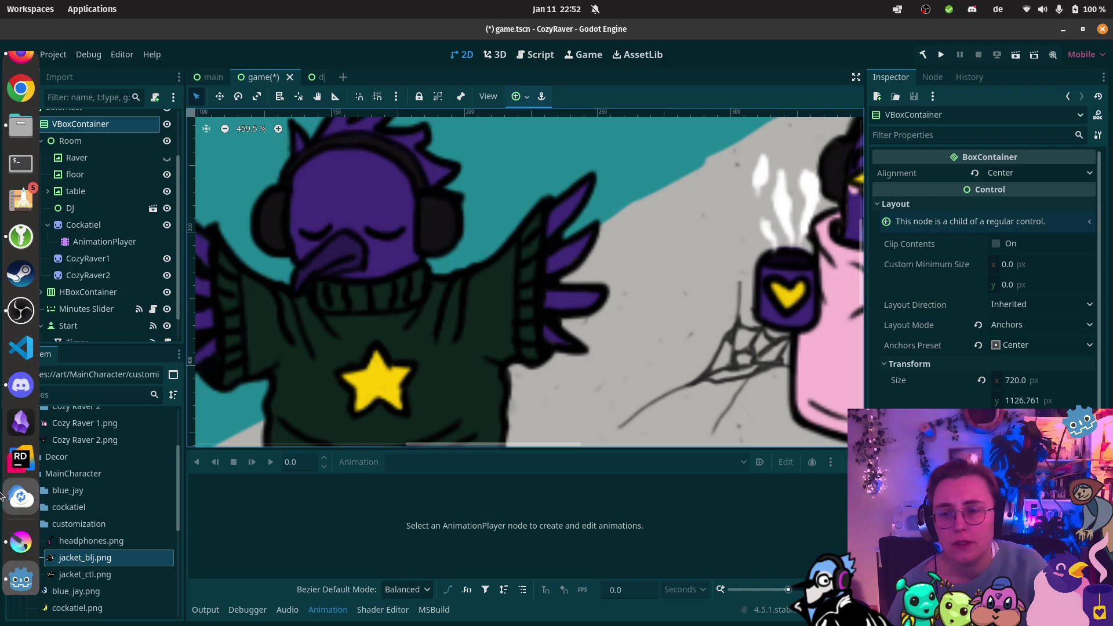
{"action": "left_click", "coordinate": [20, 544]}
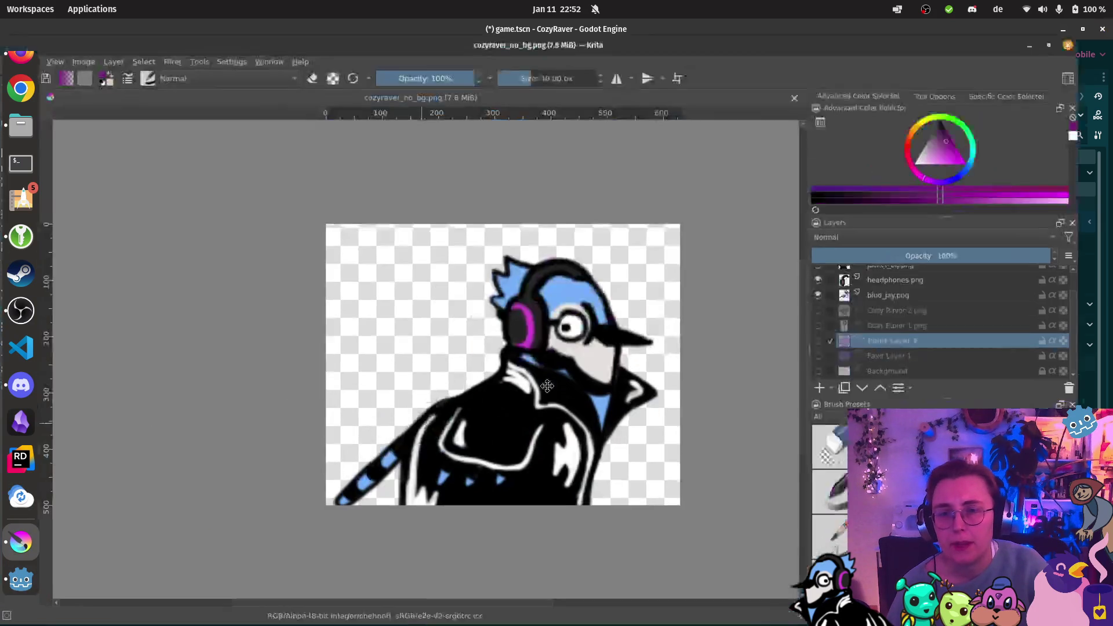
{"action": "left_click", "coordinate": [12, 46]}
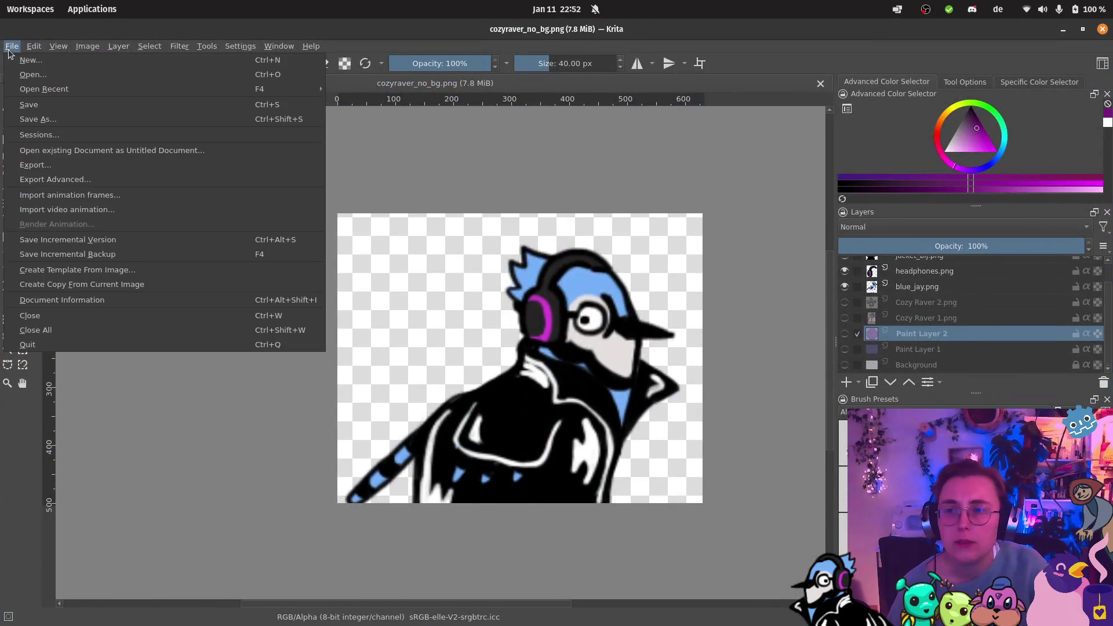
{"action": "left_click", "coordinate": [29, 75]}
{"action": "key", "text": "Escape"}
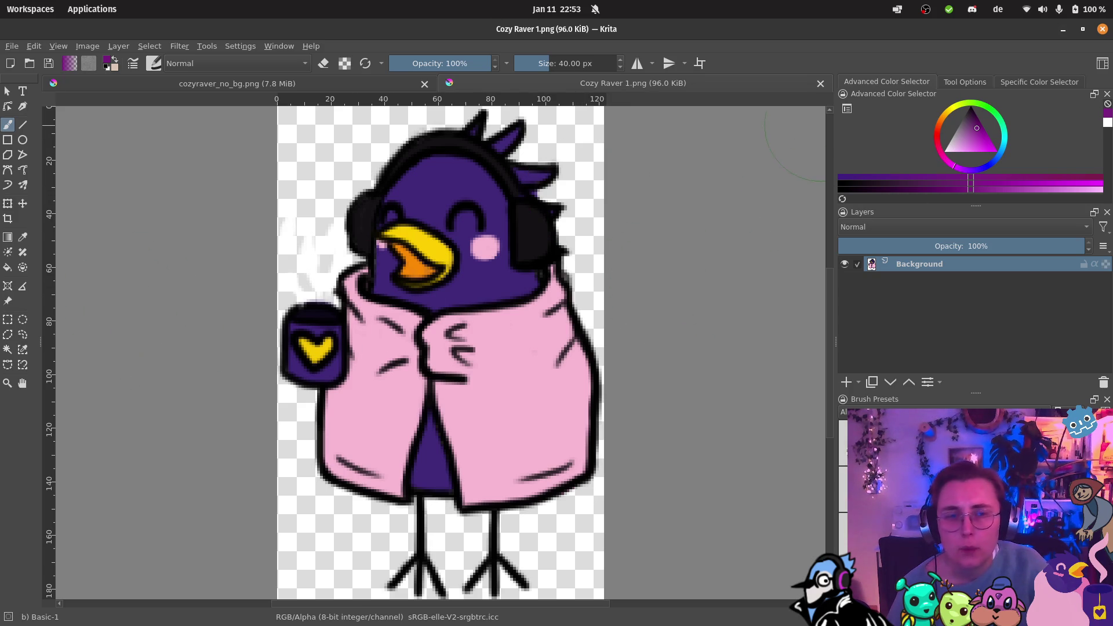
{"action": "left_click_drag", "start_coordinate": [946, 141], "coordinate": [929, 155]}
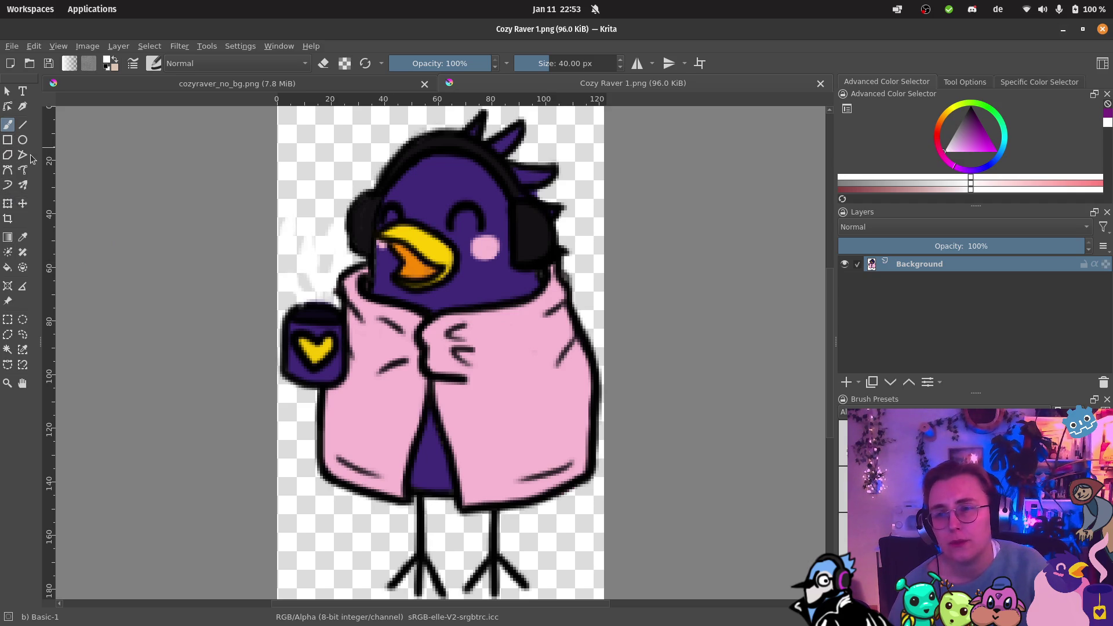
Step: Shrink the brush to about 5.47 px and paint a white highlight on the right headphone
{"action": "left_click_drag", "start_coordinate": [551, 64], "coordinate": [531, 61]}
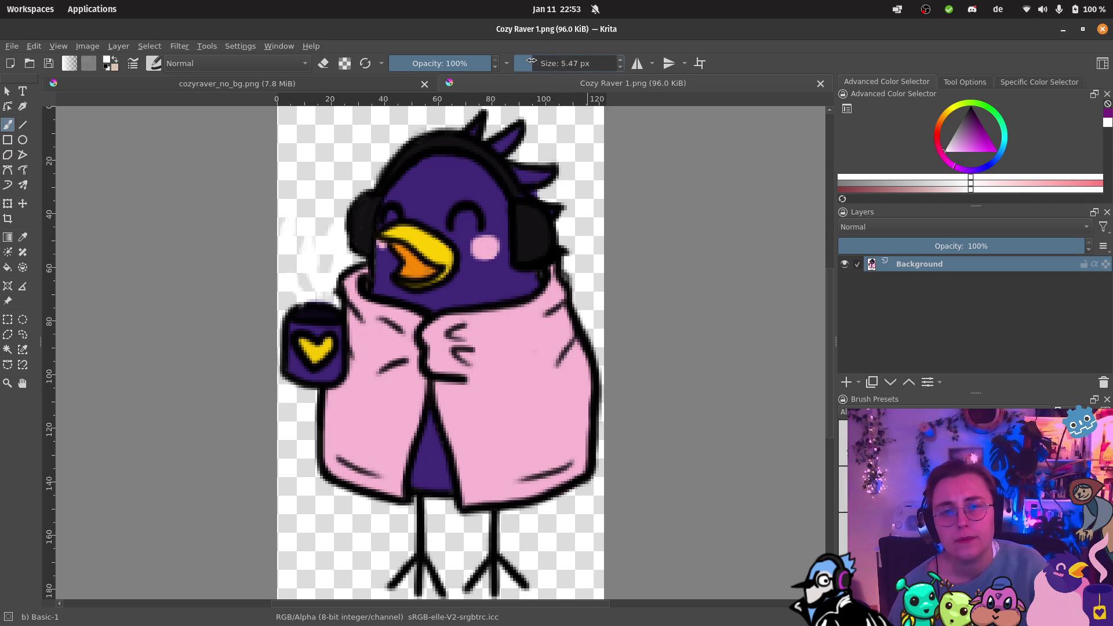
{"action": "scroll", "coordinate": [566, 173], "scroll_direction": "up", "scroll_amount": 3}
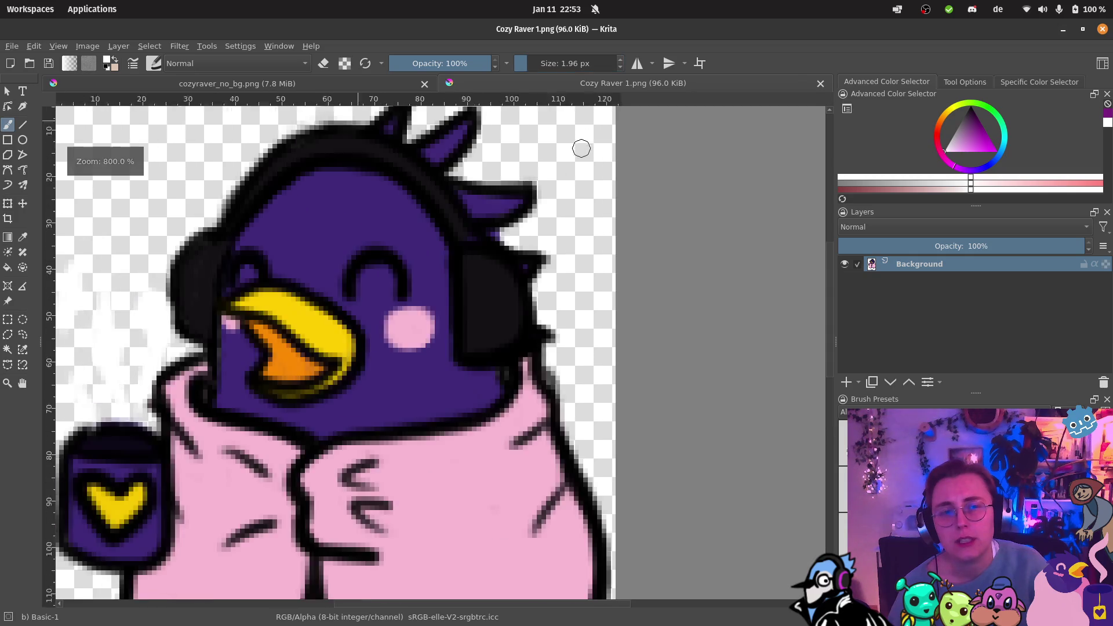
{"action": "mouse_move", "coordinate": [469, 295]}
{"action": "left_mouse_down"}
{"action": "mouse_move", "coordinate": [459, 296]}
{"action": "mouse_move", "coordinate": [467, 406]}
{"action": "left_mouse_up"}
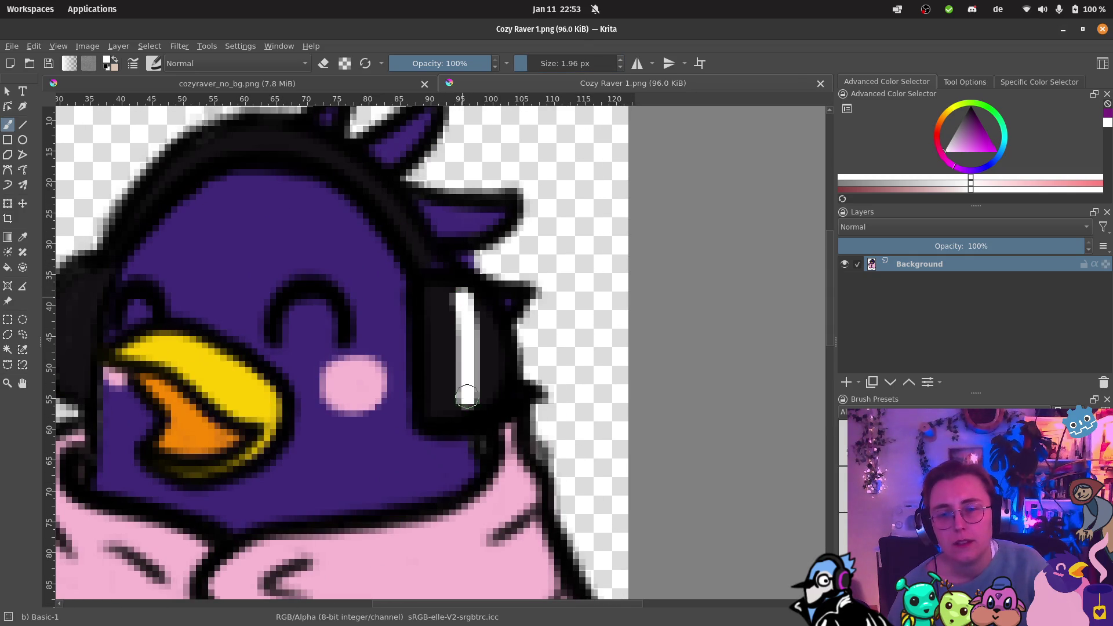
{"action": "scroll", "coordinate": [595, 363], "scroll_direction": "down", "scroll_amount": 3}
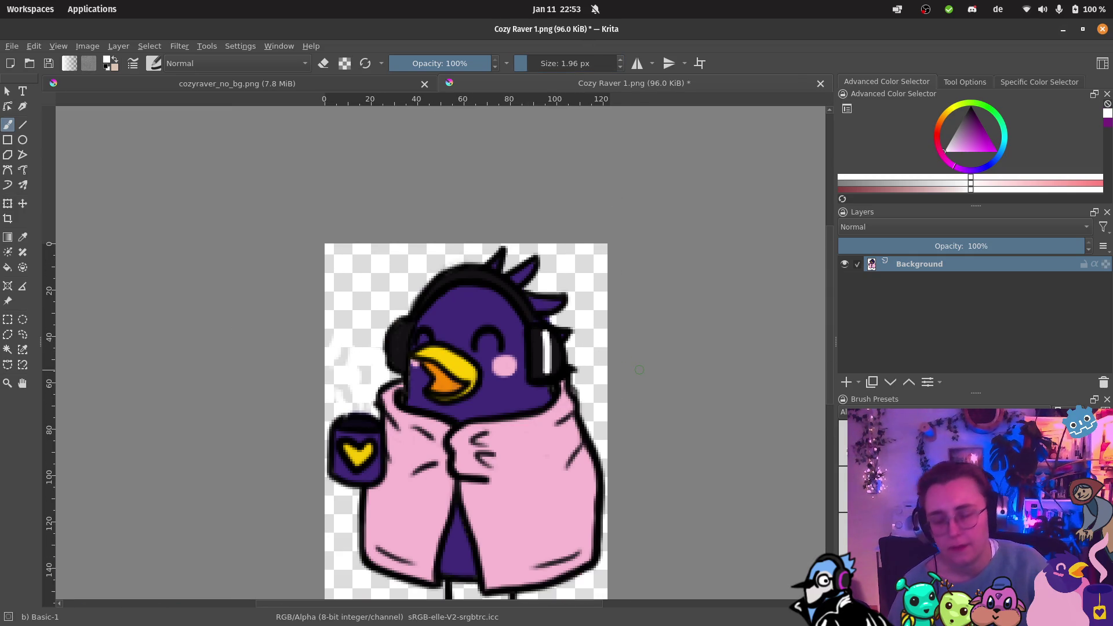
{"action": "key", "text": "ctrl+z"}
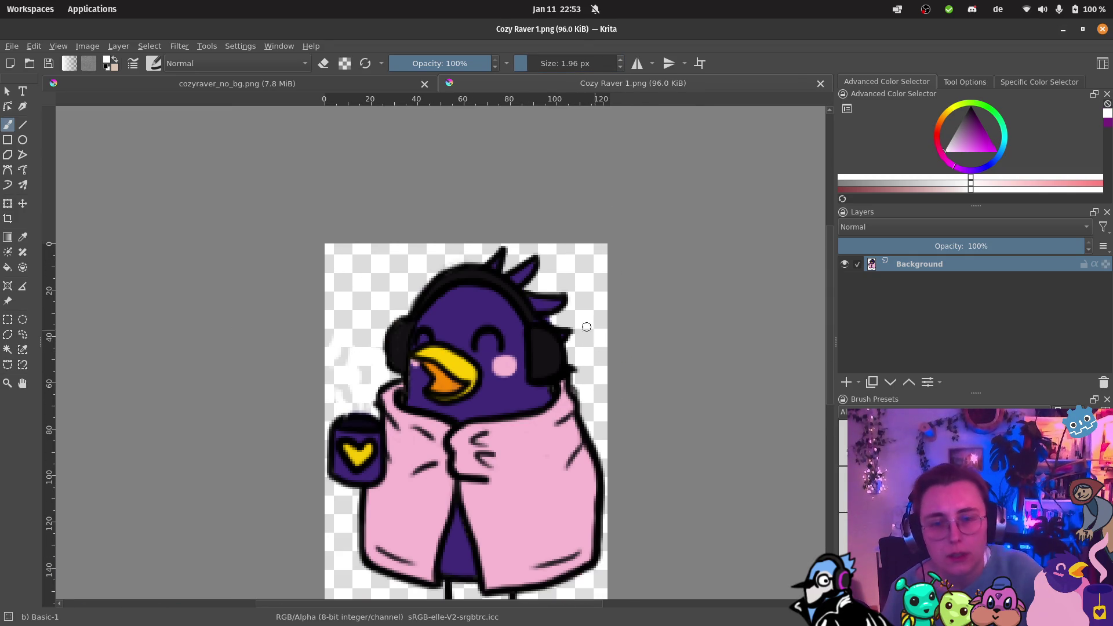
{"action": "scroll", "coordinate": [586, 327], "scroll_direction": "up", "scroll_amount": 3}
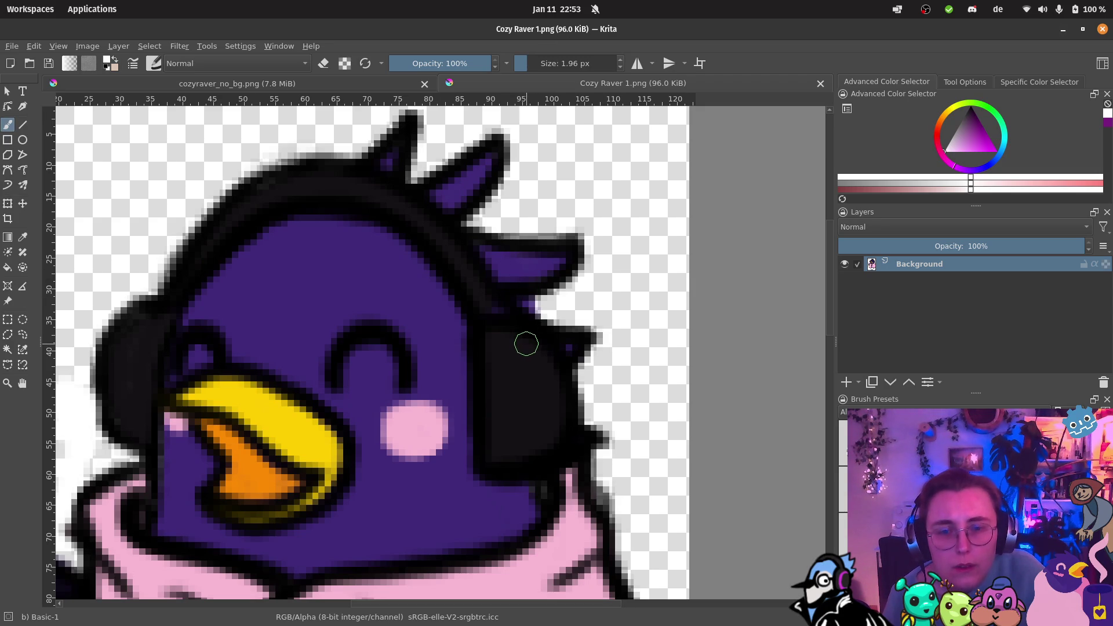
{"action": "mouse_move", "coordinate": [527, 346]}
{"action": "left_mouse_down"}
{"action": "mouse_move", "coordinate": [511, 366]}
{"action": "mouse_move", "coordinate": [517, 414]}
{"action": "mouse_move", "coordinate": [536, 447]}
{"action": "mouse_move", "coordinate": [551, 429]}
{"action": "left_mouse_up"}
{"action": "scroll", "coordinate": [583, 336], "scroll_direction": "down", "scroll_amount": 4}
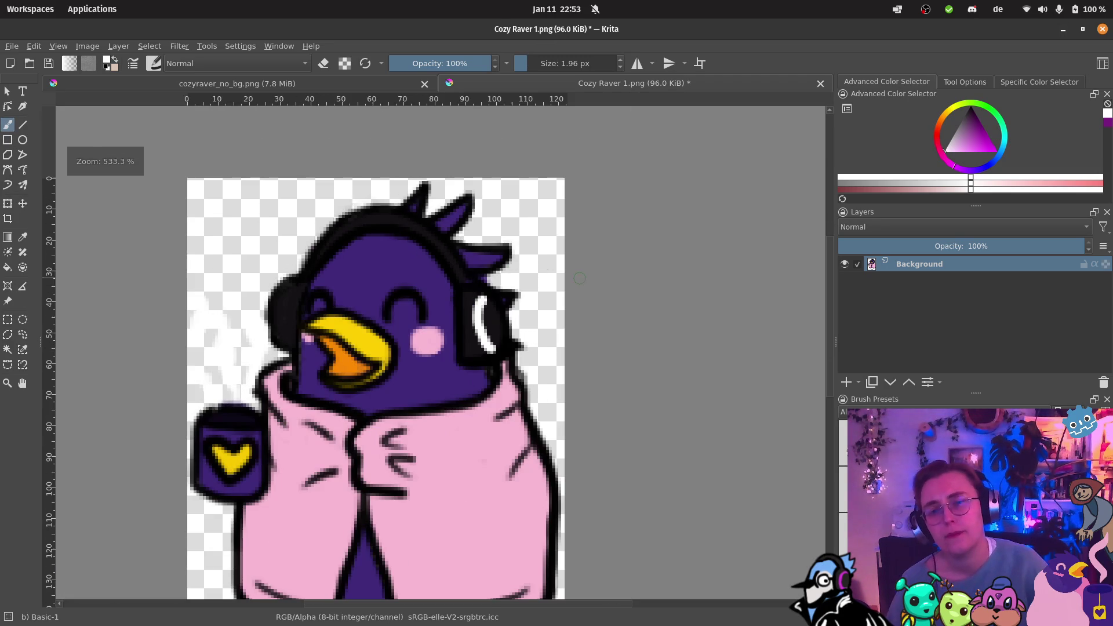
{"action": "key", "text": "ctrl+z"}
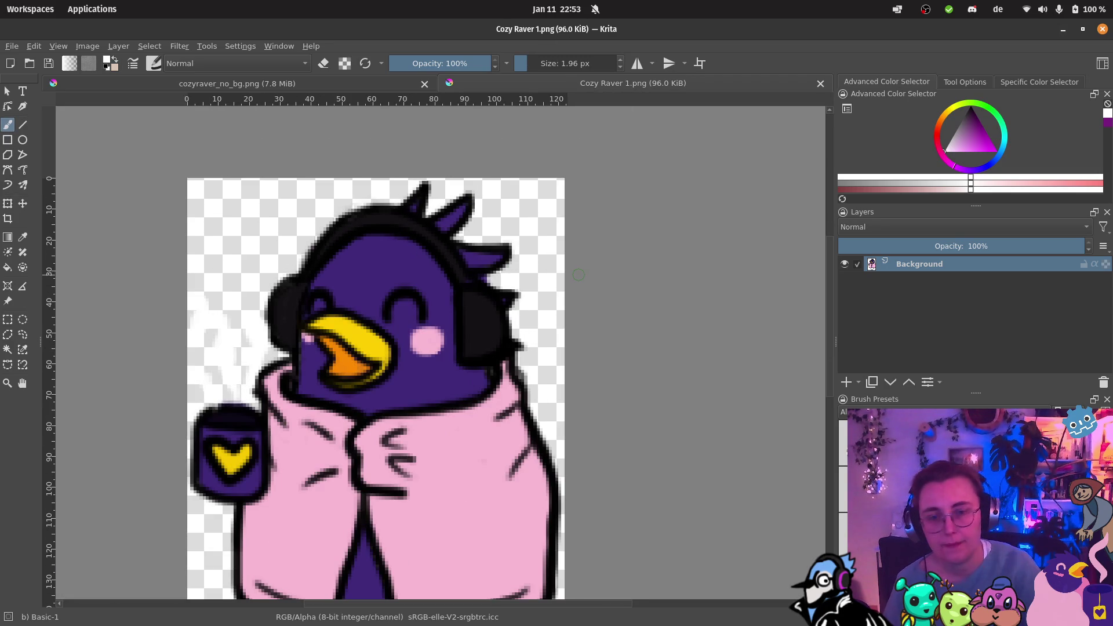
{"action": "scroll", "coordinate": [495, 219], "scroll_direction": "up", "scroll_amount": 2}
{"action": "scroll", "coordinate": [460, 268], "scroll_direction": "up", "scroll_amount": 2}
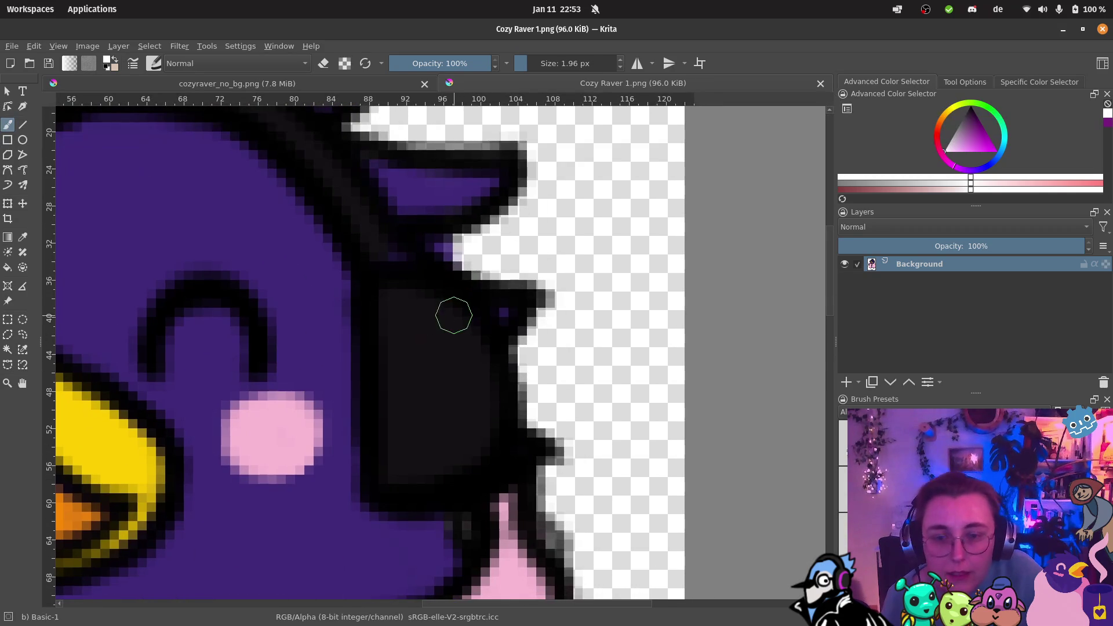
{"action": "mouse_move", "coordinate": [441, 313]}
{"action": "left_mouse_down"}
{"action": "mouse_move", "coordinate": [426, 395]}
{"action": "mouse_move", "coordinate": [458, 467]}
{"action": "left_mouse_up"}
Step: Paint and lengthen a white highlight streak on the left headphone
{"action": "left_click_drag", "start_coordinate": [484, 373], "coordinate": [591, 223]}
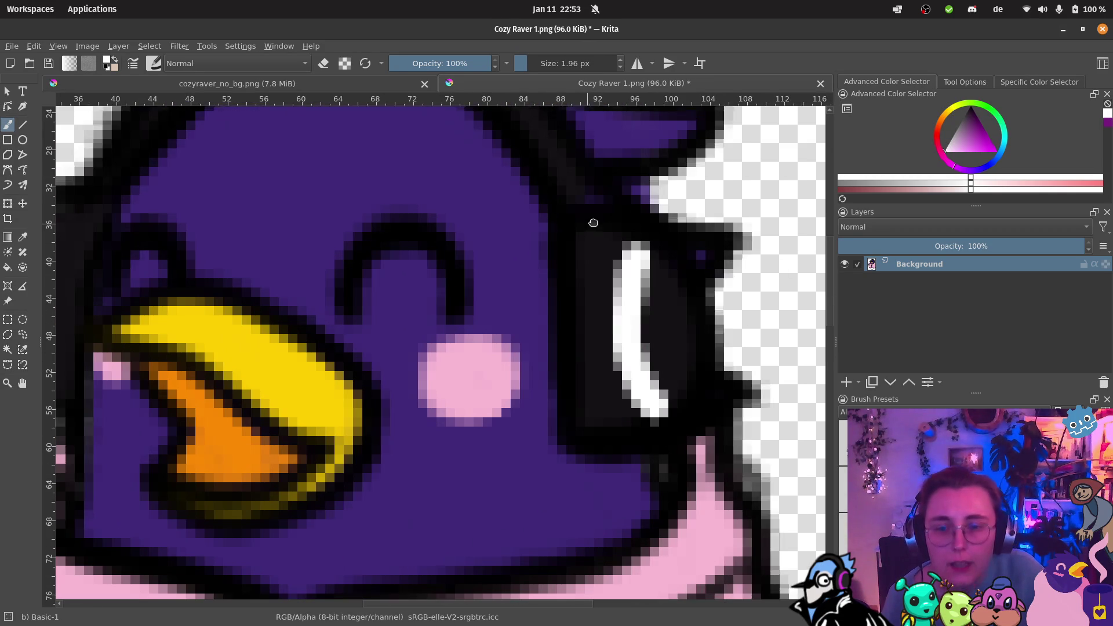
{"action": "left_click_drag", "start_coordinate": [330, 216], "coordinate": [609, 248]}
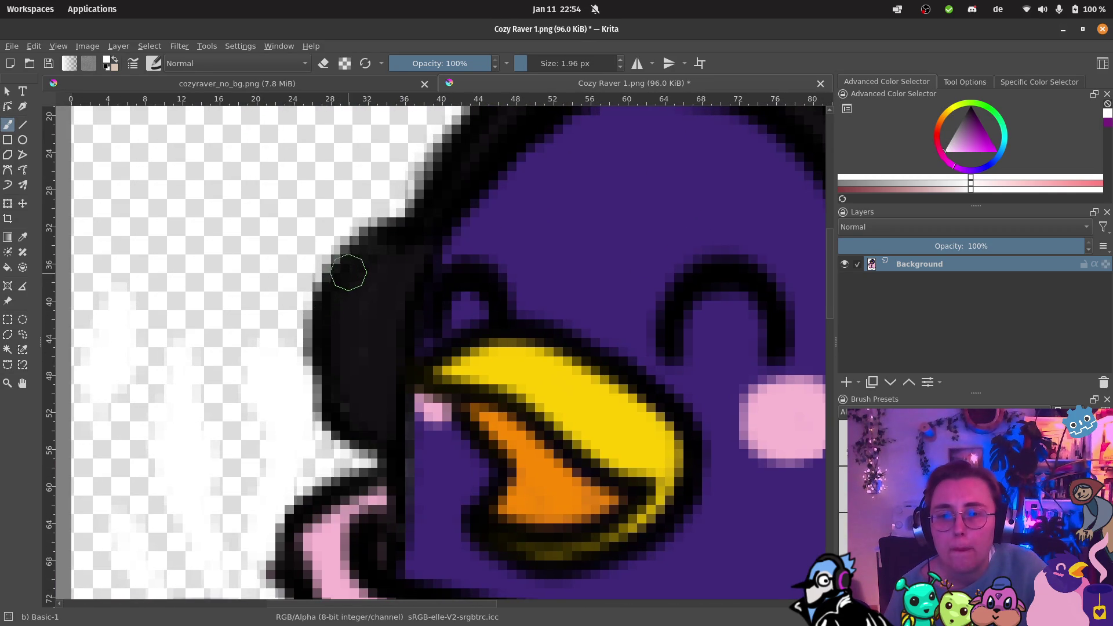
{"action": "left_click_drag", "start_coordinate": [341, 287], "coordinate": [340, 409]}
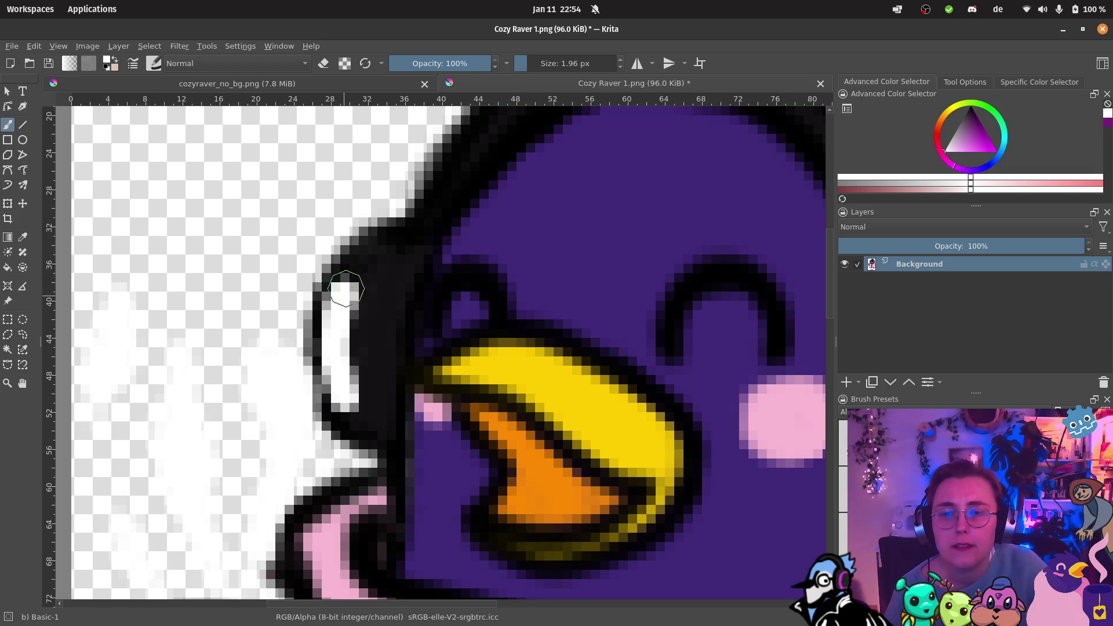
{"action": "left_click_drag", "start_coordinate": [341, 293], "coordinate": [358, 259]}
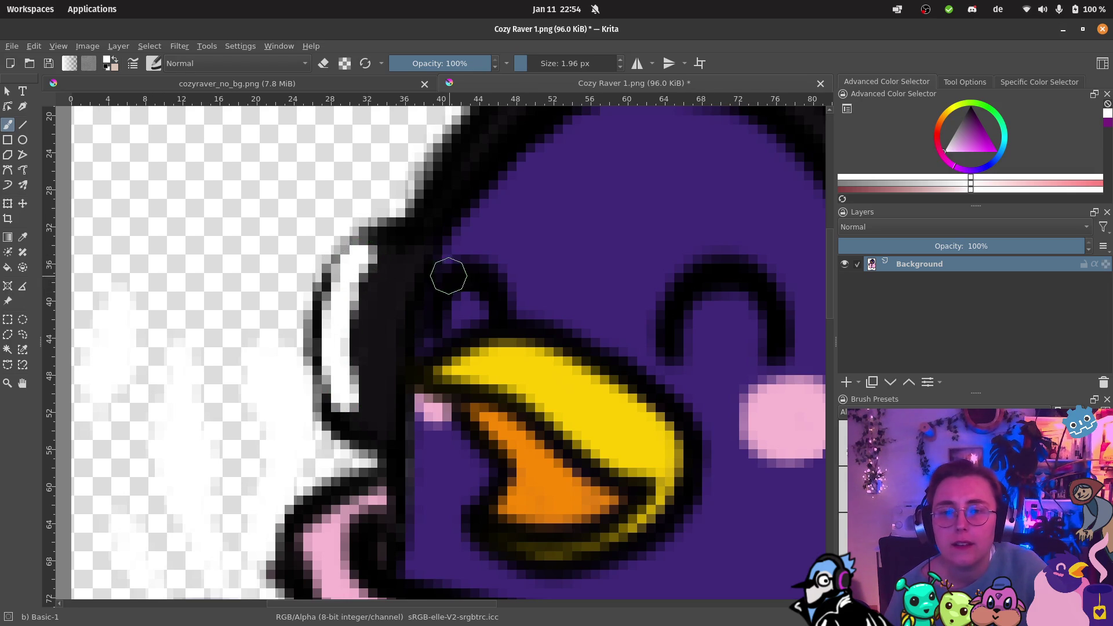
{"action": "scroll", "coordinate": [447, 273], "scroll_direction": "down", "scroll_amount": 5}
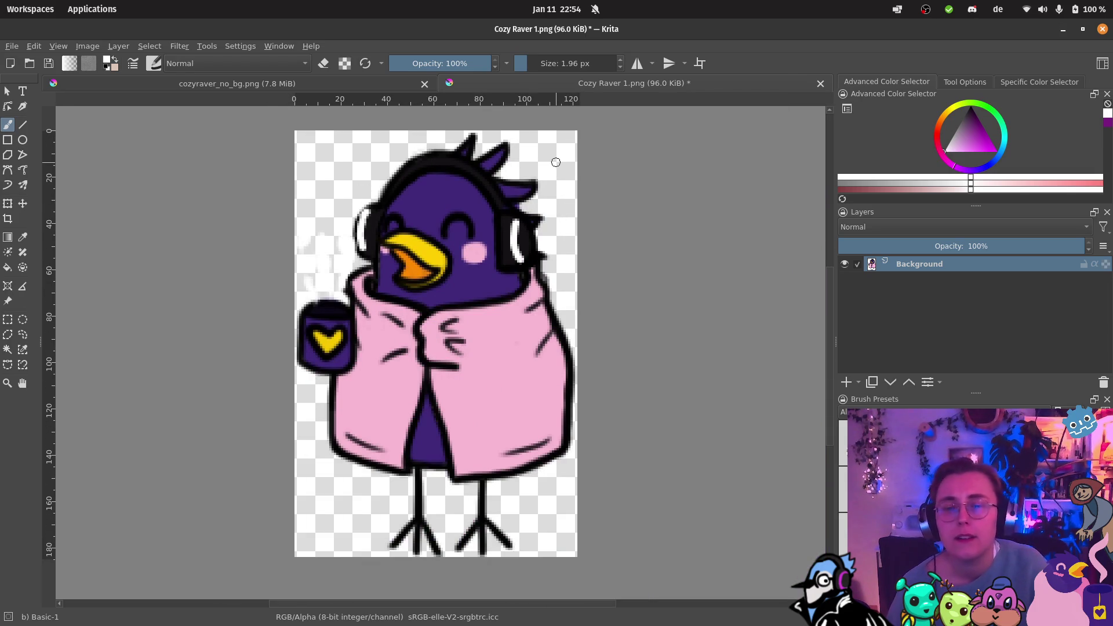
Step: Save Cozy Raver 1.png, confirming the PNG settings
{"action": "left_click", "coordinate": [12, 47]}
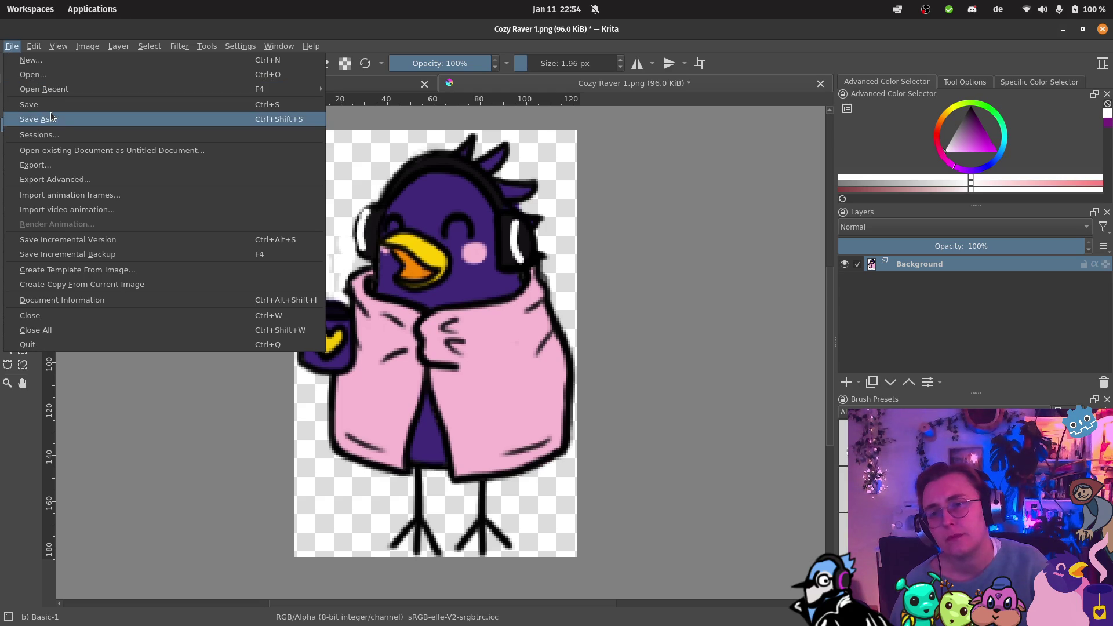
{"action": "left_click", "coordinate": [35, 105]}
{"action": "left_click", "coordinate": [682, 422]}
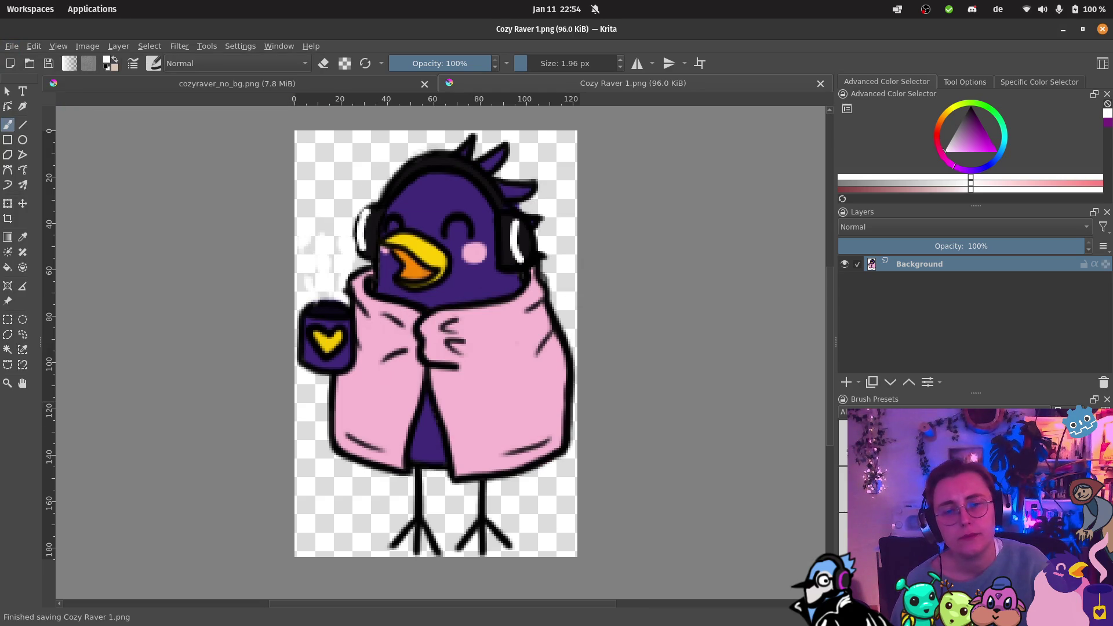
Step: Choose Cozy Raver 2.png in the image-opening window after previewing Cozy Raver 1.png
{"action": "left_click", "coordinate": [11, 46]}
{"action": "left_click", "coordinate": [35, 75]}
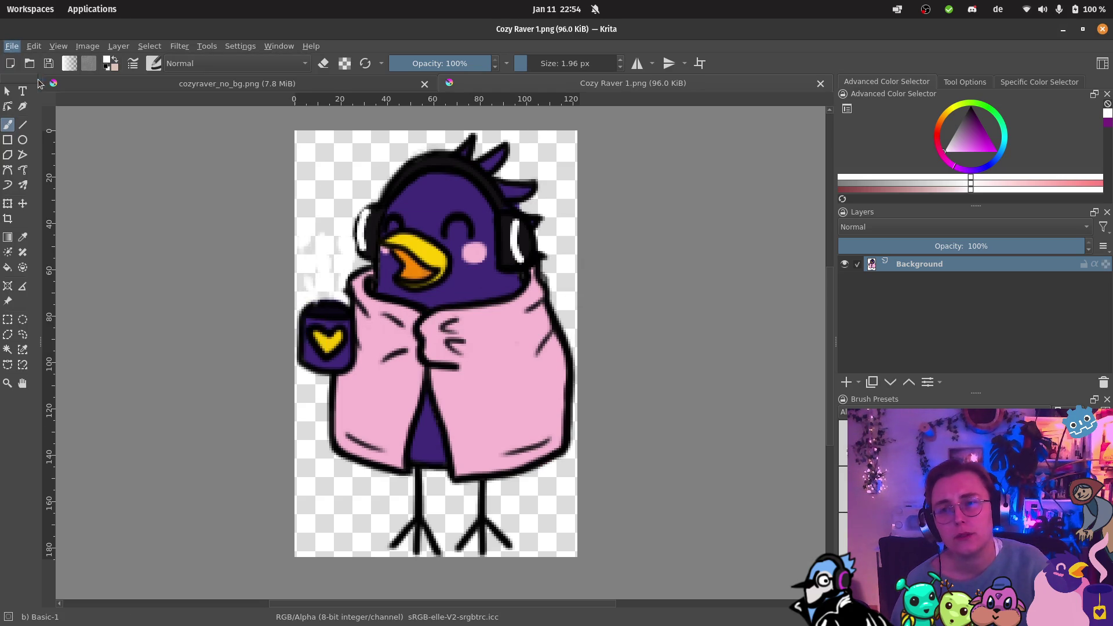
{"action": "left_click", "coordinate": [435, 270]}
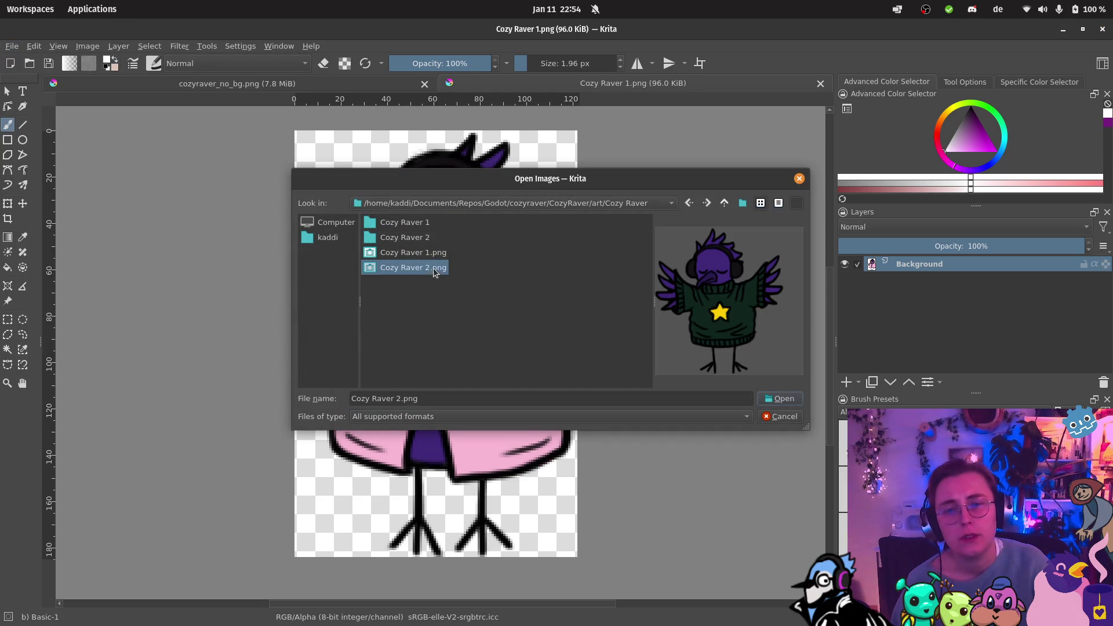
{"action": "left_click", "coordinate": [436, 259]}
{"action": "left_click", "coordinate": [432, 270]}
Step: Open Cozy Raver 2.png and paint a white highlight on the right headphone
{"action": "left_click", "coordinate": [792, 396]}
{"action": "scroll", "coordinate": [444, 235], "scroll_direction": "up", "scroll_amount": 8}
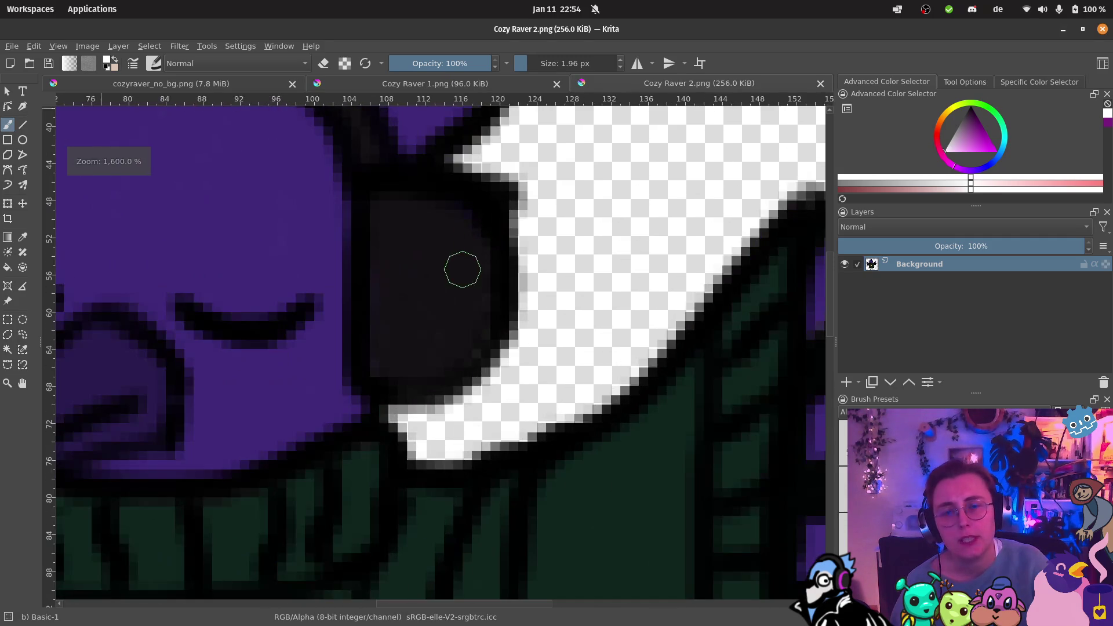
{"action": "left_click_drag", "start_coordinate": [445, 236], "coordinate": [437, 363]}
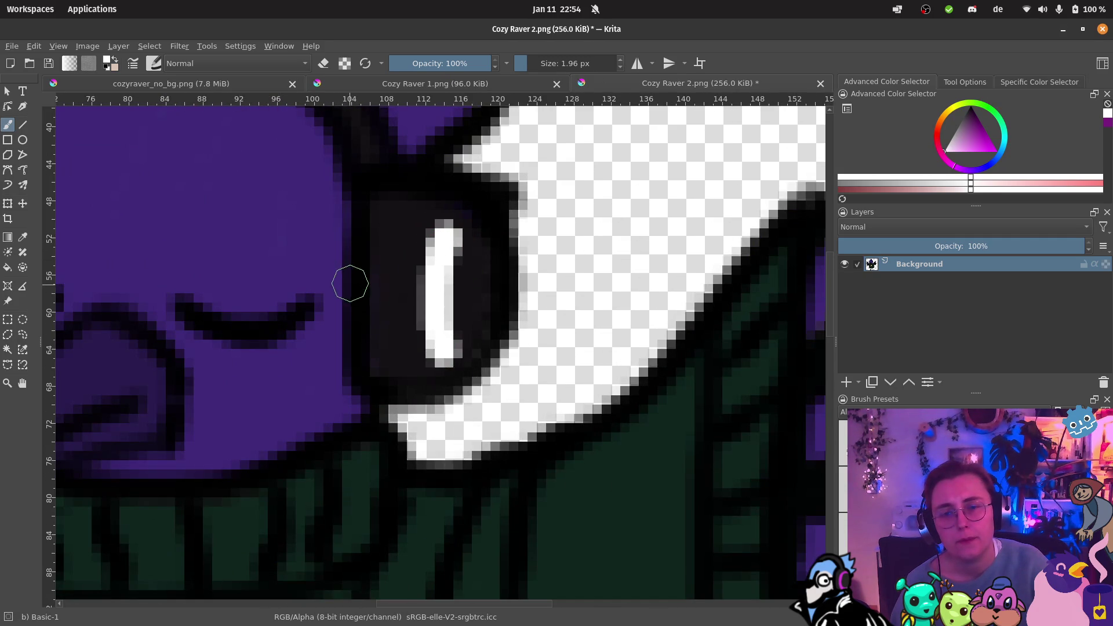
Step: Paint a white highlight on the left headphone, redoing the stroke twice
{"action": "left_click_drag", "start_coordinate": [350, 280], "coordinate": [428, 228]}
{"action": "left_click_drag", "start_coordinate": [235, 233], "coordinate": [403, 228]}
{"action": "mouse_move", "coordinate": [225, 168]}
{"action": "left_mouse_down"}
{"action": "mouse_move", "coordinate": [196, 221]}
{"action": "mouse_move", "coordinate": [216, 296]}
{"action": "left_mouse_up"}
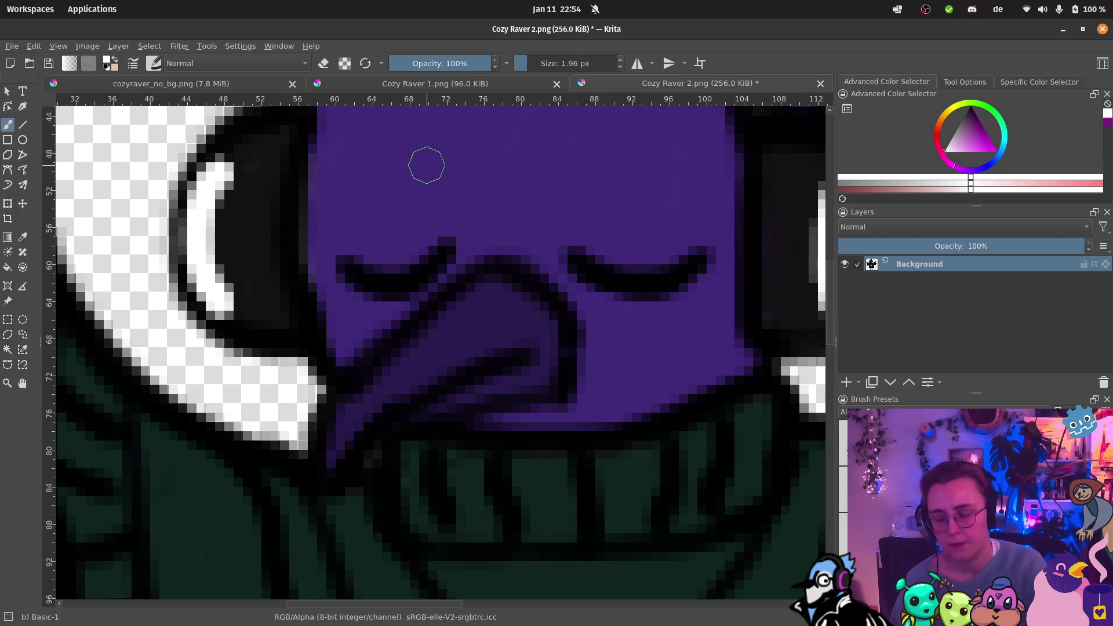
{"action": "key", "text": "ctrl+z"}
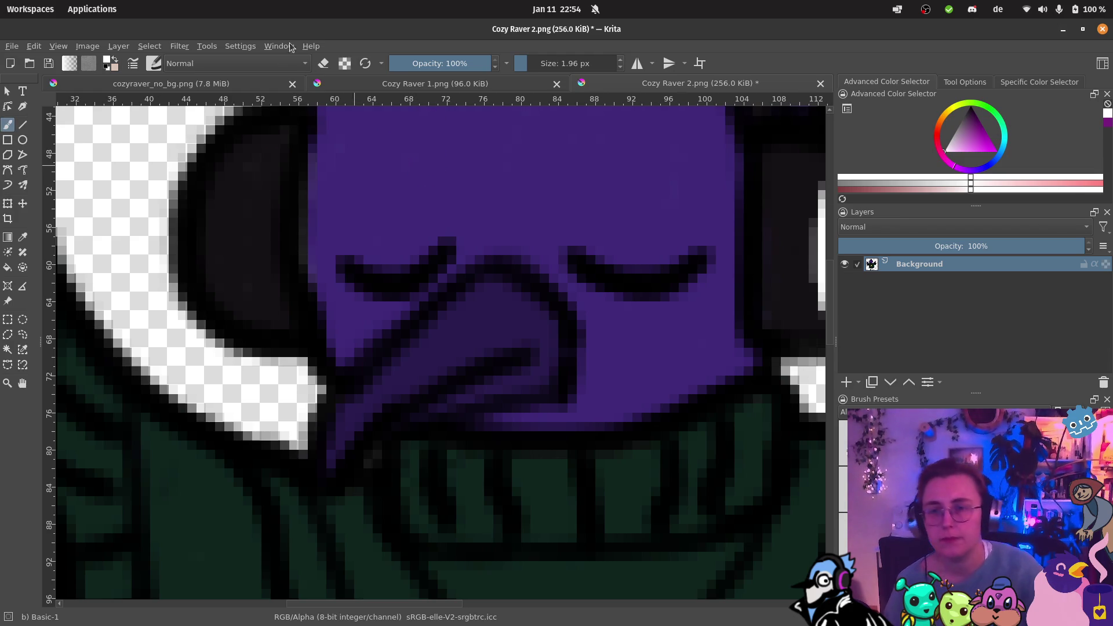
{"action": "mouse_move", "coordinate": [247, 160]}
{"action": "left_mouse_down"}
{"action": "mouse_move", "coordinate": [229, 152]}
{"action": "mouse_move", "coordinate": [219, 316]}
{"action": "left_mouse_up"}
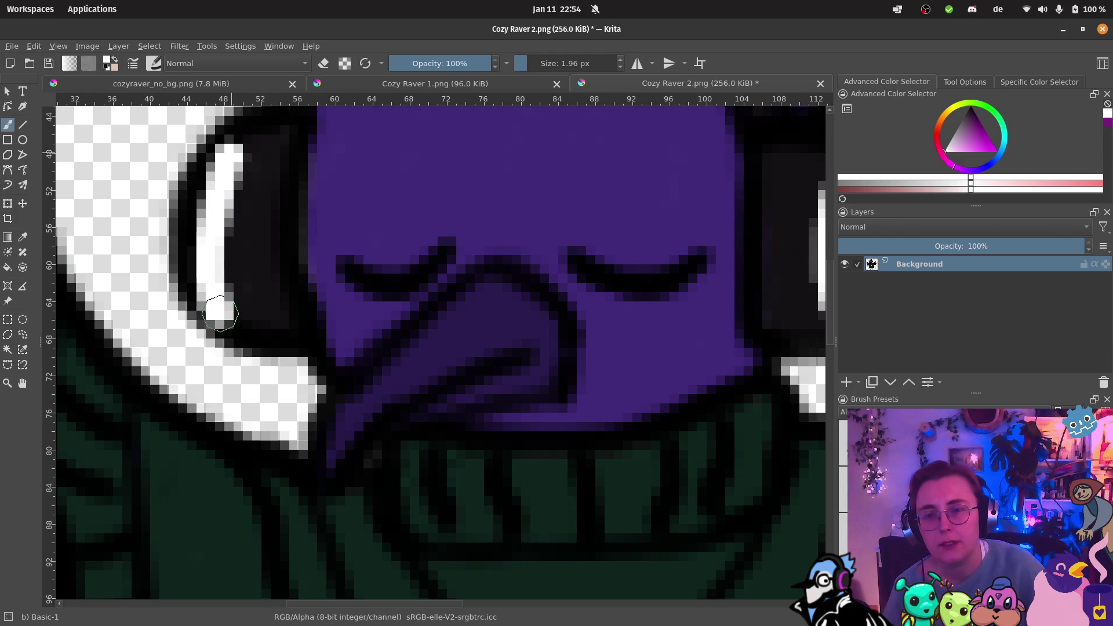
{"action": "key", "text": "ctrl"}
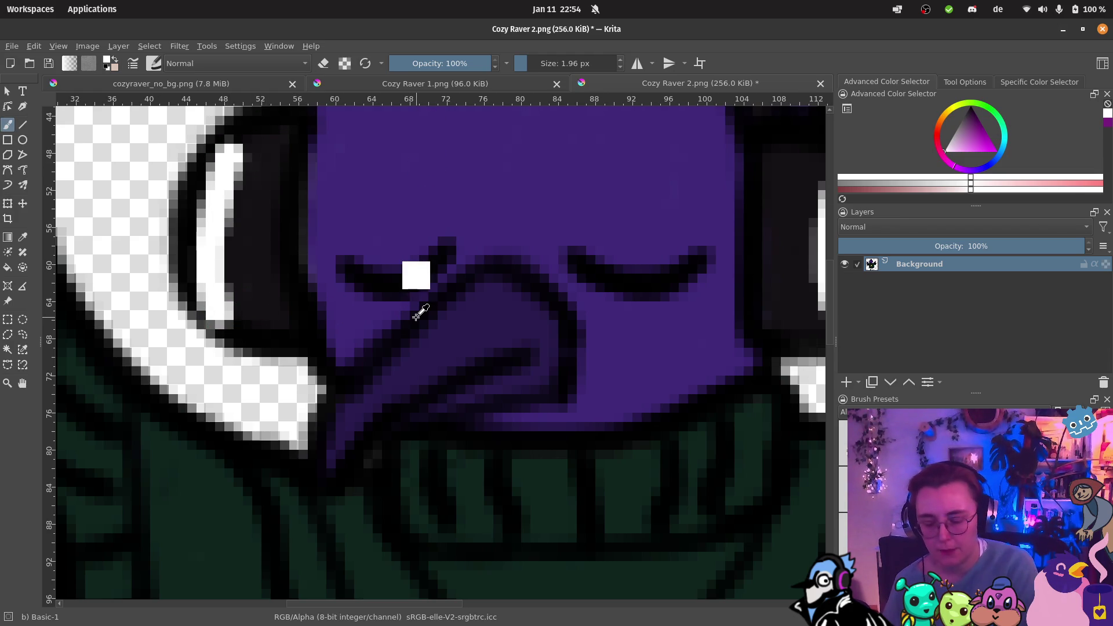
{"action": "key", "text": "ctrl+z"}
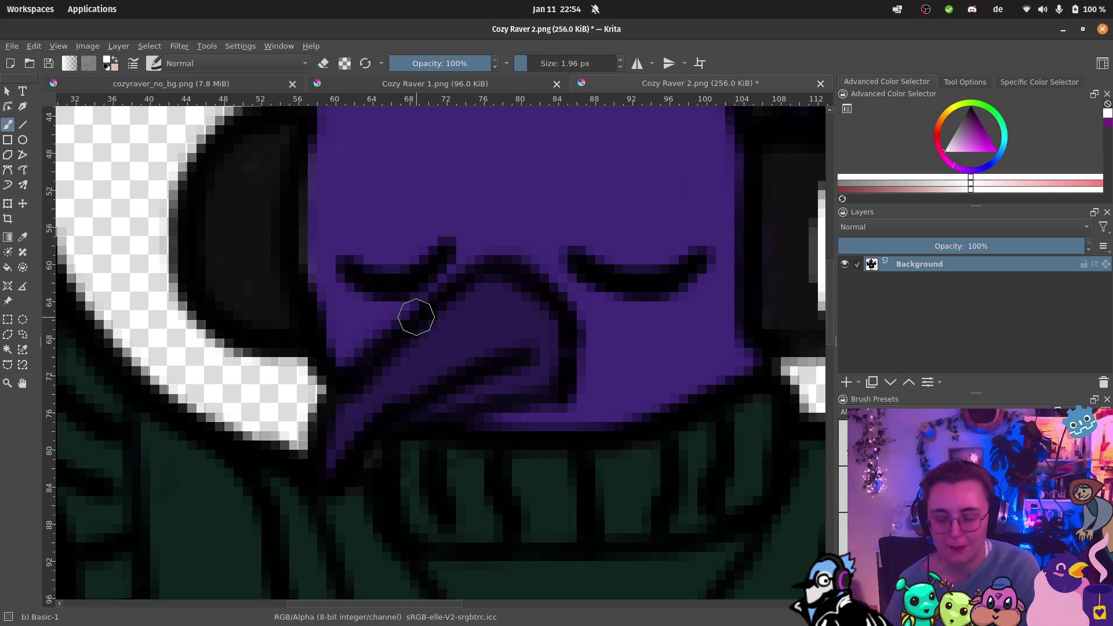
{"action": "mouse_move", "coordinate": [225, 155]}
{"action": "left_mouse_down"}
{"action": "mouse_move", "coordinate": [215, 238]}
{"action": "mouse_move", "coordinate": [233, 306]}
{"action": "left_mouse_up"}
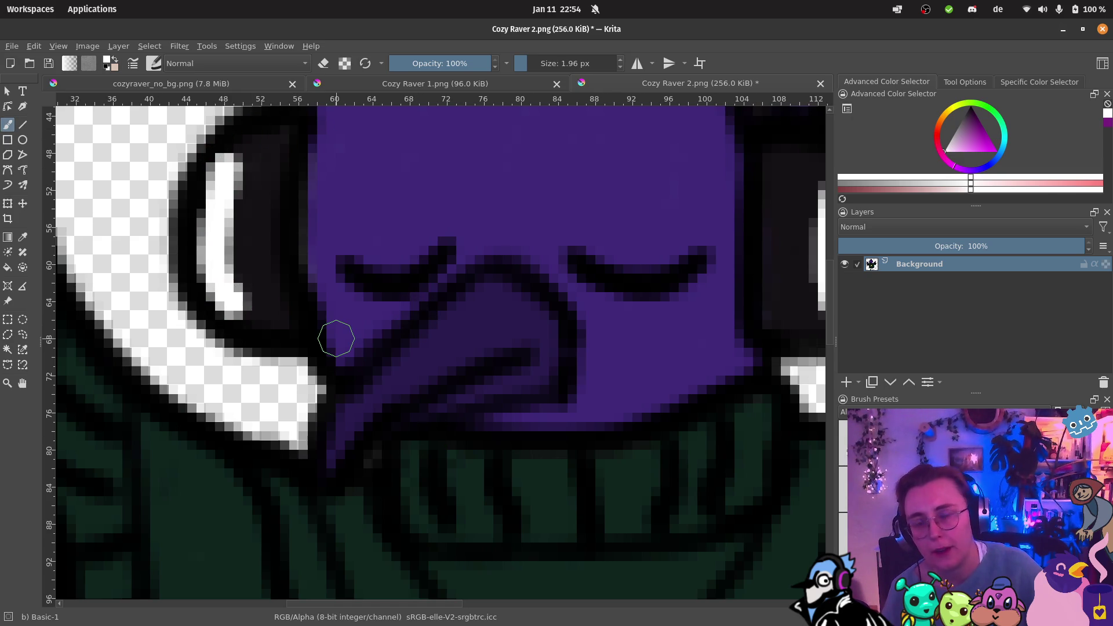
Step: Save Cozy Raver 2.png as PNG and return to the Godot editor
{"action": "key", "text": "ctrl+s"}
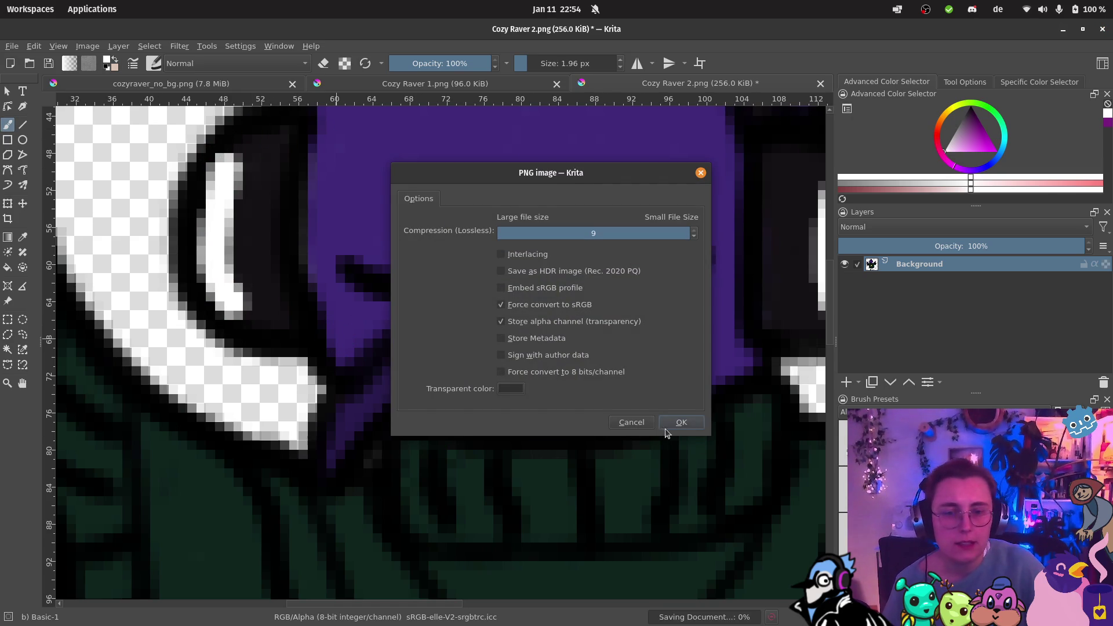
{"action": "left_click", "coordinate": [680, 423]}
{"action": "mouse_move", "coordinate": [12, 551]}
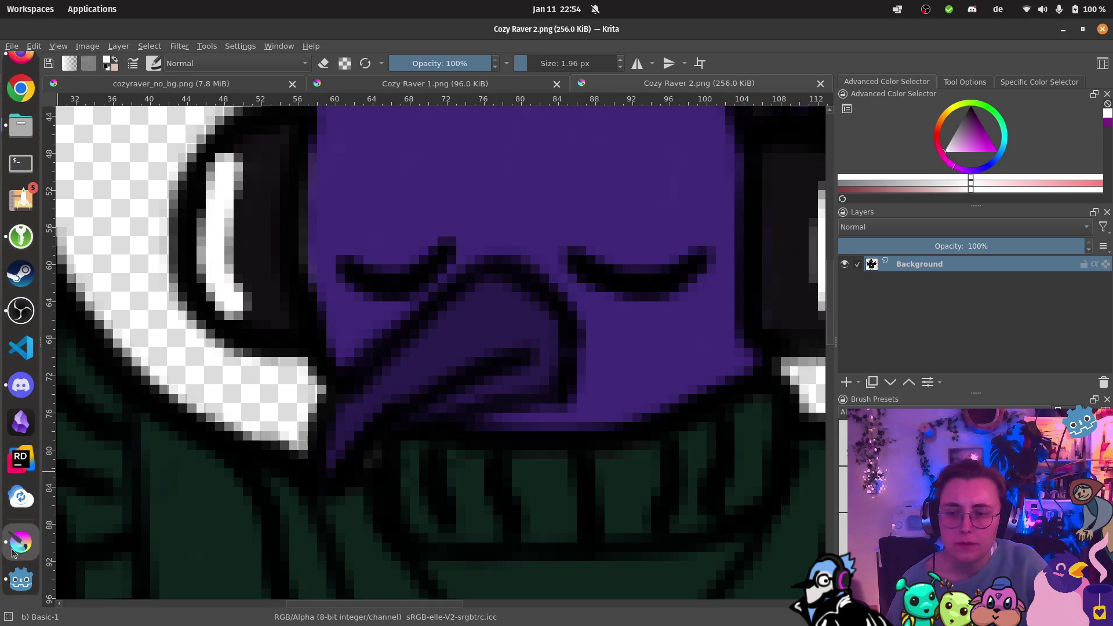
{"action": "left_click", "coordinate": [21, 580]}
Step: Add headphones.png as a Headphones sprite under Cockatiel and flip it horizontally
{"action": "scroll", "coordinate": [506, 300], "scroll_direction": "down", "scroll_amount": 2}
{"action": "scroll", "coordinate": [506, 300], "scroll_direction": "right", "scroll_amount": 5}
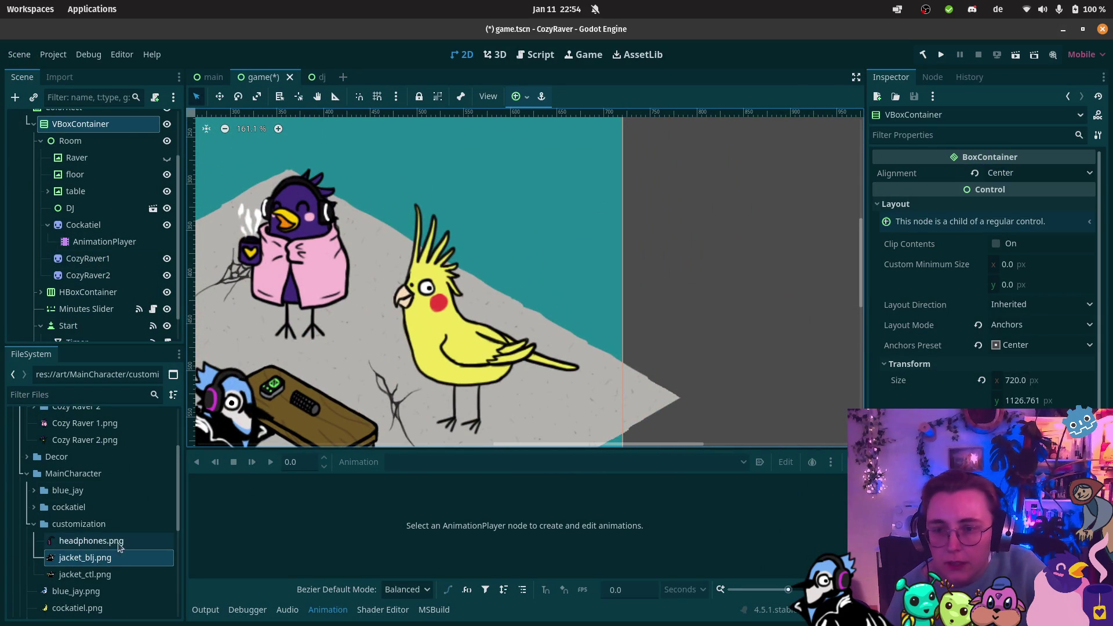
{"action": "mouse_move", "coordinate": [92, 541]}
{"action": "left_mouse_down"}
{"action": "mouse_move", "coordinate": [176, 462]}
{"action": "mouse_move", "coordinate": [441, 285]}
{"action": "left_mouse_up"}
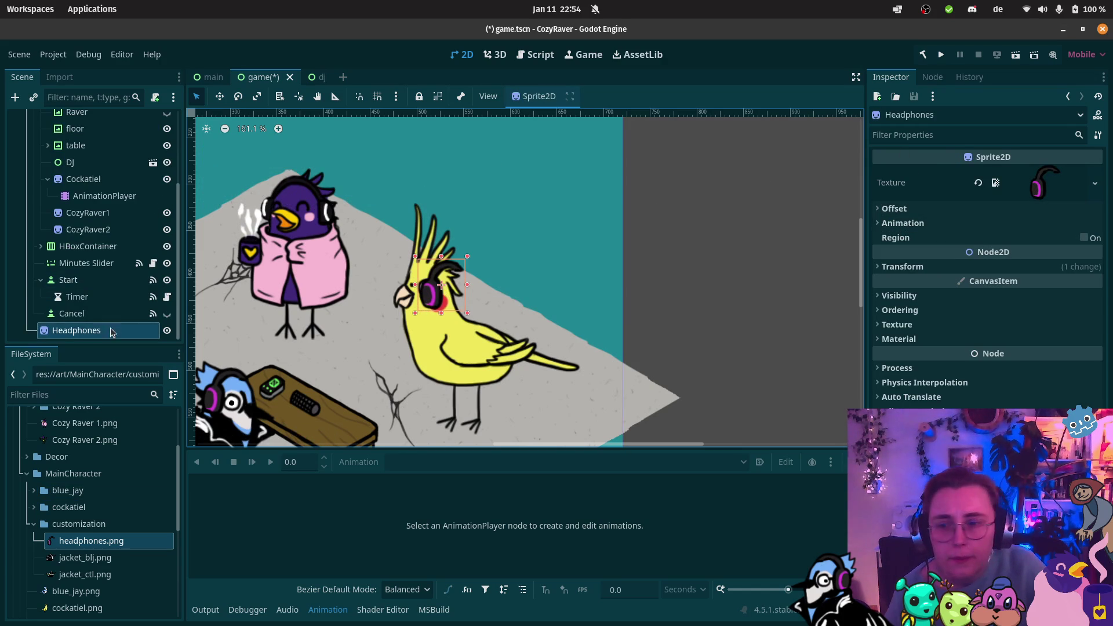
{"action": "left_click_drag", "start_coordinate": [111, 333], "coordinate": [93, 182]}
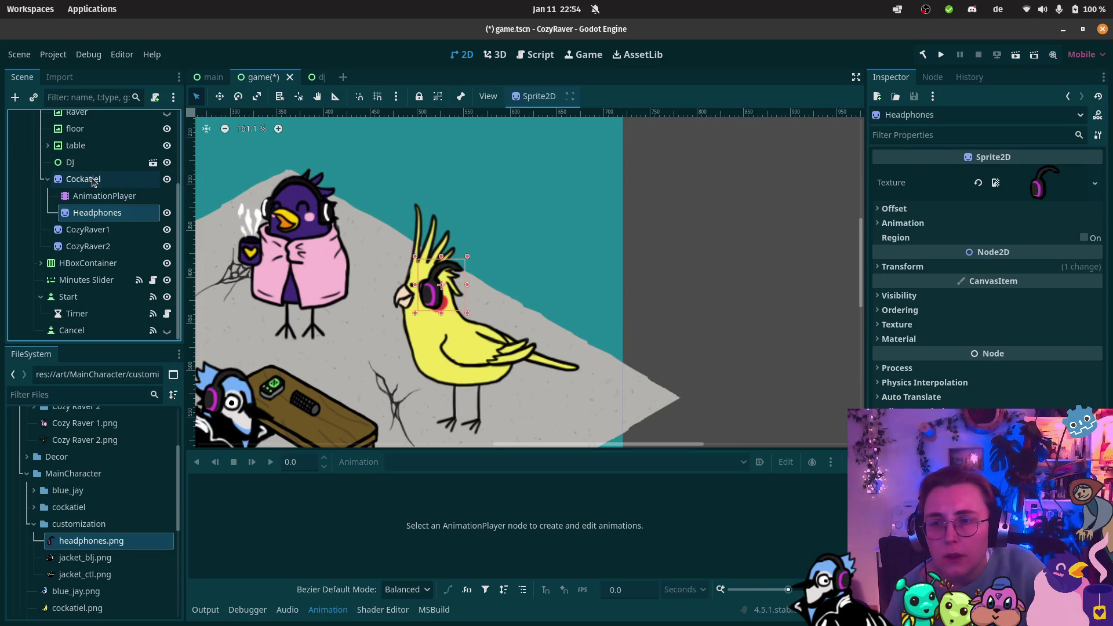
{"action": "left_click", "coordinate": [898, 208]}
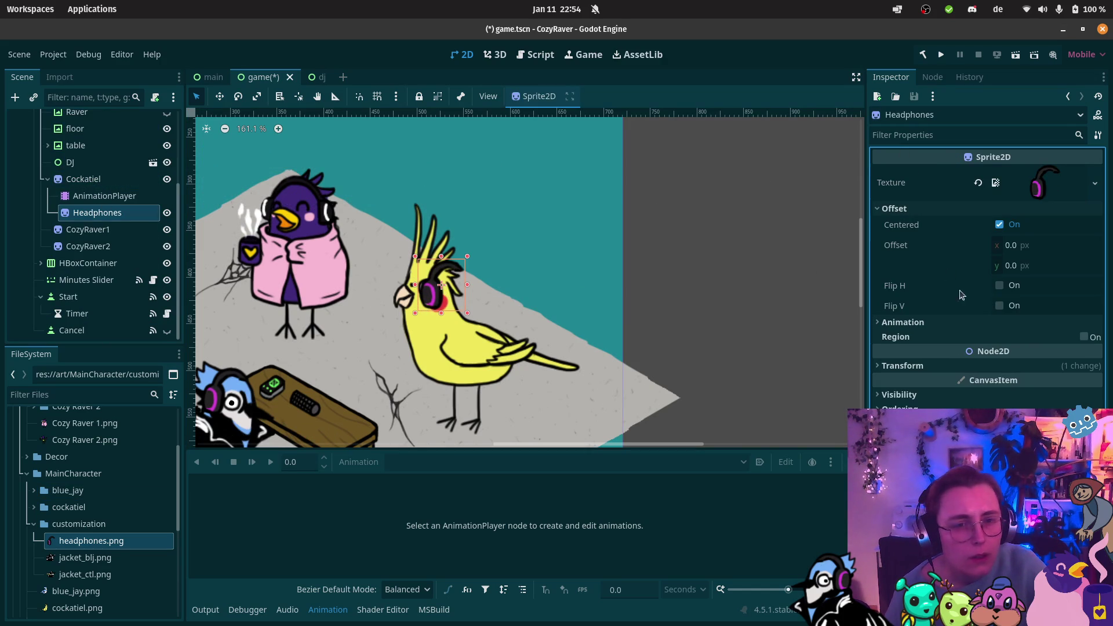
{"action": "left_click", "coordinate": [1001, 285]}
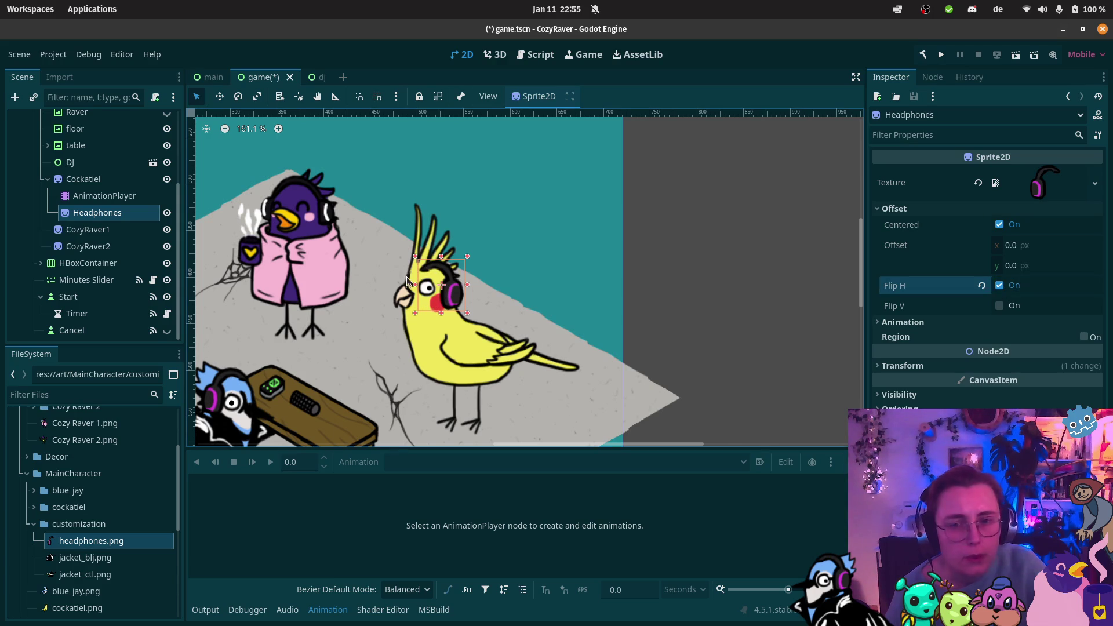
Step: Move the headphones onto the cockatiel's head and enlarge them slightly to fit
{"action": "left_click_drag", "start_coordinate": [453, 298], "coordinate": [451, 286]}
{"action": "left_click", "coordinate": [496, 307]}
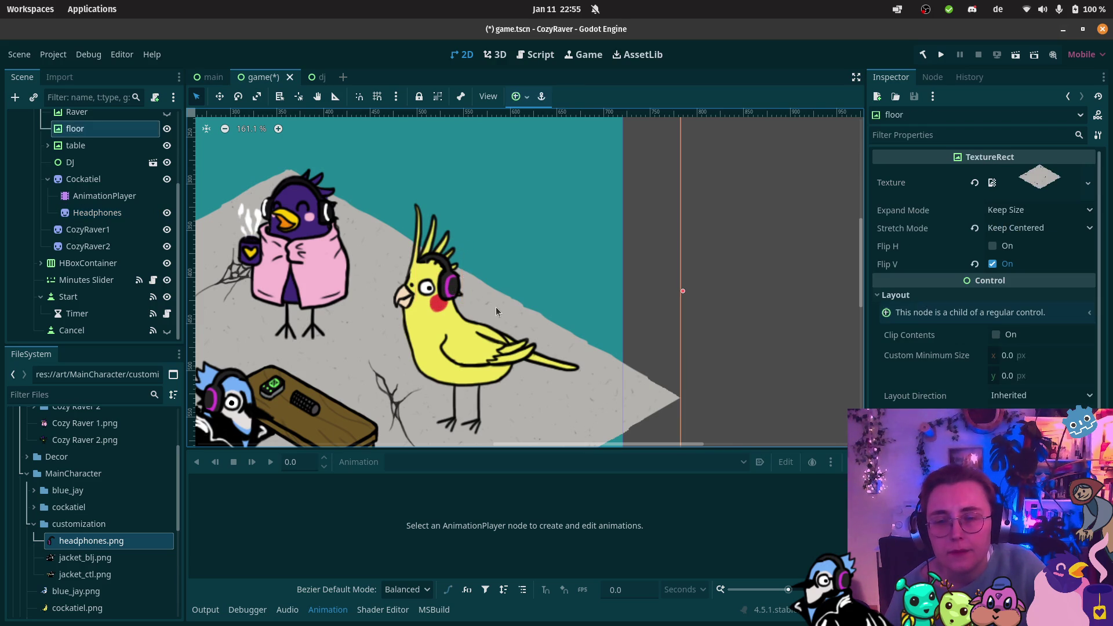
{"action": "scroll", "coordinate": [455, 300], "scroll_direction": "up", "scroll_amount": 10}
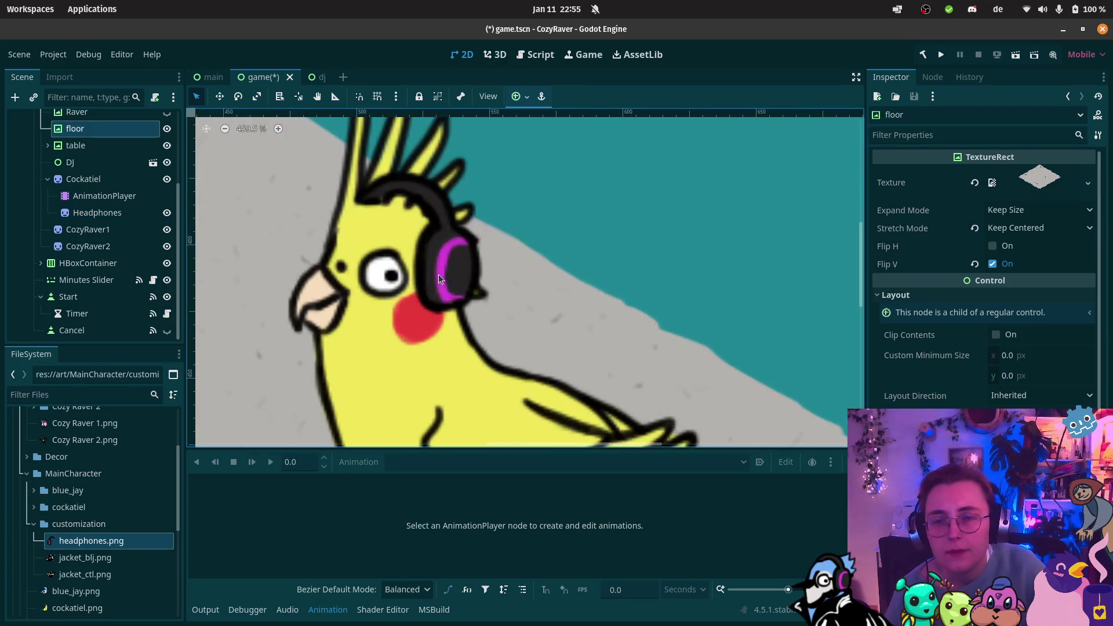
{"action": "left_click", "coordinate": [435, 274]}
{"action": "mouse_move", "coordinate": [435, 274]}
{"action": "left_mouse_down"}
{"action": "mouse_move", "coordinate": [420, 274]}
{"action": "mouse_move", "coordinate": [431, 279]}
{"action": "left_mouse_up"}
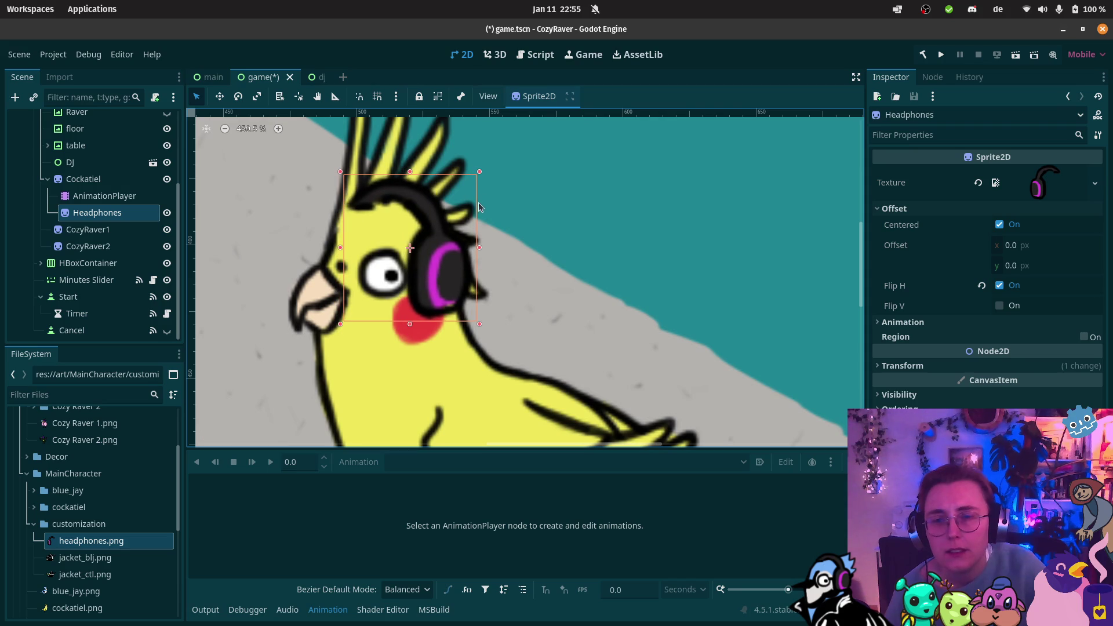
{"action": "left_click_drag", "start_coordinate": [477, 176], "coordinate": [487, 170]}
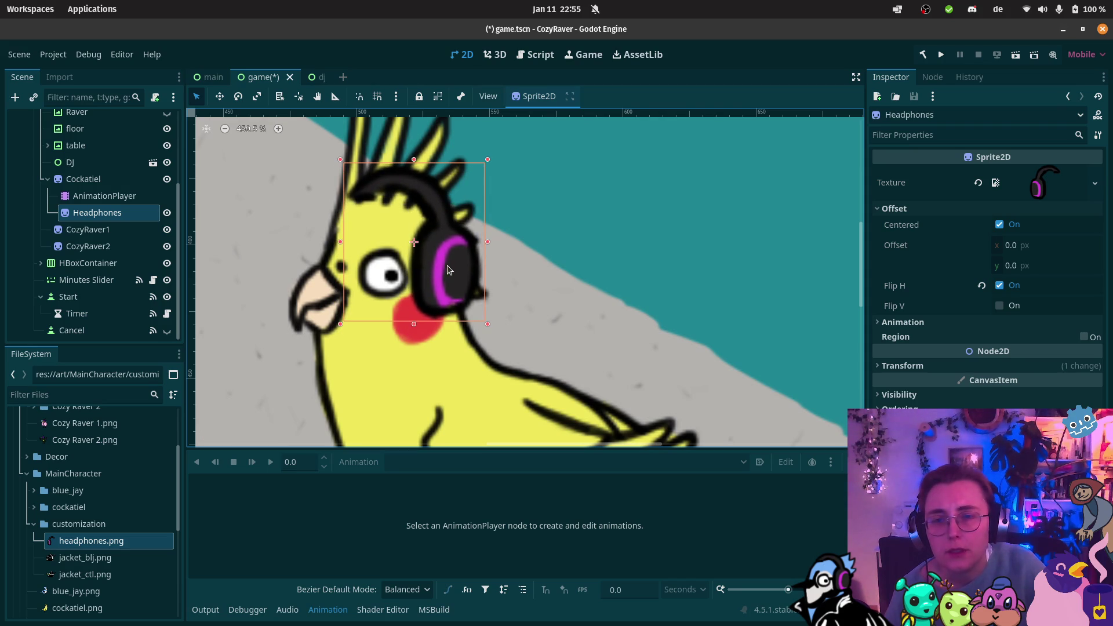
{"action": "left_click_drag", "start_coordinate": [447, 270], "coordinate": [449, 268]}
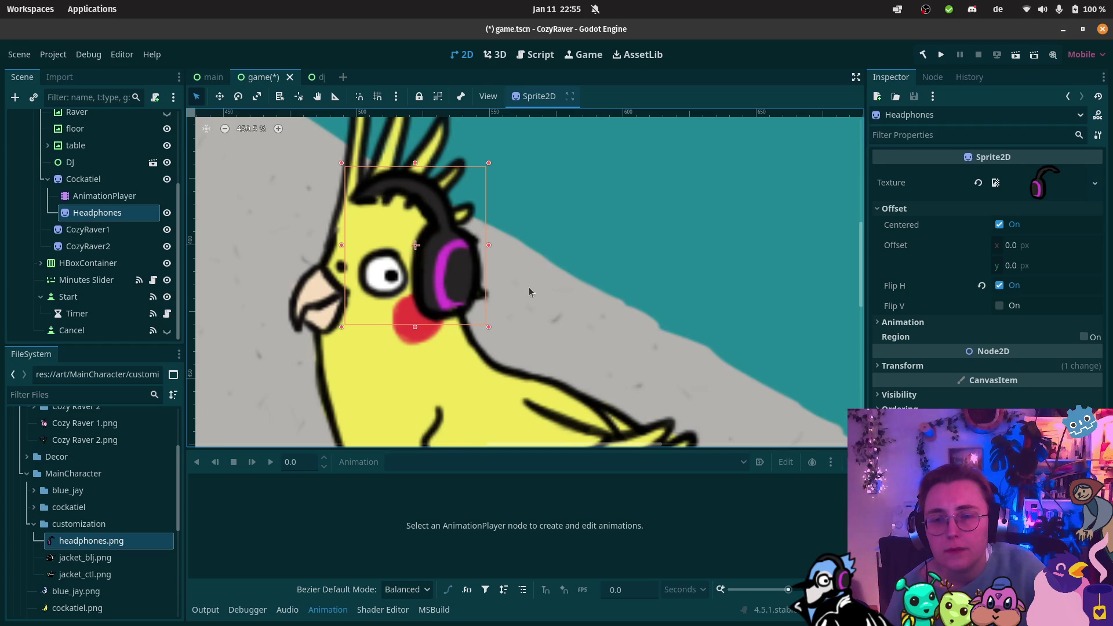
{"action": "scroll", "coordinate": [529, 287], "scroll_direction": "down", "scroll_amount": 3}
{"action": "left_click", "coordinate": [558, 296]}
{"action": "scroll", "coordinate": [558, 296], "scroll_direction": "down", "scroll_amount": 3}
Step: Collapse the ColorRect under AspectRatioContainer and select it to show its teal colour
{"action": "scroll", "coordinate": [333, 325], "scroll_direction": "down", "scroll_amount": 3}
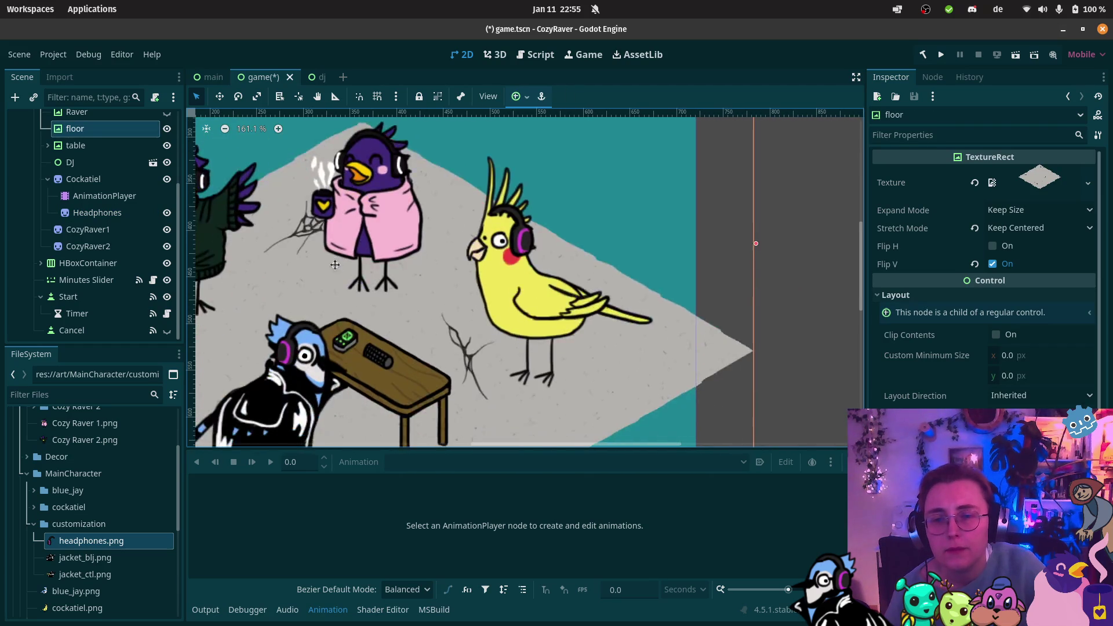
{"action": "scroll", "coordinate": [533, 263], "scroll_direction": "up", "scroll_amount": 2}
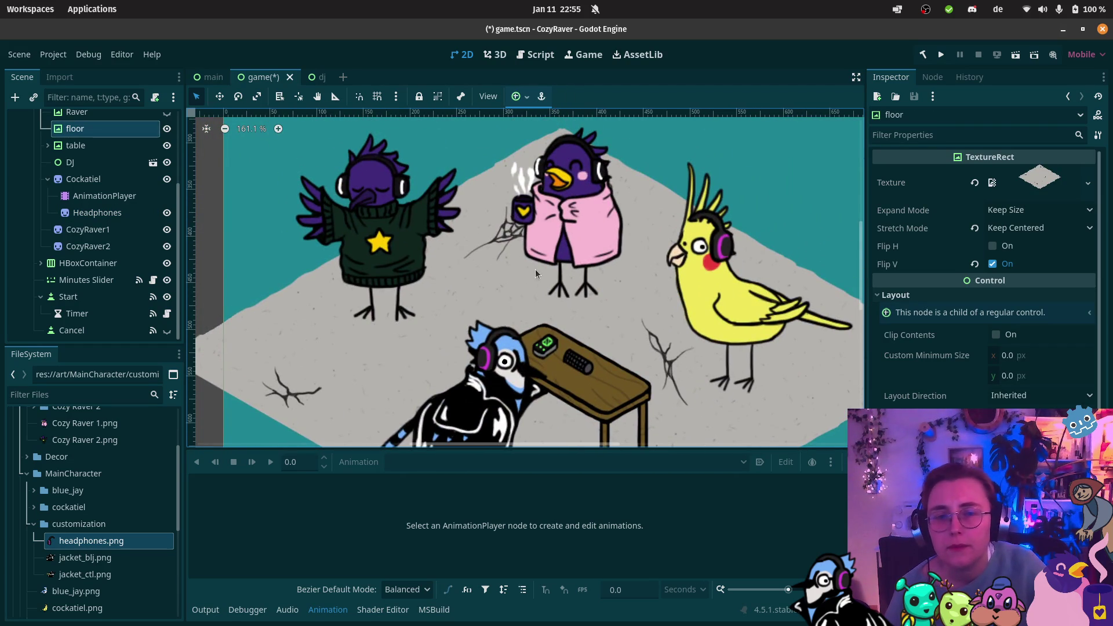
{"action": "scroll", "coordinate": [534, 268], "scroll_direction": "down", "scroll_amount": 2}
{"action": "left_click_drag", "start_coordinate": [546, 262], "coordinate": [433, 223]}
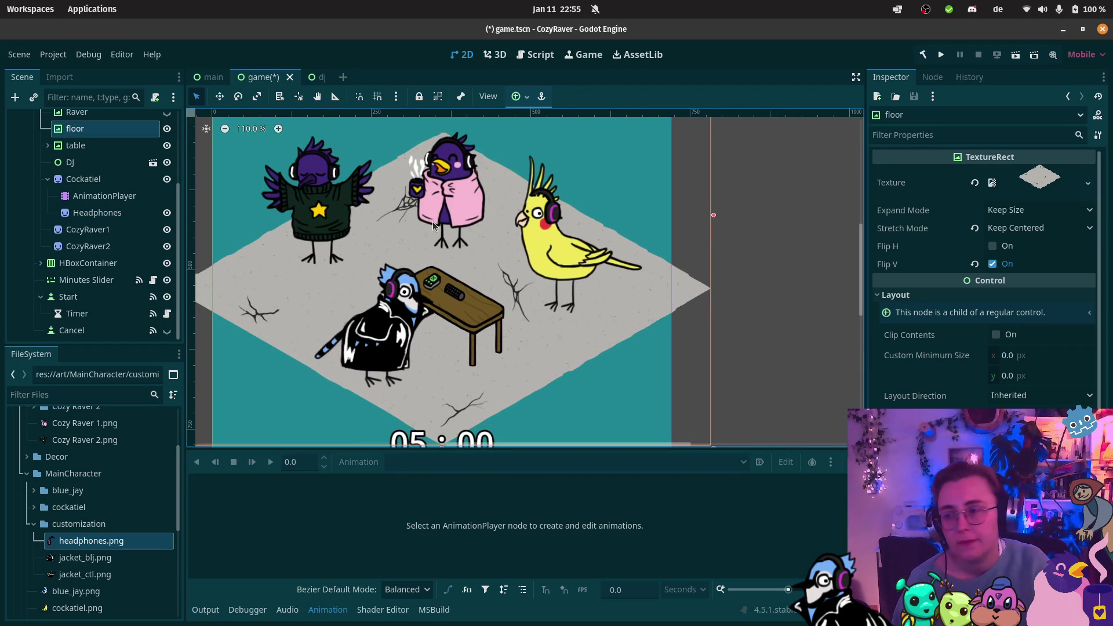
{"action": "scroll", "coordinate": [461, 226], "scroll_direction": "down", "scroll_amount": 4}
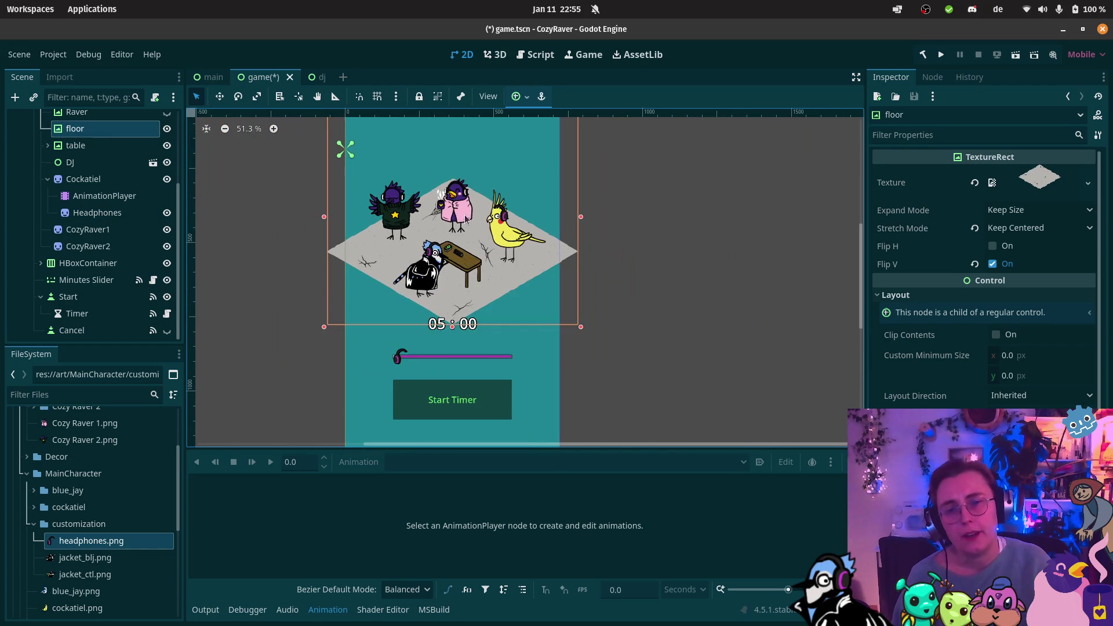
{"action": "left_click_drag", "start_coordinate": [464, 226], "coordinate": [472, 349]}
{"action": "scroll", "coordinate": [457, 354], "scroll_direction": "up", "scroll_amount": 3}
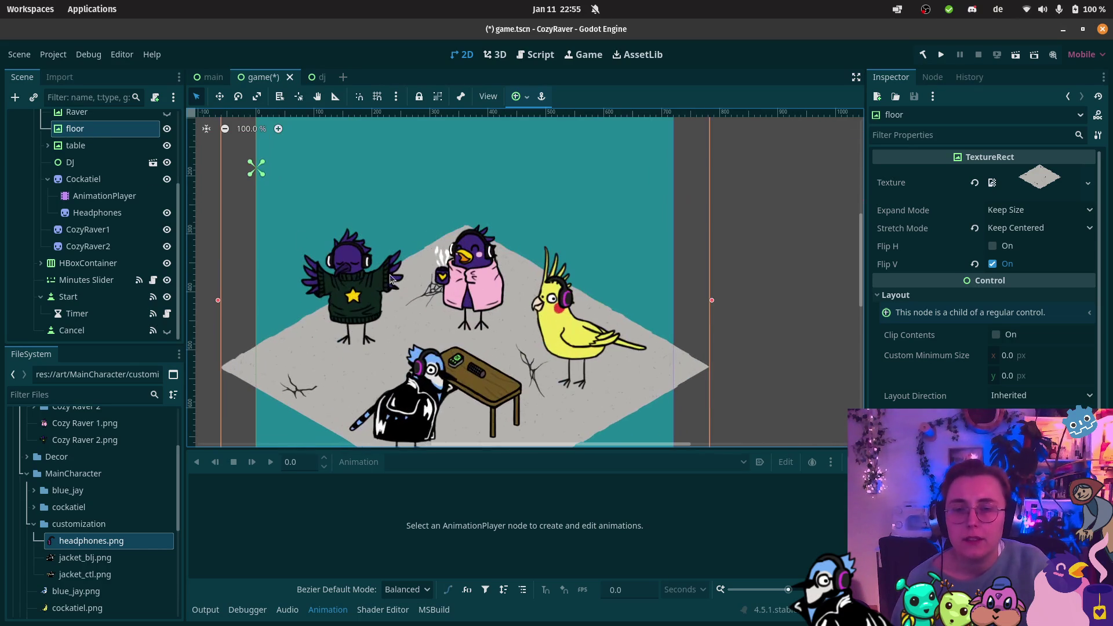
{"action": "scroll", "coordinate": [77, 281], "scroll_direction": "up", "scroll_amount": 5}
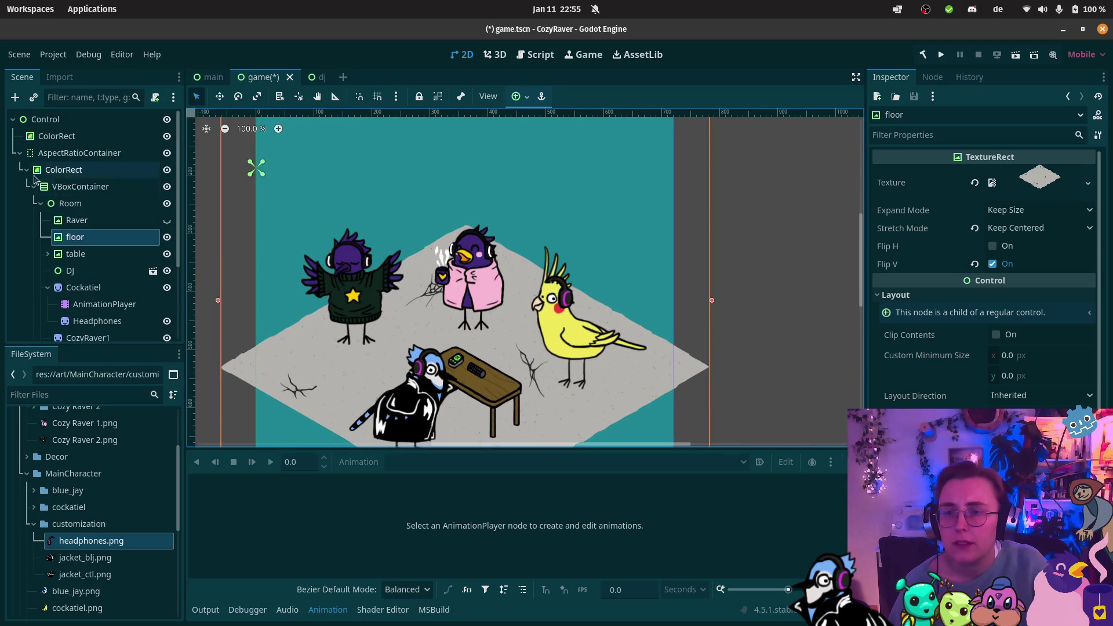
{"action": "left_click", "coordinate": [26, 170]}
{"action": "left_click", "coordinate": [51, 170]}
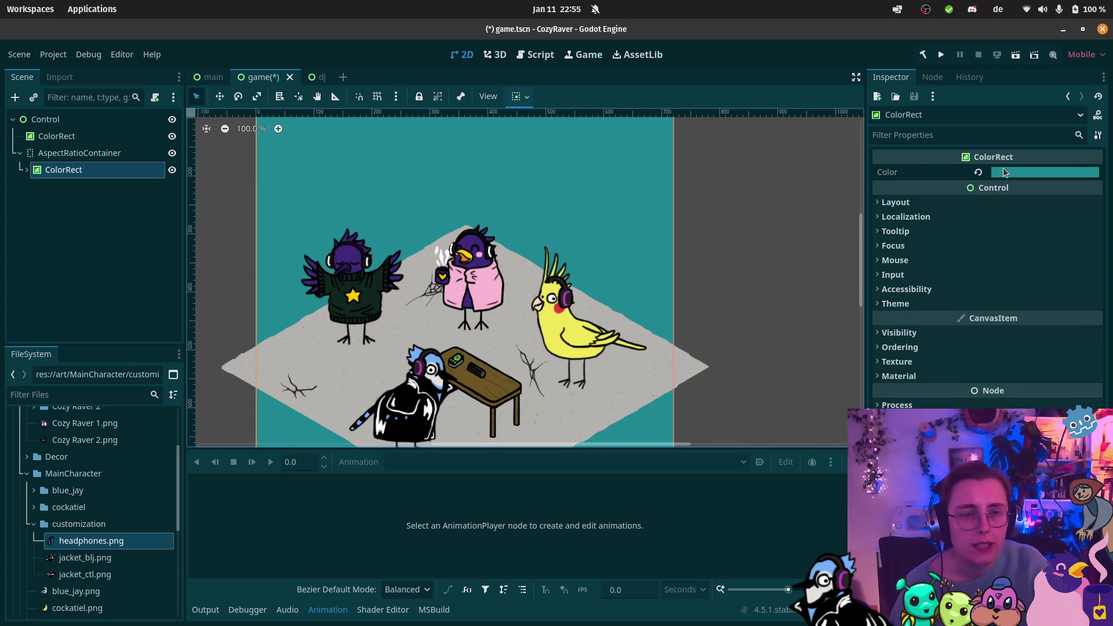
Step: Change the background ColorRect colour from teal to a dark blue-purple
{"action": "left_click", "coordinate": [1038, 172]}
{"action": "left_click", "coordinate": [1094, 300]}
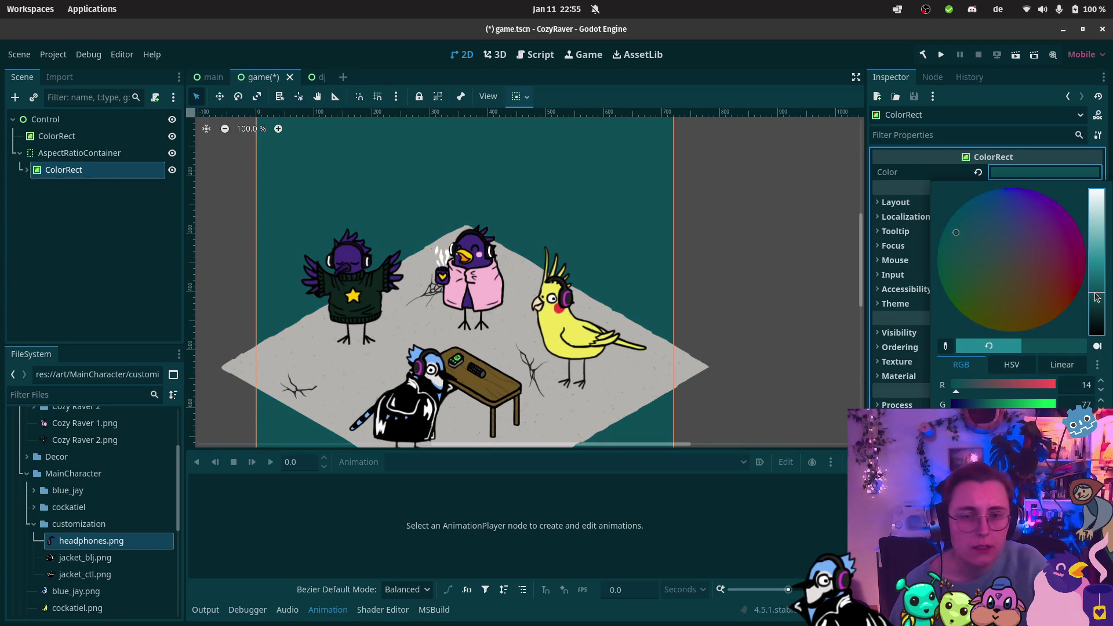
{"action": "left_click_drag", "start_coordinate": [1095, 304], "coordinate": [1096, 299]}
{"action": "left_click", "coordinate": [1014, 224]}
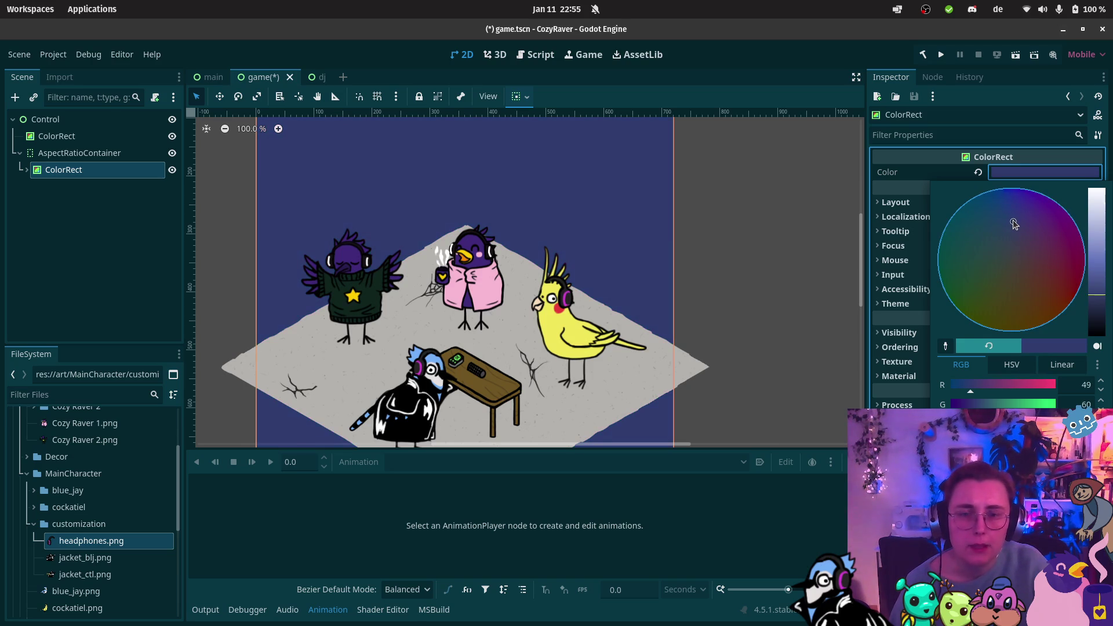
{"action": "mouse_move", "coordinate": [1014, 224]}
{"action": "left_mouse_down"}
{"action": "mouse_move", "coordinate": [1007, 208]}
{"action": "mouse_move", "coordinate": [1066, 239]}
{"action": "mouse_move", "coordinate": [1032, 253]}
{"action": "mouse_move", "coordinate": [1041, 276]}
{"action": "mouse_move", "coordinate": [1020, 284]}
{"action": "mouse_move", "coordinate": [958, 264]}
{"action": "mouse_move", "coordinate": [1002, 242]}
{"action": "mouse_move", "coordinate": [1001, 299]}
{"action": "mouse_move", "coordinate": [923, 236]}
{"action": "mouse_move", "coordinate": [980, 216]}
{"action": "mouse_move", "coordinate": [1046, 261]}
{"action": "mouse_move", "coordinate": [1052, 227]}
{"action": "mouse_move", "coordinate": [1042, 283]}
{"action": "mouse_move", "coordinate": [987, 219]}
{"action": "mouse_move", "coordinate": [998, 204]}
{"action": "mouse_move", "coordinate": [1029, 216]}
{"action": "mouse_move", "coordinate": [988, 204]}
{"action": "mouse_move", "coordinate": [1011, 197]}
{"action": "mouse_move", "coordinate": [1016, 218]}
{"action": "left_mouse_up"}
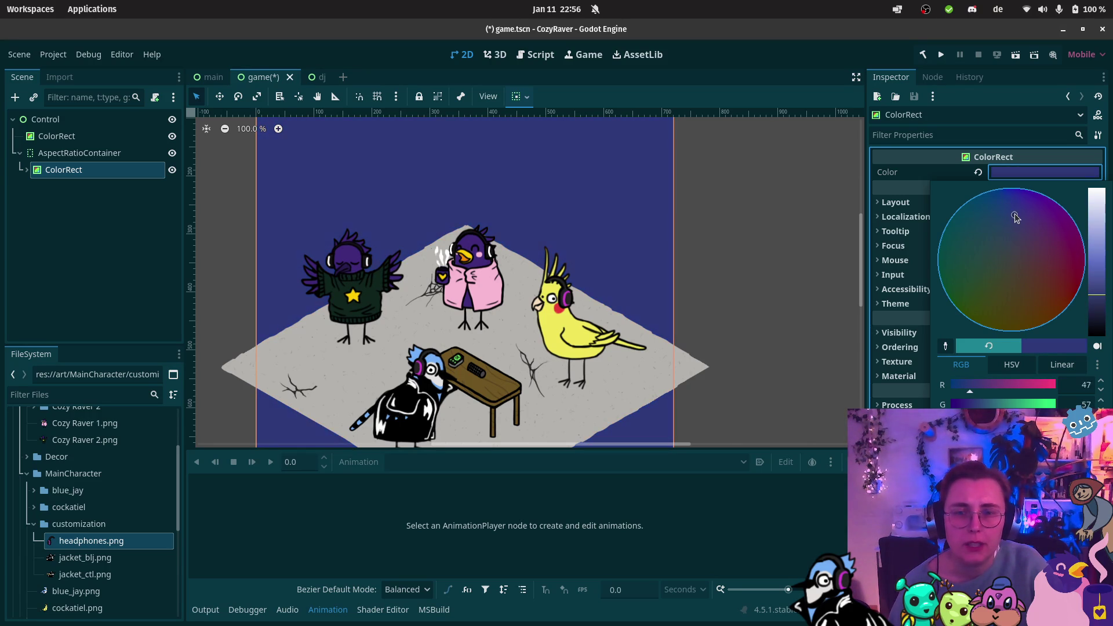
{"action": "left_click_drag", "start_coordinate": [1096, 296], "coordinate": [1096, 306]}
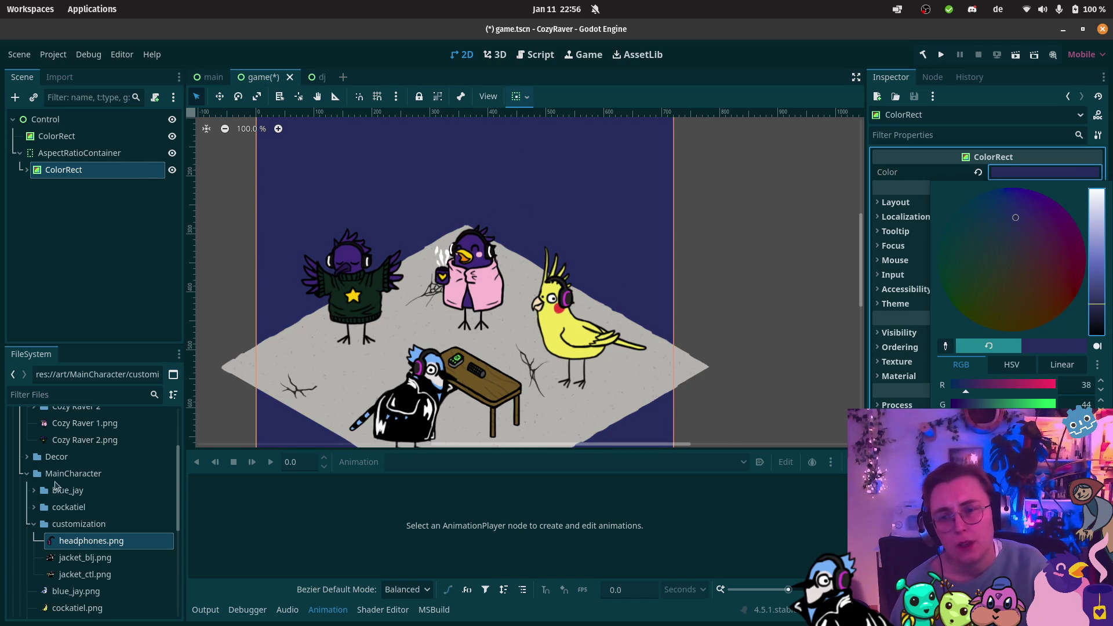
Step: Collapse the customization, Decor and Cozy Raver folders in the FileSystem dock
{"action": "left_click", "coordinate": [33, 524]}
{"action": "left_click", "coordinate": [34, 524]}
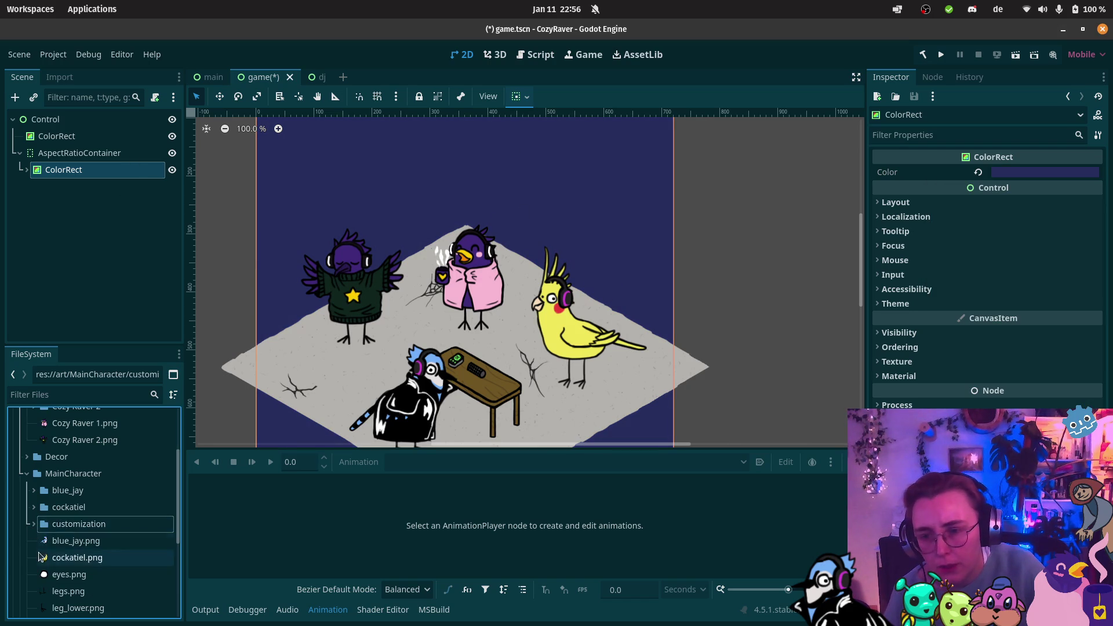
{"action": "left_click", "coordinate": [73, 473]}
{"action": "left_click", "coordinate": [27, 457]}
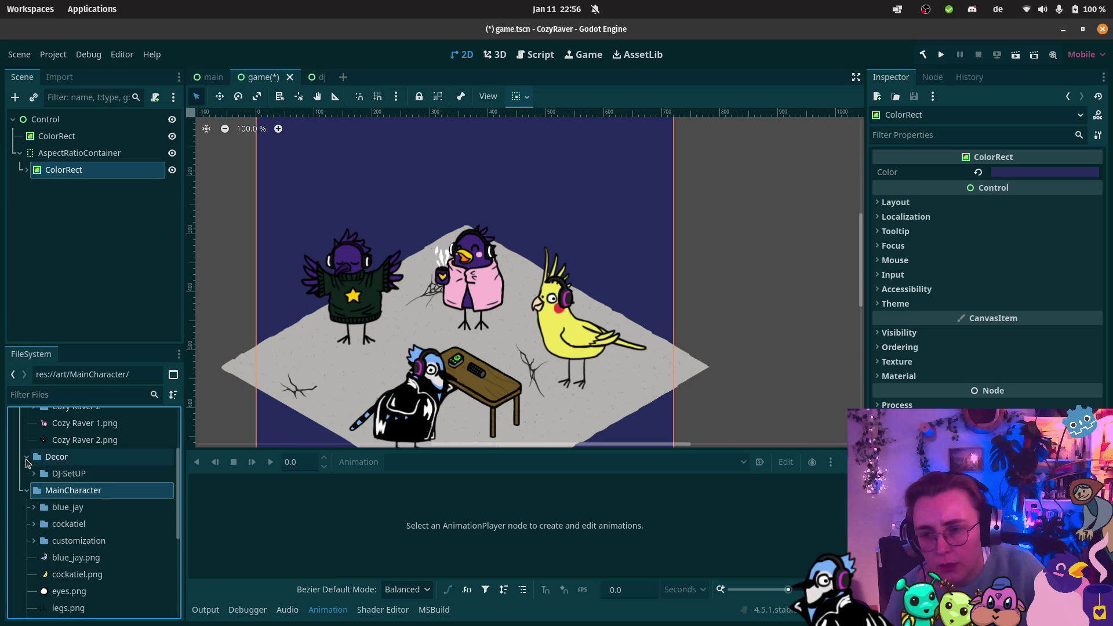
{"action": "left_click", "coordinate": [27, 457]}
{"action": "scroll", "coordinate": [29, 458], "scroll_direction": "up", "scroll_amount": 3}
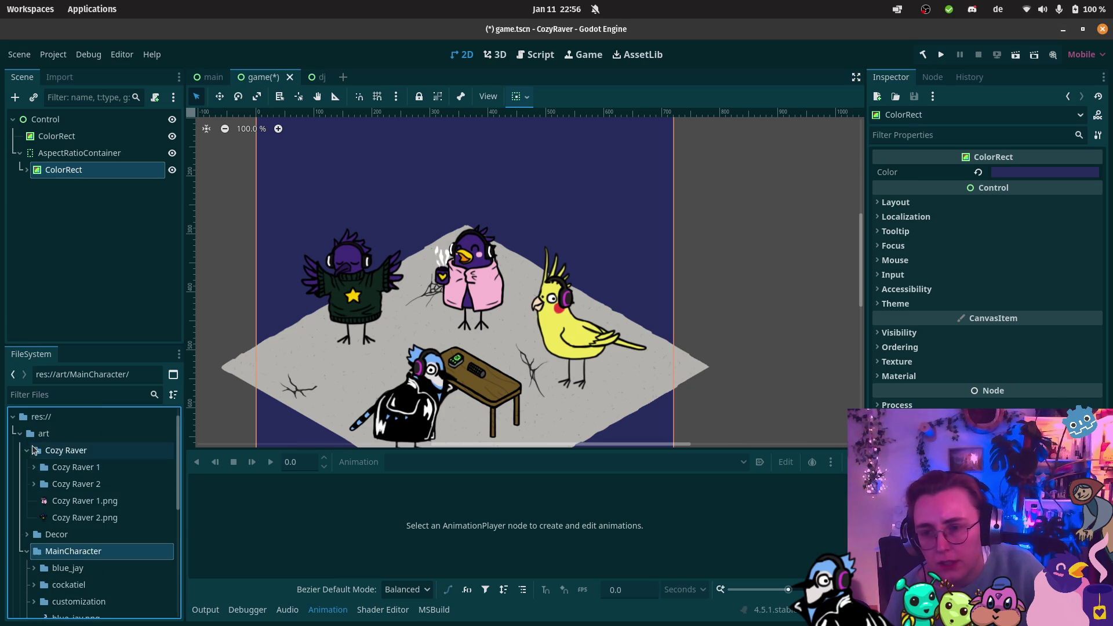
{"action": "left_click", "coordinate": [27, 450]}
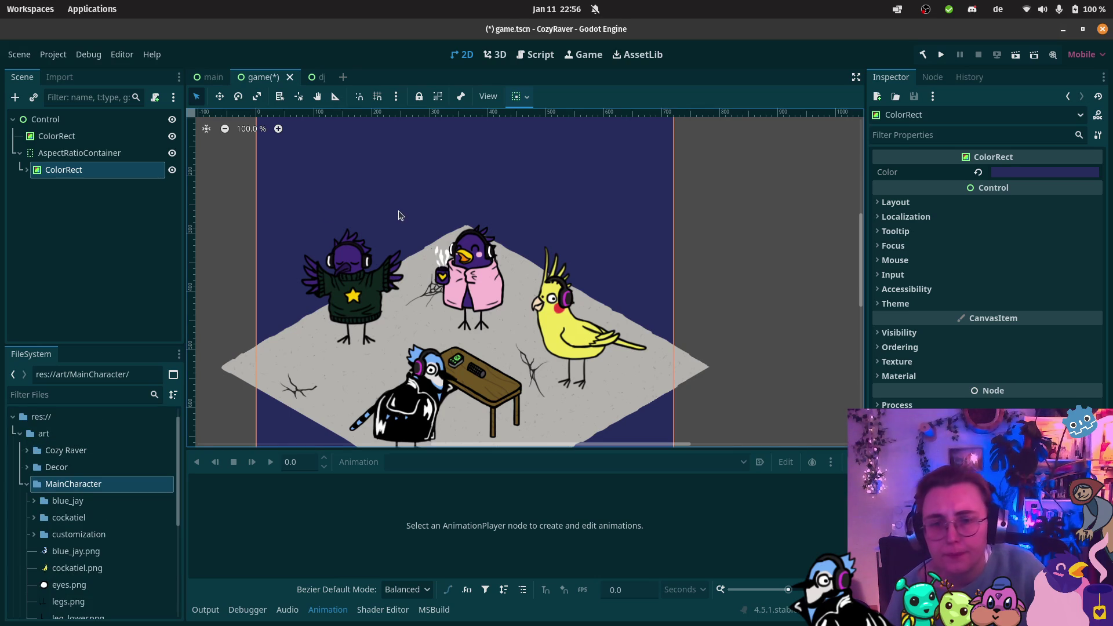
{"action": "scroll", "coordinate": [508, 220], "scroll_direction": "down", "scroll_amount": 5}
{"action": "scroll", "coordinate": [532, 190], "scroll_direction": "up", "scroll_amount": 2}
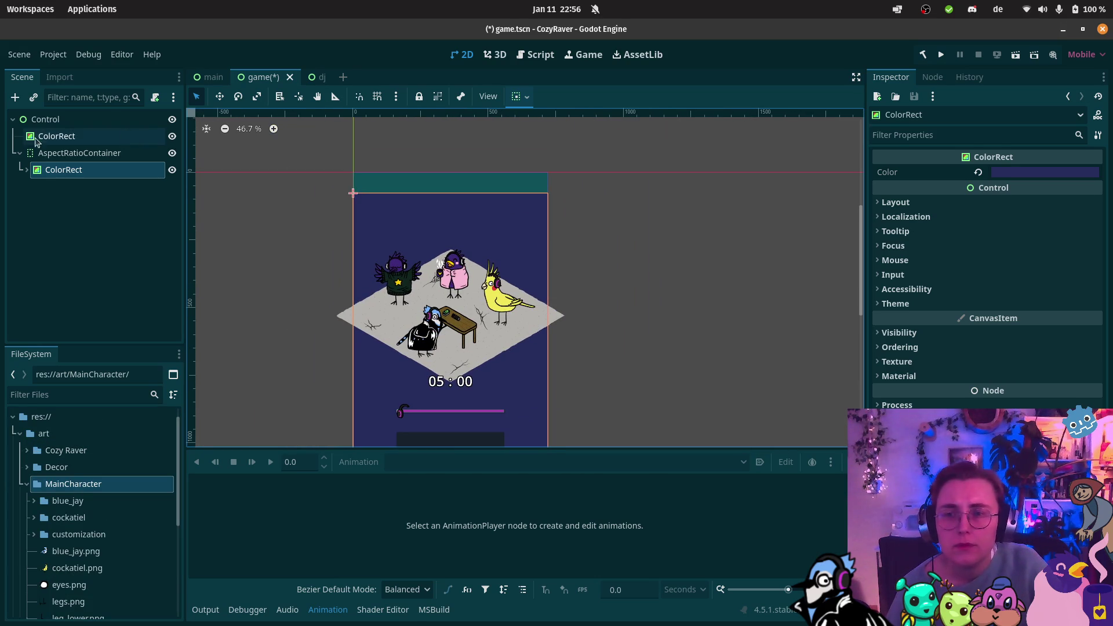
Step: Recolour the top-level ColorRect dark indigo and darken it slightly
{"action": "left_click", "coordinate": [57, 136]}
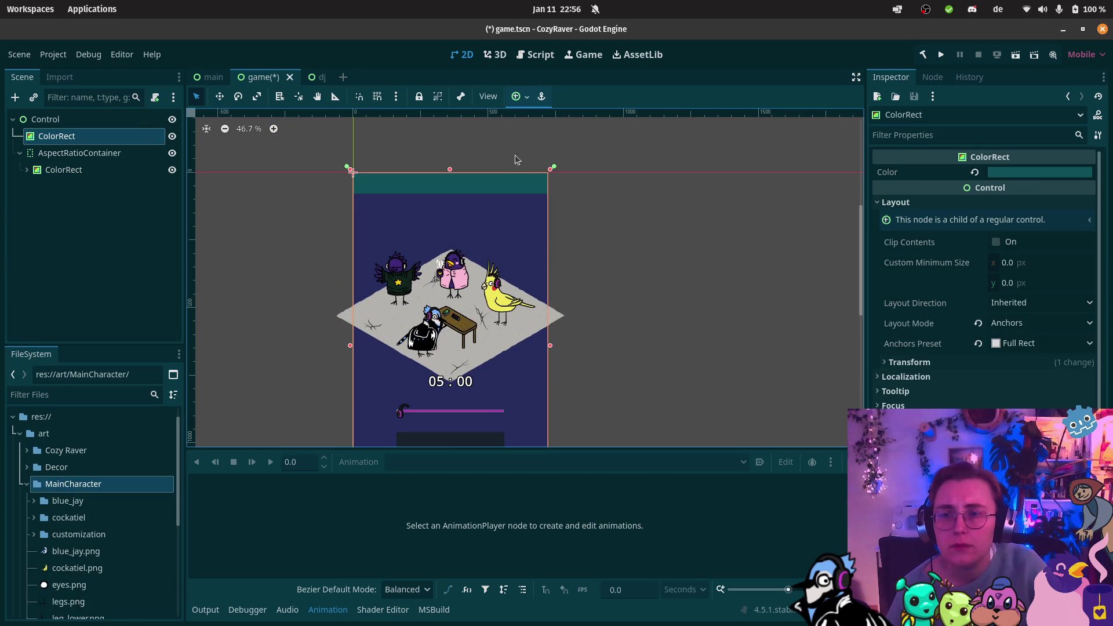
{"action": "left_click", "coordinate": [1042, 174]}
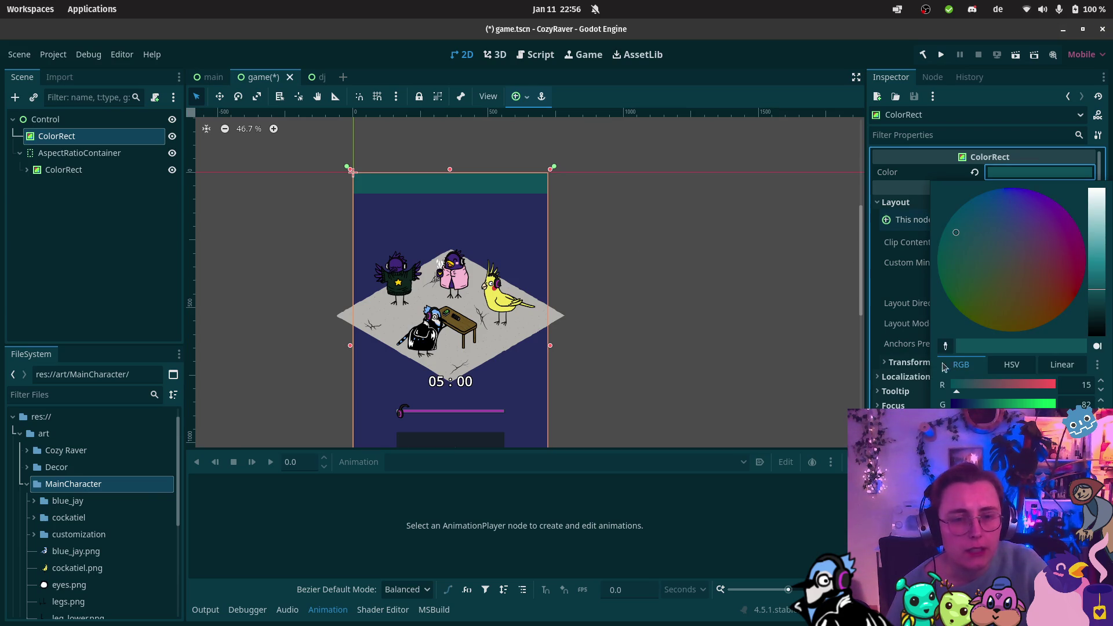
{"action": "left_click", "coordinate": [523, 263]}
{"action": "key", "text": "ctrl+z"}
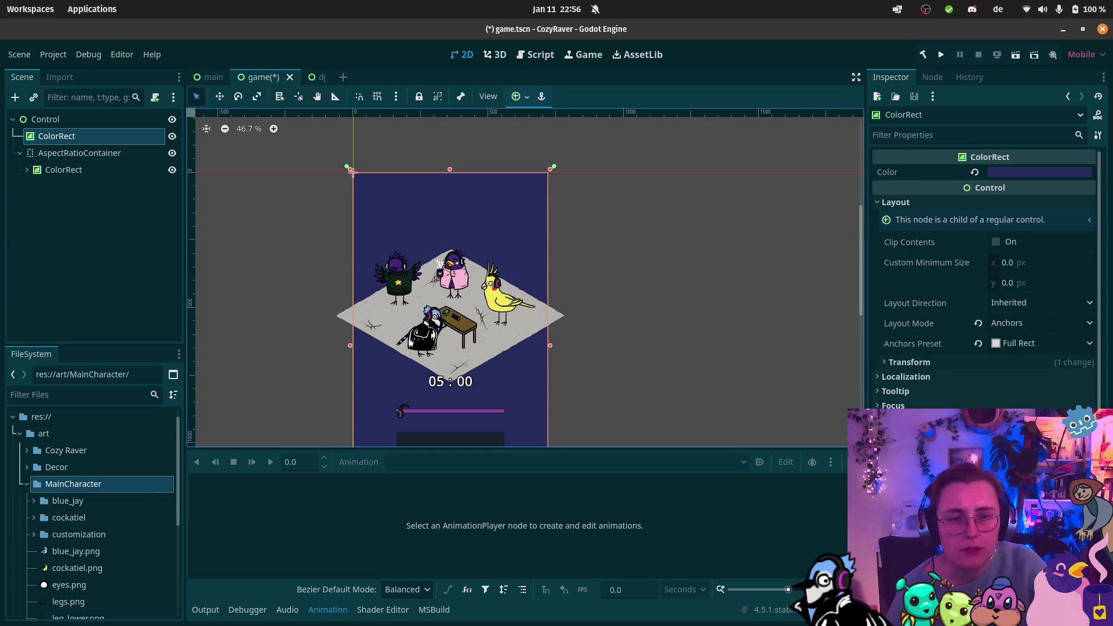
{"action": "left_click", "coordinate": [1086, 175]}
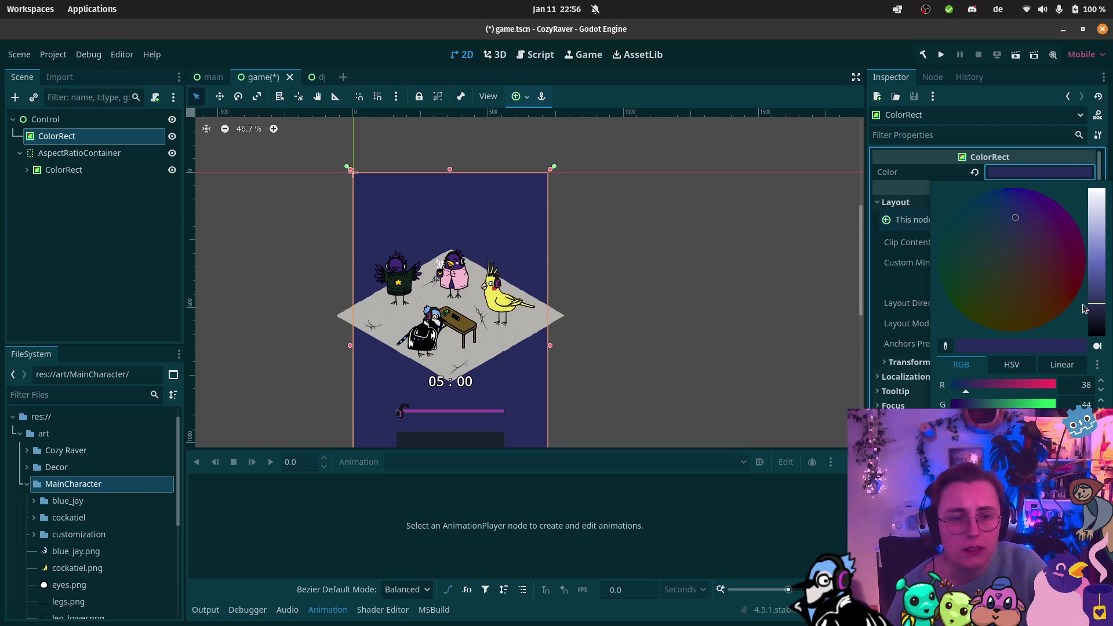
{"action": "left_click", "coordinate": [1094, 314]}
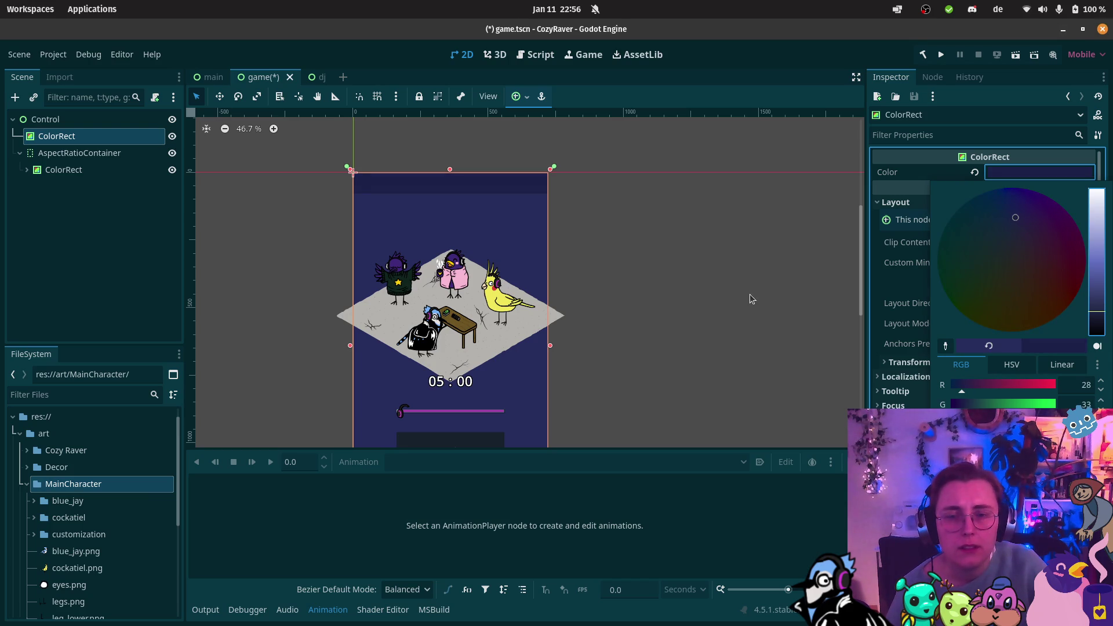
{"action": "left_click", "coordinate": [579, 242]}
Step: Expand the nested ColorRect in the Scene dock to show its children
{"action": "scroll", "coordinate": [592, 308], "scroll_direction": "down", "scroll_amount": 5}
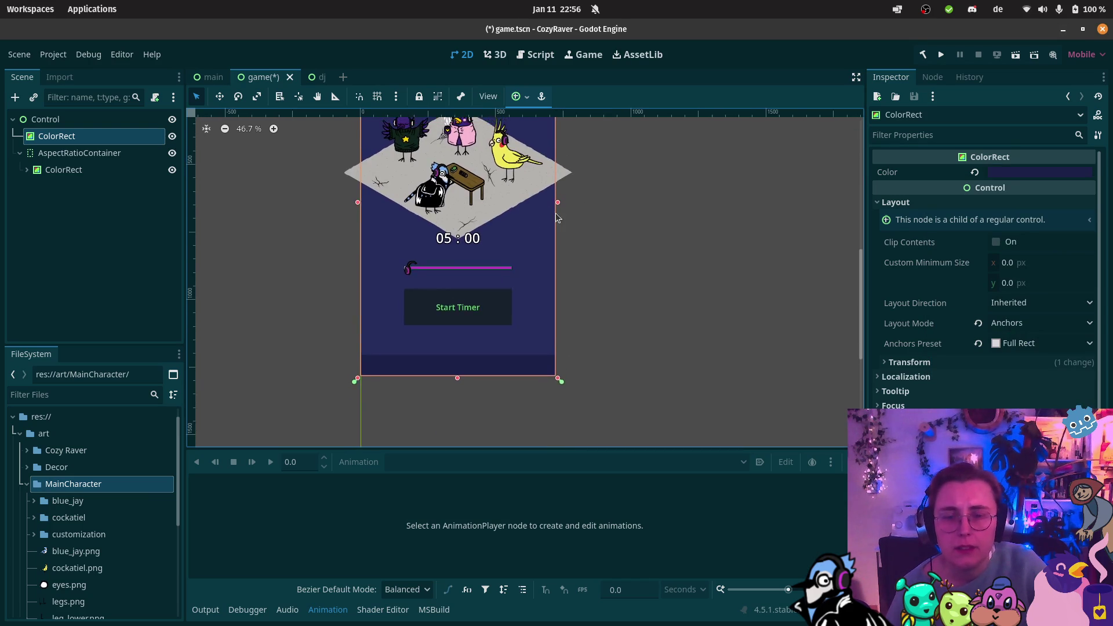
{"action": "scroll", "coordinate": [558, 303], "scroll_direction": "up", "scroll_amount": 5}
{"action": "scroll", "coordinate": [558, 304], "scroll_direction": "up", "scroll_amount": 1}
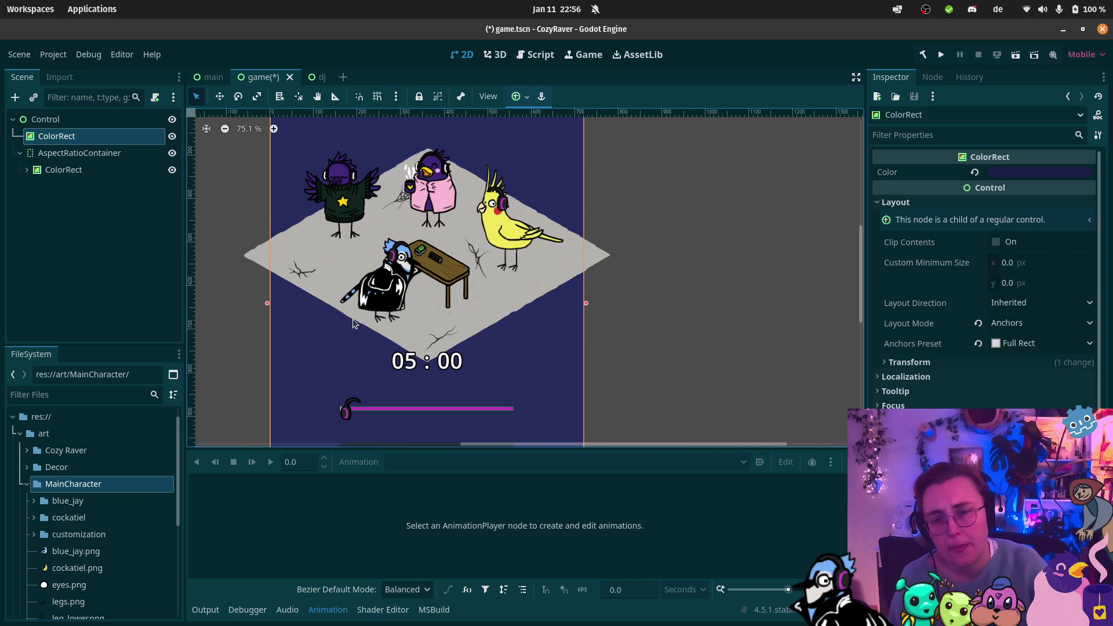
{"action": "left_click", "coordinate": [18, 156]}
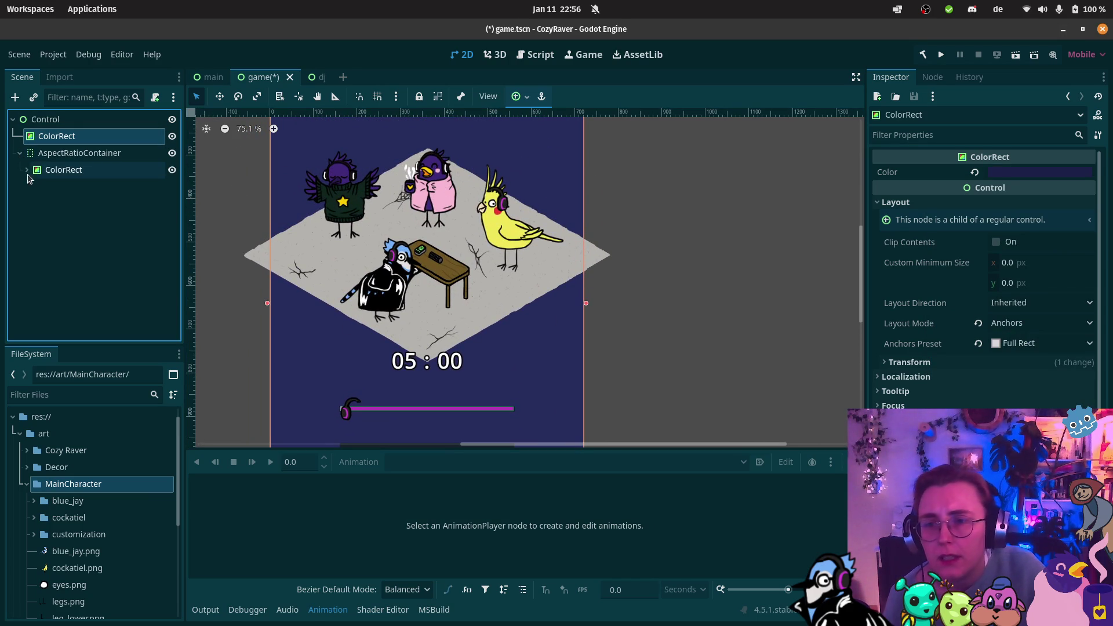
{"action": "left_click", "coordinate": [27, 170]}
{"action": "scroll", "coordinate": [48, 290], "scroll_direction": "down", "scroll_amount": 4}
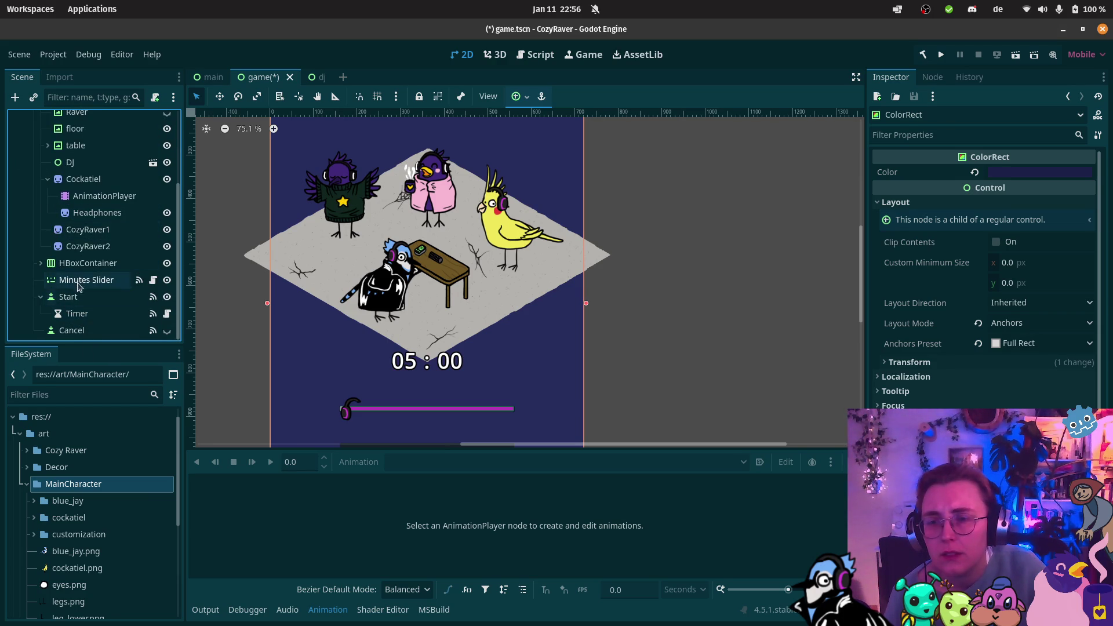
Step: Add a ColorRect node and make it the parent of the timer's HBoxContainer
{"action": "left_click", "coordinate": [41, 263]}
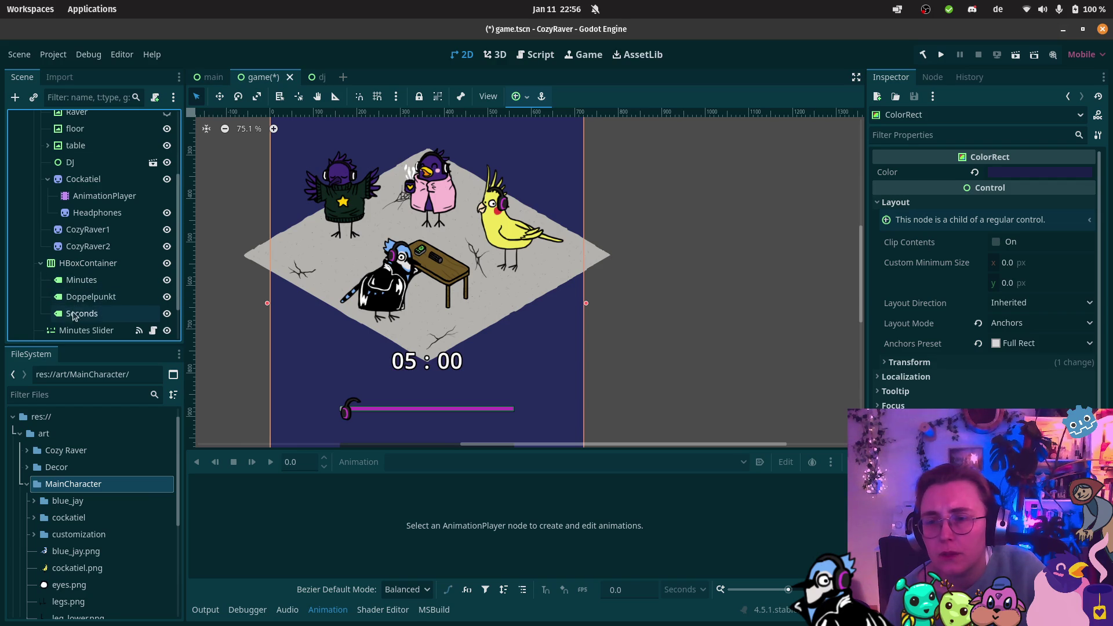
{"action": "left_click", "coordinate": [81, 264]}
{"action": "right_click", "coordinate": [81, 266]}
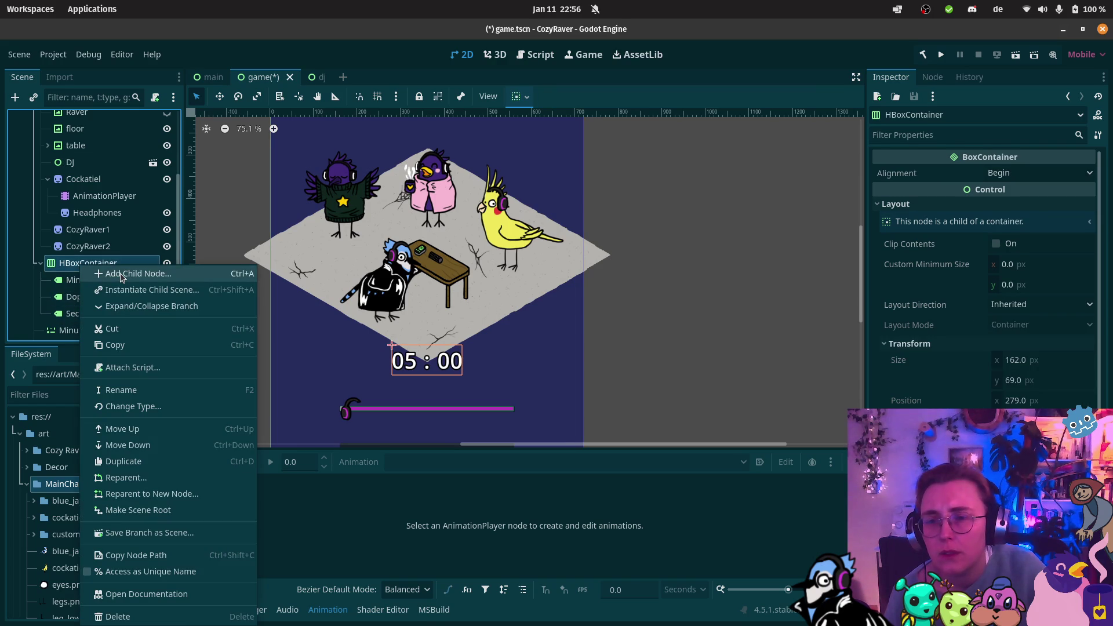
{"action": "left_click", "coordinate": [122, 274]}
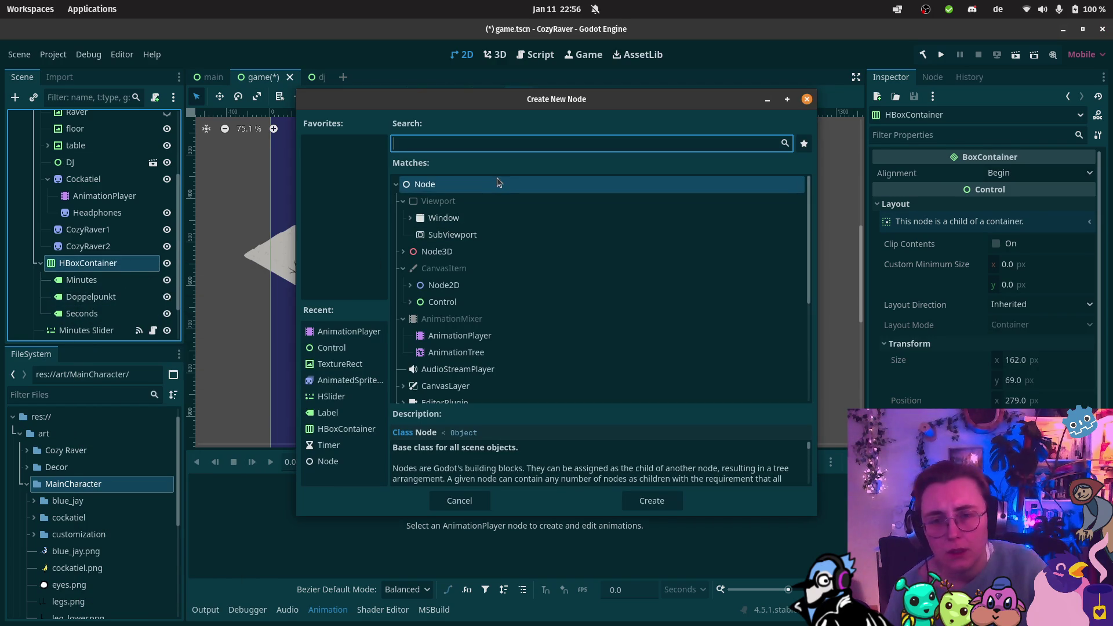
{"action": "type", "text": "colorrect"}
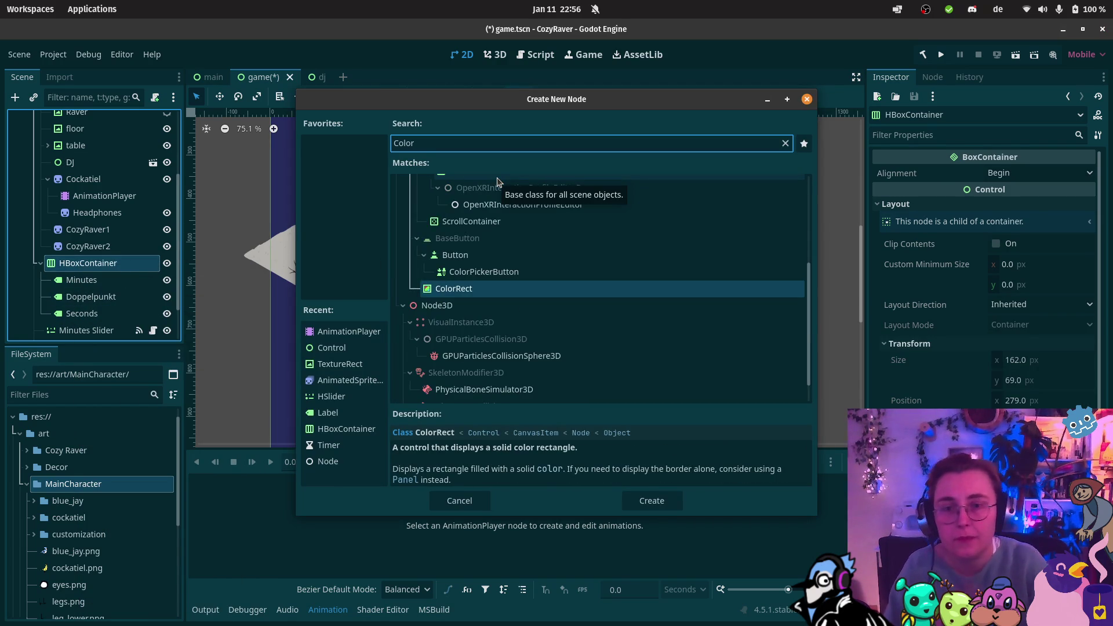
{"action": "key", "text": "Return"}
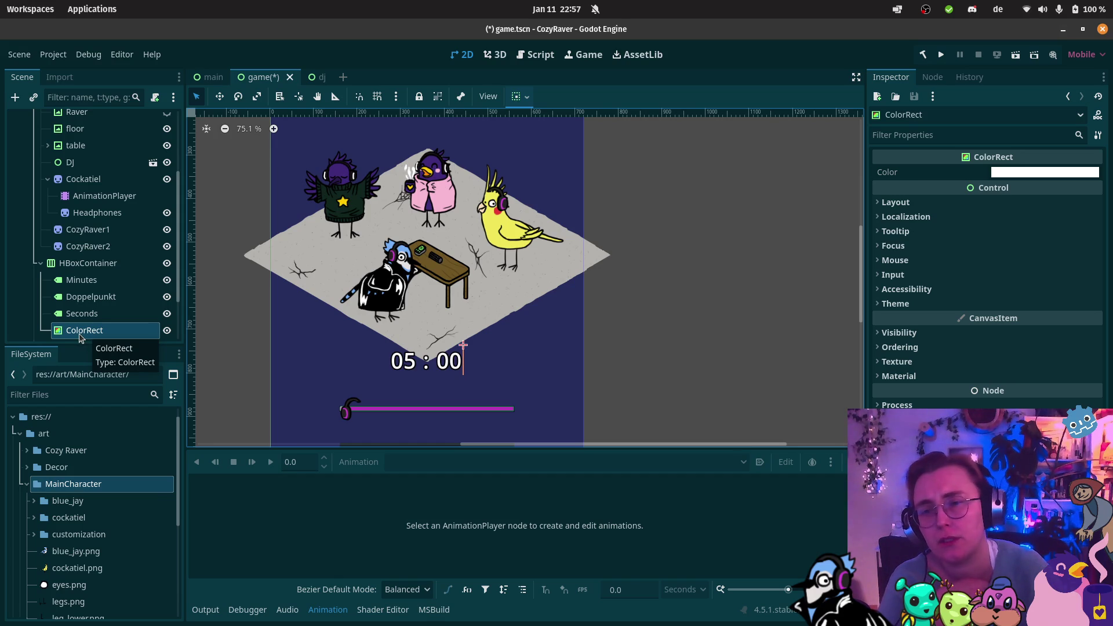
{"action": "left_click_drag", "start_coordinate": [90, 339], "coordinate": [77, 264]}
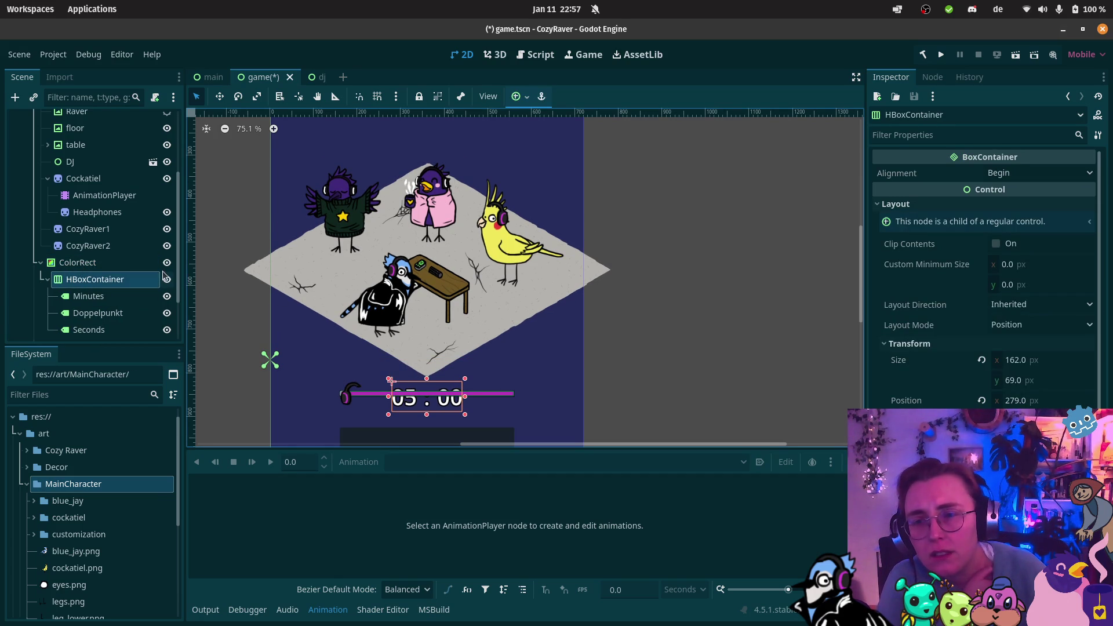
{"action": "left_click", "coordinate": [98, 263]}
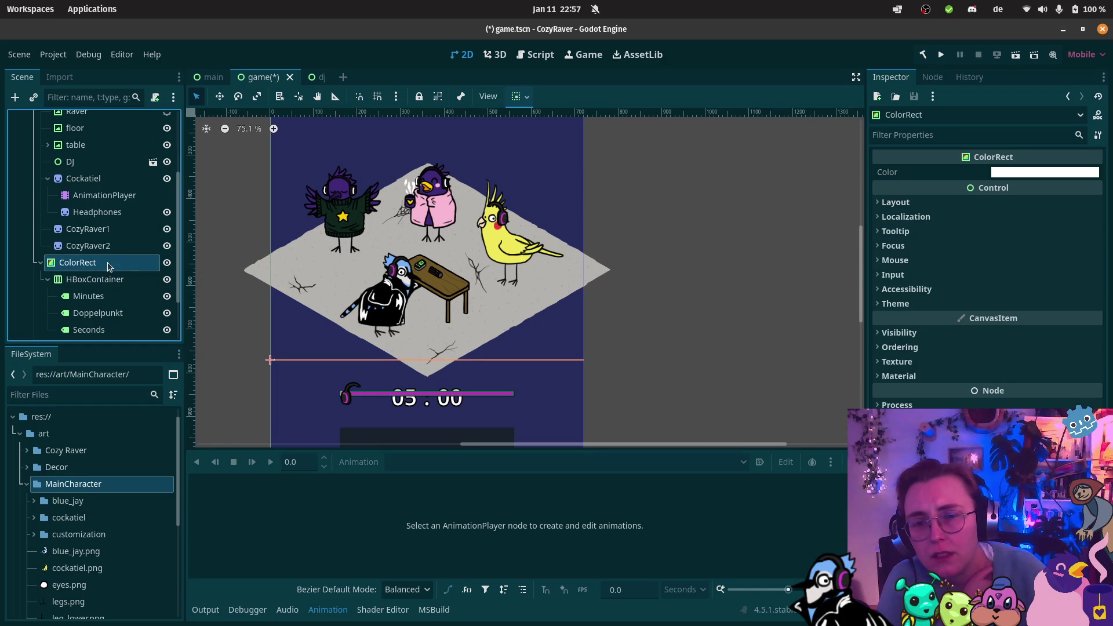
Step: Set the ColorRect's Custom Minimum Size width to 50 px
{"action": "left_click", "coordinate": [924, 202]}
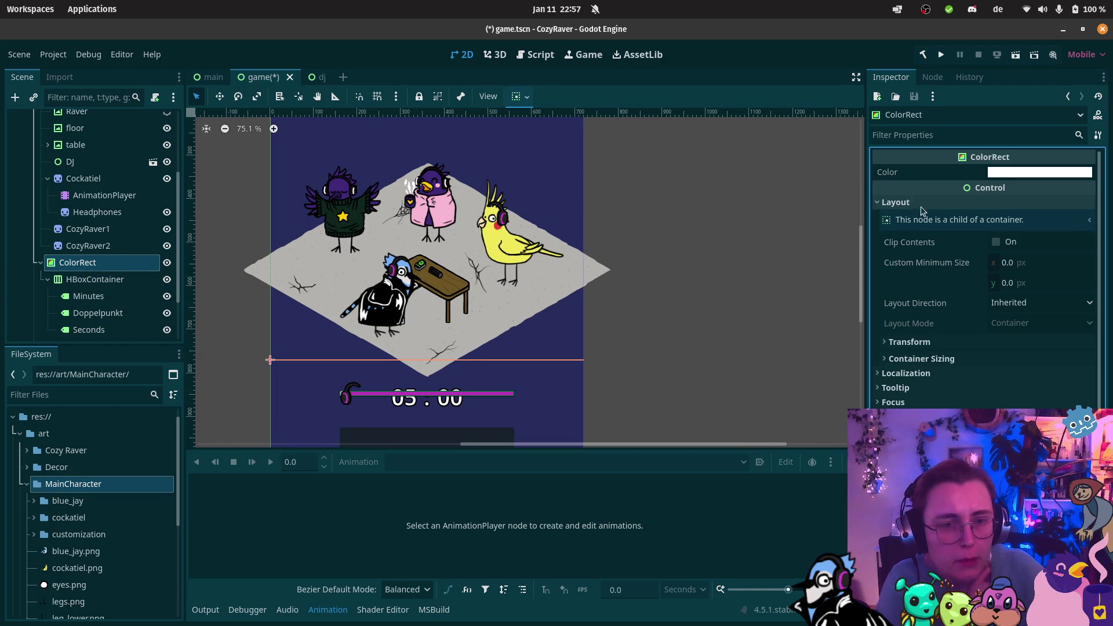
{"action": "left_click", "coordinate": [1010, 265]}
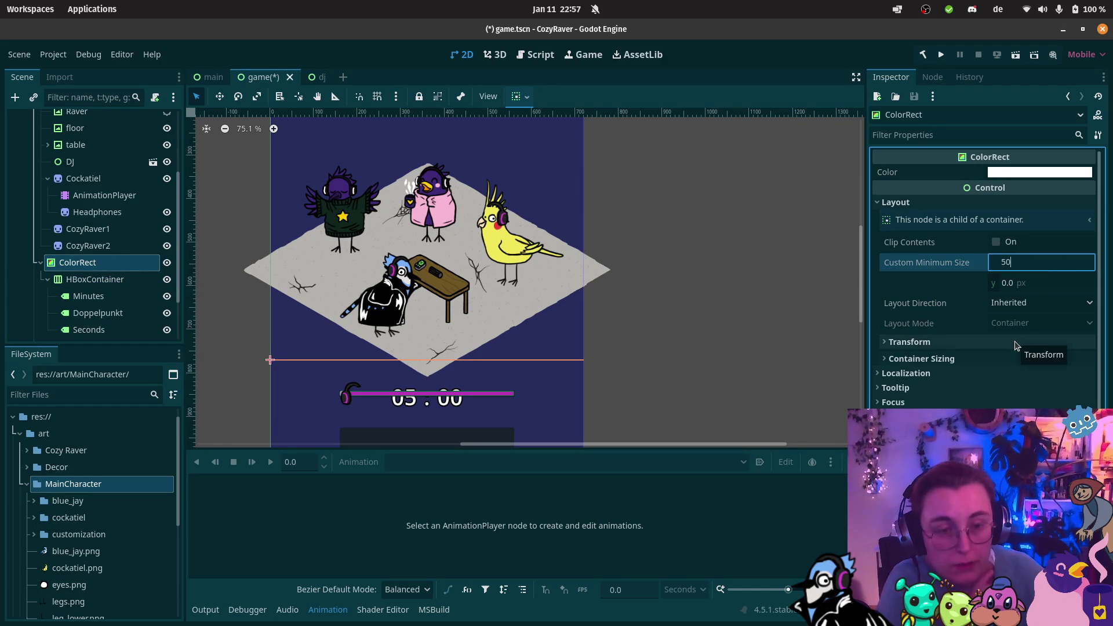
{"action": "type", "text": "50"}
{"action": "key", "text": "Return"}
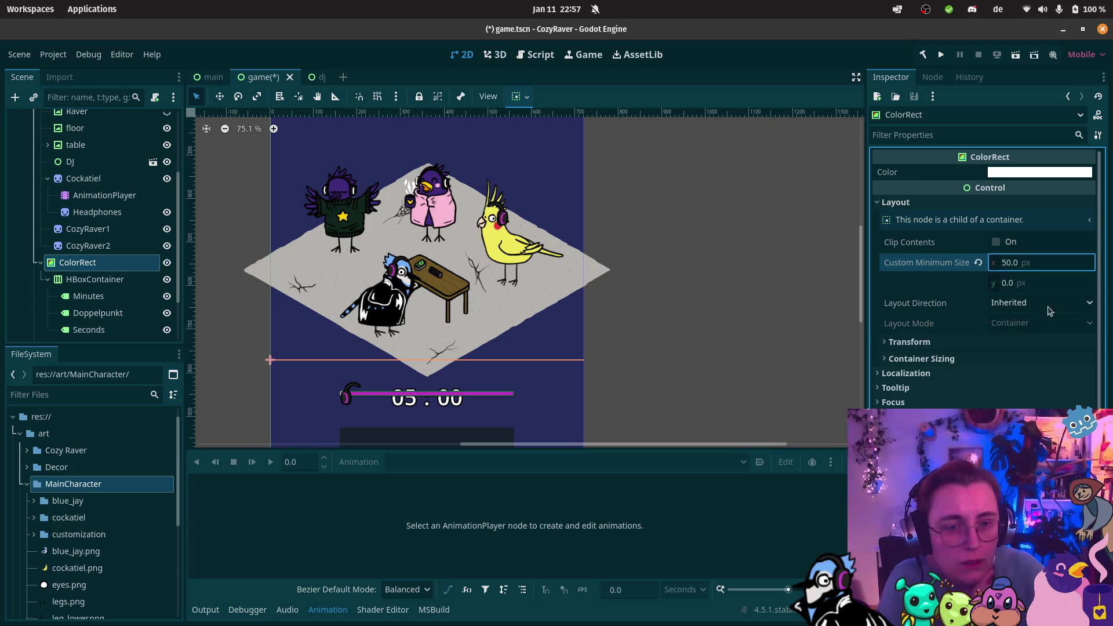
Step: Set the ColorRect's Custom Minimum Size height to 50 px
{"action": "left_click", "coordinate": [1032, 284]}
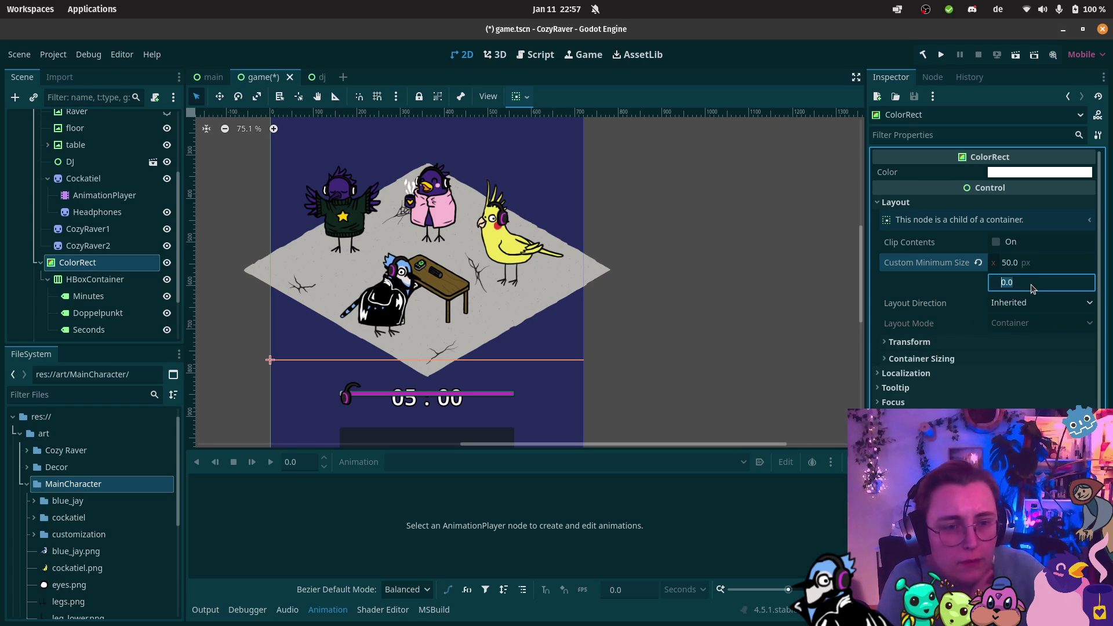
{"action": "type", "text": "50"}
{"action": "key", "text": "Return"}
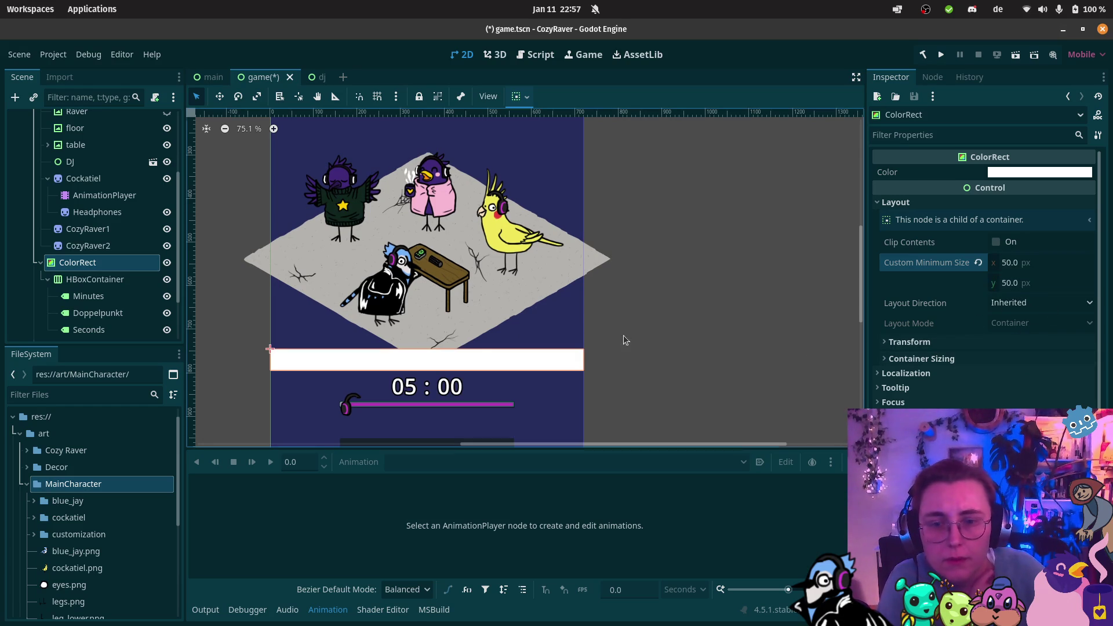
Step: Try Center alignment on the HBoxContainer, then revert it to Begin
{"action": "left_click", "coordinate": [86, 282]}
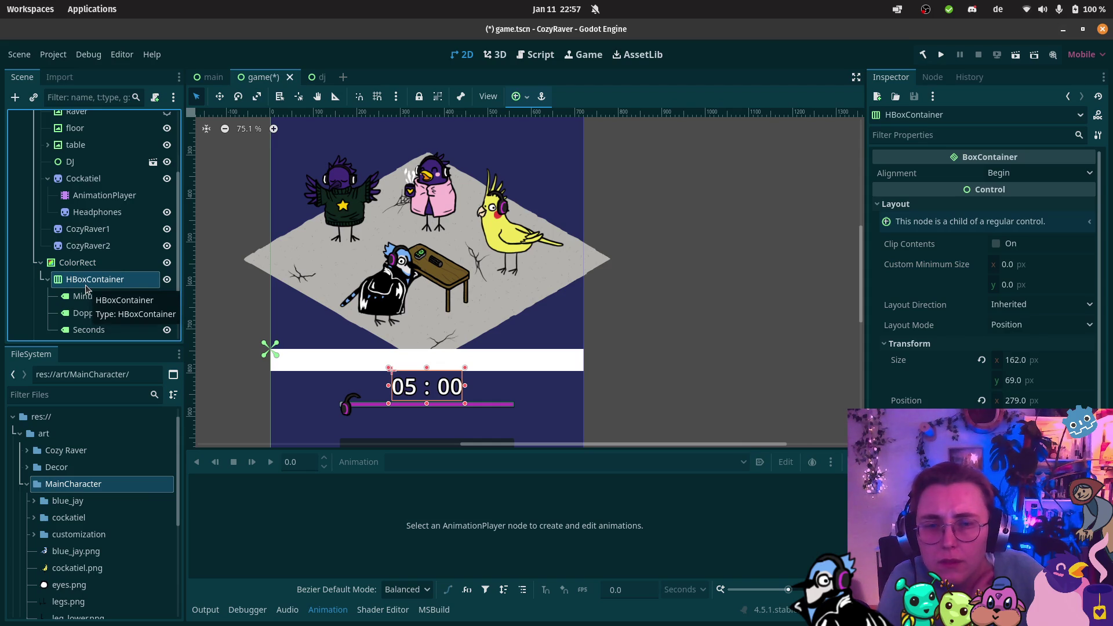
{"action": "left_click", "coordinate": [998, 175]}
{"action": "left_click", "coordinate": [1011, 208]}
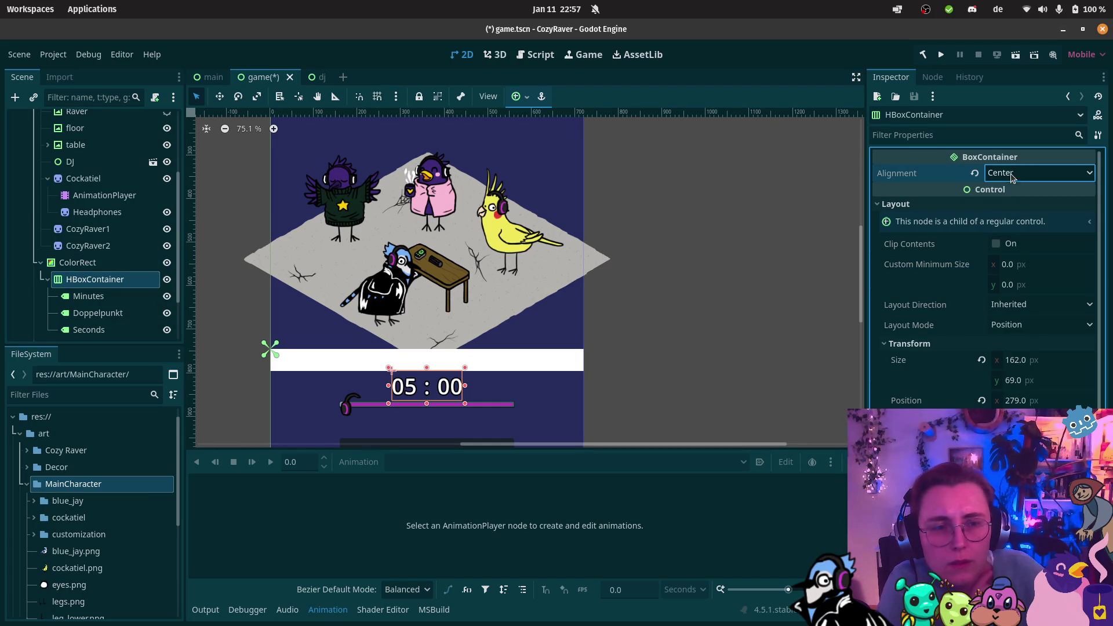
{"action": "left_click", "coordinate": [1006, 173]}
{"action": "left_click", "coordinate": [1006, 190]}
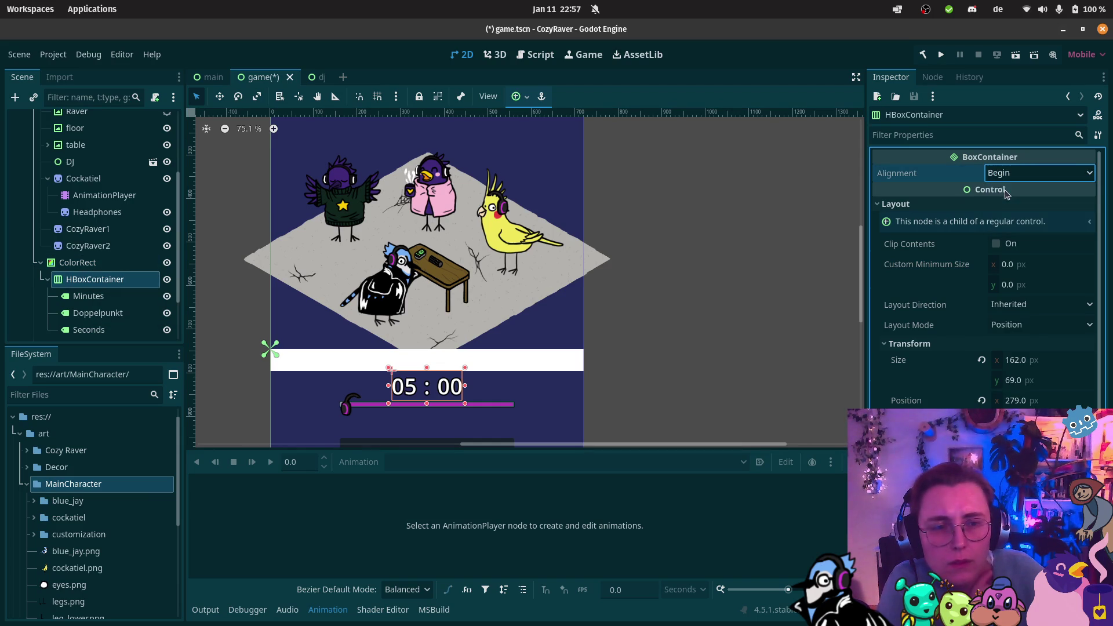
Step: Move HBoxContainer out above the ColorRect and delete the ColorRect
{"action": "left_click", "coordinate": [116, 269]}
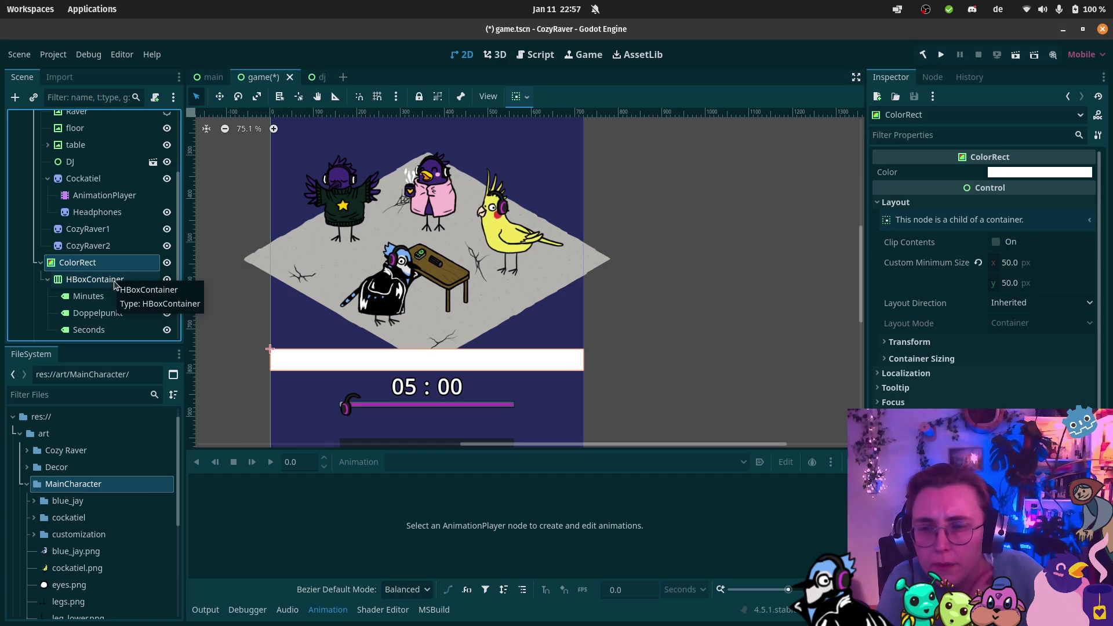
{"action": "left_click_drag", "start_coordinate": [98, 280], "coordinate": [97, 259]}
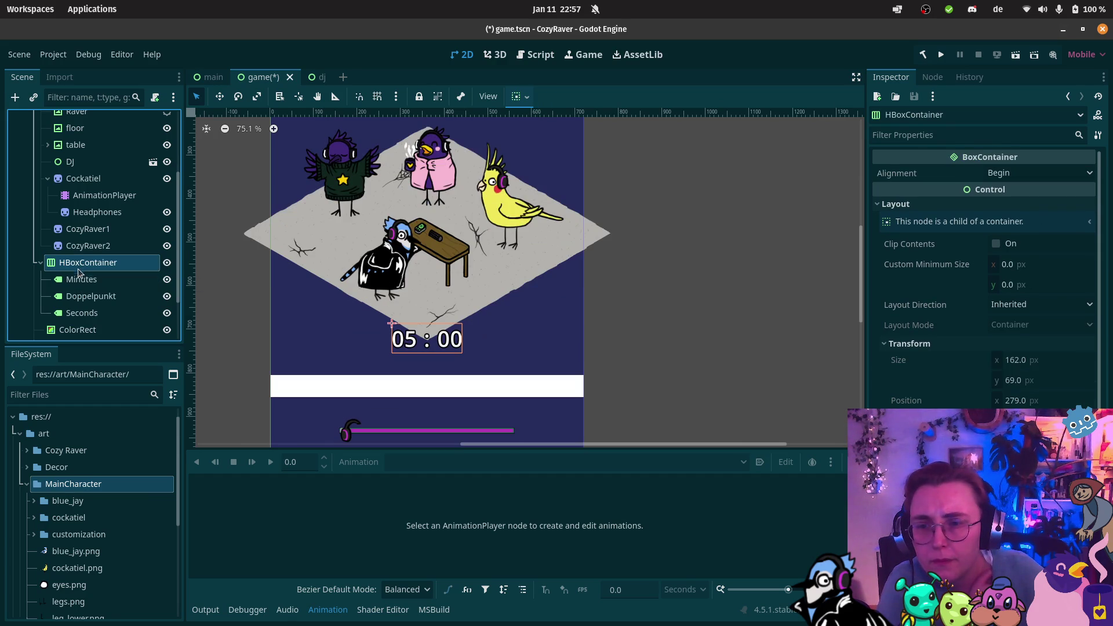
{"action": "left_click", "coordinate": [84, 330]}
{"action": "key", "text": "Delete"}
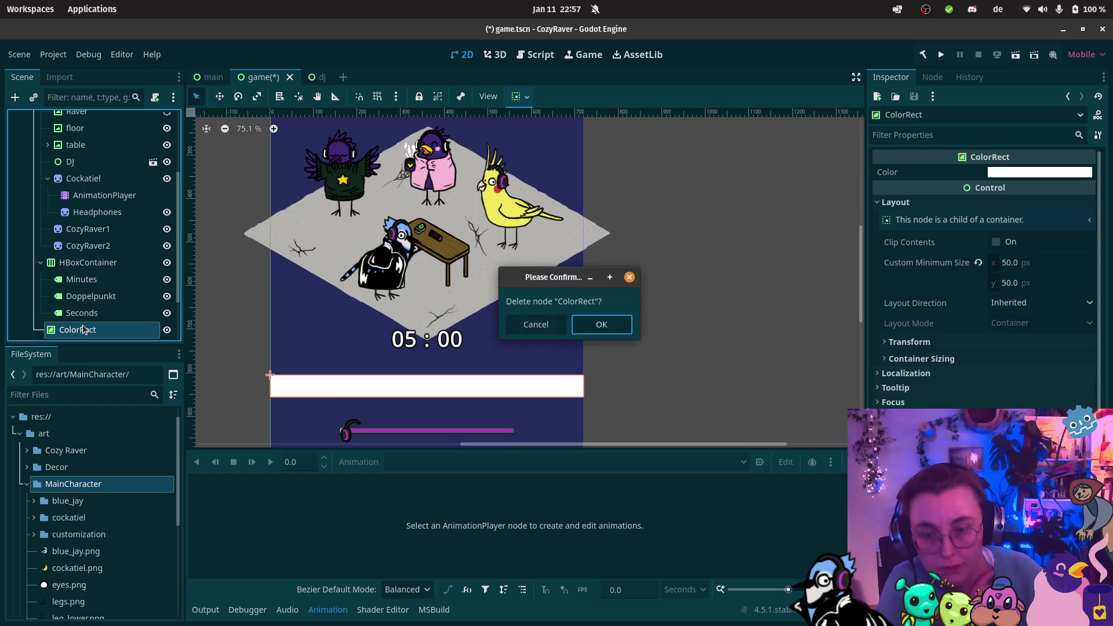
{"action": "left_click", "coordinate": [602, 325]}
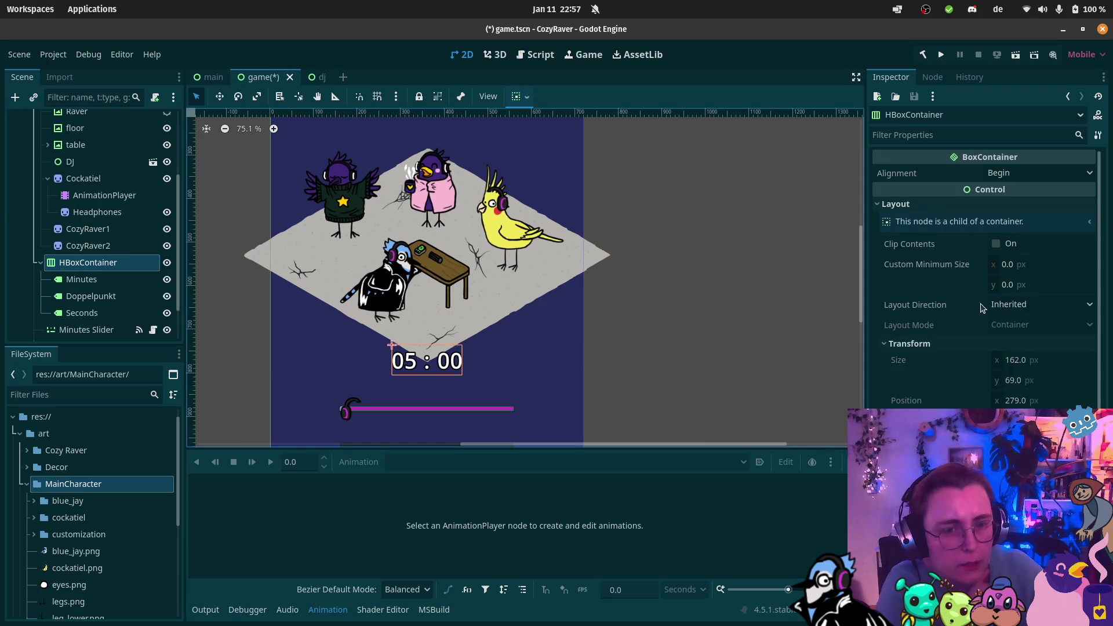
Step: Create a new Theme resource for the scene in the Inspector
{"action": "scroll", "coordinate": [981, 308], "scroll_direction": "down", "scroll_amount": 3}
{"action": "scroll", "coordinate": [982, 308], "scroll_direction": "down", "scroll_amount": 2}
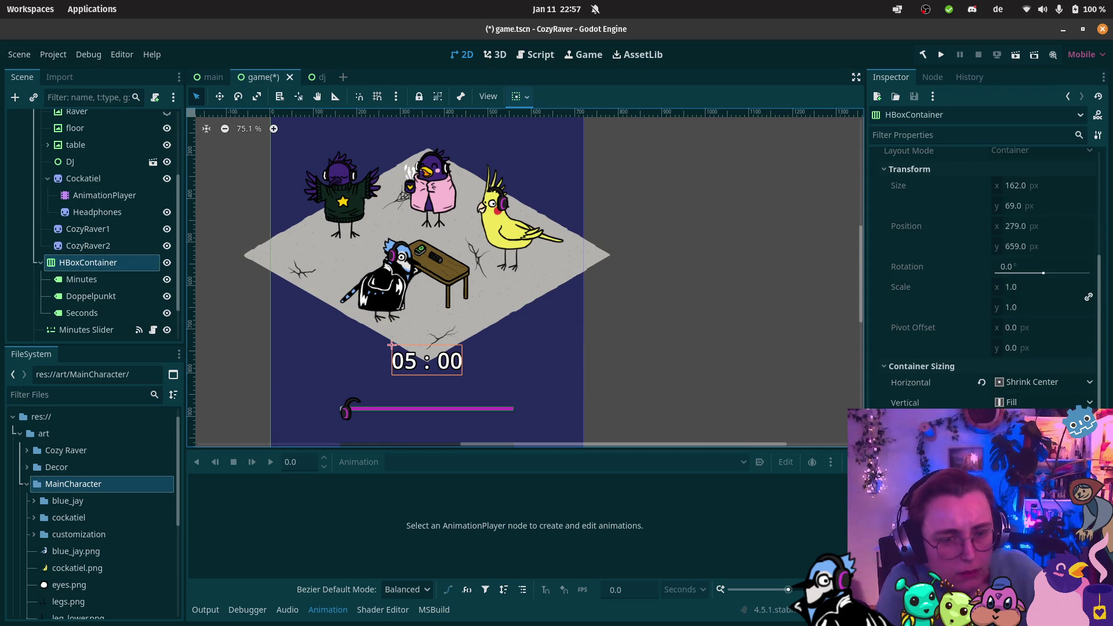
{"action": "left_click", "coordinate": [982, 307]}
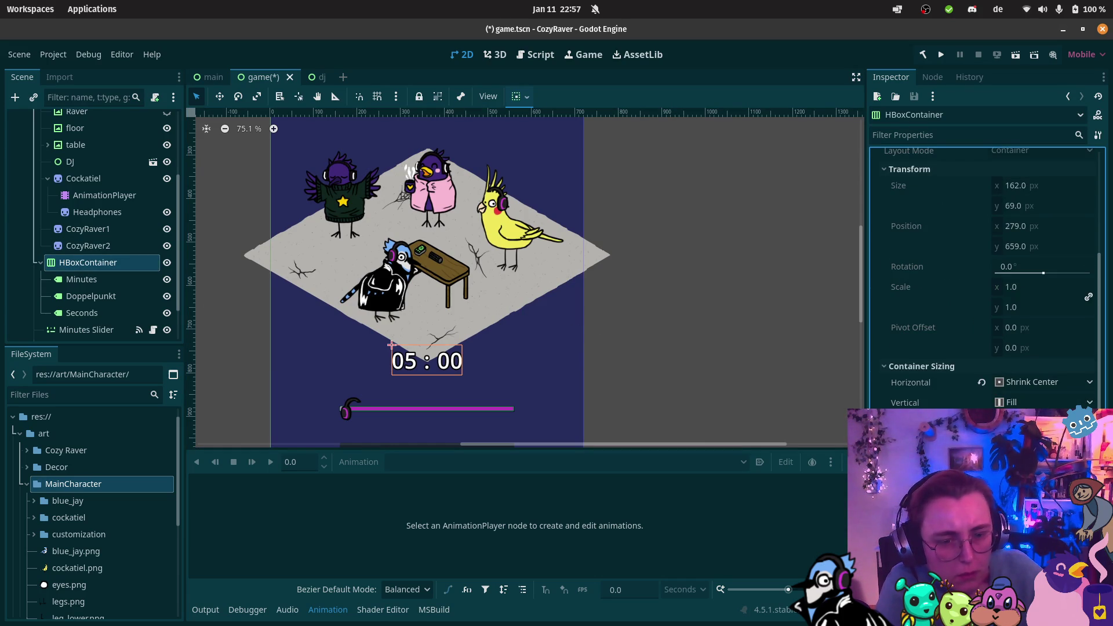
{"action": "scroll", "coordinate": [986, 279], "scroll_direction": "down", "scroll_amount": 3}
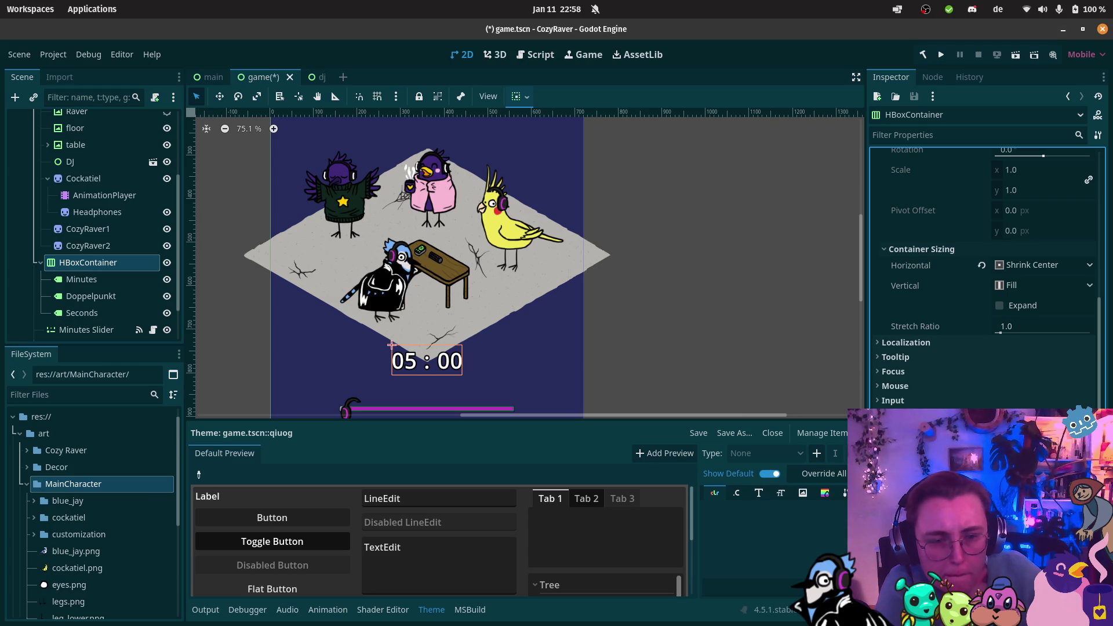
Step: Scroll the theme's Default Preview and cancel the Add Preview scene picker
{"action": "scroll", "coordinate": [566, 541], "scroll_direction": "down", "scroll_amount": 5}
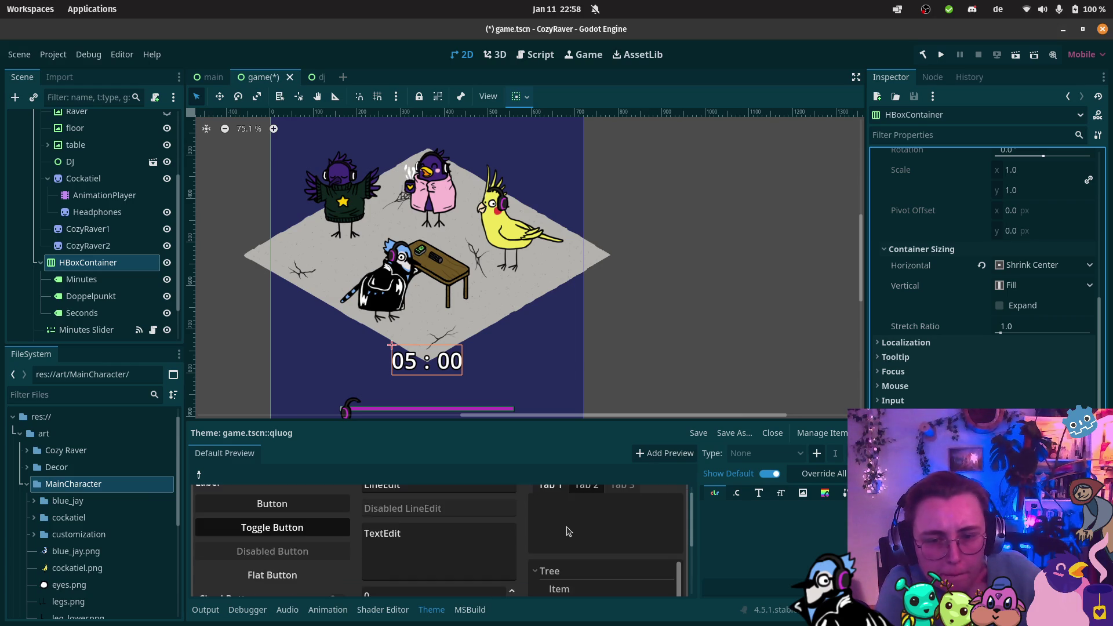
{"action": "scroll", "coordinate": [386, 504], "scroll_direction": "up", "scroll_amount": 3}
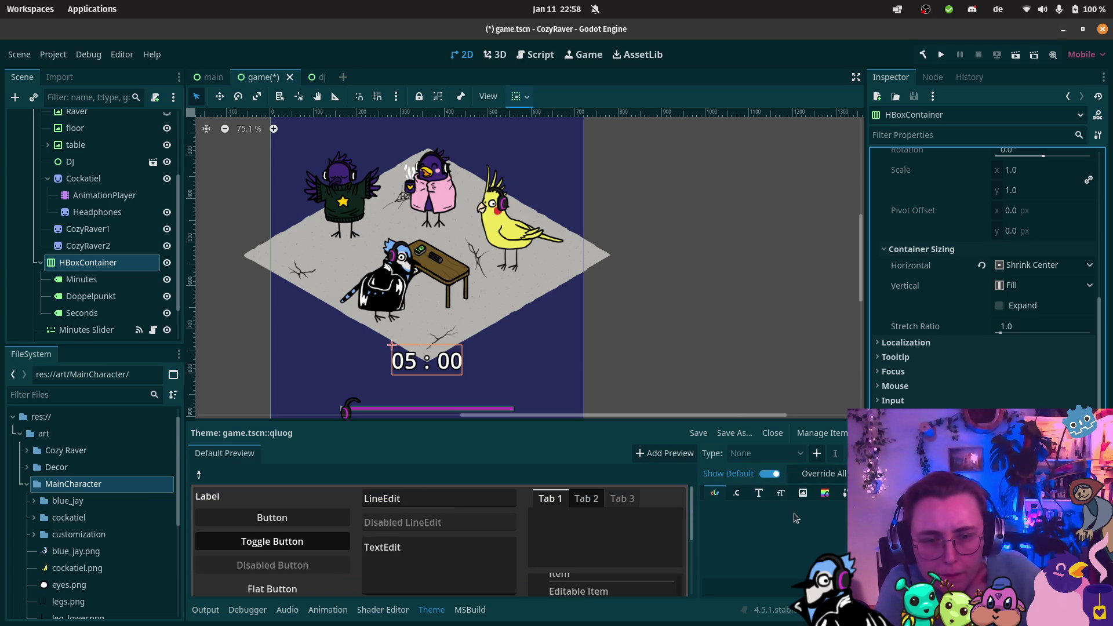
{"action": "left_click", "coordinate": [823, 499]}
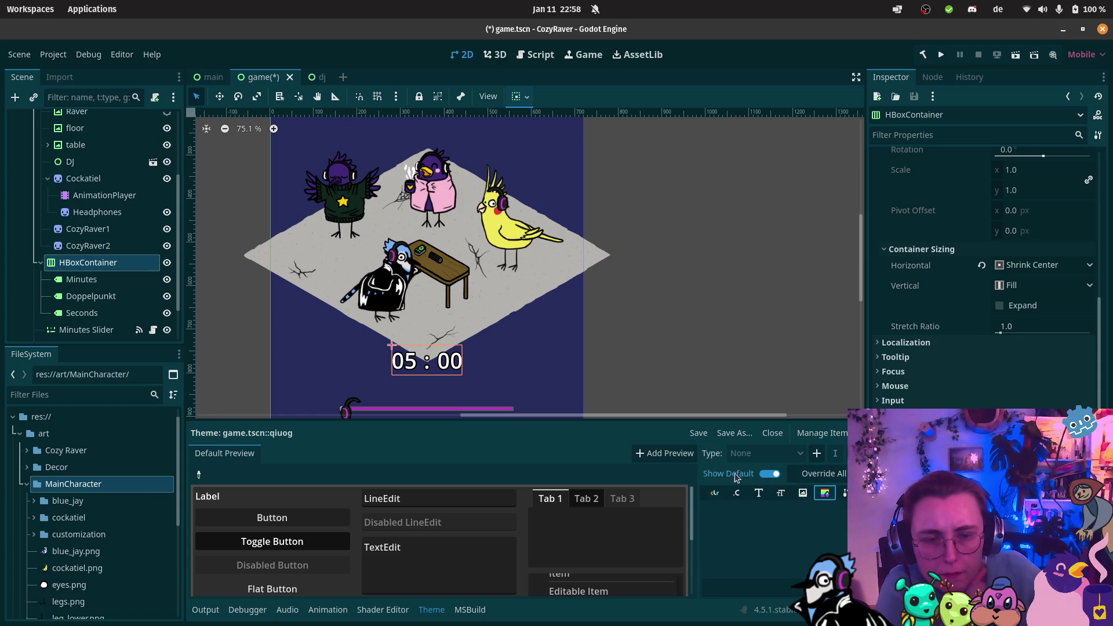
{"action": "left_click", "coordinate": [665, 453]}
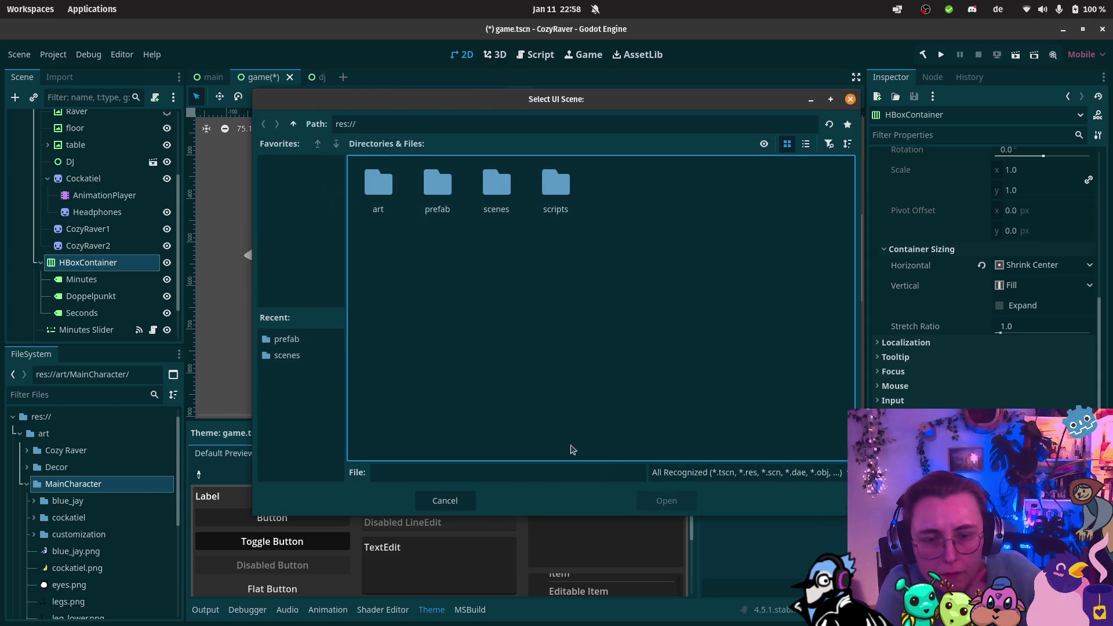
{"action": "left_click", "coordinate": [850, 99]}
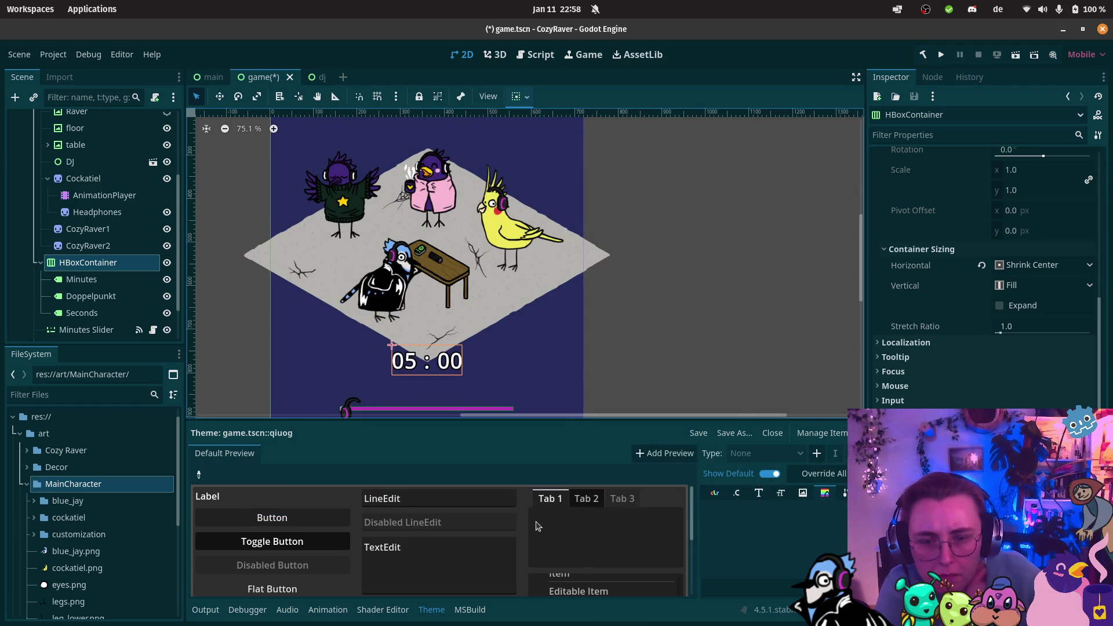
Step: Try the preview's OptionButton sample options, then save the scene and its theme
{"action": "scroll", "coordinate": [536, 526], "scroll_direction": "down", "scroll_amount": 1}
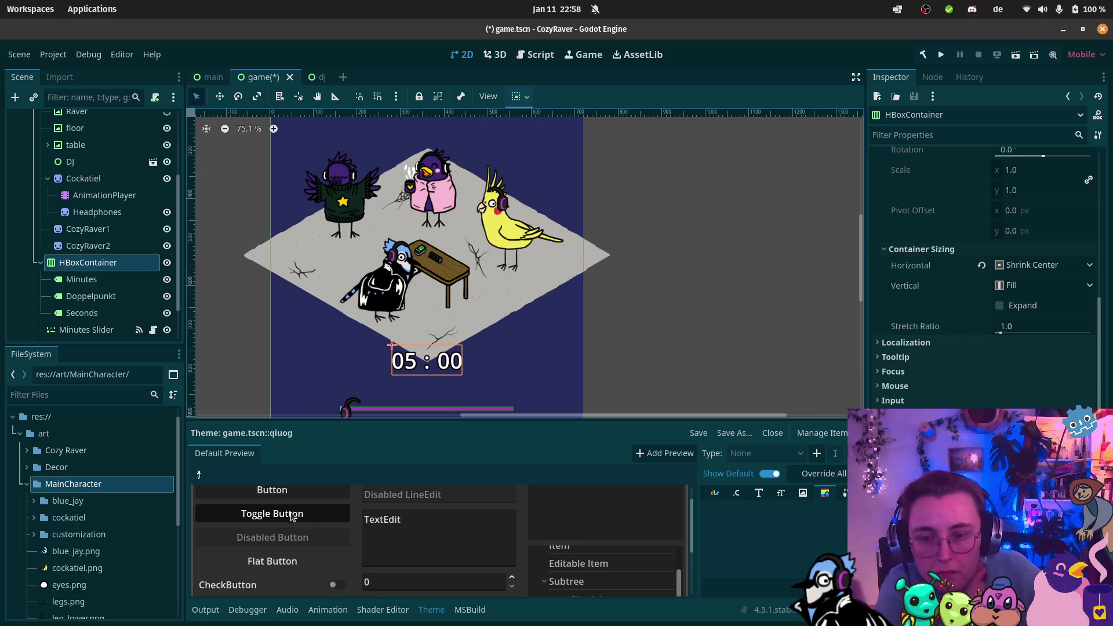
{"action": "scroll", "coordinate": [284, 565], "scroll_direction": "down", "scroll_amount": 2}
{"action": "scroll", "coordinate": [284, 565], "scroll_direction": "down", "scroll_amount": 2}
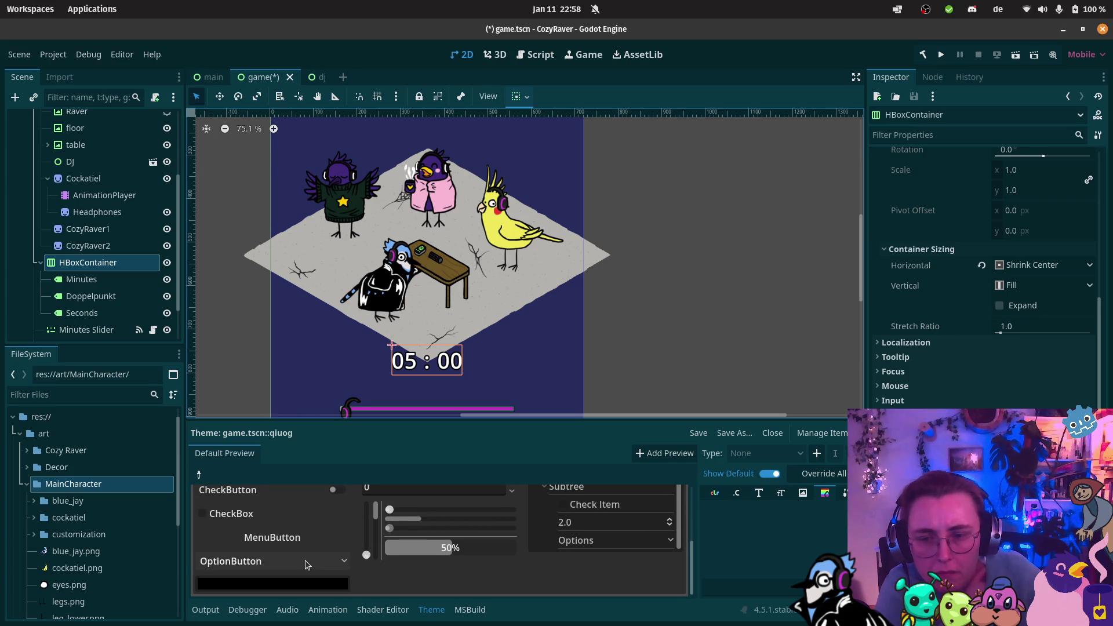
{"action": "left_click", "coordinate": [305, 559]}
{"action": "left_click", "coordinate": [287, 583]}
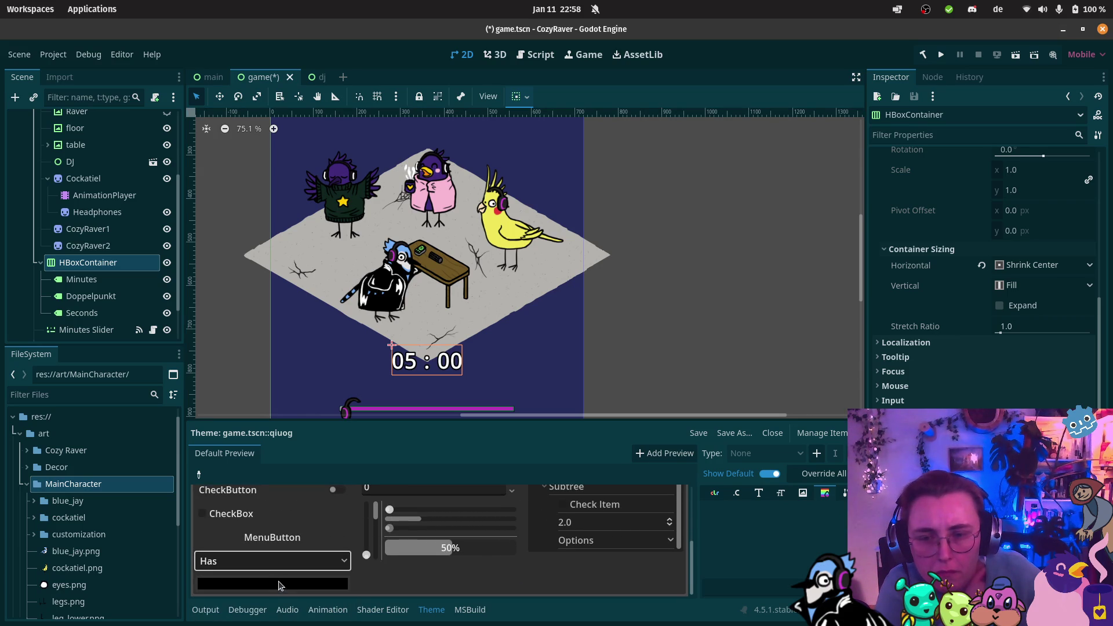
{"action": "left_click", "coordinate": [286, 567]}
{"action": "left_click", "coordinate": [287, 566]}
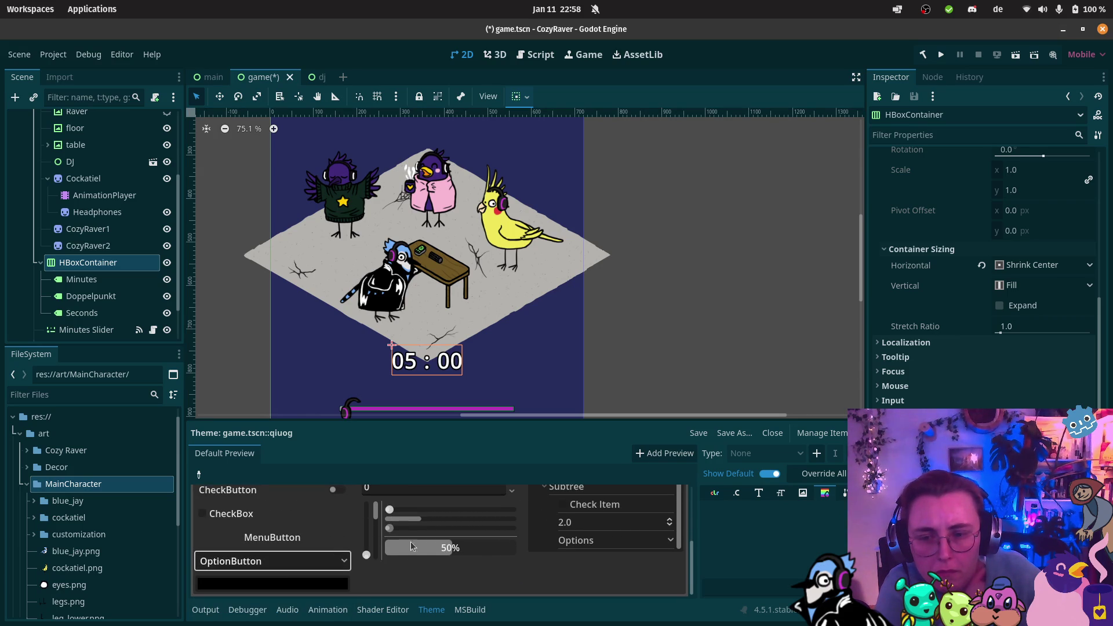
{"action": "scroll", "coordinate": [518, 574], "scroll_direction": "up", "scroll_amount": 5}
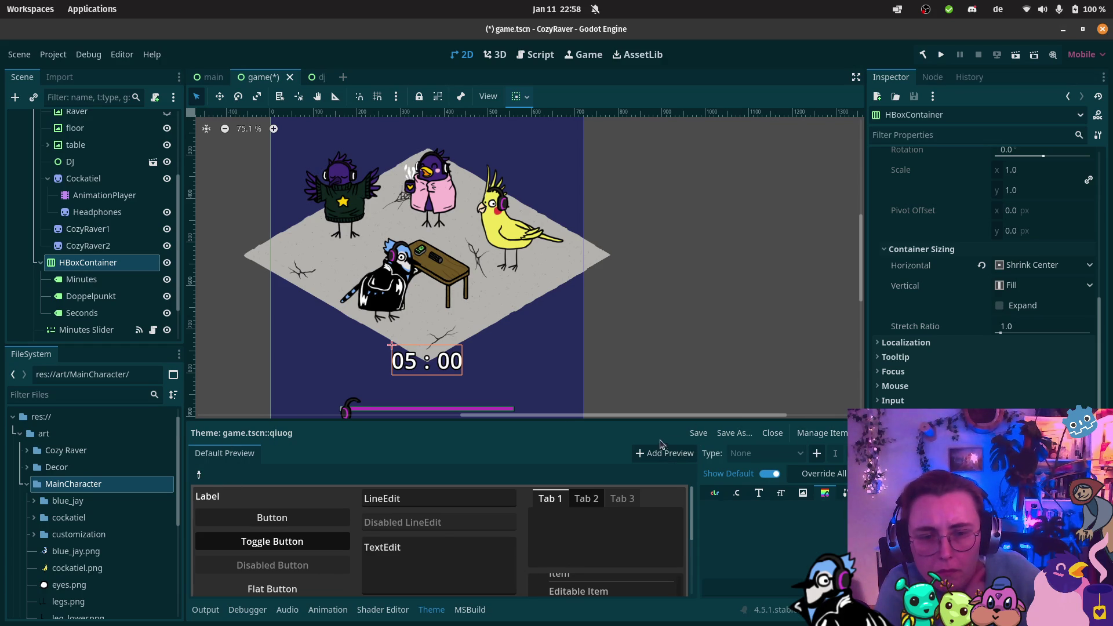
{"action": "left_click", "coordinate": [698, 435]}
Step: Add a new custom theme type holding a StyleBox item named 'Background'
{"action": "left_click", "coordinate": [832, 440]}
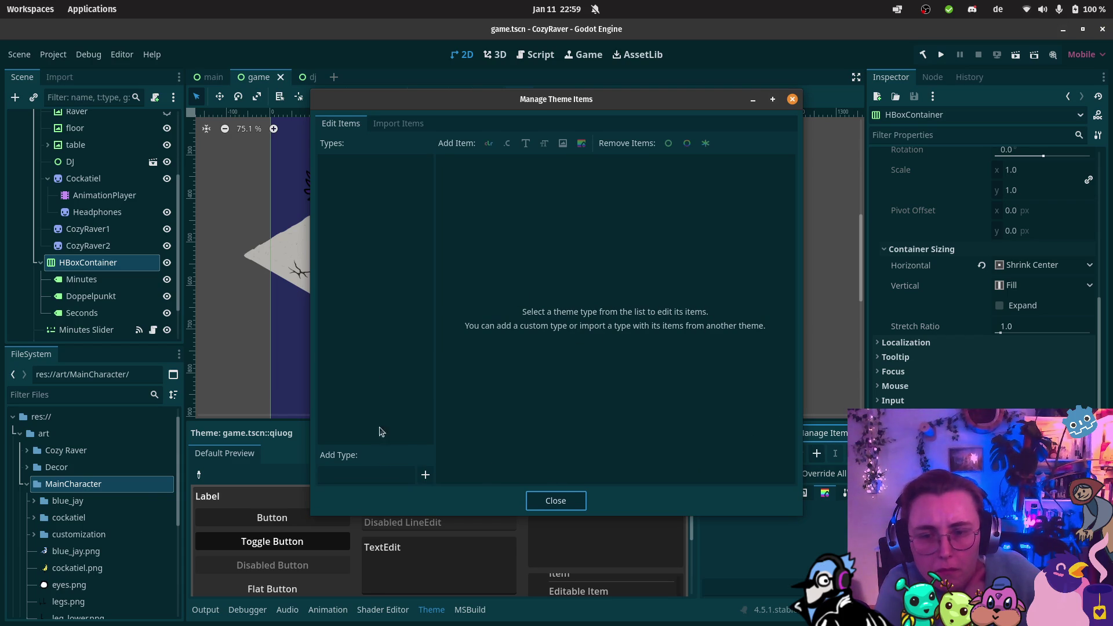
{"action": "left_click", "coordinate": [425, 475]}
{"action": "double_click", "coordinate": [364, 163]}
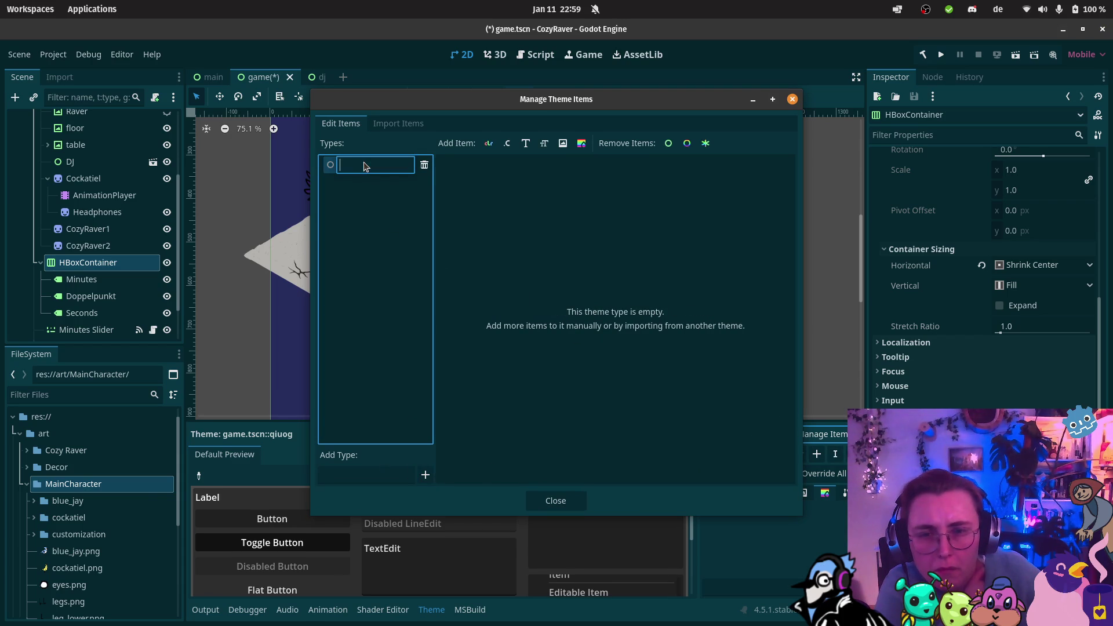
{"action": "left_click", "coordinate": [582, 143]}
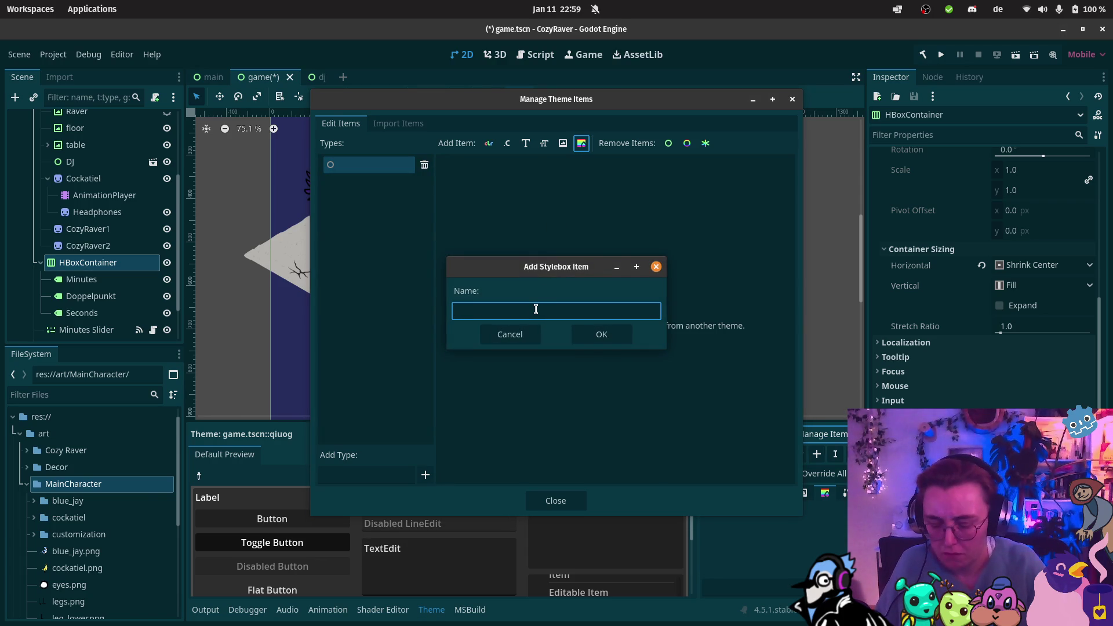
{"action": "type", "text": "Background"}
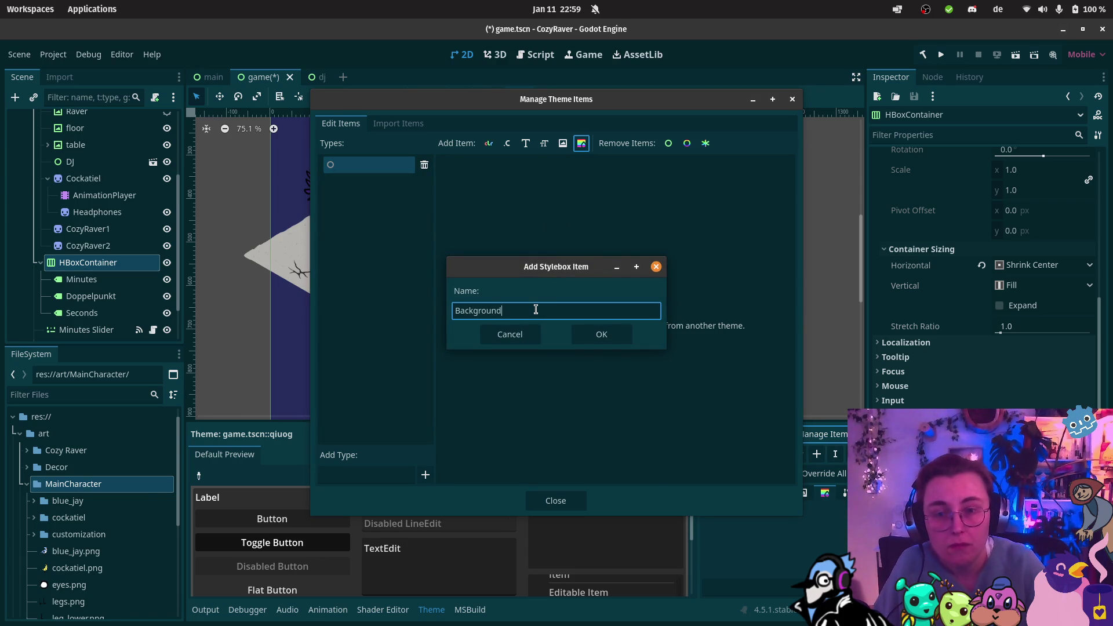
{"action": "key", "text": "Return"}
{"action": "left_click", "coordinate": [498, 186]}
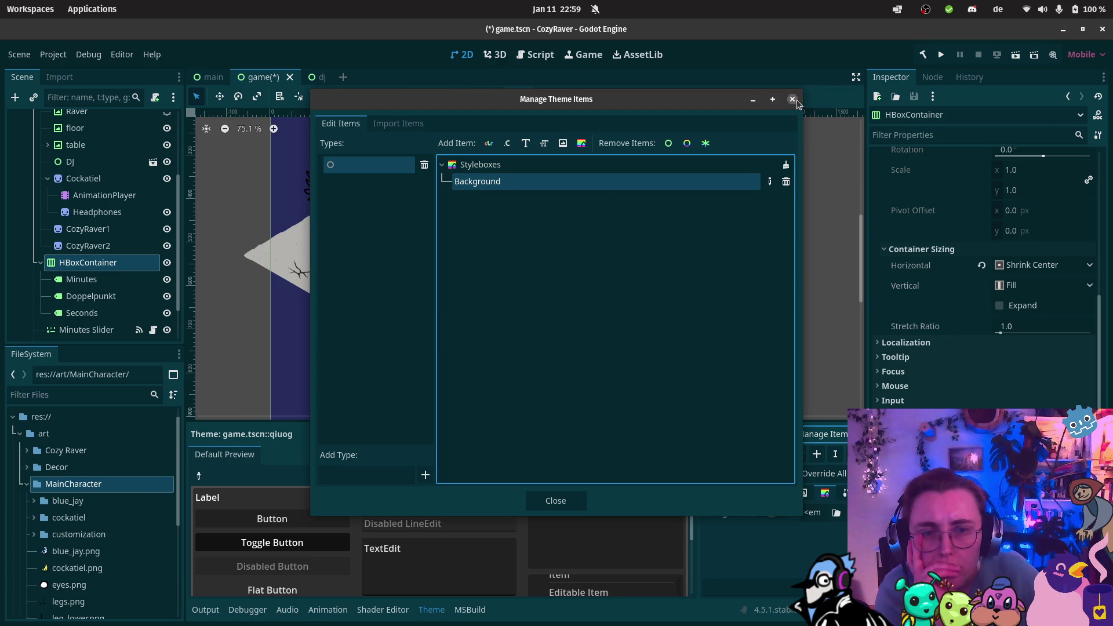
{"action": "left_click", "coordinate": [501, 168]}
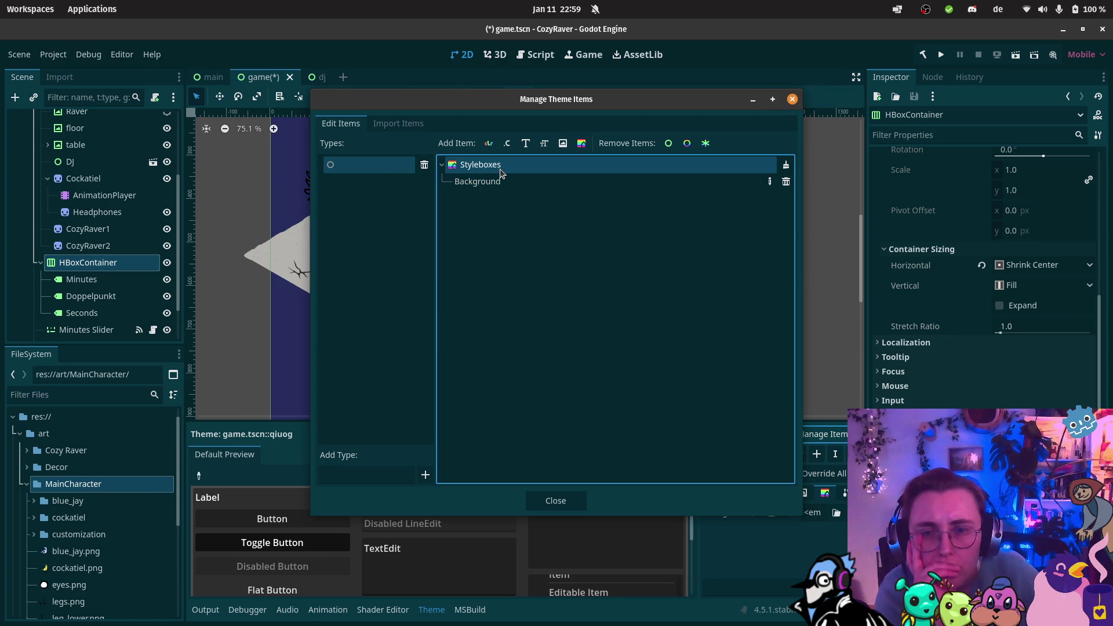
{"action": "left_click", "coordinate": [558, 501]}
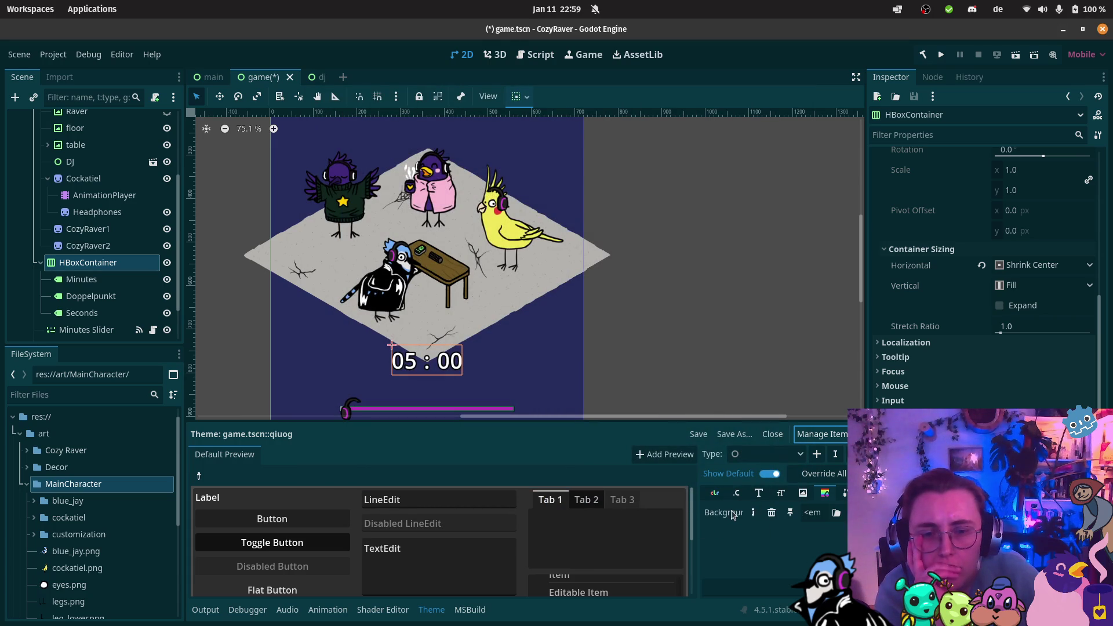
Step: Fill the empty Background slot with a new StyleBoxFlat
{"action": "left_click", "coordinate": [836, 512]}
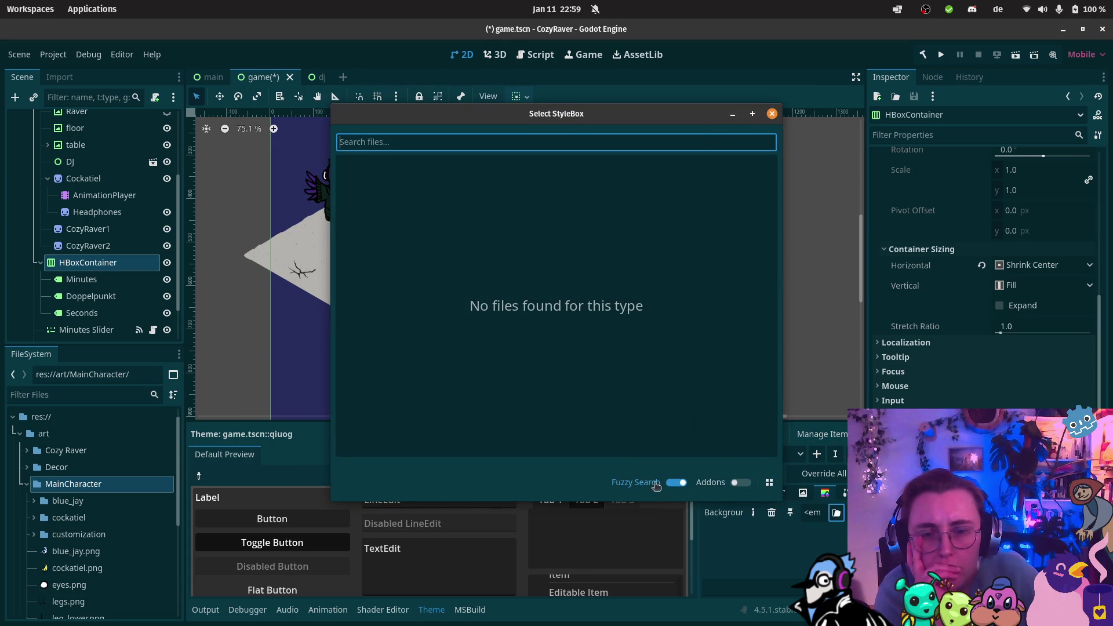
{"action": "left_click", "coordinate": [773, 114]}
{"action": "left_click", "coordinate": [811, 512]}
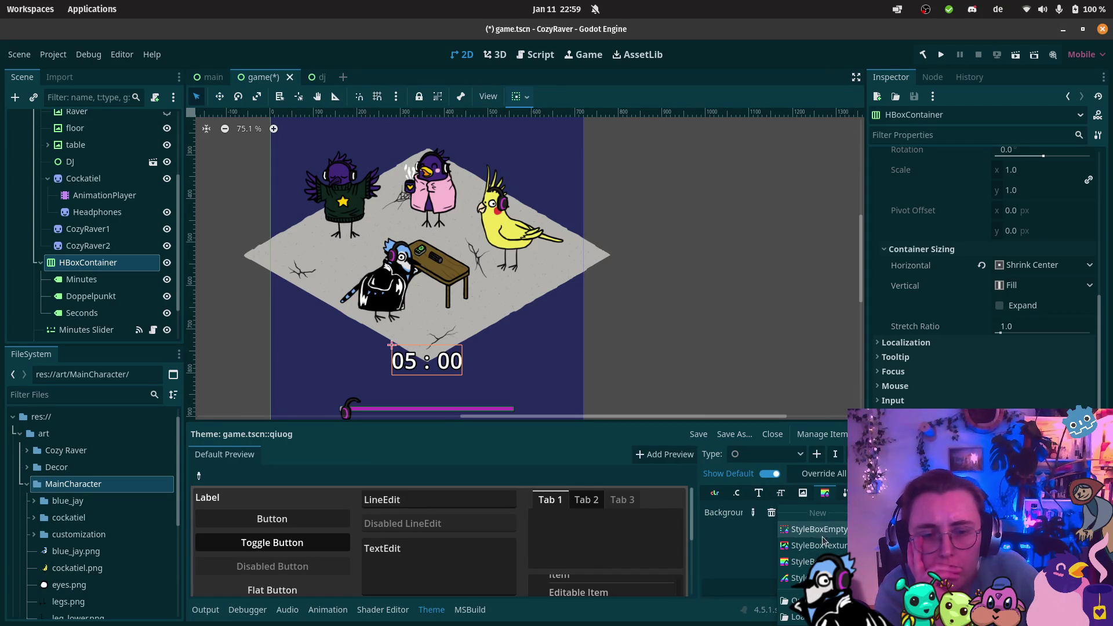
{"action": "left_click", "coordinate": [806, 562]}
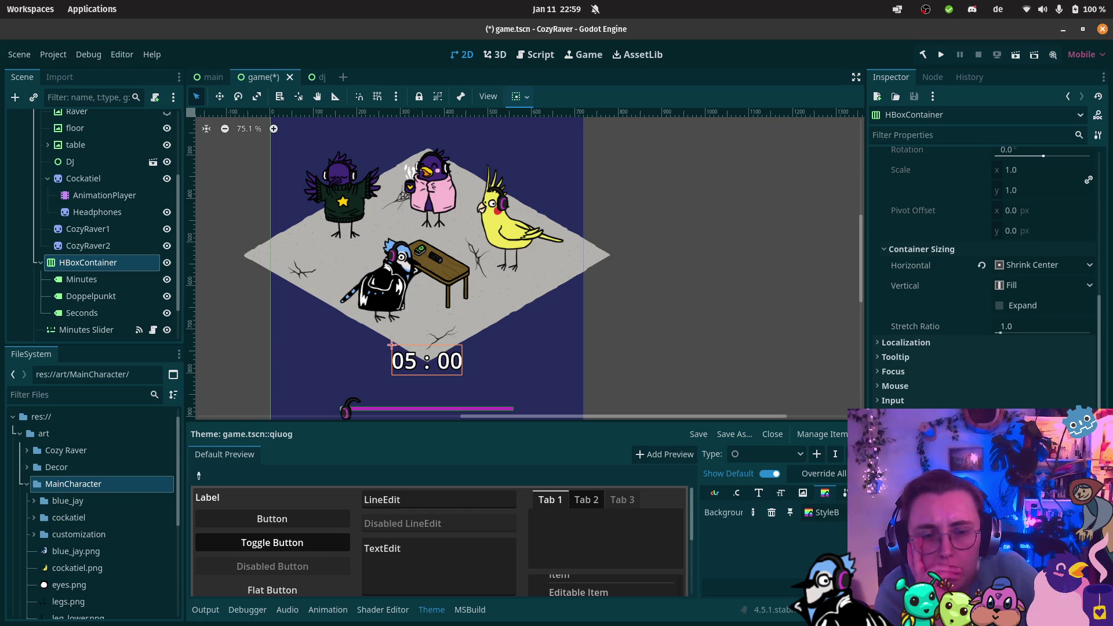
Step: Make the StyleBoxFlat's BG Color dark and see-through
{"action": "left_click", "coordinate": [822, 513]}
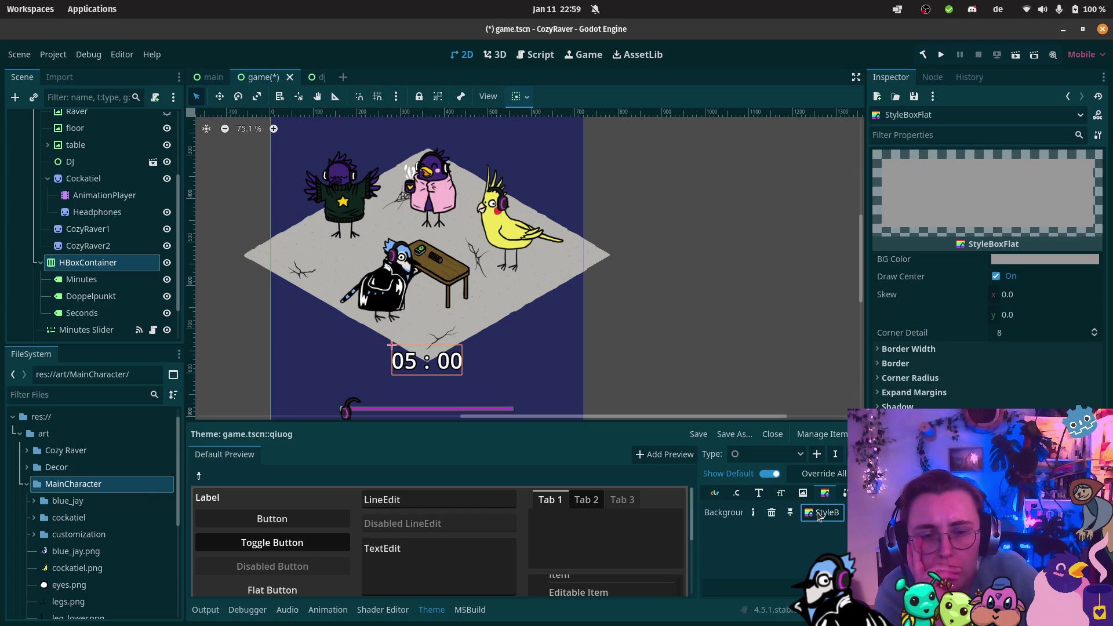
{"action": "left_click", "coordinate": [1044, 259]}
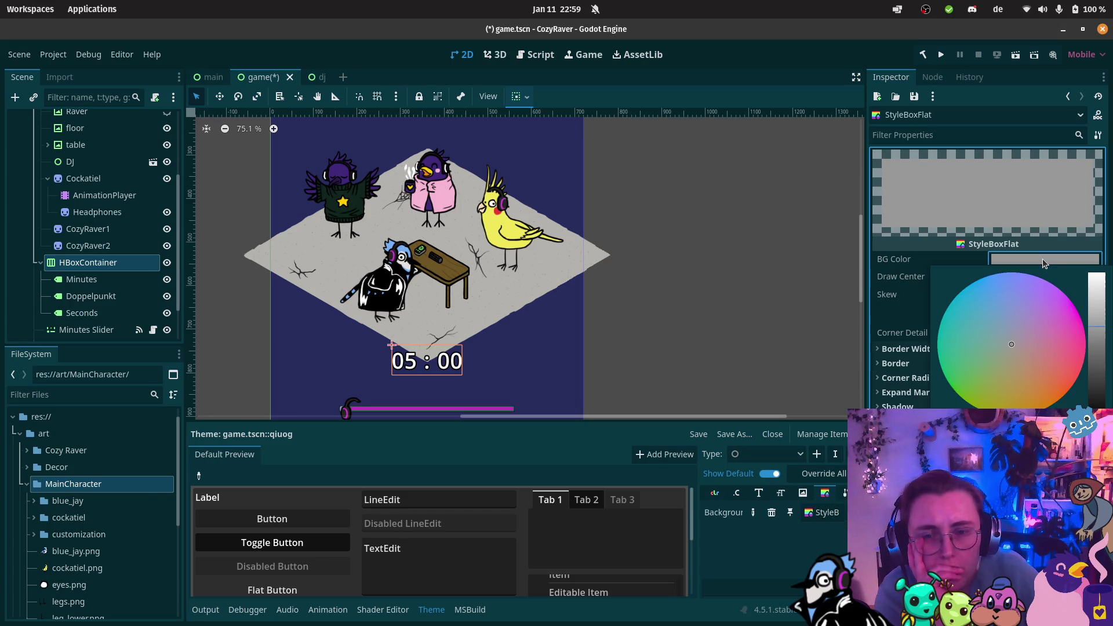
{"action": "left_click_drag", "start_coordinate": [1097, 405], "coordinate": [1097, 388]}
{"action": "left_click", "coordinate": [896, 276]}
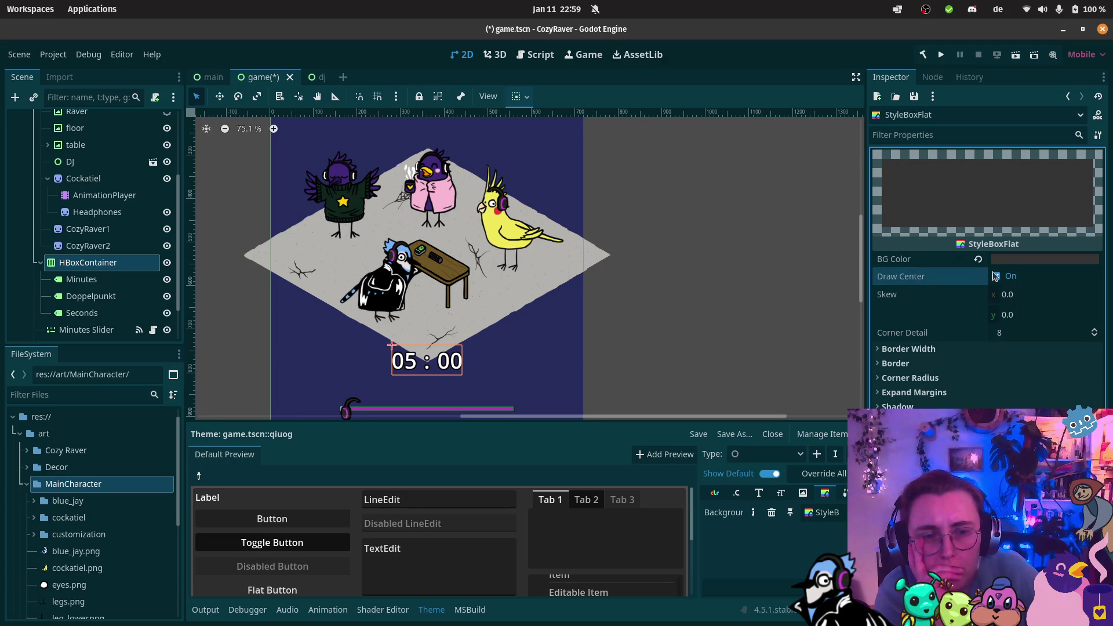
{"action": "left_click", "coordinate": [1024, 261]}
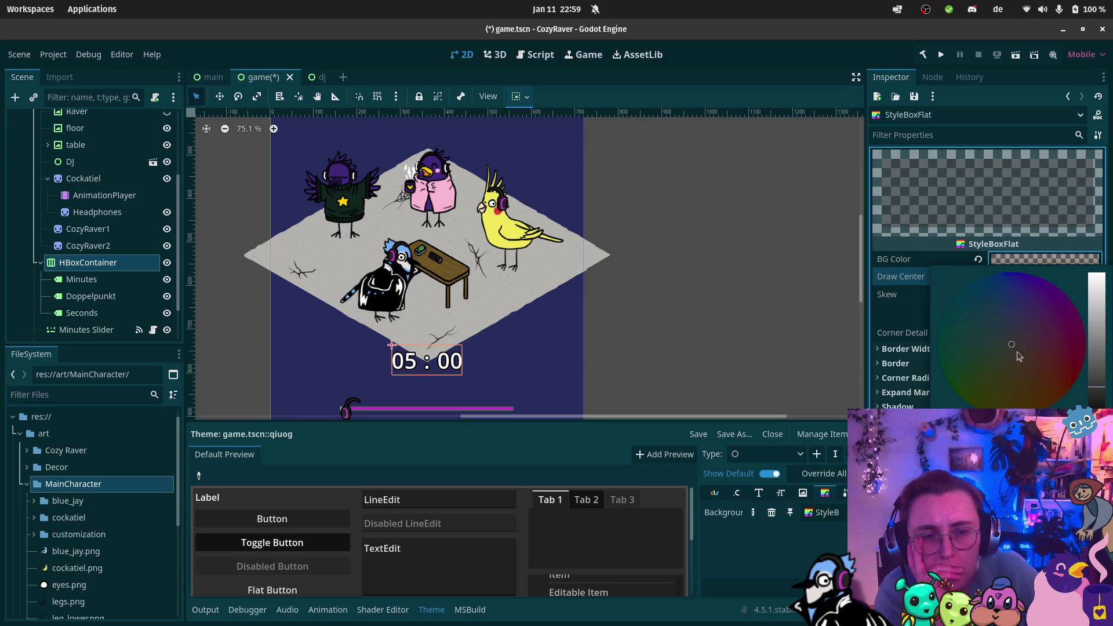
{"action": "left_click_drag", "start_coordinate": [1095, 399], "coordinate": [1095, 409]}
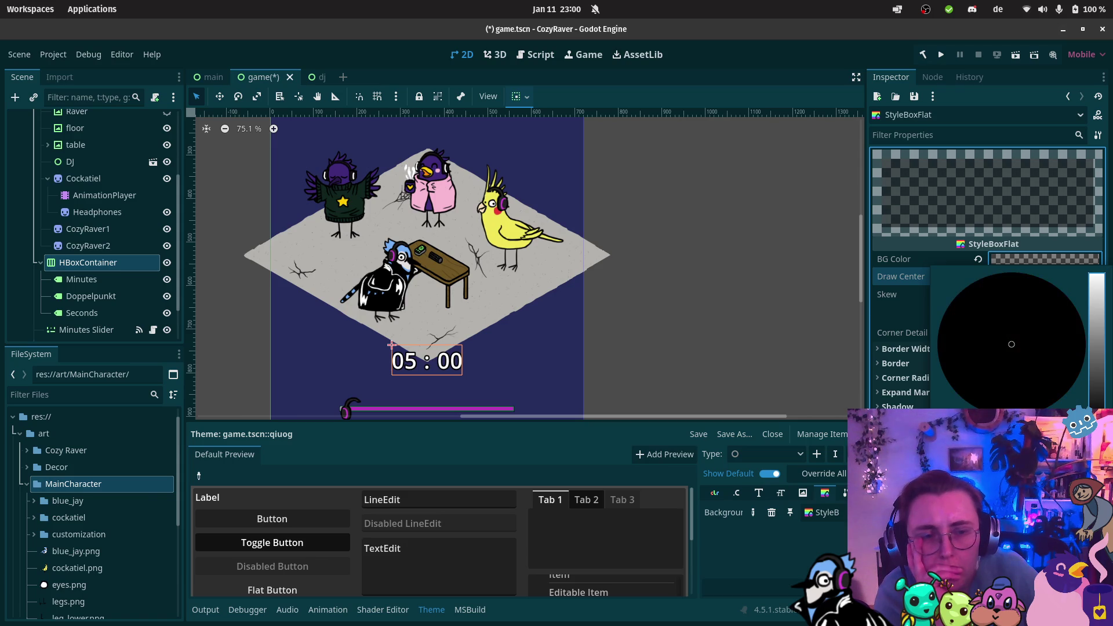
{"action": "left_click", "coordinate": [889, 311]}
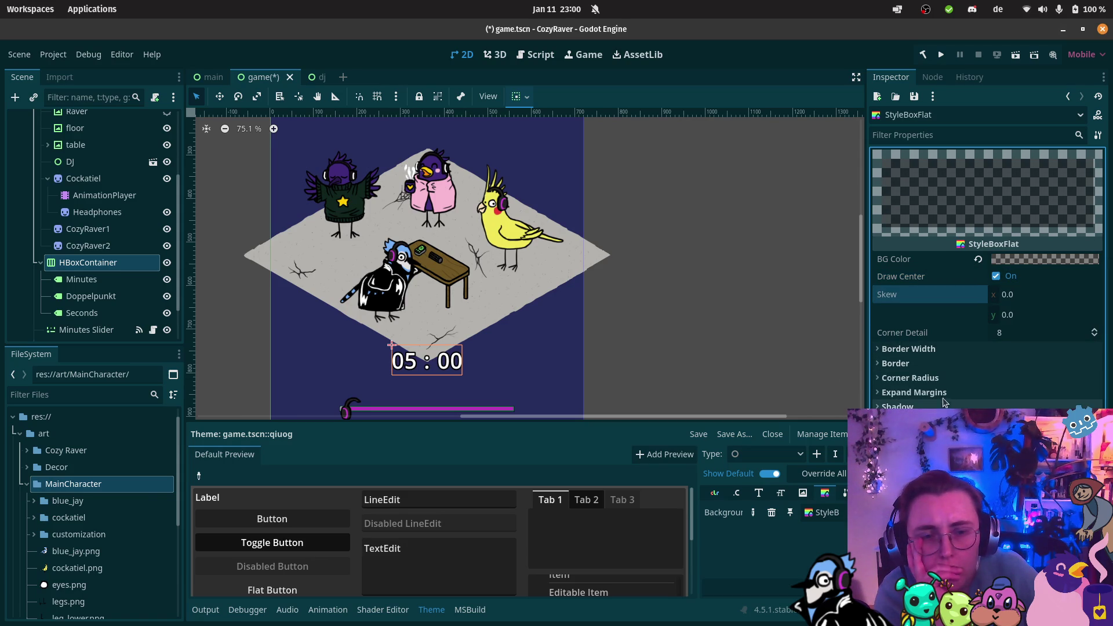
Step: Browse the stylebox's Corner Radius and Border sections, then reselect HBoxContainer
{"action": "left_click", "coordinate": [948, 382]}
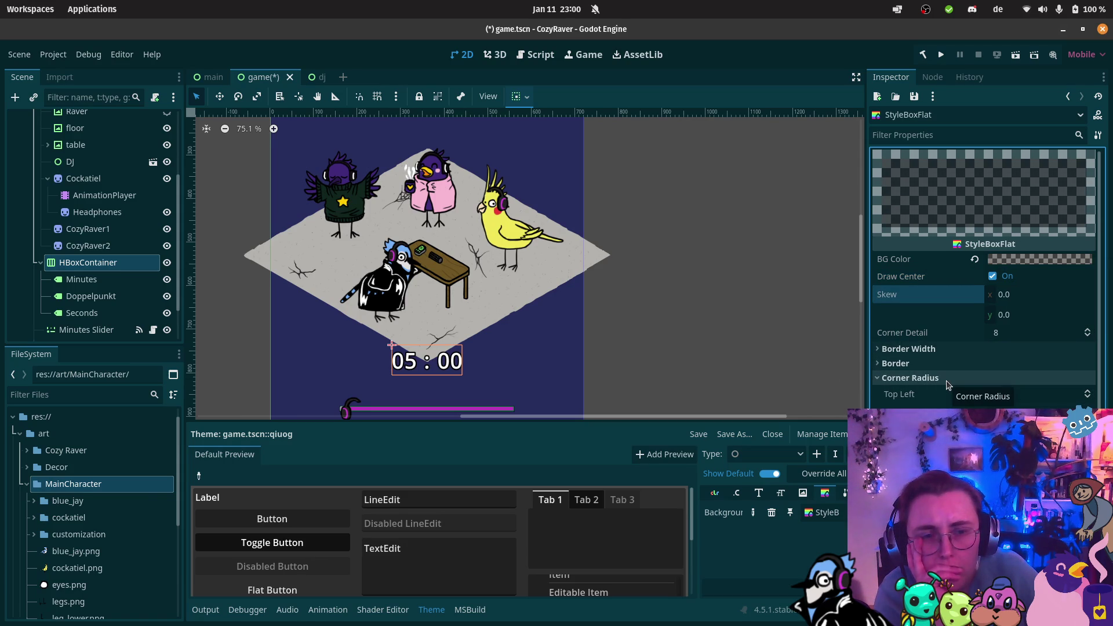
{"action": "left_click", "coordinate": [948, 379]}
{"action": "left_click", "coordinate": [954, 363]}
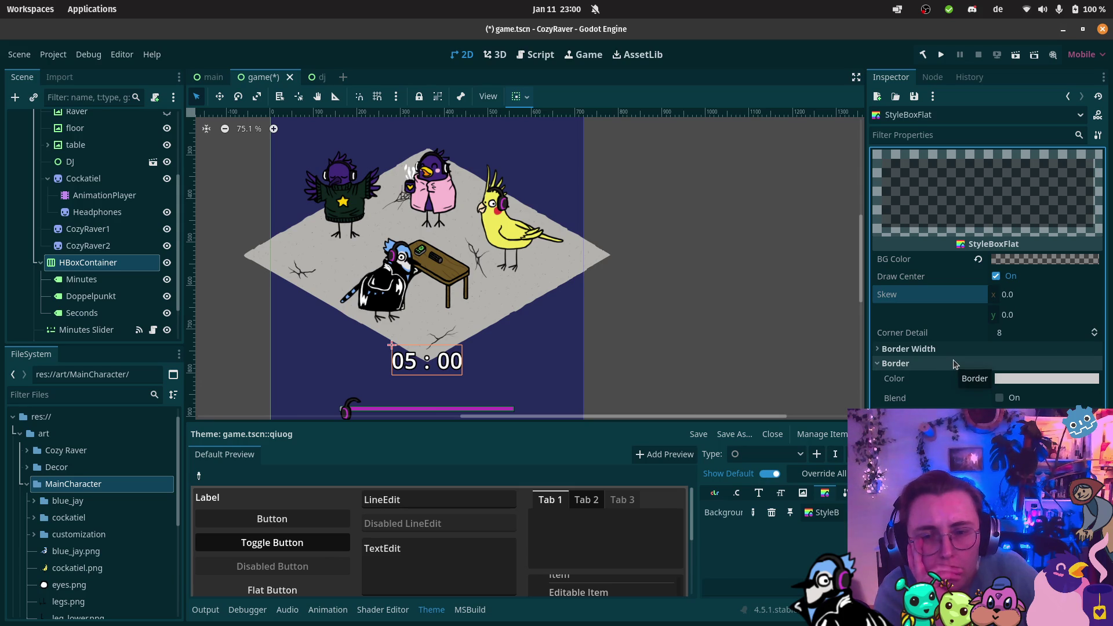
{"action": "left_click", "coordinate": [956, 363]}
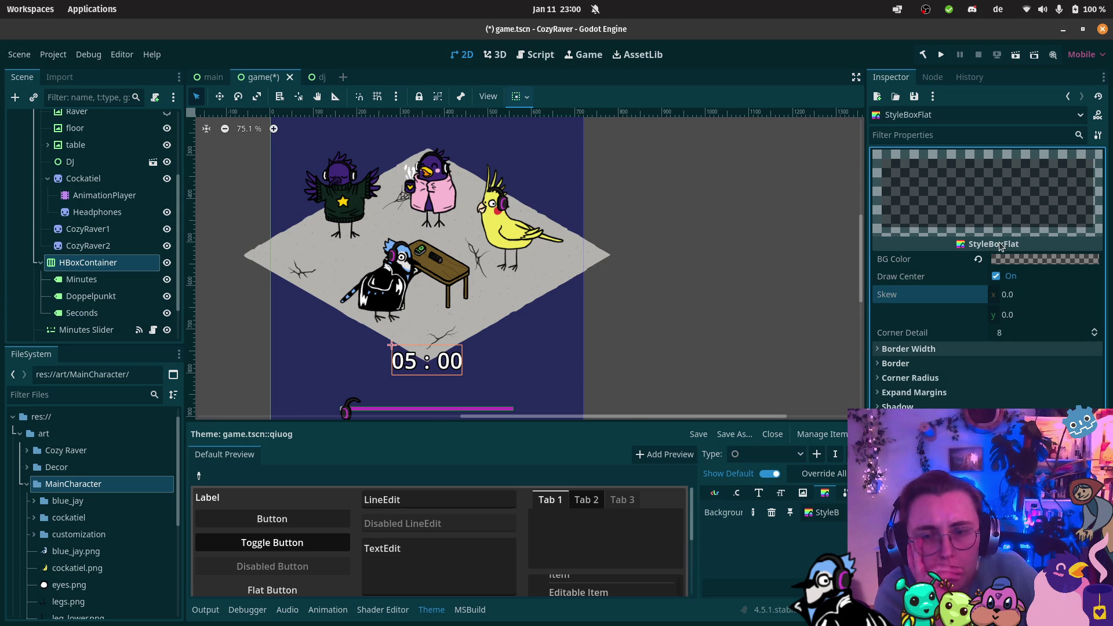
{"action": "mouse_move", "coordinate": [1001, 247]}
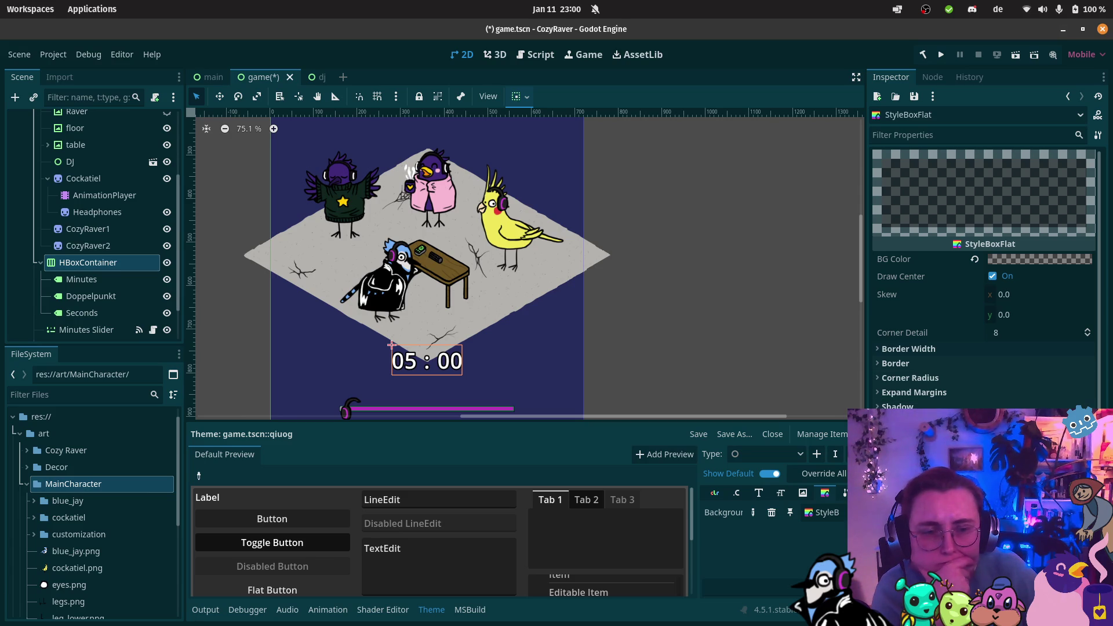
{"action": "left_click", "coordinate": [917, 363]}
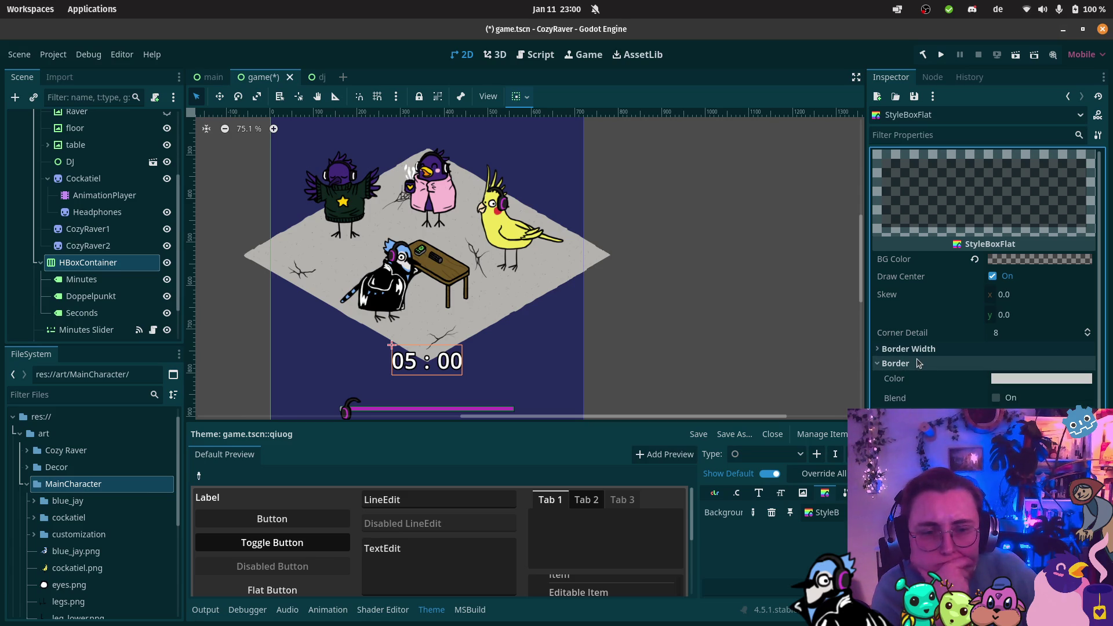
{"action": "left_click", "coordinate": [918, 363]}
{"action": "left_click", "coordinate": [918, 363]}
{"action": "left_click", "coordinate": [918, 363]}
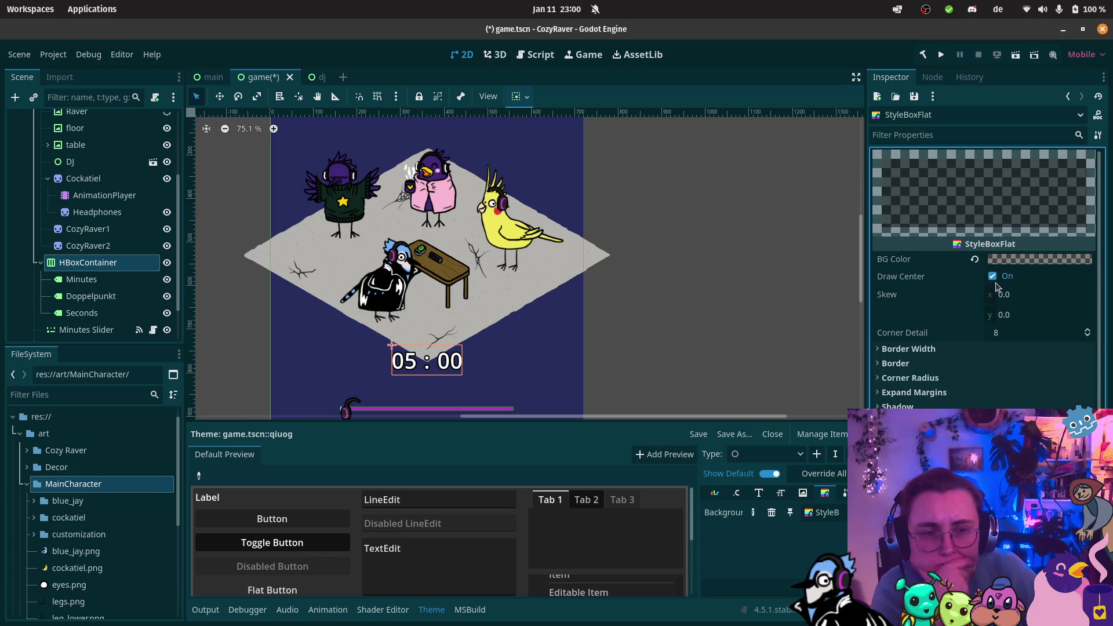
{"action": "scroll", "coordinate": [989, 277], "scroll_direction": "down", "scroll_amount": 1}
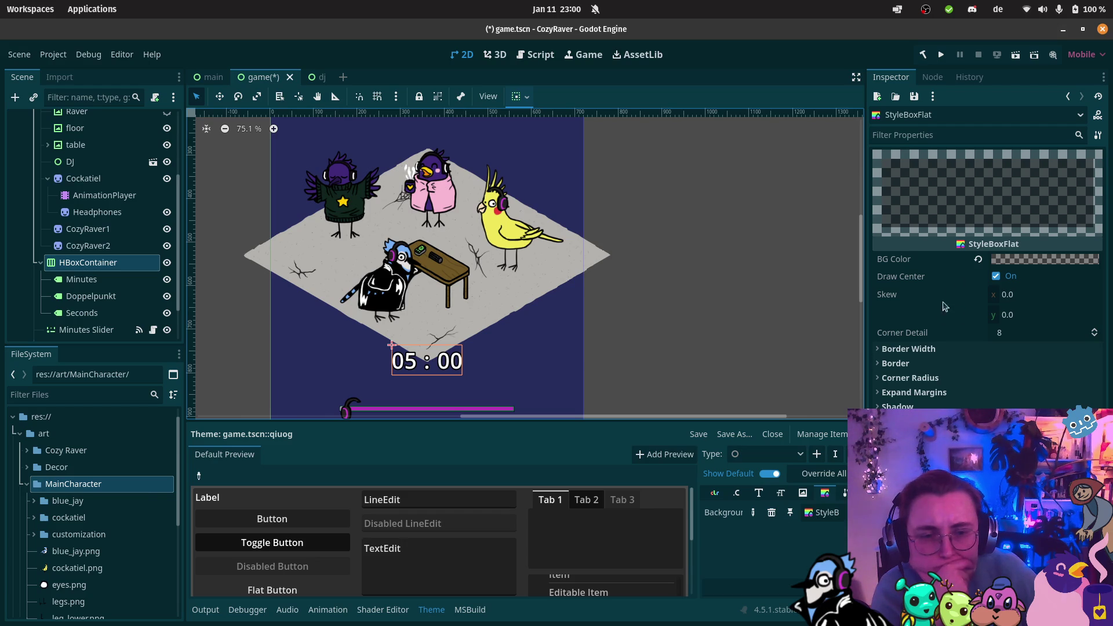
{"action": "left_click", "coordinate": [949, 197]}
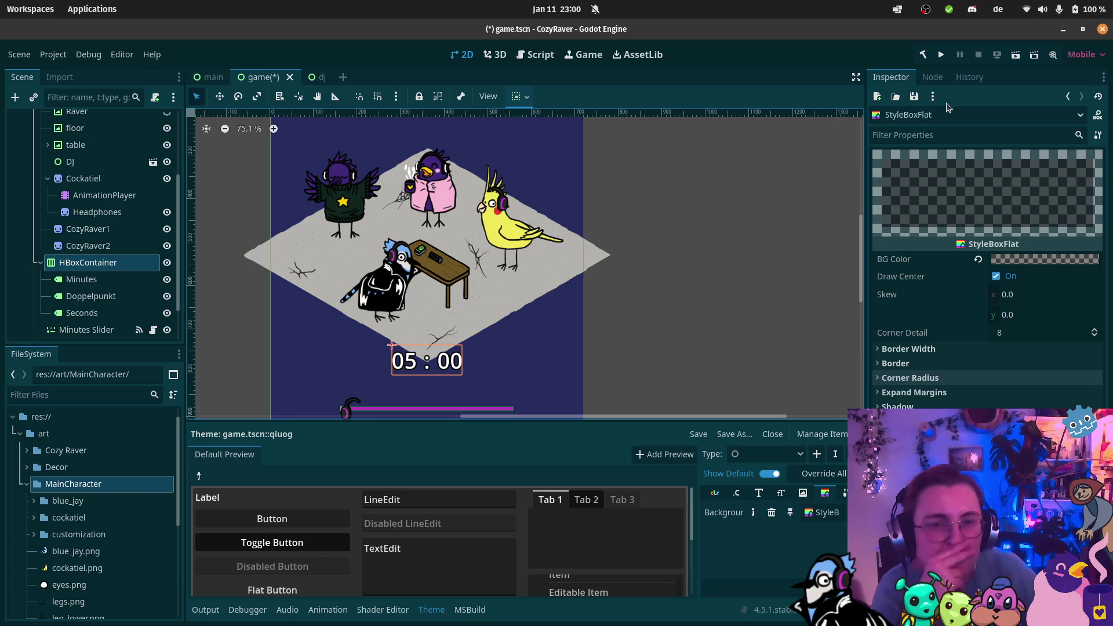
{"action": "left_click", "coordinate": [87, 279]}
{"action": "left_click", "coordinate": [96, 265]}
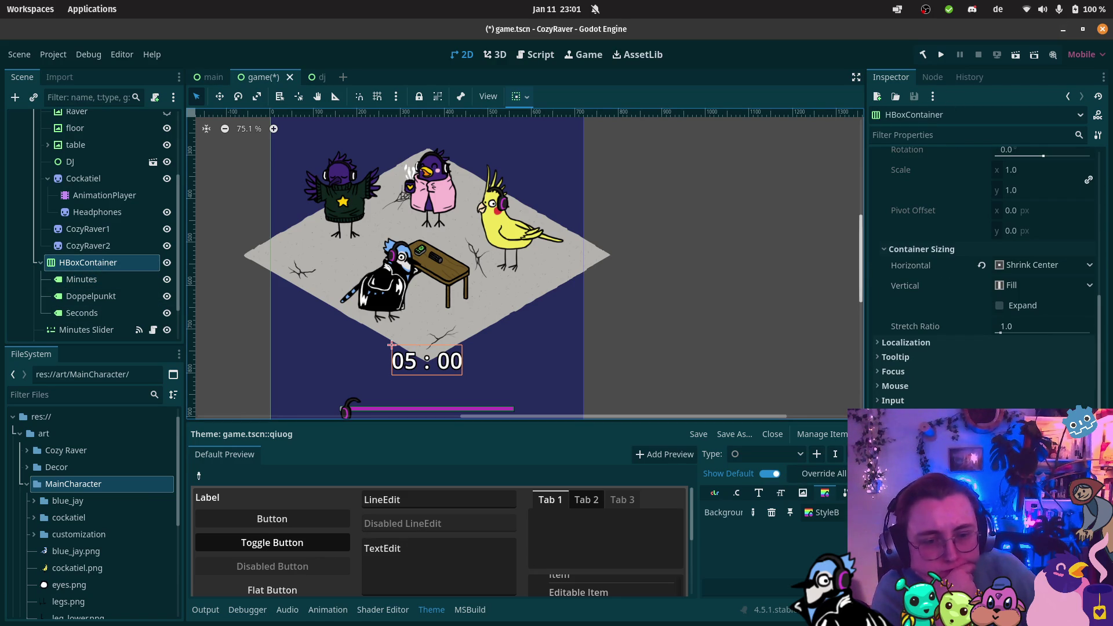
Step: Try a 32 px left Expand Margin on the StyleBoxFlat, then reset it to 0
{"action": "left_click", "coordinate": [824, 513]}
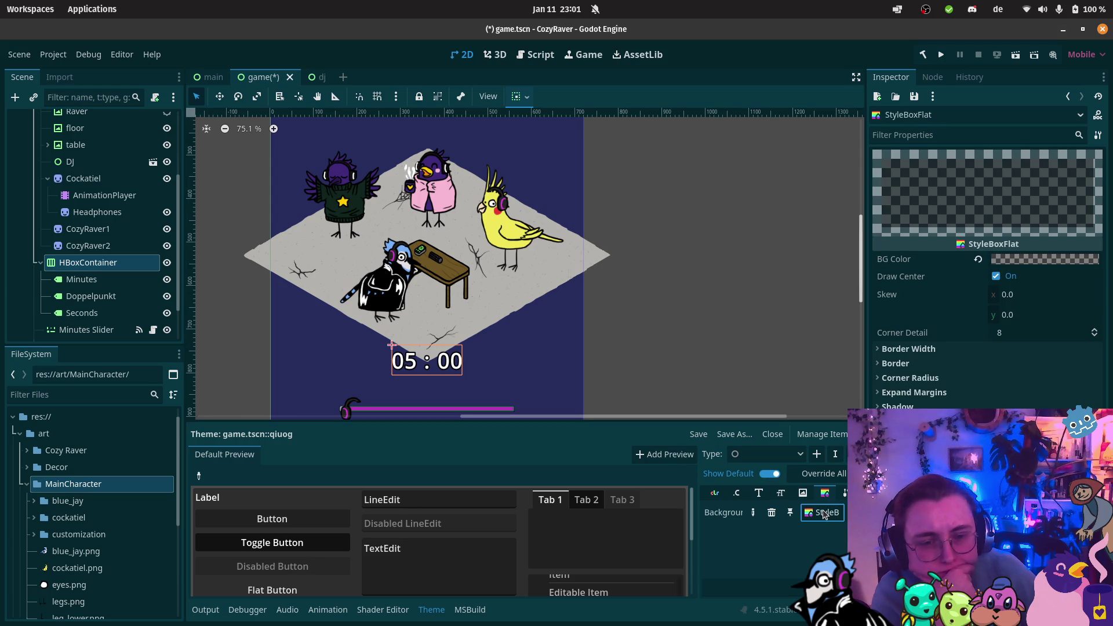
{"action": "left_click", "coordinate": [908, 348]}
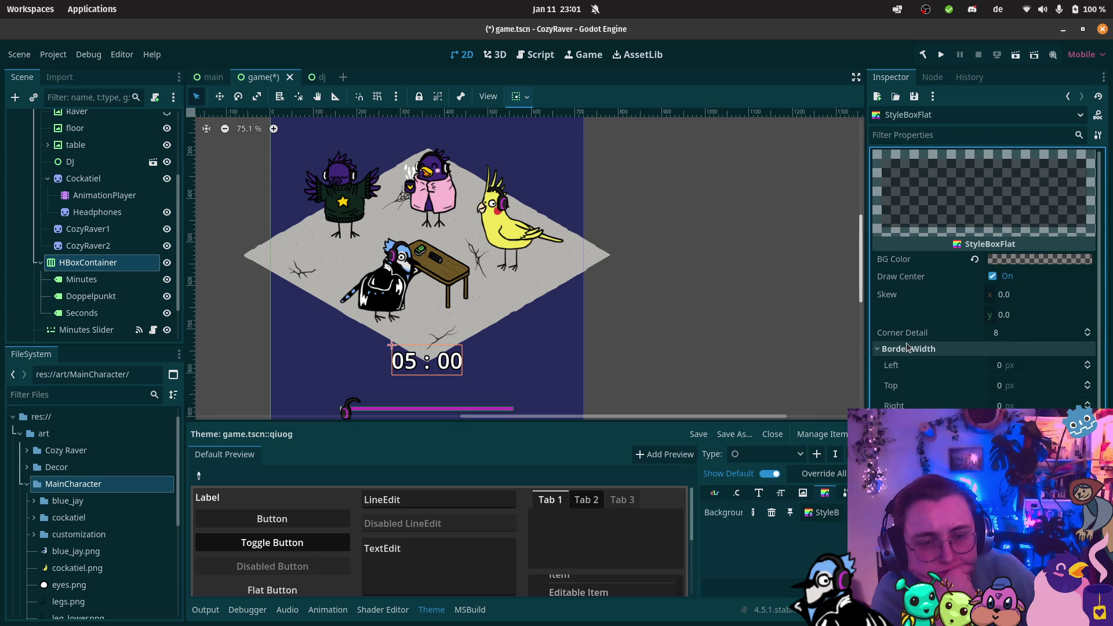
{"action": "left_click", "coordinate": [909, 349]}
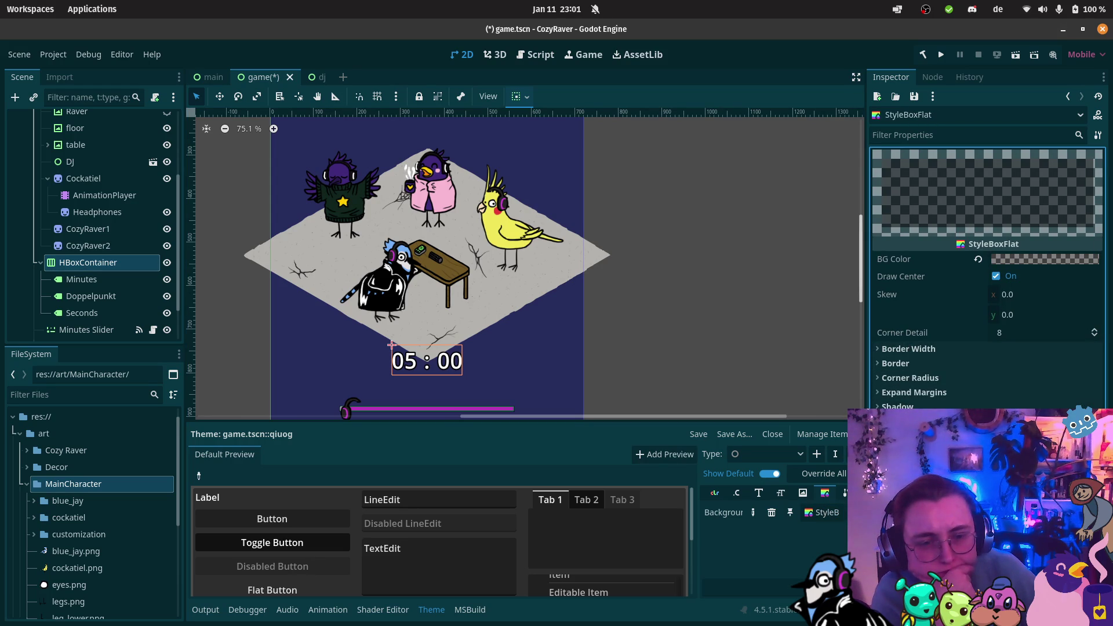
{"action": "left_click", "coordinate": [920, 395]}
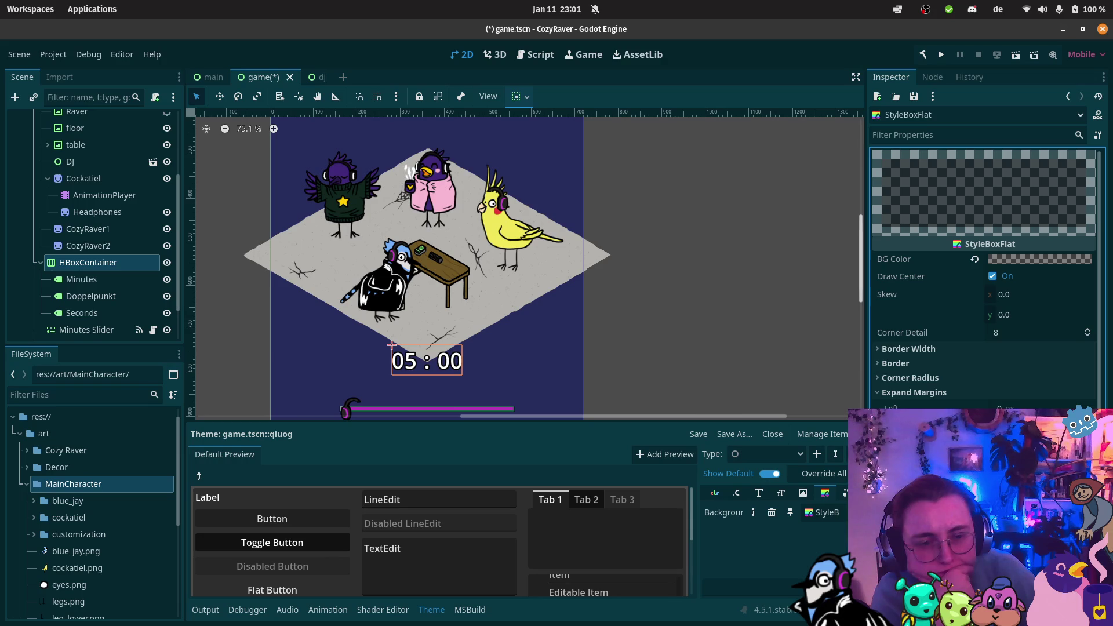
{"action": "left_click_drag", "start_coordinate": [1006, 407], "coordinate": [1029, 408]}
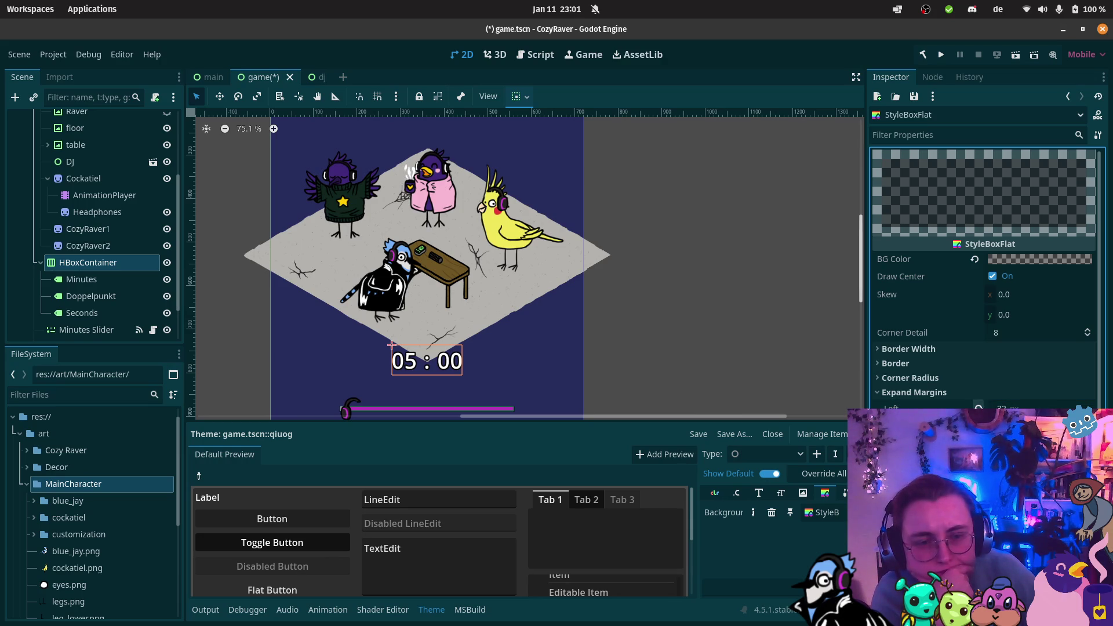
{"action": "left_click", "coordinate": [978, 408]}
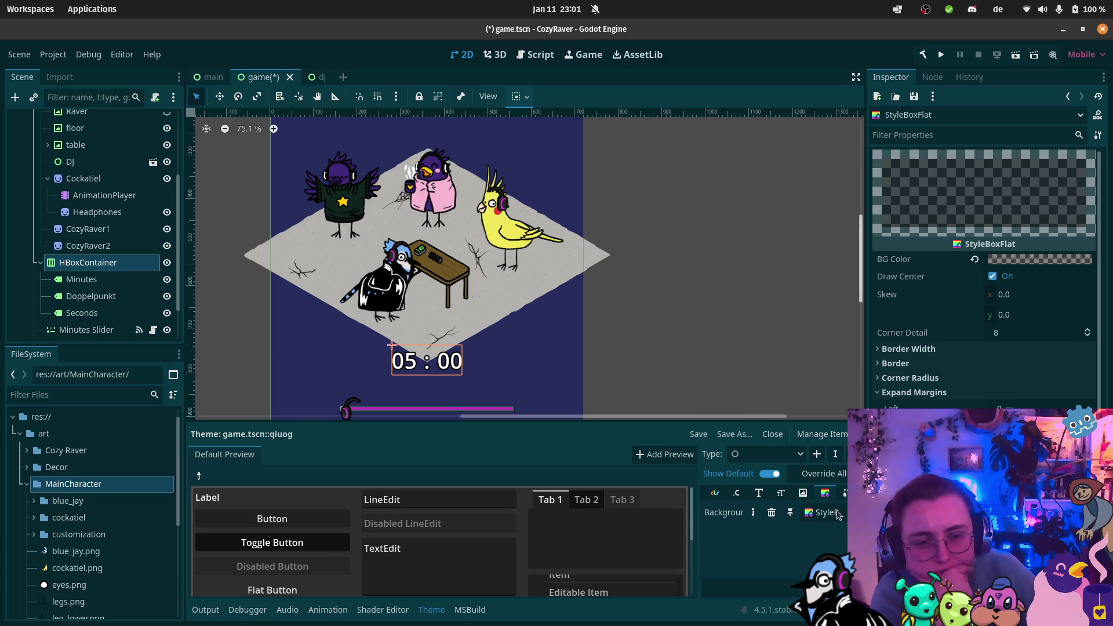
Step: Remove the Background stylebox override and reselect HBoxContainer
{"action": "left_click", "coordinate": [772, 512]}
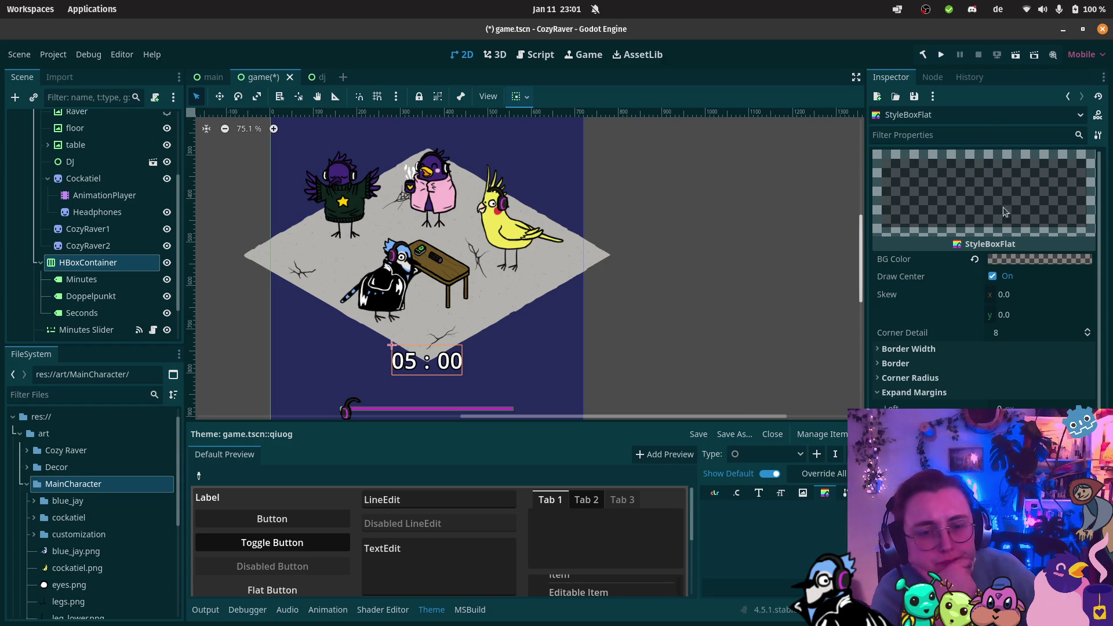
{"action": "left_click", "coordinate": [93, 279]}
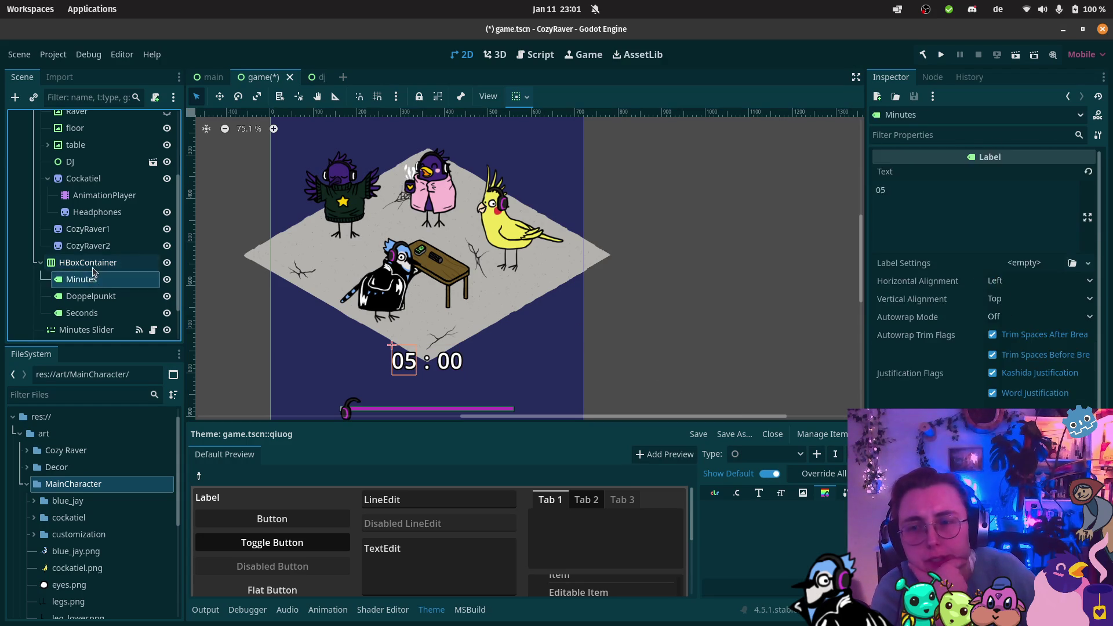
{"action": "left_click", "coordinate": [92, 267]}
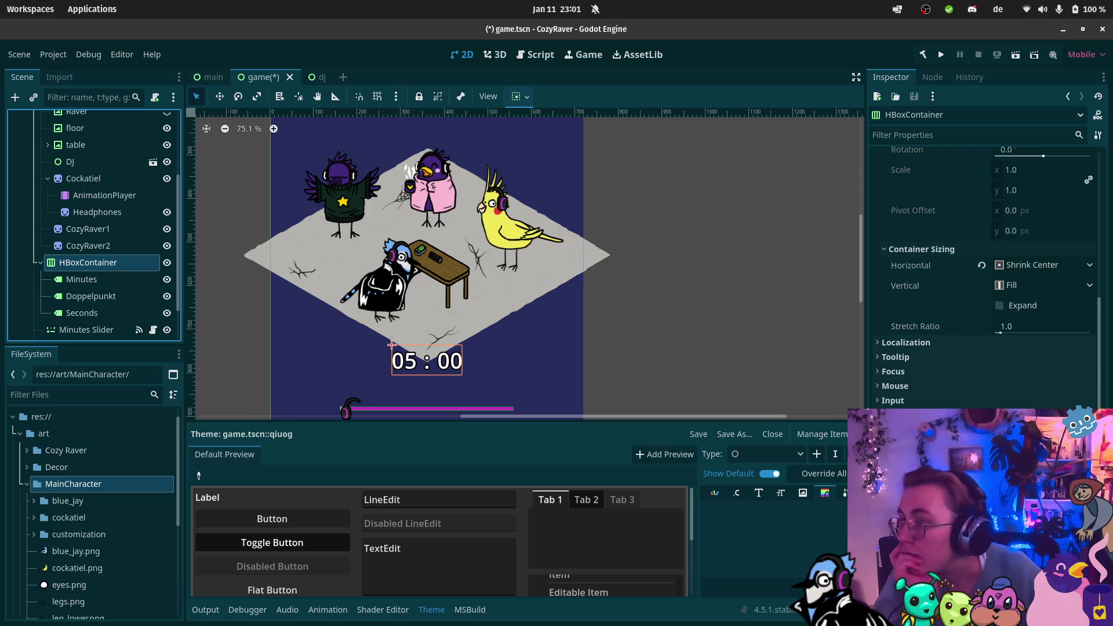
Step: Read the 'How to put color behind something (UI)' forum thread down to the ColorRect reply
{"action": "key", "text": "alt+Tab"}
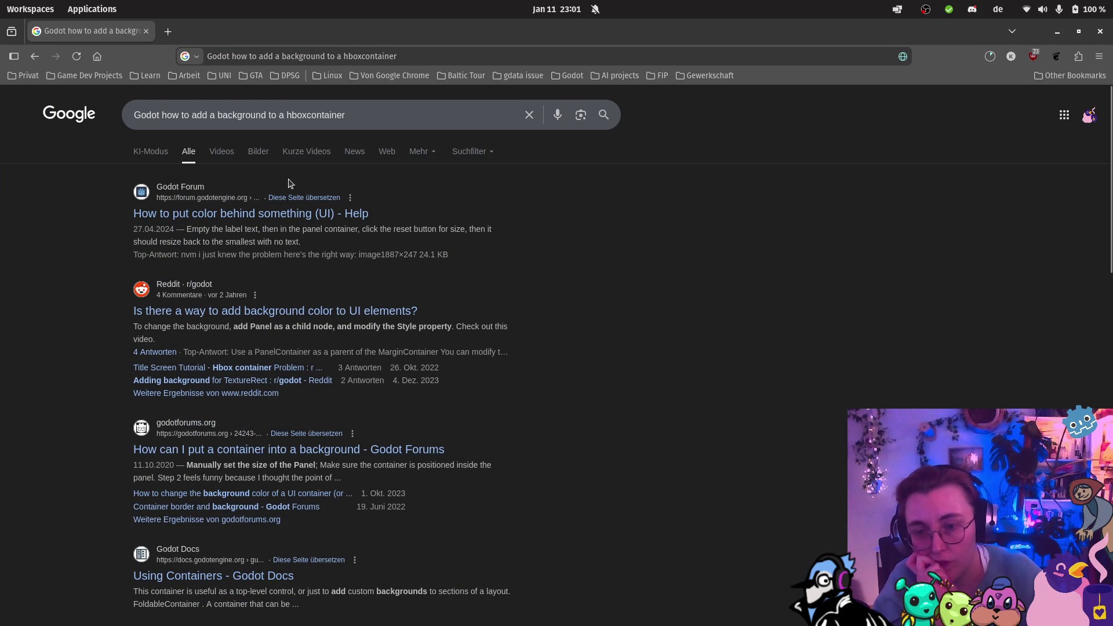
{"action": "left_click", "coordinate": [274, 219]}
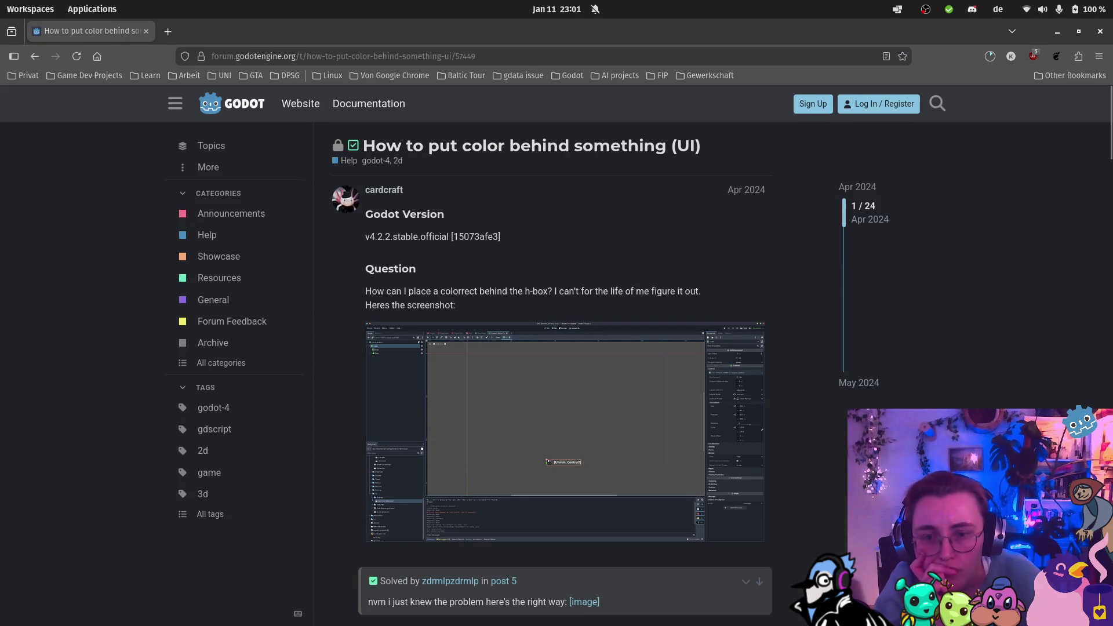
{"action": "scroll", "coordinate": [565, 371], "scroll_direction": "down", "scroll_amount": 3}
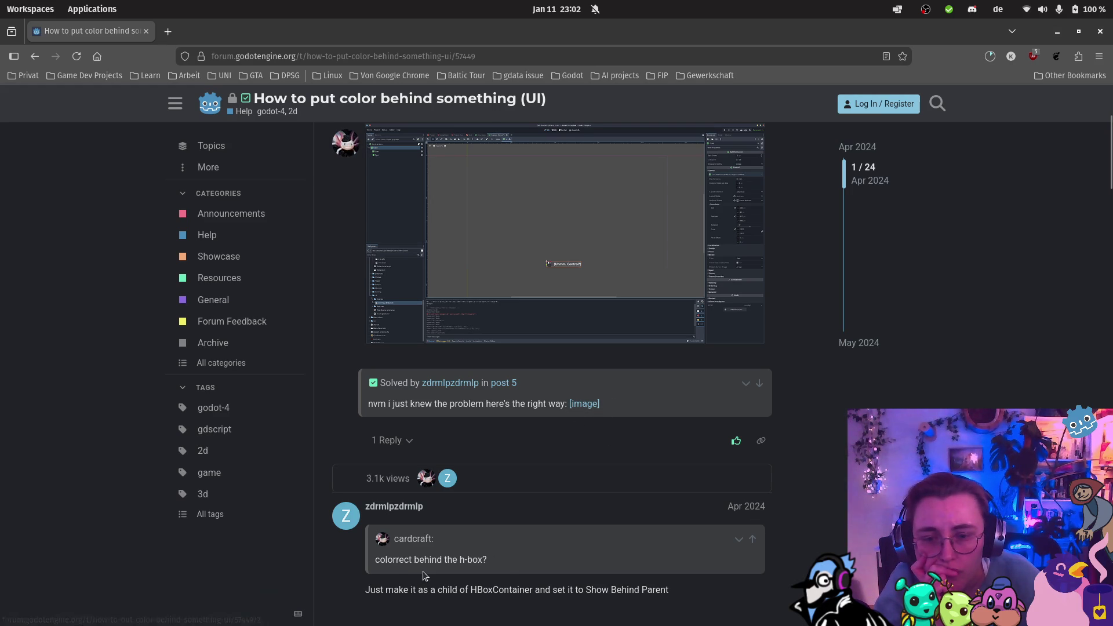
{"action": "scroll", "coordinate": [518, 569], "scroll_direction": "down", "scroll_amount": 2}
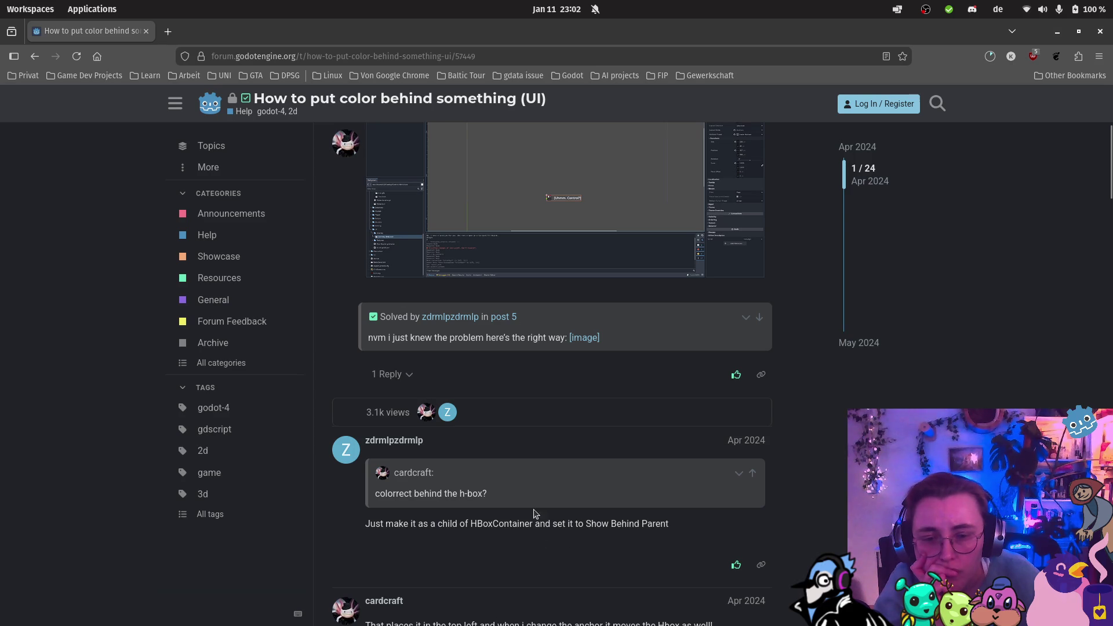
{"action": "mouse_move", "coordinate": [3, 435]}
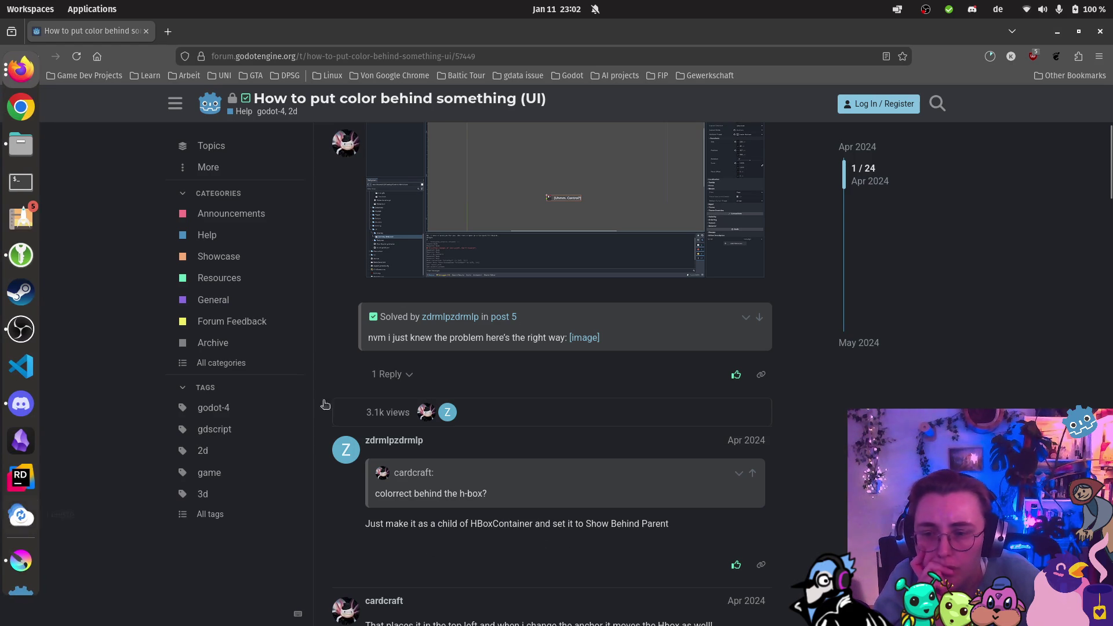
{"action": "scroll", "coordinate": [510, 261], "scroll_direction": "up", "scroll_amount": 4}
{"action": "scroll", "coordinate": [551, 324], "scroll_direction": "down", "scroll_amount": 4}
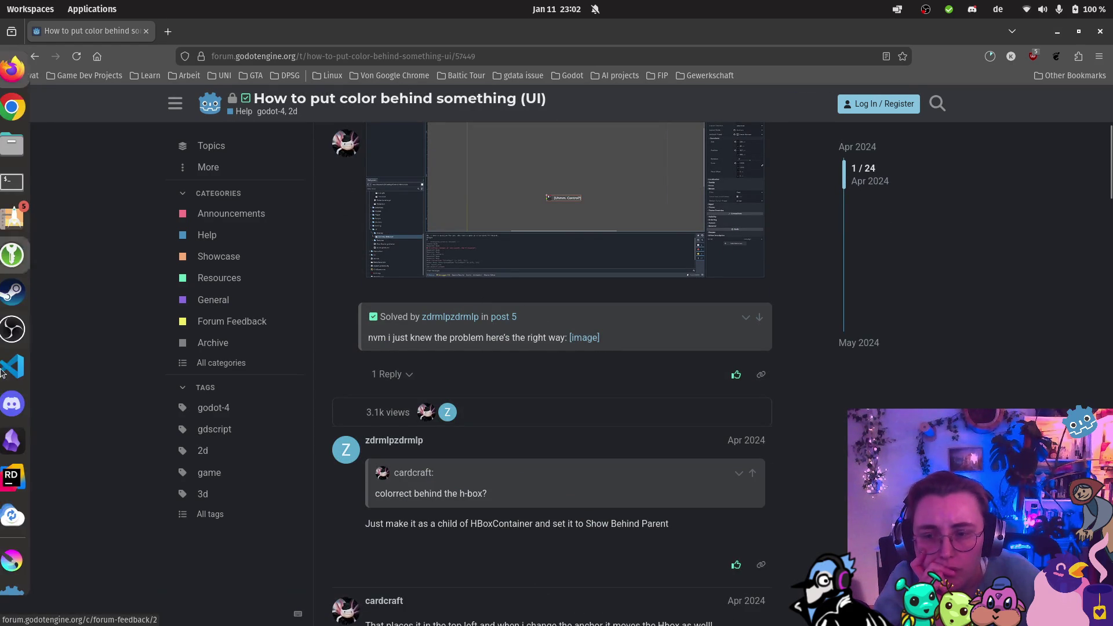
{"action": "scroll", "coordinate": [535, 440], "scroll_direction": "down", "scroll_amount": 6}
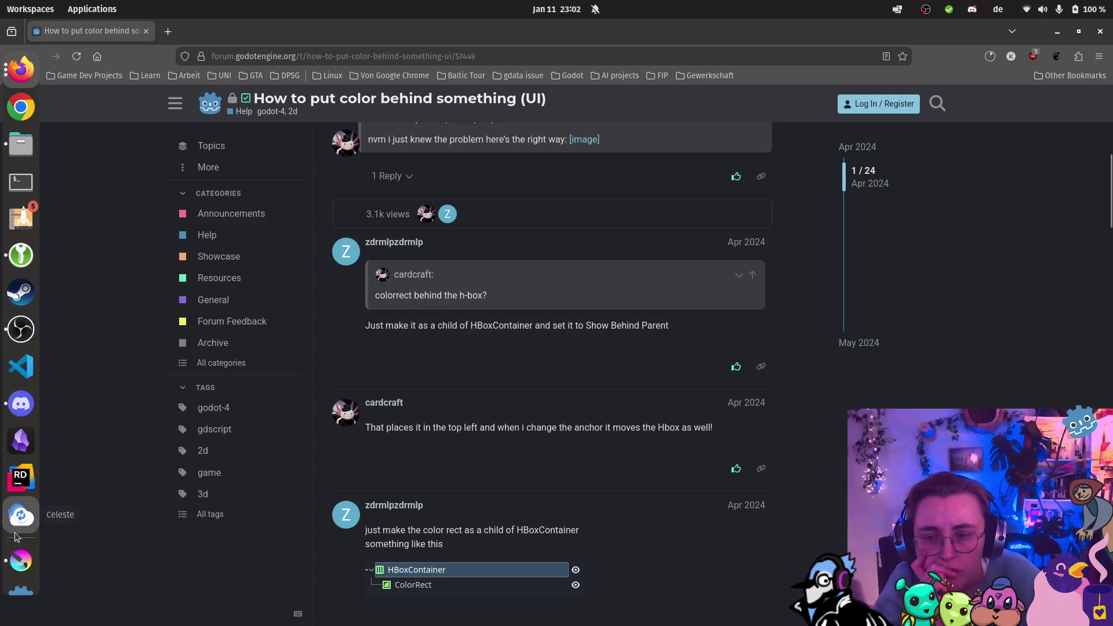
Step: Add a ColorRect child node under HBoxContainer
{"action": "mouse_move", "coordinate": [6, 464]}
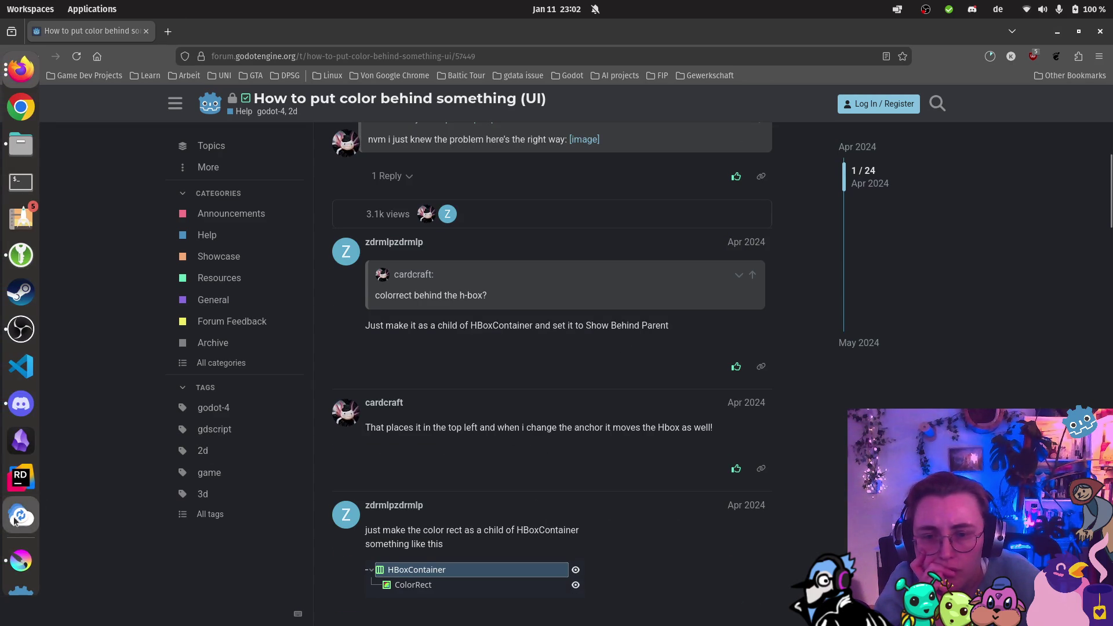
{"action": "left_click", "coordinate": [24, 587]}
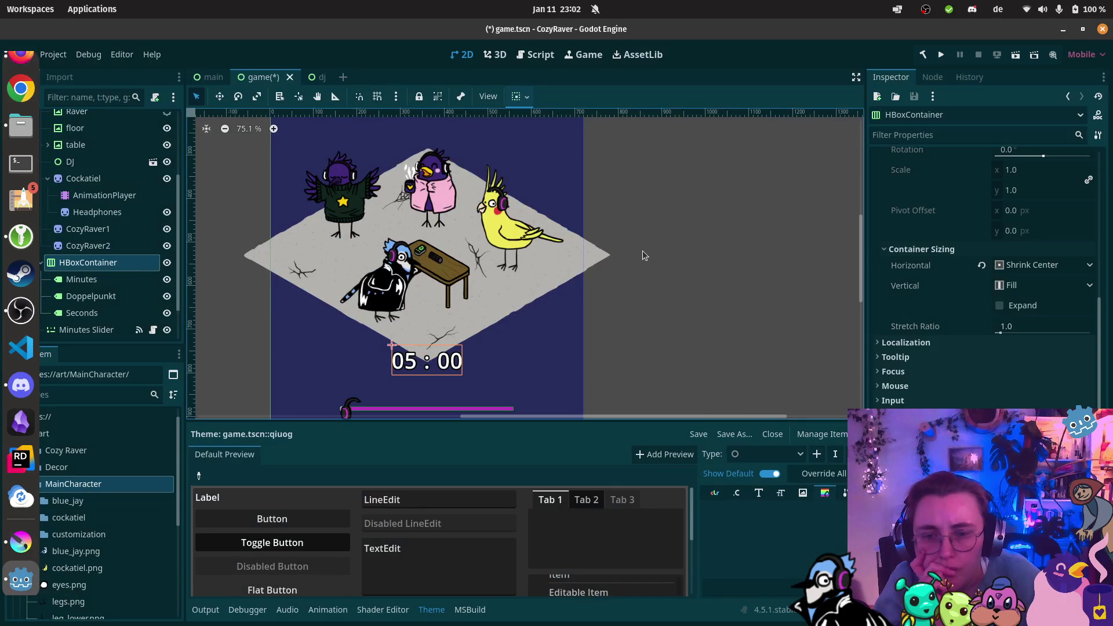
{"action": "right_click", "coordinate": [125, 263]}
{"action": "left_click", "coordinate": [177, 275]}
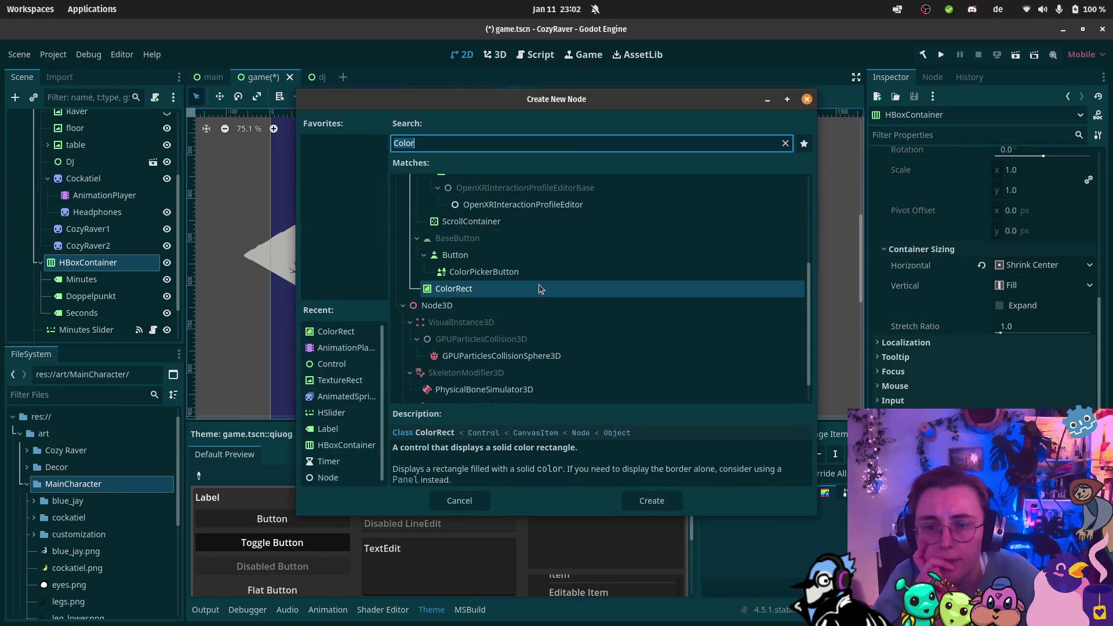
{"action": "left_click", "coordinate": [655, 500]}
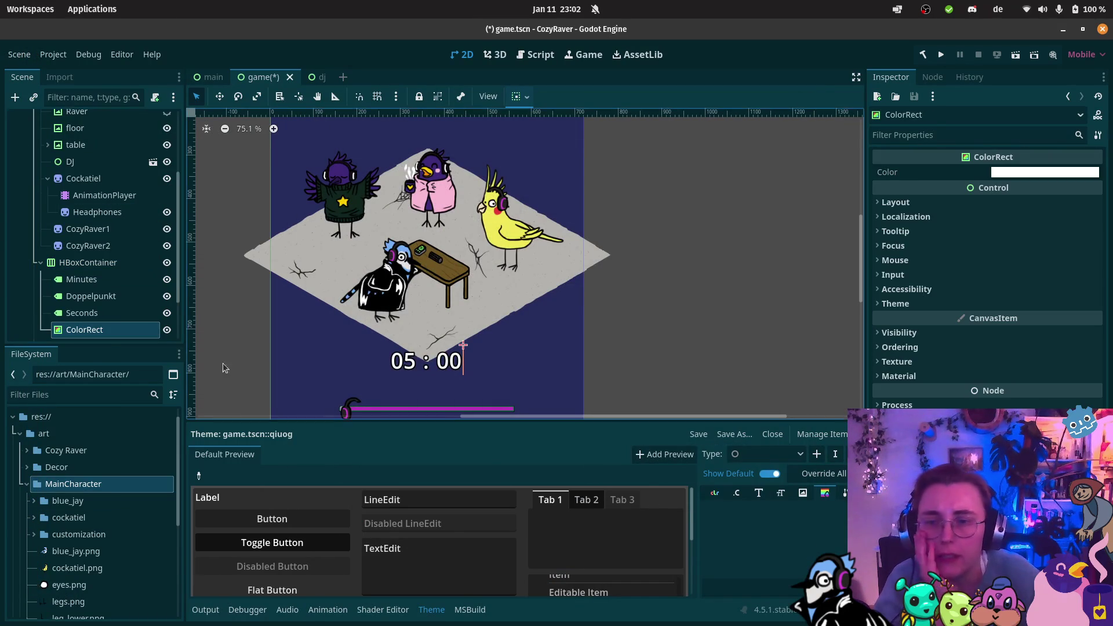
Step: Make the ColorRect show behind its parent and colour it dark grey
{"action": "left_click", "coordinate": [902, 209]}
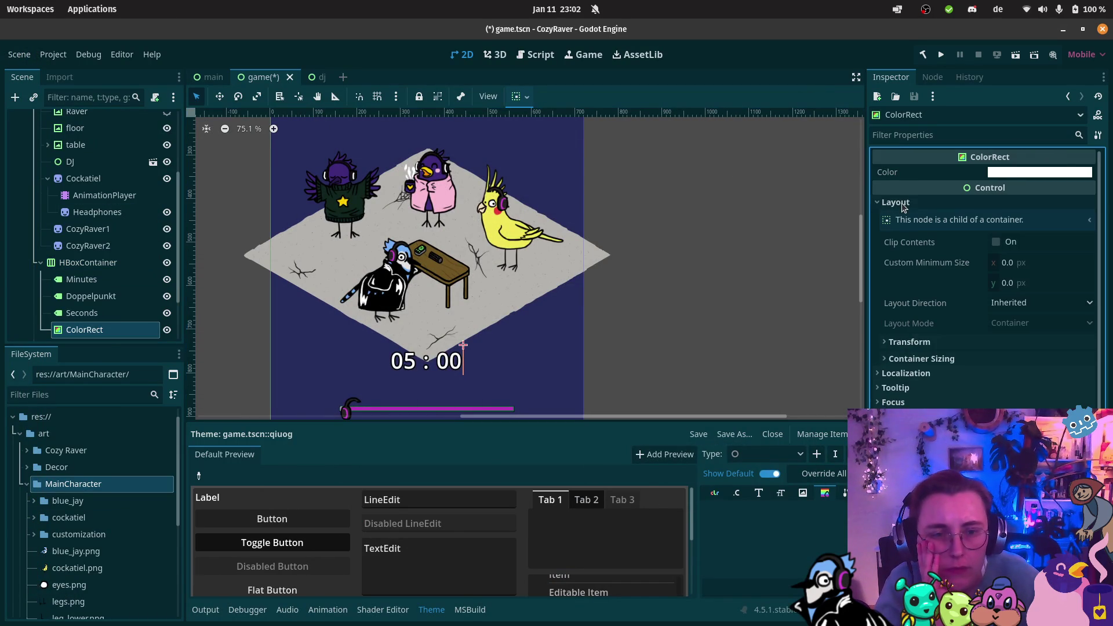
{"action": "left_click", "coordinate": [902, 207]}
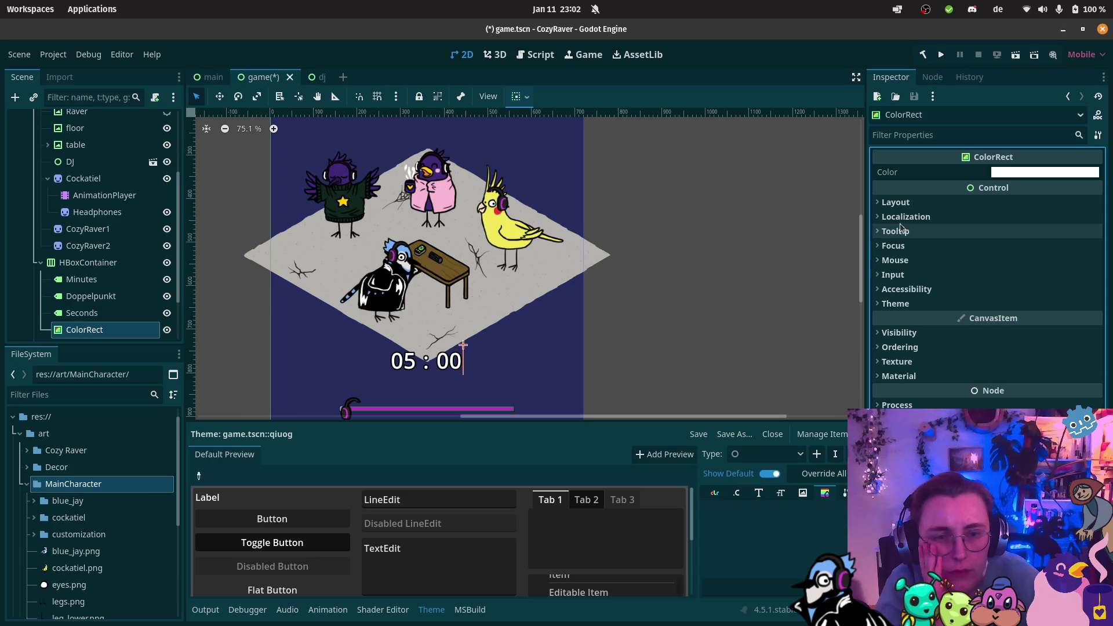
{"action": "left_click", "coordinate": [900, 217]}
{"action": "left_click", "coordinate": [901, 217]}
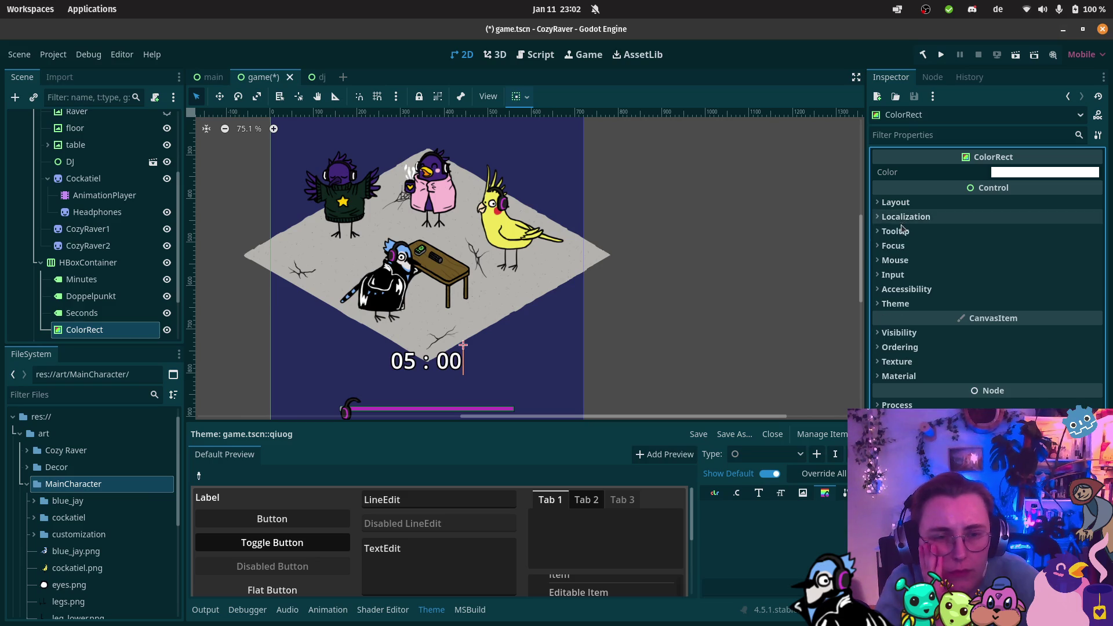
{"action": "left_click", "coordinate": [899, 338]}
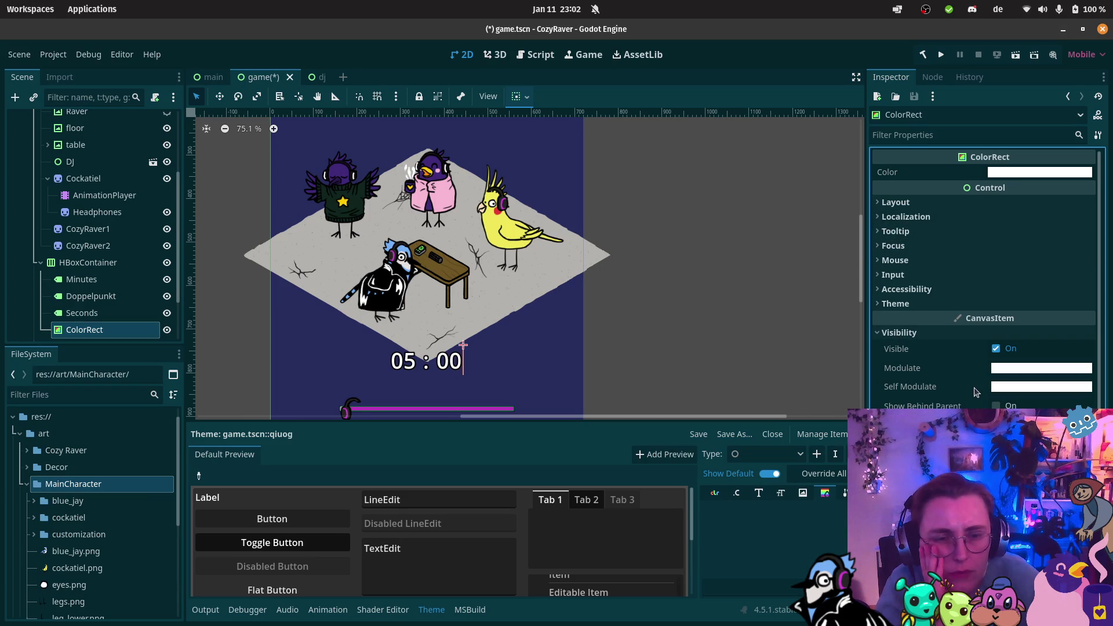
{"action": "left_click", "coordinate": [996, 406]}
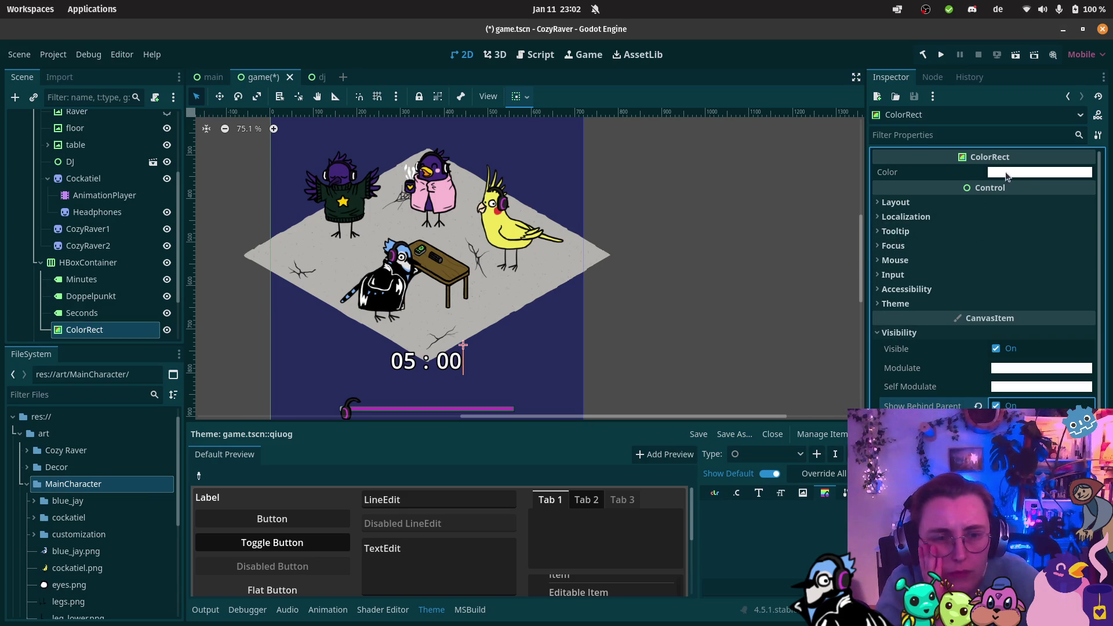
{"action": "left_click", "coordinate": [1023, 178]}
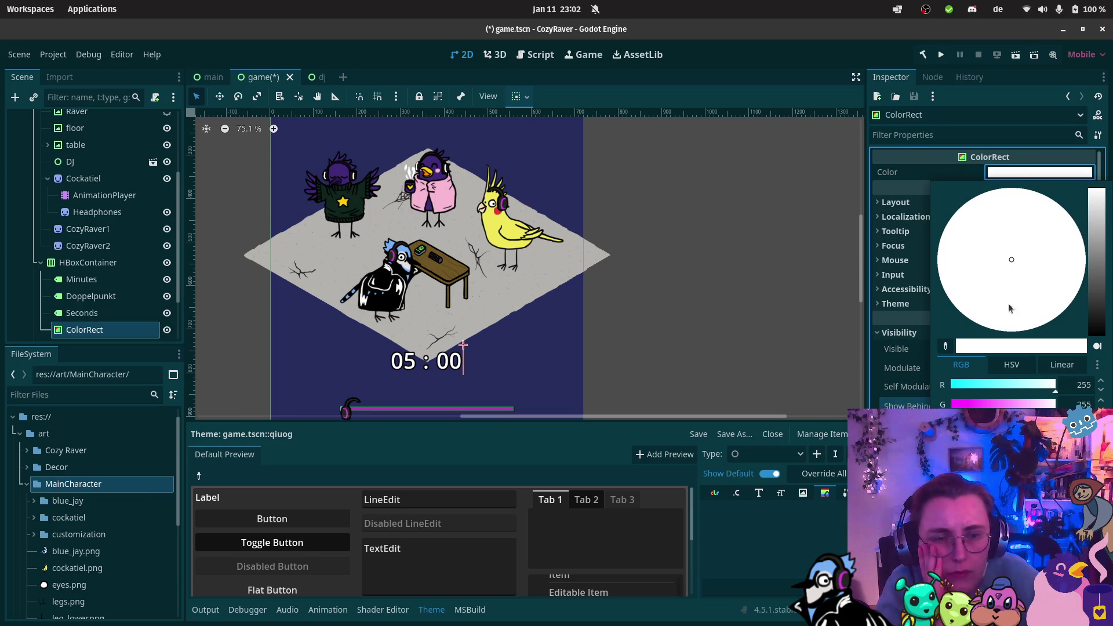
{"action": "left_click", "coordinate": [1103, 314]}
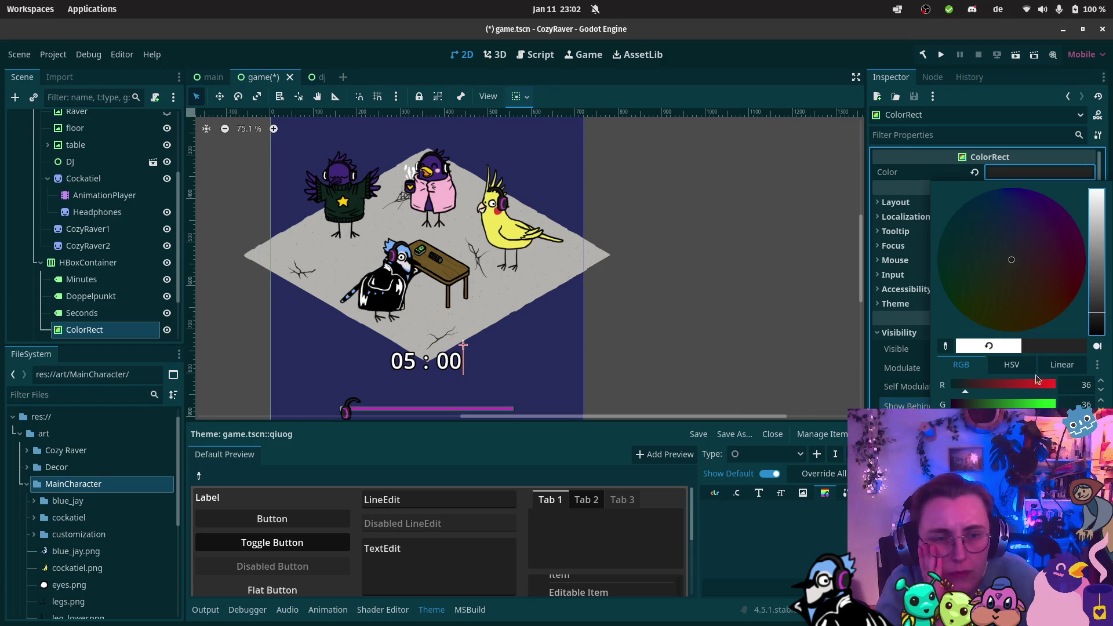
{"action": "key", "text": "Escape"}
Step: Give the ColorRect a custom minimum width of 300 px
{"action": "left_click", "coordinate": [920, 203]}
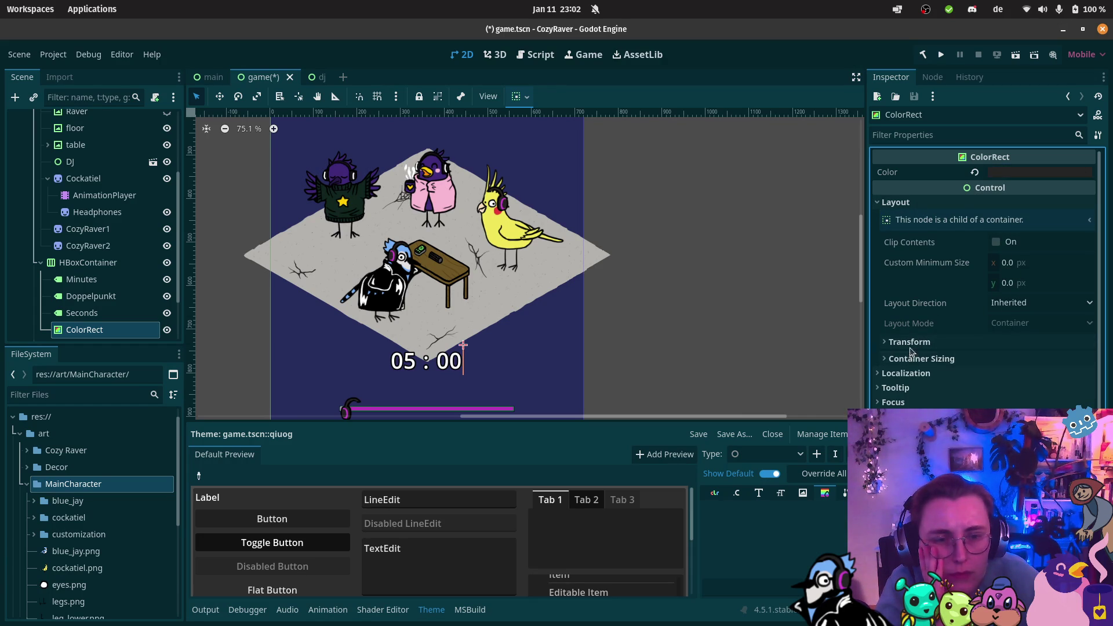
{"action": "left_click", "coordinate": [910, 344]}
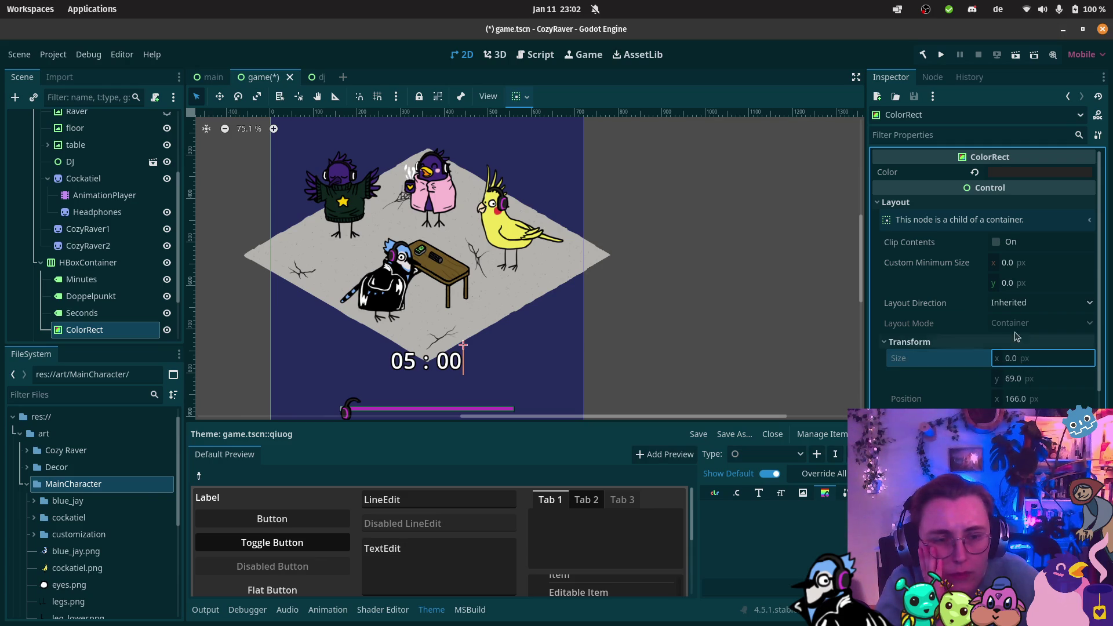
{"action": "left_click", "coordinate": [1010, 263]}
{"action": "type", "text": "300"}
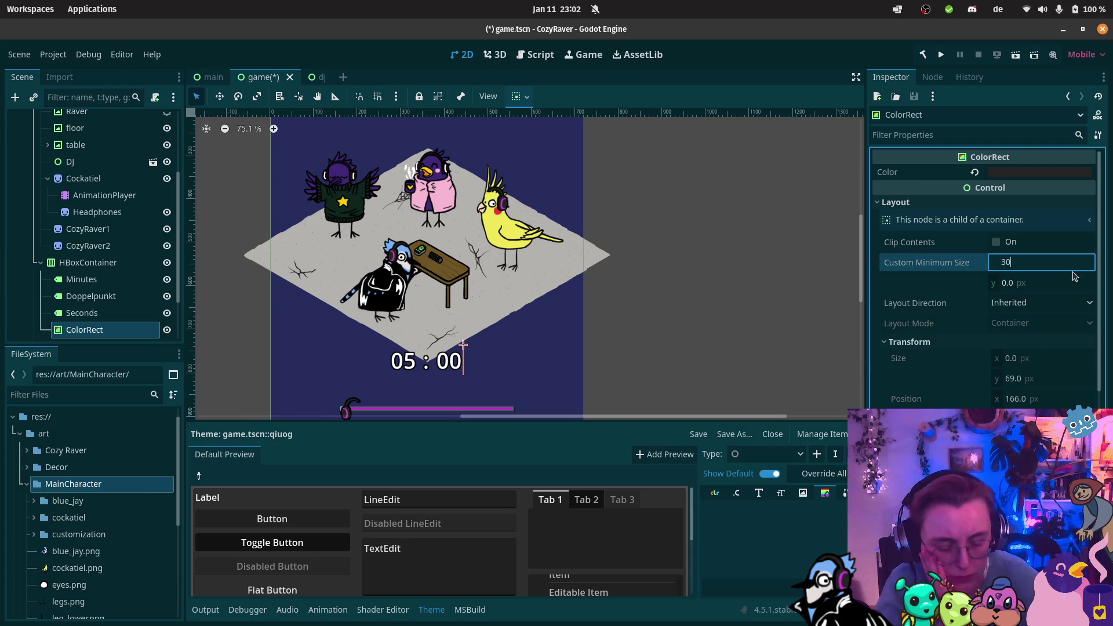
{"action": "key", "text": "Return"}
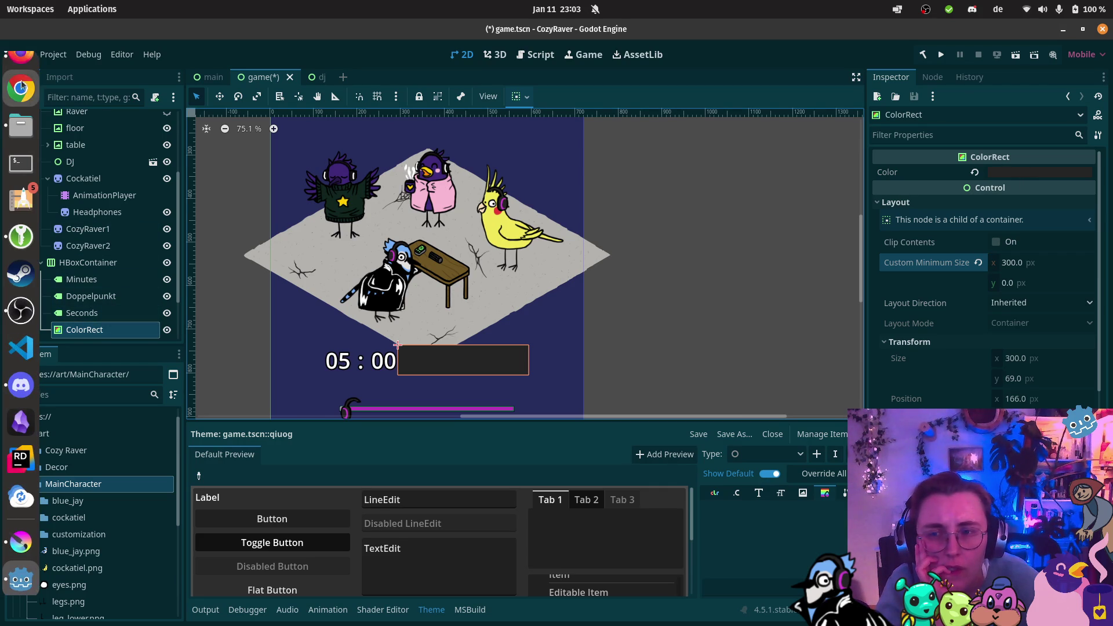
Step: Study the PanelContainer solution screenshot in the Godot Forum thread
{"action": "left_click", "coordinate": [23, 72]}
{"action": "left_click", "coordinate": [126, 243]}
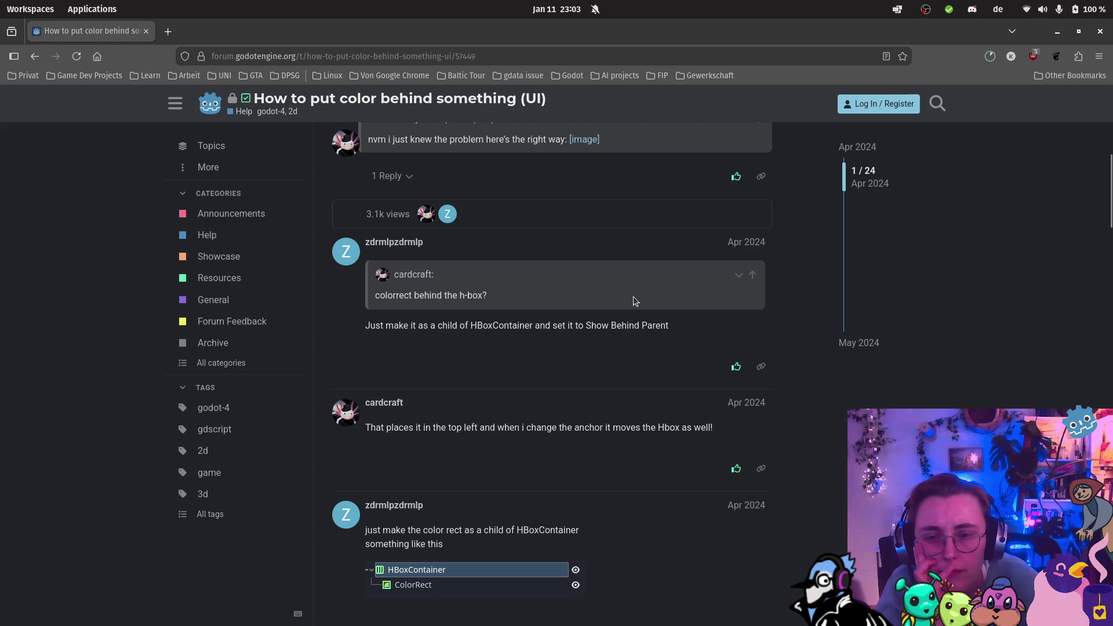
{"action": "scroll", "coordinate": [568, 302], "scroll_direction": "down", "scroll_amount": 3}
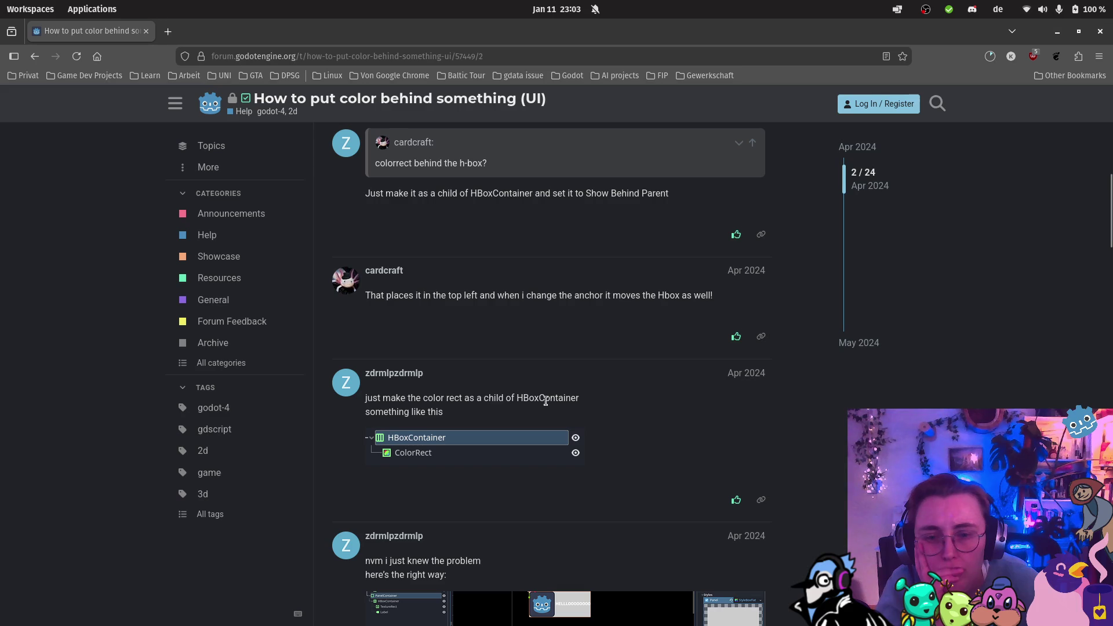
{"action": "scroll", "coordinate": [499, 462], "scroll_direction": "down", "scroll_amount": 1}
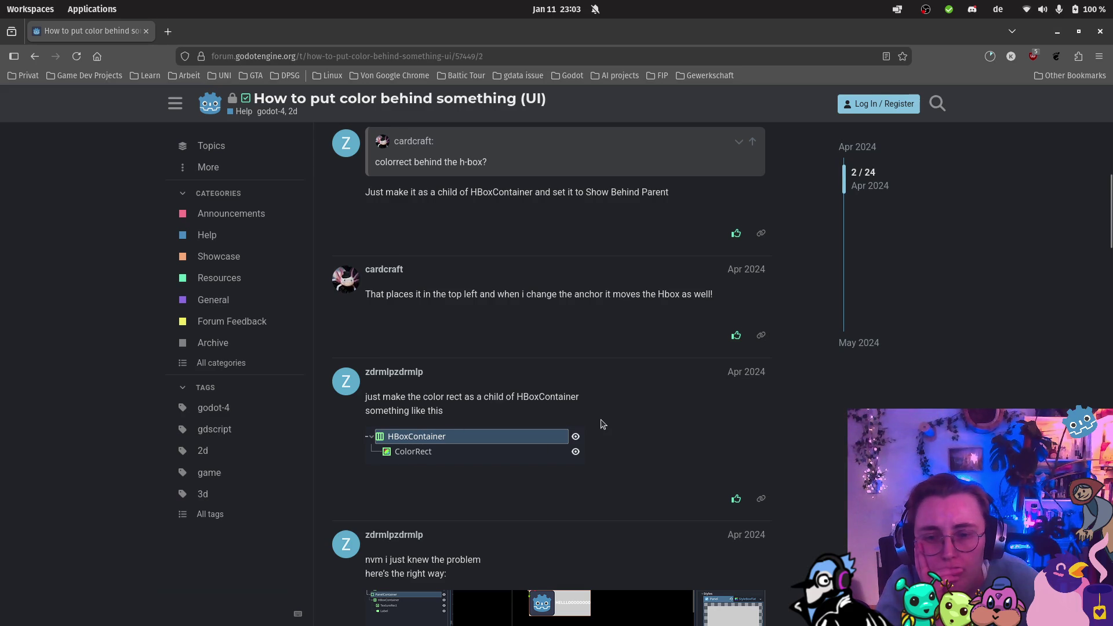
{"action": "scroll", "coordinate": [603, 423], "scroll_direction": "down", "scroll_amount": 1}
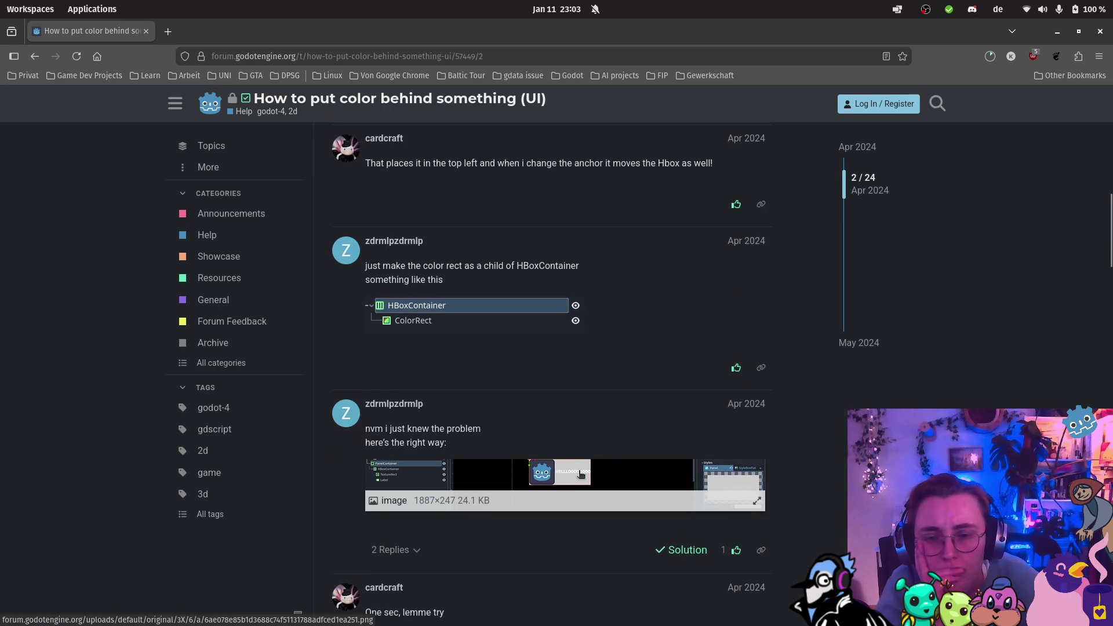
{"action": "left_click", "coordinate": [526, 477]}
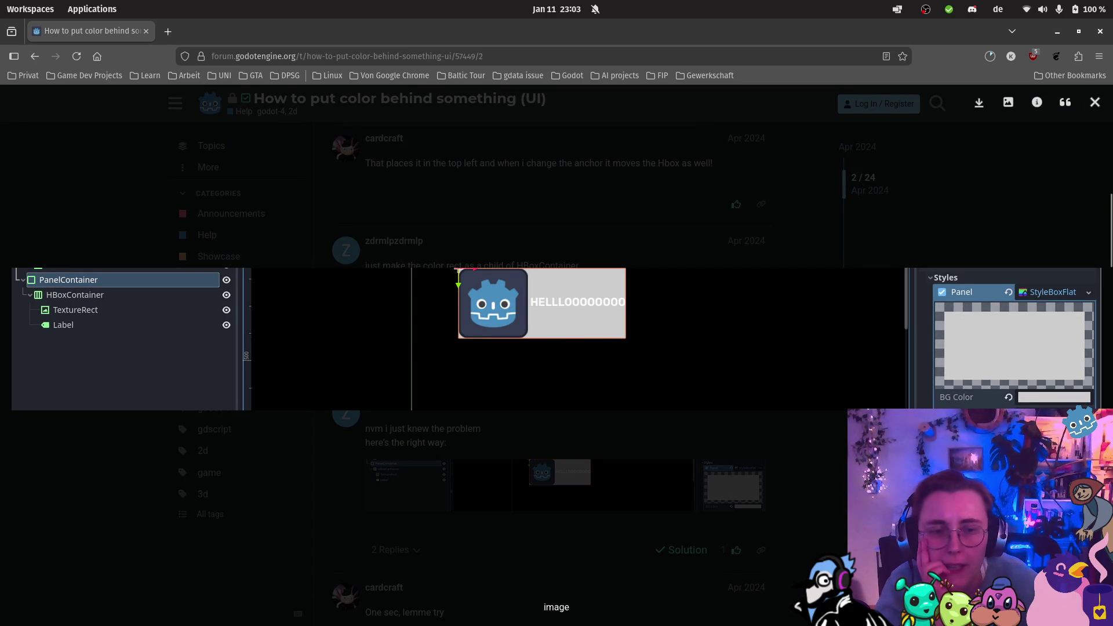
{"action": "left_click", "coordinate": [186, 177]}
{"action": "scroll", "coordinate": [477, 258], "scroll_direction": "down", "scroll_amount": 2}
Step: Delete the ColorRect node from HBoxContainer in Godot
{"action": "mouse_move", "coordinate": [17, 499]}
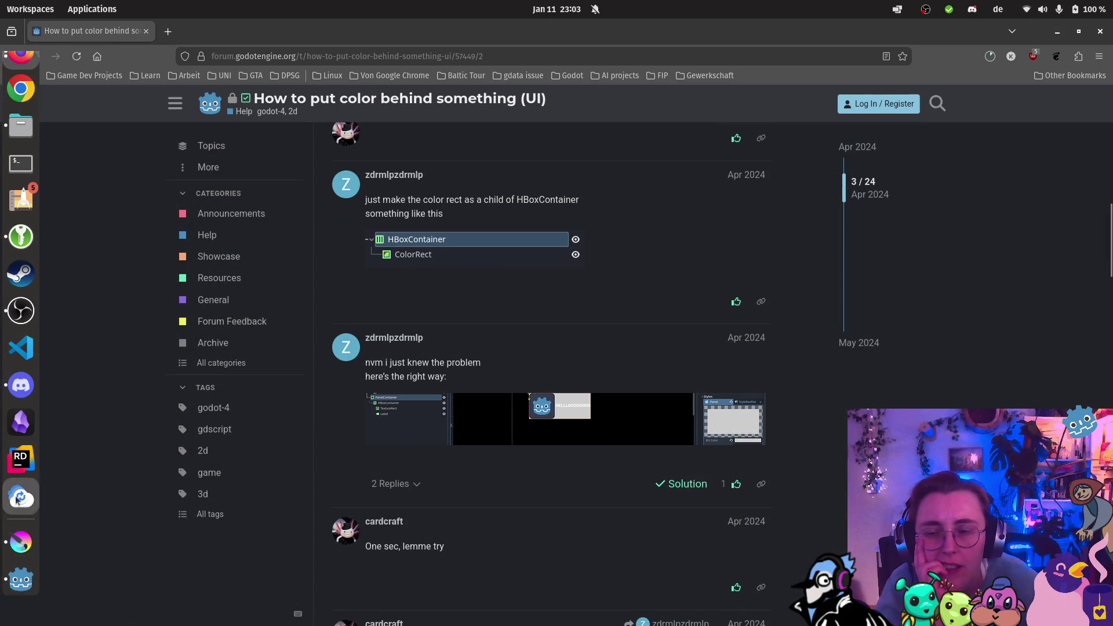
{"action": "left_click", "coordinate": [21, 578]}
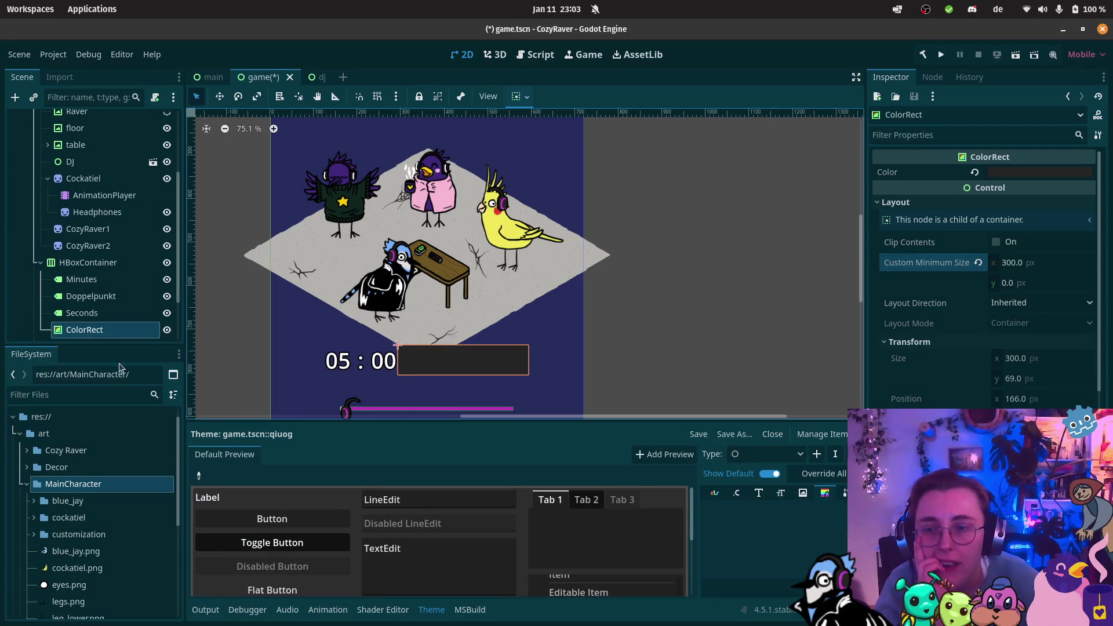
{"action": "left_click", "coordinate": [121, 332]}
{"action": "key", "text": "Delete"}
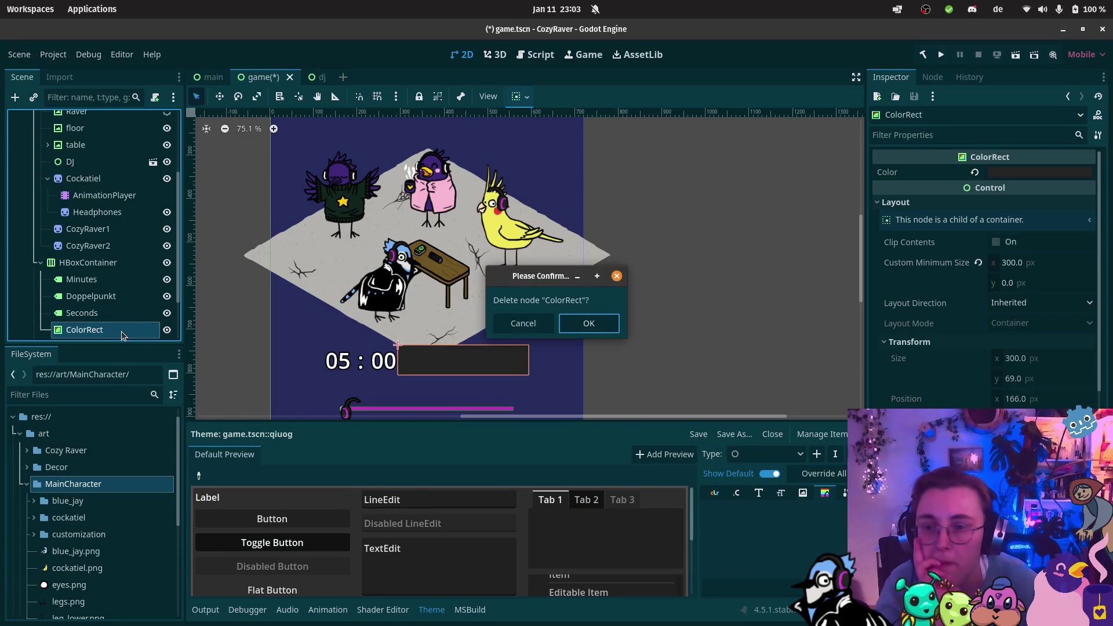
{"action": "left_click", "coordinate": [589, 325]}
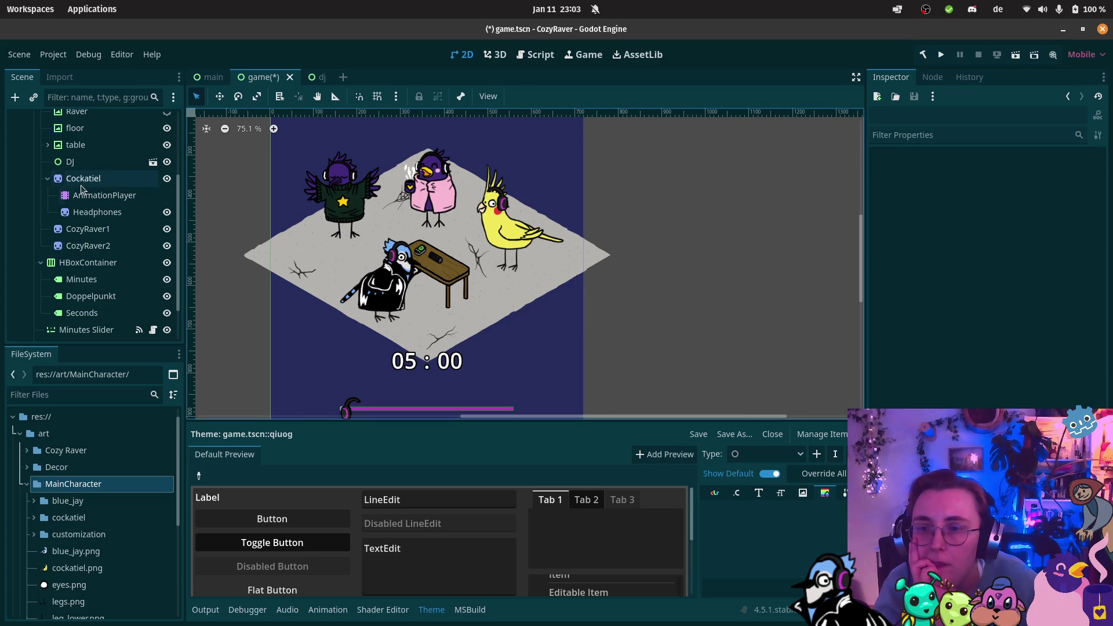
{"action": "scroll", "coordinate": [72, 174], "scroll_direction": "up", "scroll_amount": 3}
Step: Add a PanelContainer child node to VBoxContainer
{"action": "right_click", "coordinate": [73, 134]}
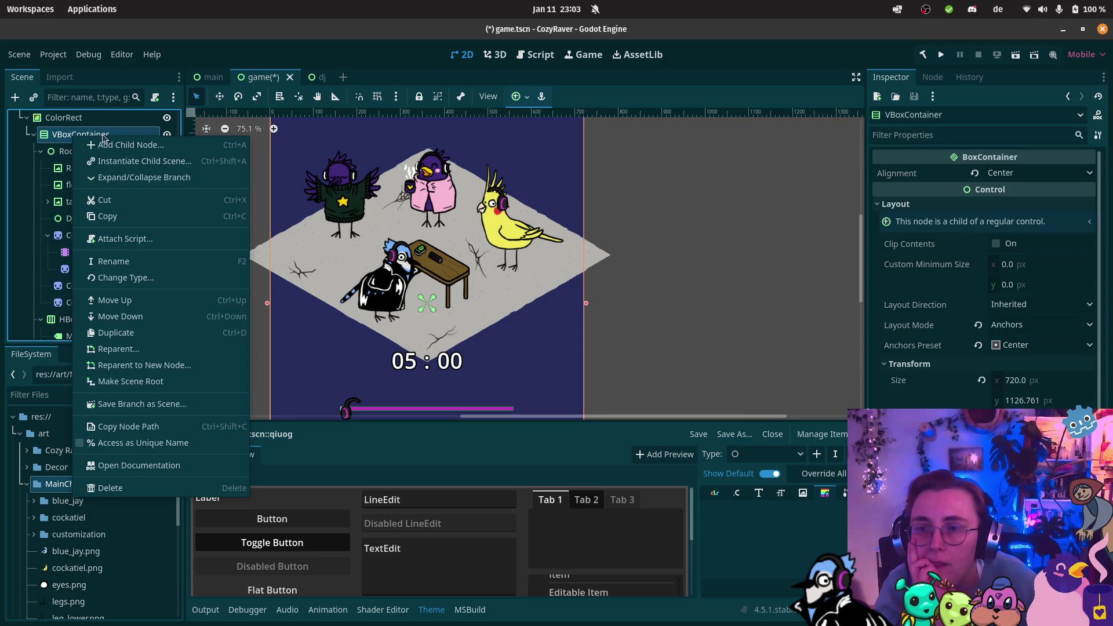
{"action": "left_click", "coordinate": [146, 144]}
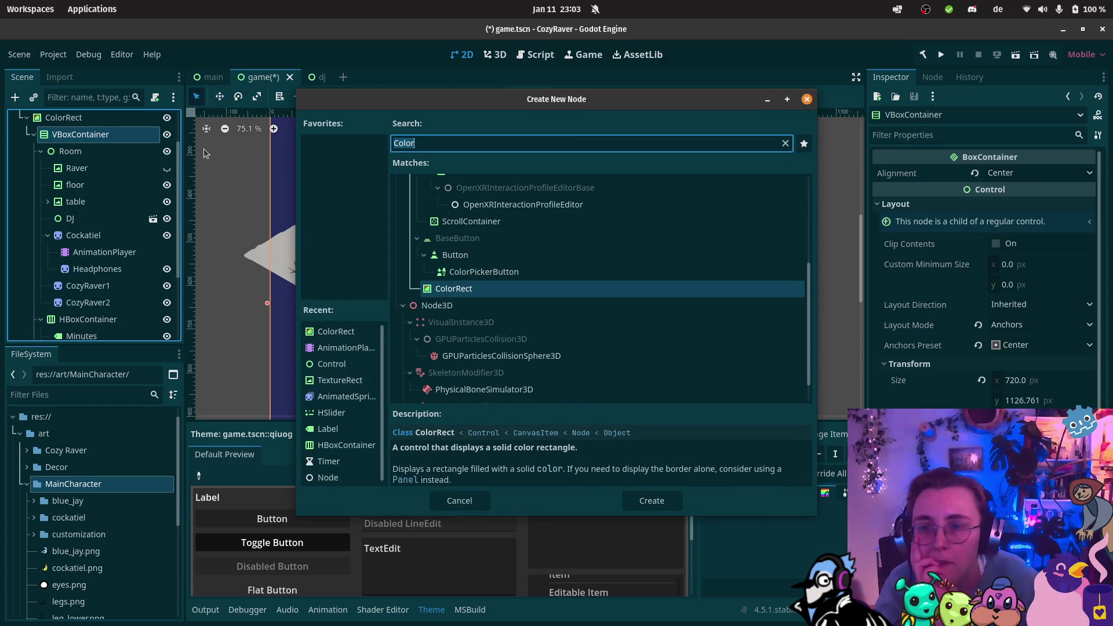
{"action": "type", "text": "panelcontainer"}
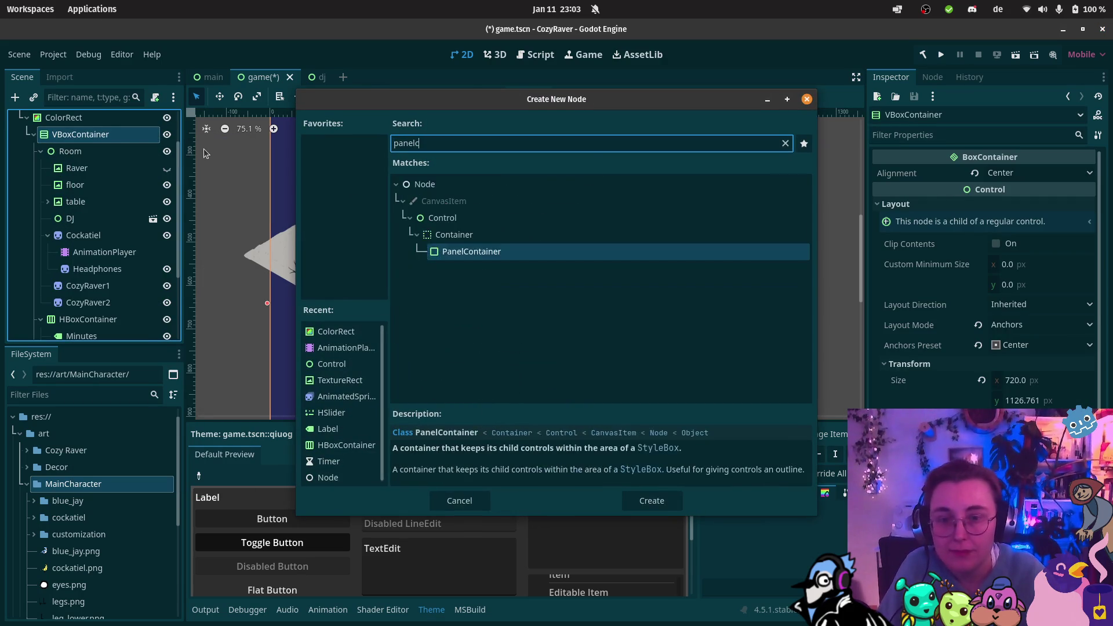
{"action": "key", "text": "Return"}
Step: Move HBoxContainer into the PanelContainer and place it above the Minutes Slider
{"action": "mouse_move", "coordinate": [106, 200]}
{"action": "left_mouse_down"}
{"action": "mouse_move", "coordinate": [93, 232]}
{"action": "mouse_move", "coordinate": [91, 330]}
{"action": "left_mouse_up"}
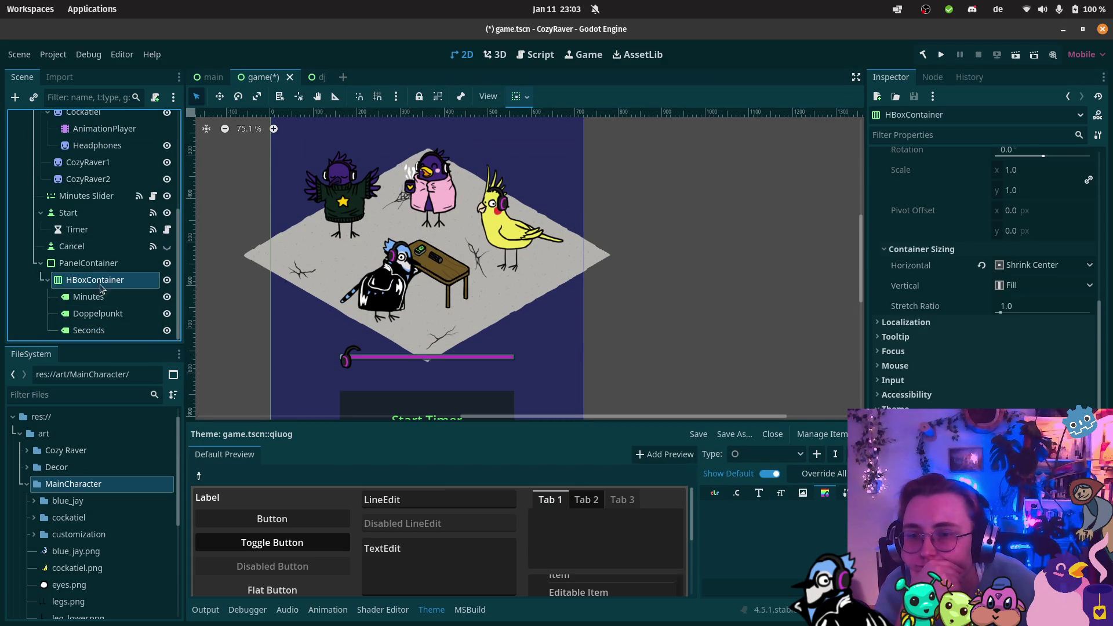
{"action": "left_click_drag", "start_coordinate": [88, 263], "coordinate": [82, 204]}
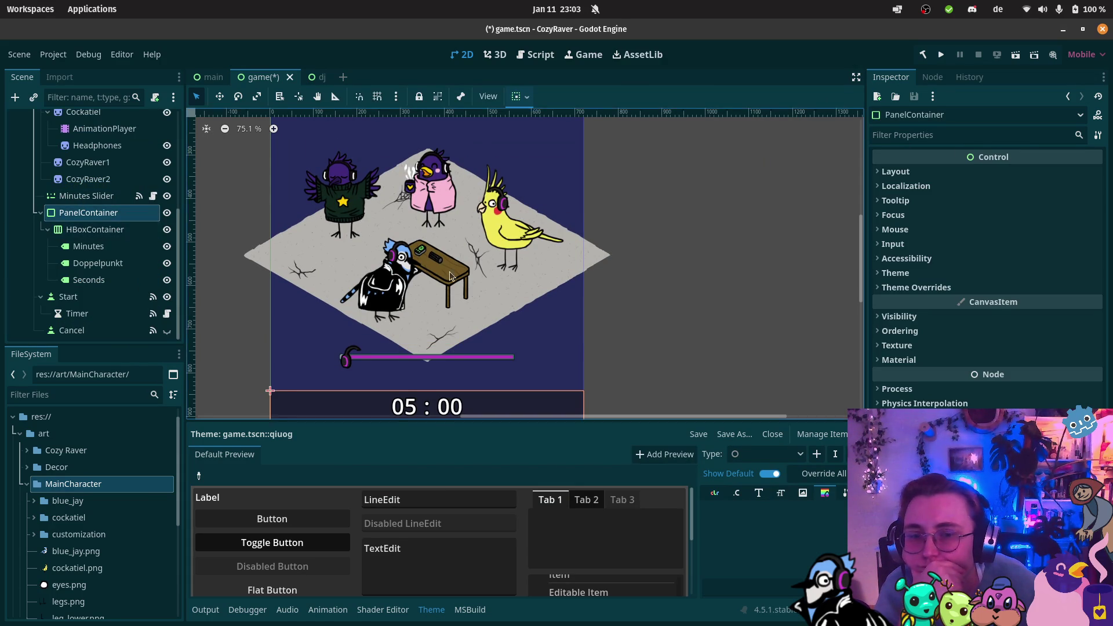
{"action": "scroll", "coordinate": [464, 277], "scroll_direction": "down", "scroll_amount": 1}
{"action": "scroll", "coordinate": [520, 344], "scroll_direction": "down", "scroll_amount": 3}
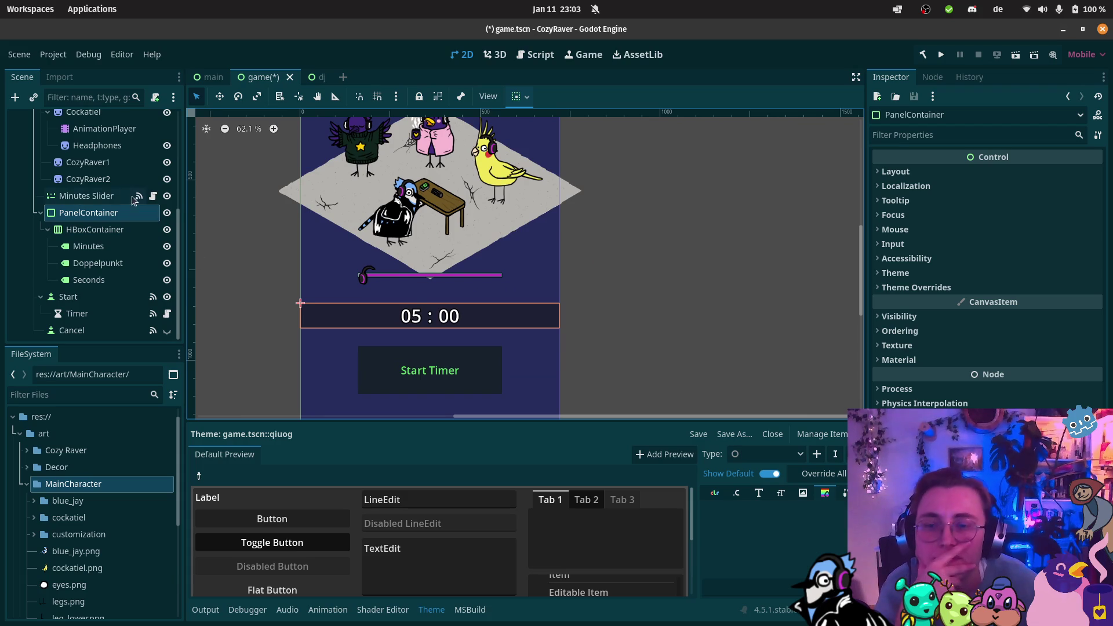
{"action": "left_click_drag", "start_coordinate": [95, 196], "coordinate": [99, 210]}
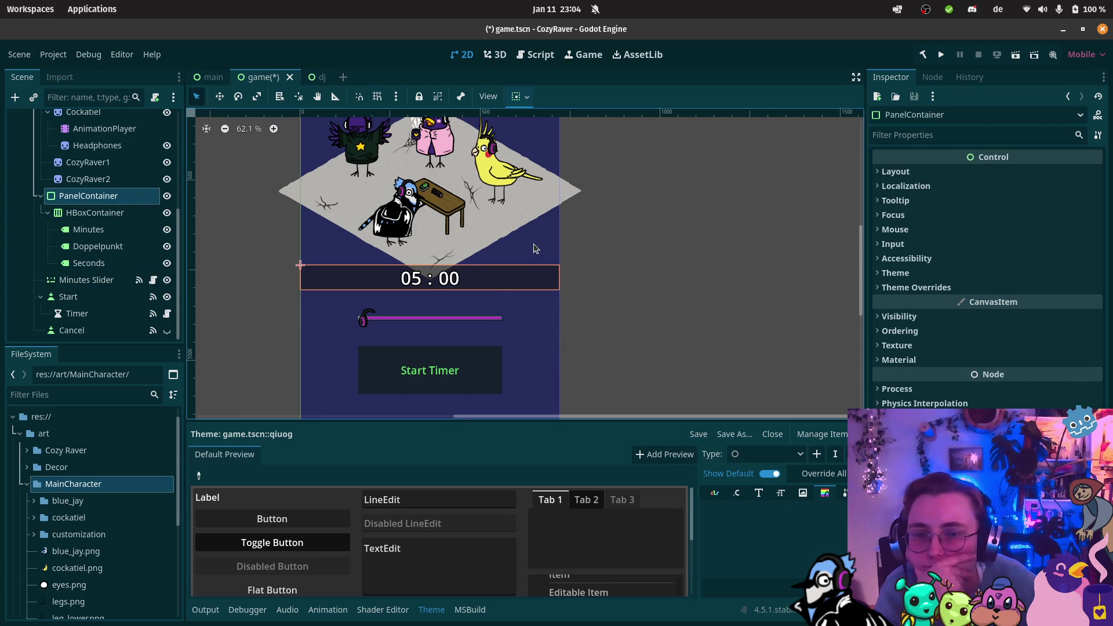
Step: Browse the PanelContainer's Layout, Theme and Theme Overrides sections in the Inspector
{"action": "left_click", "coordinate": [898, 172]}
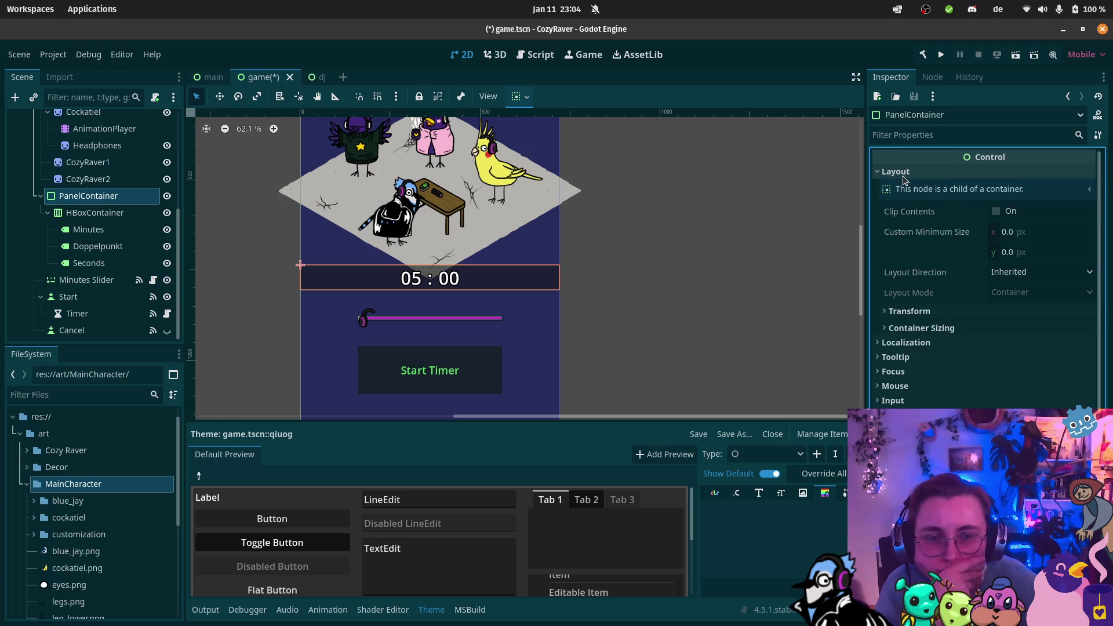
{"action": "left_click", "coordinate": [903, 175]}
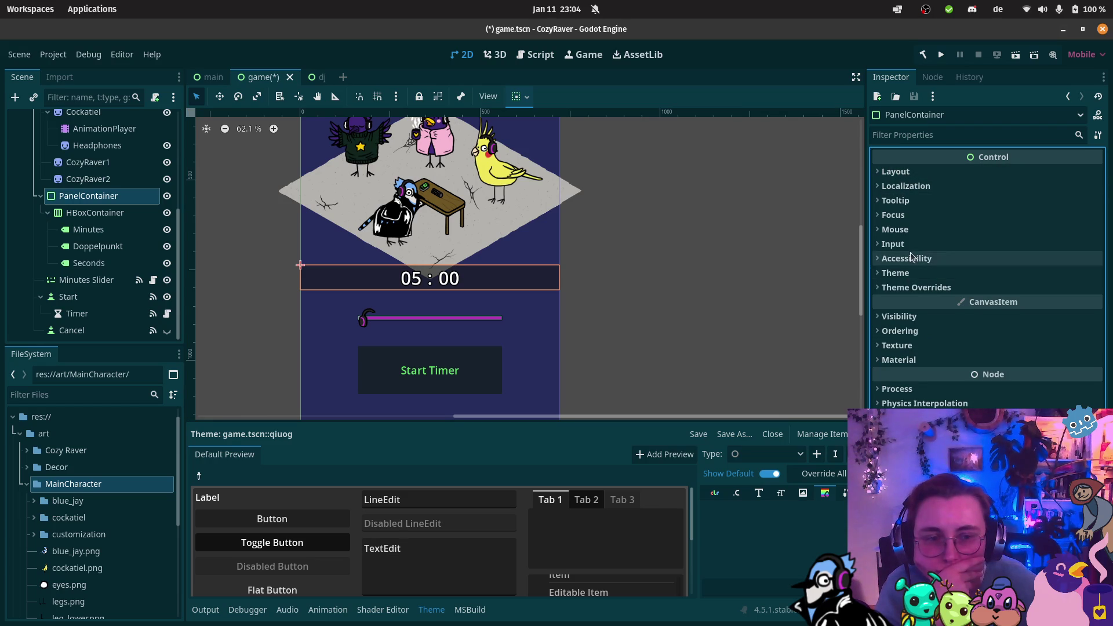
{"action": "left_click", "coordinate": [914, 287]}
{"action": "left_click", "coordinate": [900, 302]}
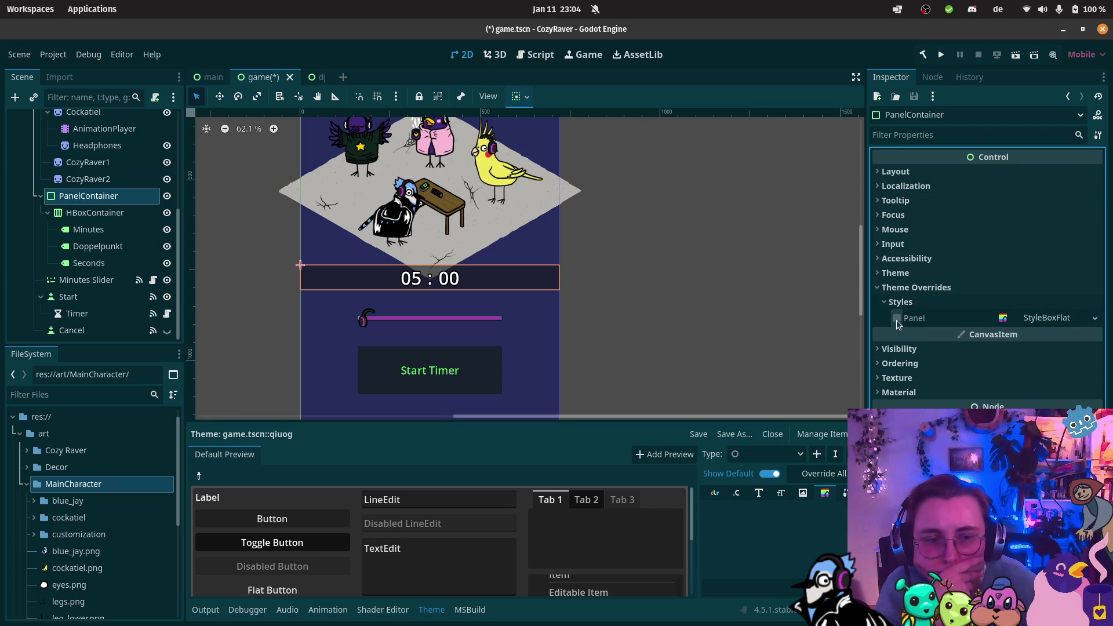
{"action": "left_click", "coordinate": [897, 320]}
{"action": "left_click", "coordinate": [901, 302]}
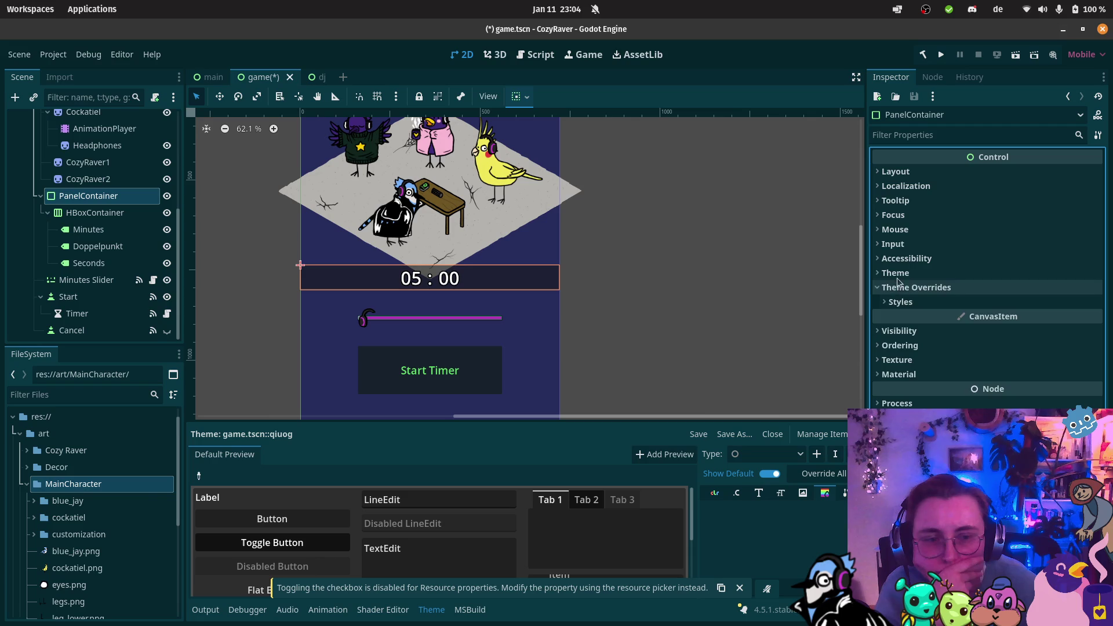
{"action": "left_click", "coordinate": [897, 277]}
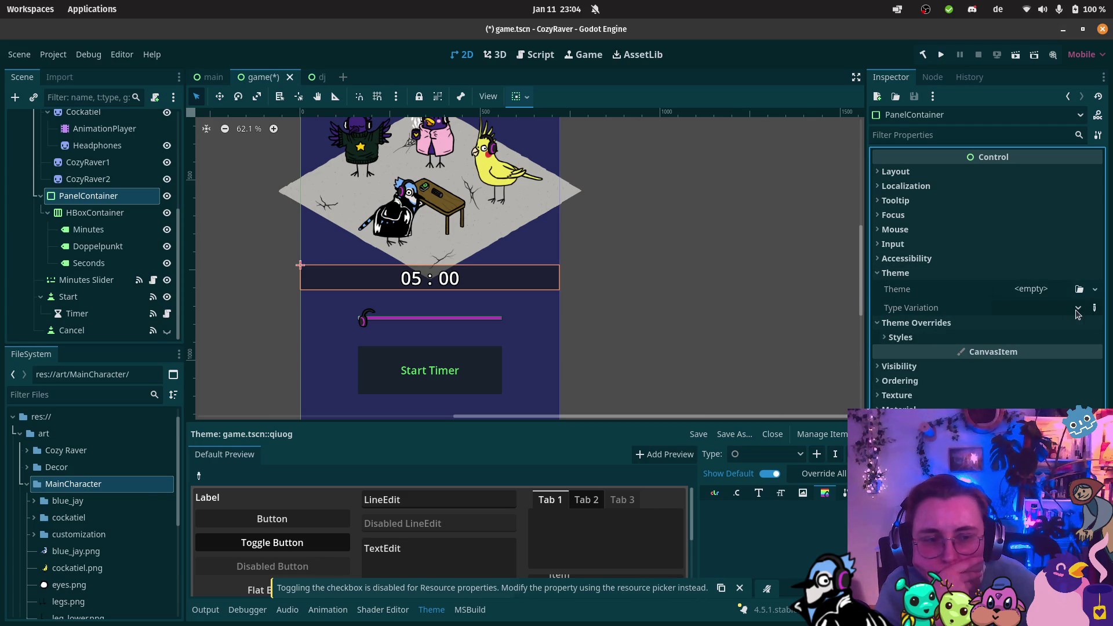
{"action": "left_click", "coordinate": [1078, 309]}
{"action": "left_click", "coordinate": [999, 325]}
{"action": "left_click", "coordinate": [895, 272]}
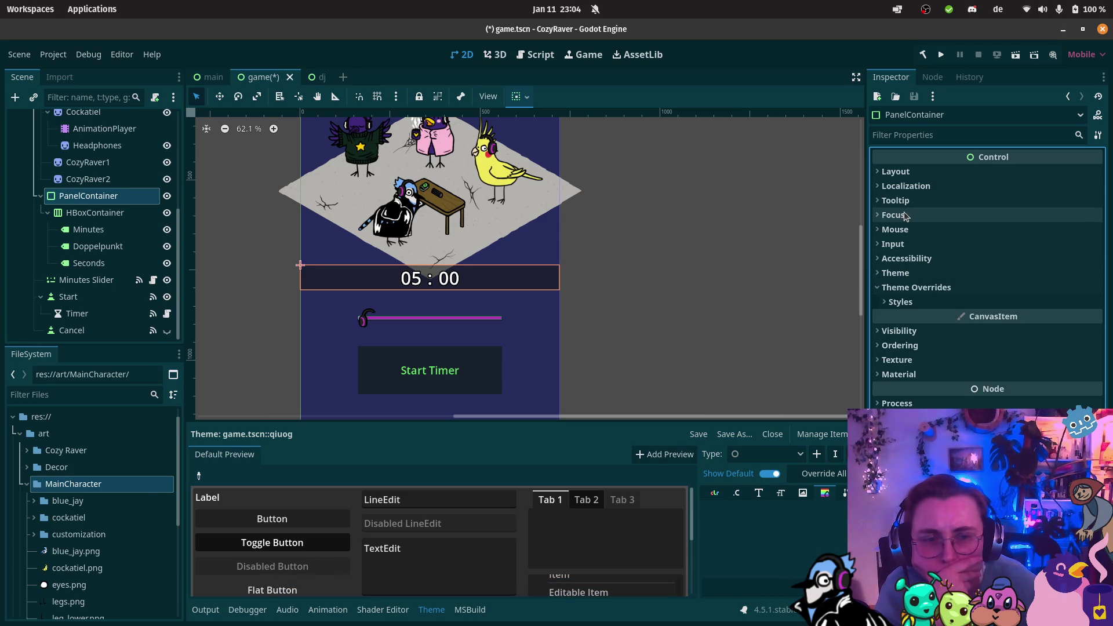
Step: Check the PanelContainer's transform: size 720 × 69 px at position 0, 659
{"action": "left_click", "coordinate": [903, 172]}
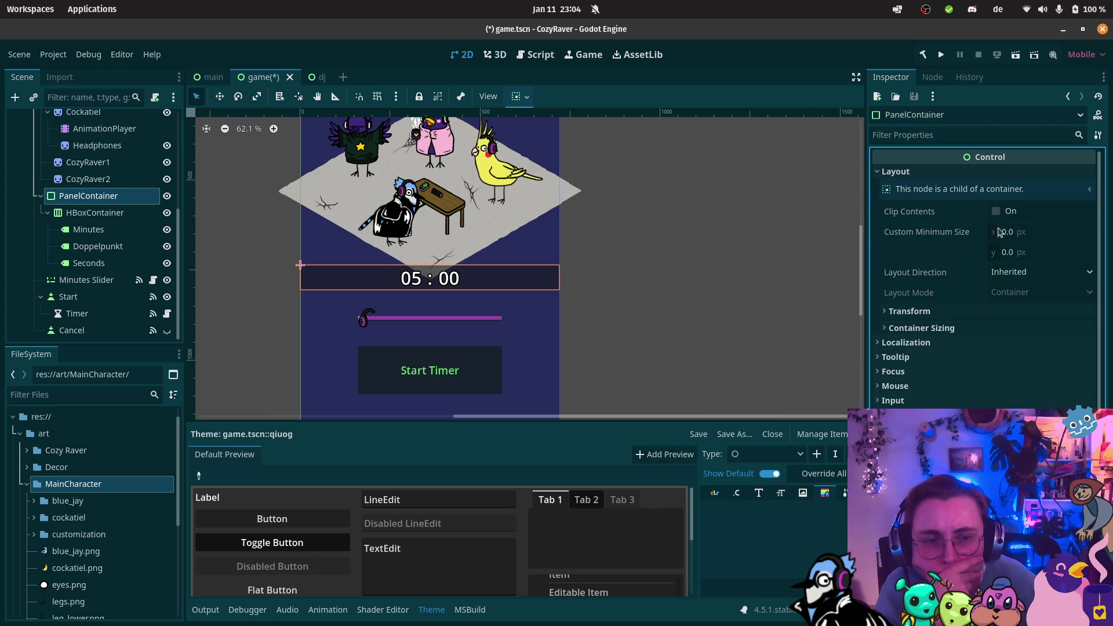
{"action": "left_click", "coordinate": [972, 312]}
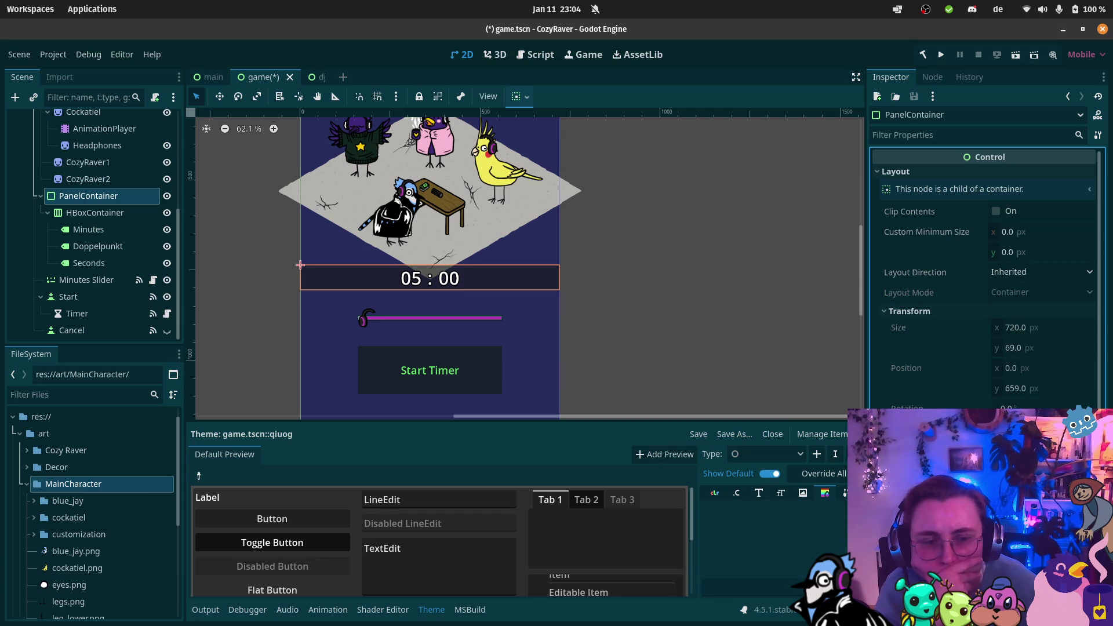
{"action": "scroll", "coordinate": [986, 279], "scroll_direction": "down", "scroll_amount": 2}
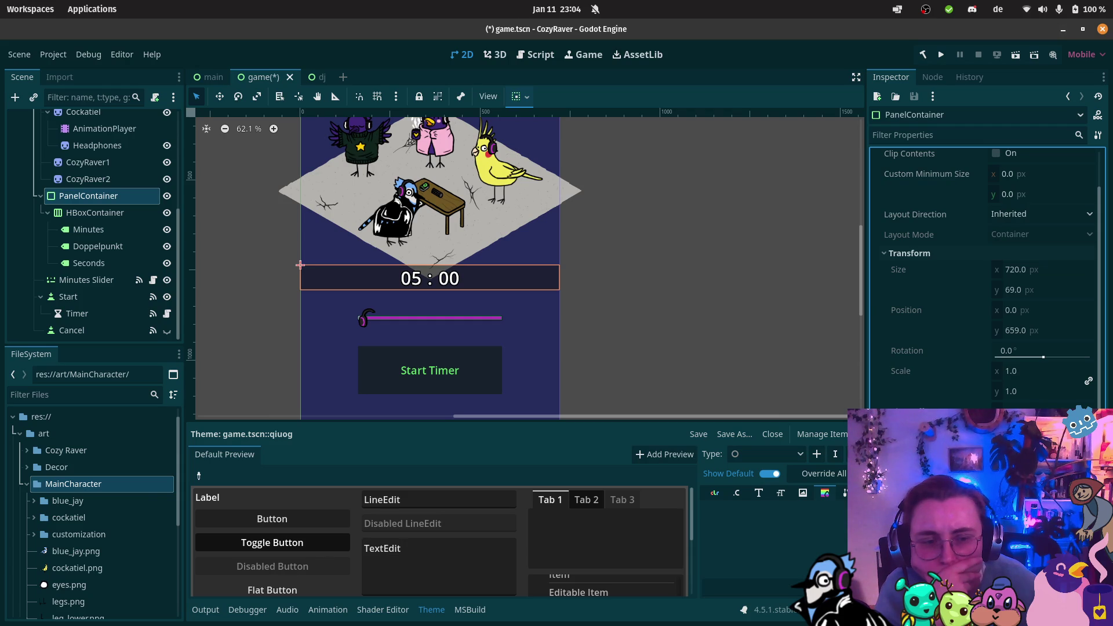
Step: Set horizontal and vertical sizing to Shrink Center, comparing the change with undo and redo
{"action": "key", "text": "ctrl+z"}
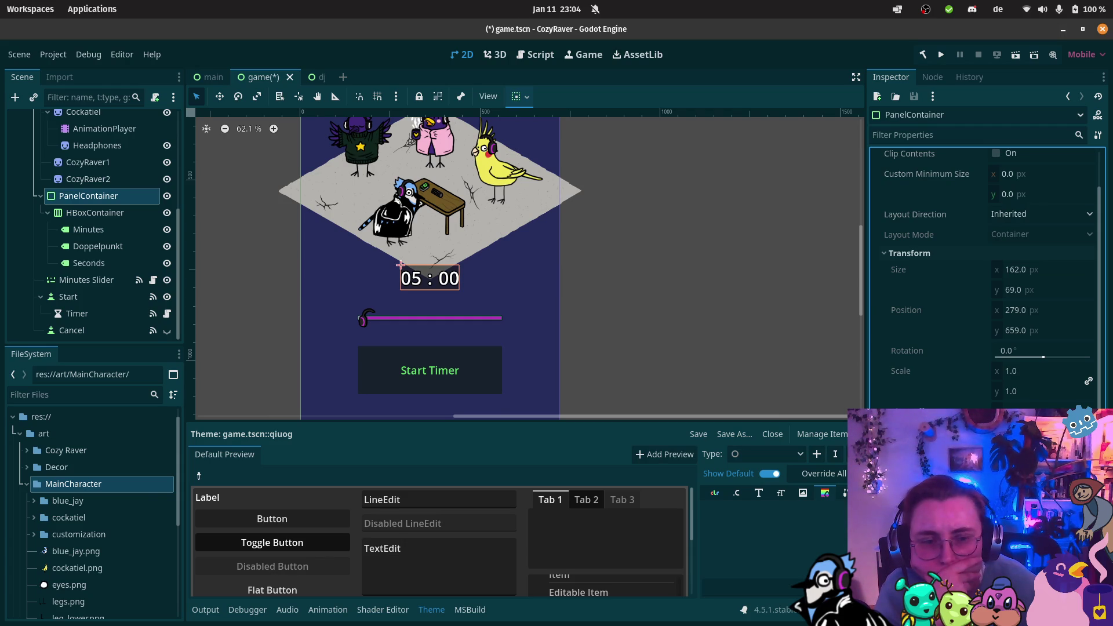
{"action": "key", "text": "ctrl+z"}
{"action": "key", "text": "ctrl+shift+z"}
Step: Review the PanelContainer's Panel StyleBoxFlat properties in the Inspector
{"action": "scroll", "coordinate": [986, 278], "scroll_direction": "down", "scroll_amount": 2}
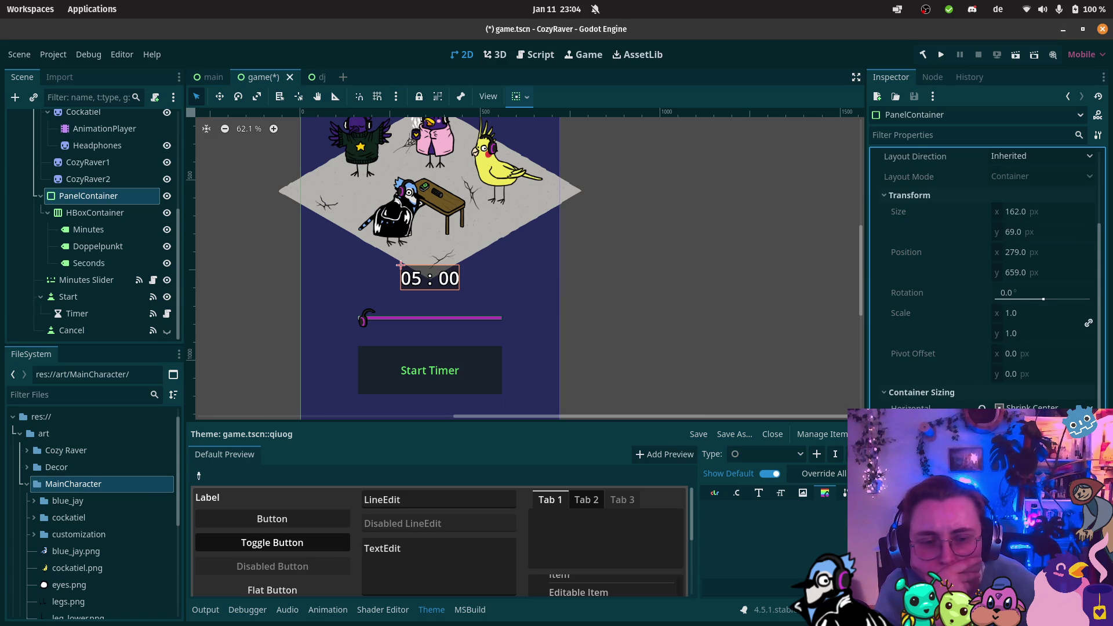
{"action": "scroll", "coordinate": [933, 312], "scroll_direction": "down", "scroll_amount": 4}
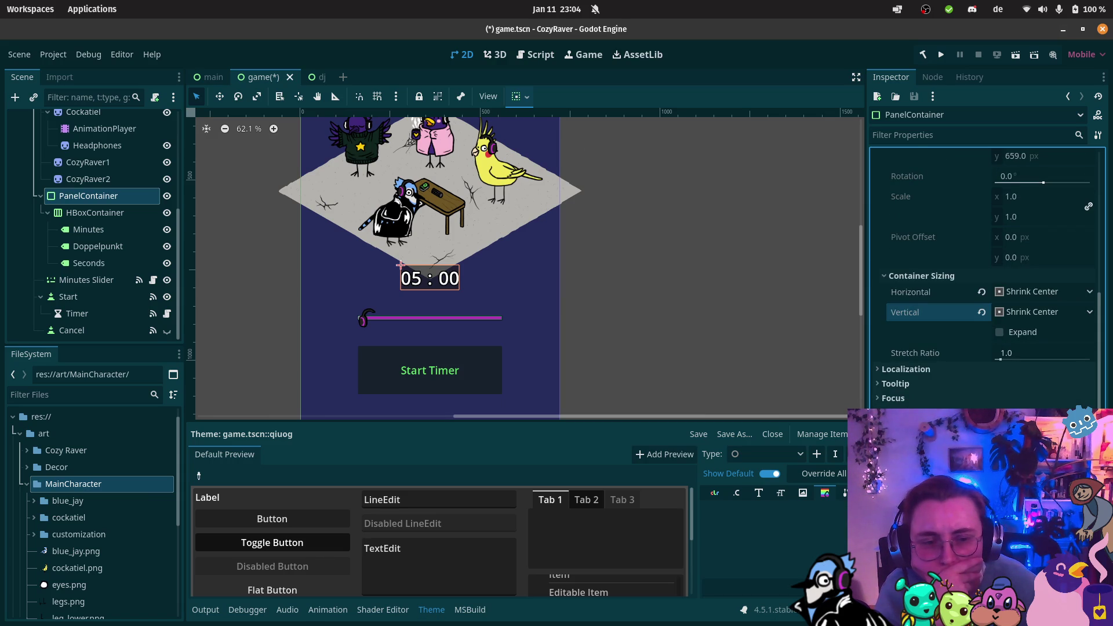
{"action": "scroll", "coordinate": [933, 316], "scroll_direction": "down", "scroll_amount": 6}
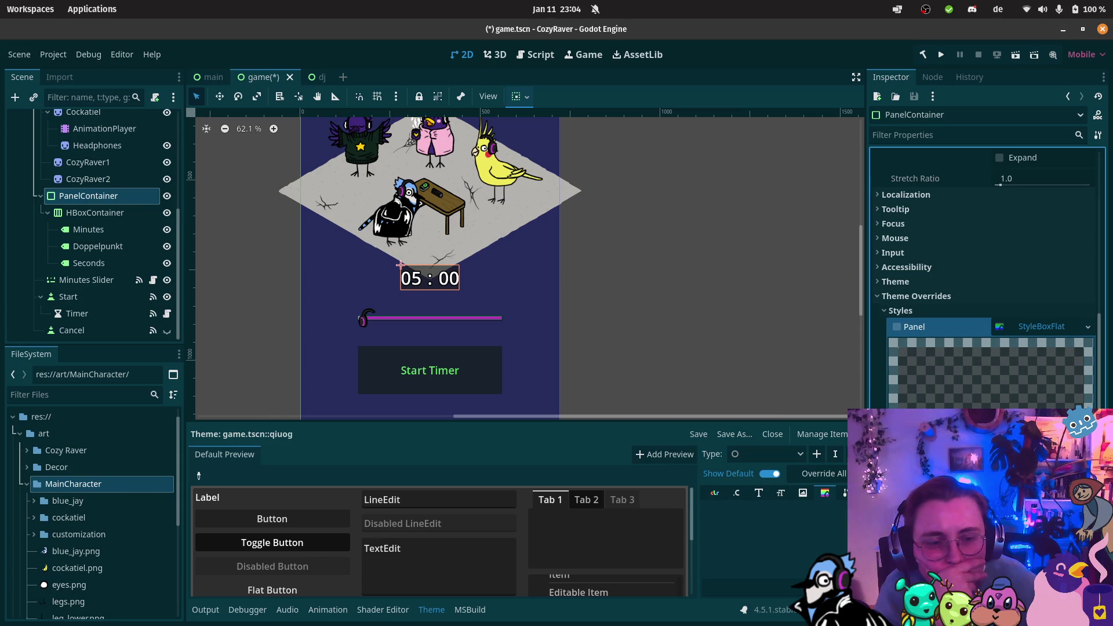
{"action": "scroll", "coordinate": [986, 278], "scroll_direction": "down", "scroll_amount": 4}
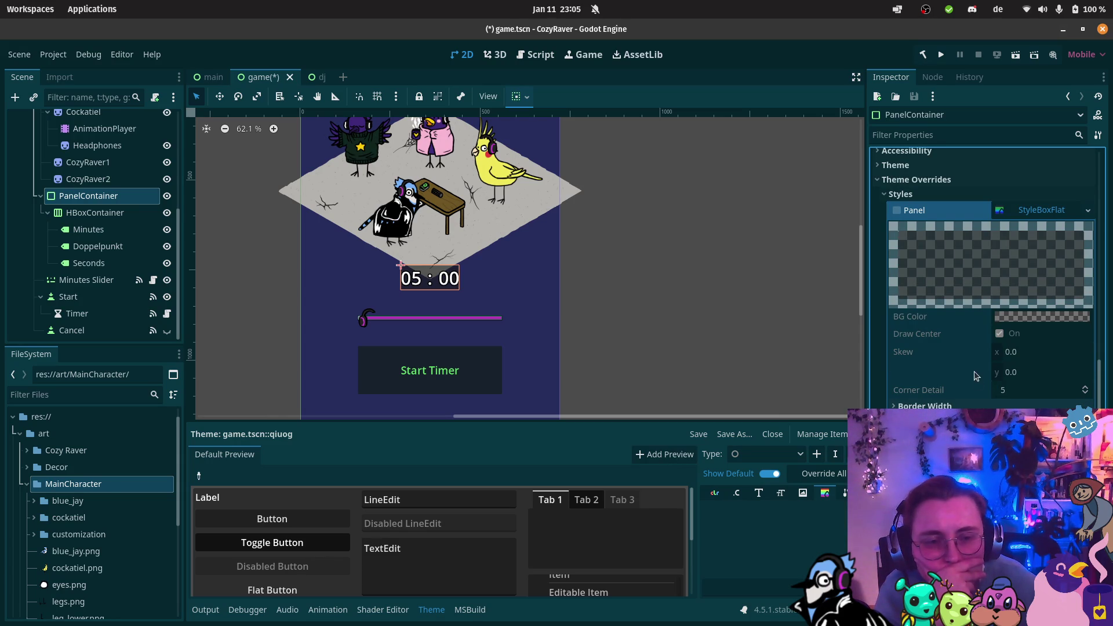
{"action": "scroll", "coordinate": [963, 348], "scroll_direction": "up", "scroll_amount": 8}
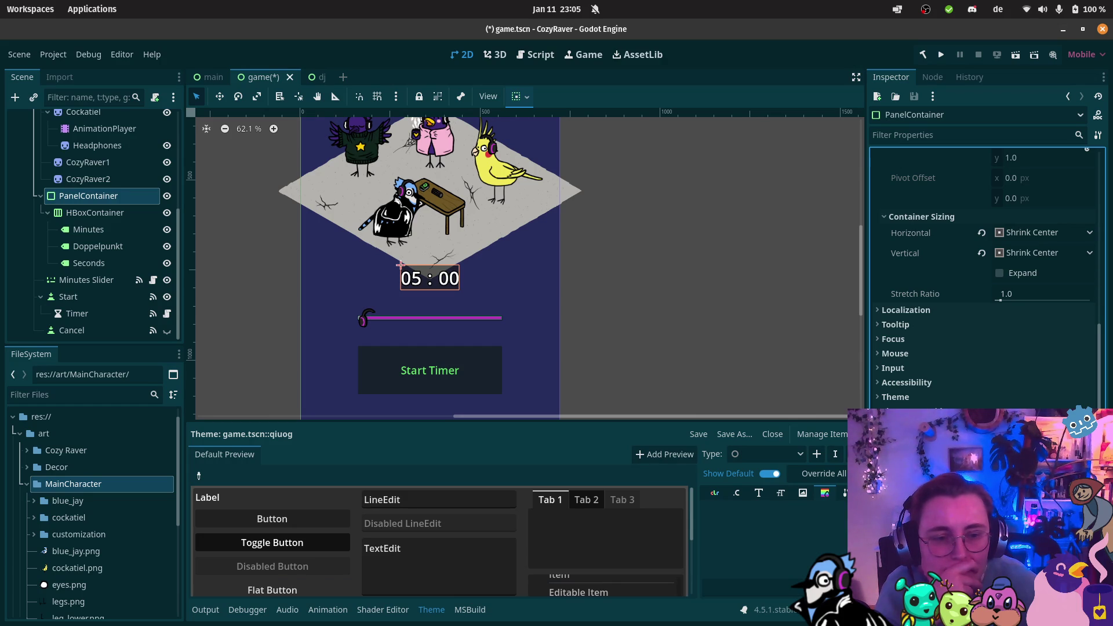
{"action": "scroll", "coordinate": [1034, 406], "scroll_direction": "up", "scroll_amount": 1}
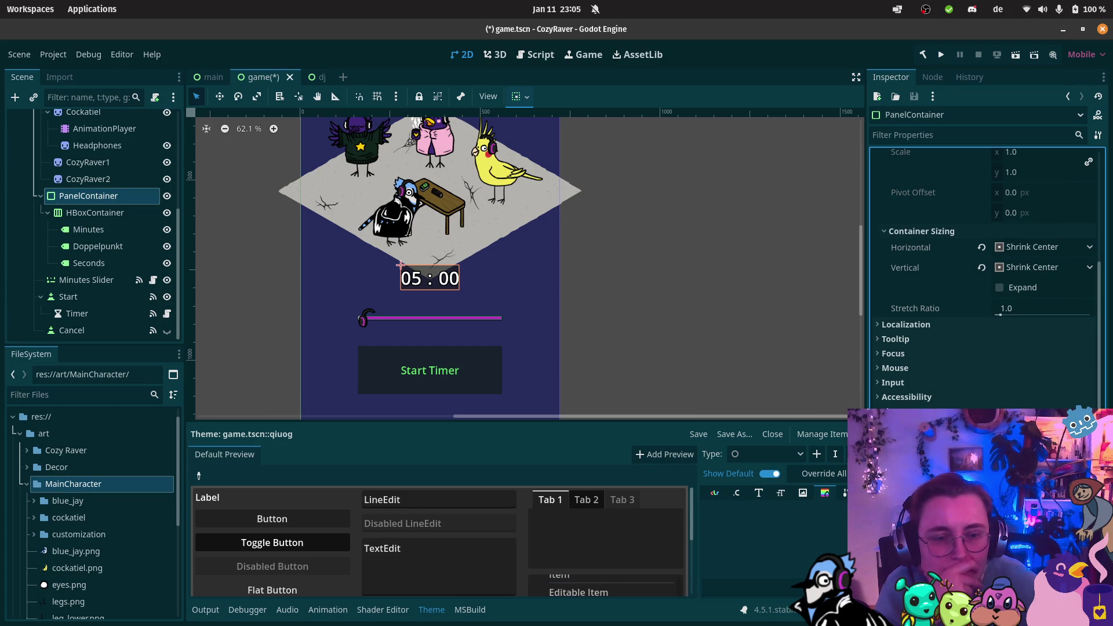
{"action": "scroll", "coordinate": [994, 290], "scroll_direction": "down", "scroll_amount": 5}
{"action": "left_click", "coordinate": [997, 223]}
{"action": "left_click", "coordinate": [996, 225]}
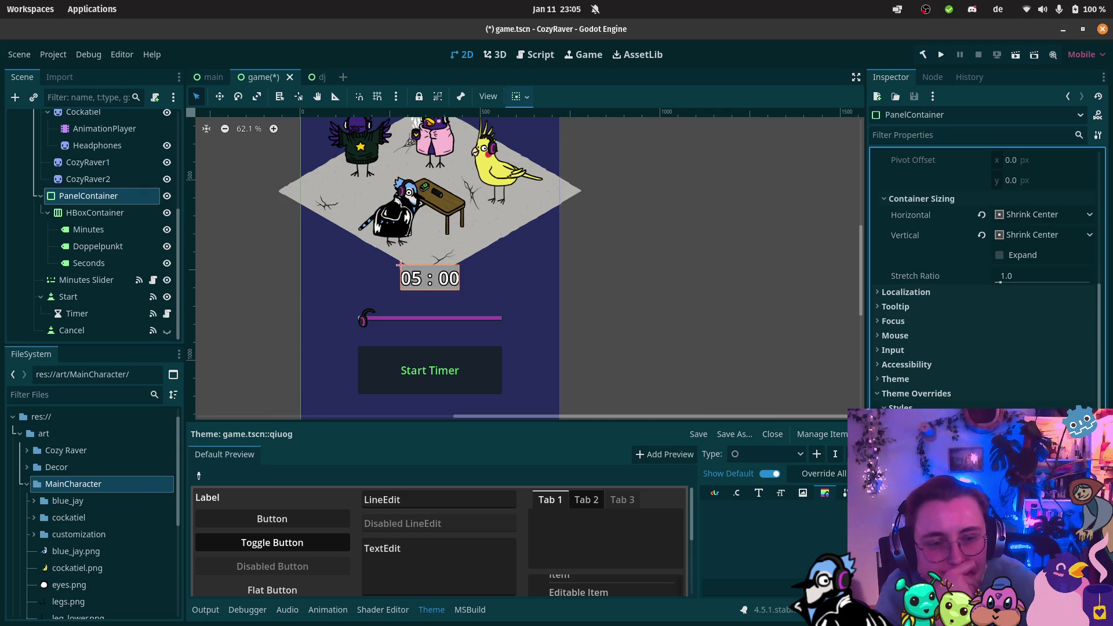
Step: Set the panel's BG Color to translucent purple 5a005d80 (RGB 90, 0, 93, alpha 128)
{"action": "scroll", "coordinate": [1019, 348], "scroll_direction": "down", "scroll_amount": 2}
{"action": "left_click", "coordinate": [1019, 362]}
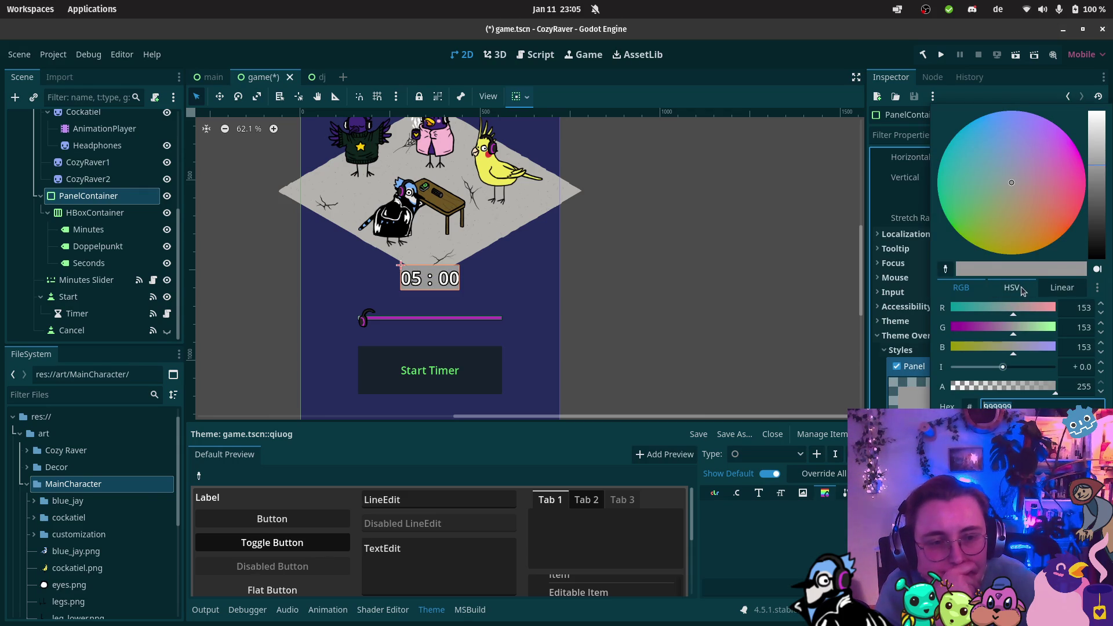
{"action": "left_click", "coordinate": [1095, 257]}
{"action": "left_click", "coordinate": [1001, 387]}
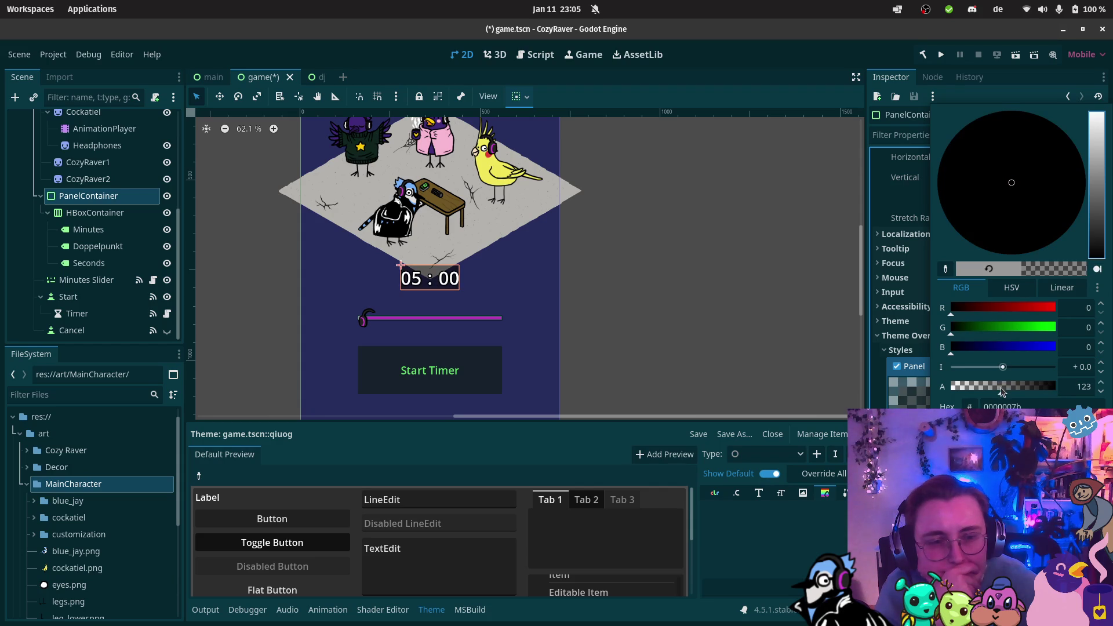
{"action": "left_click", "coordinate": [1074, 143]}
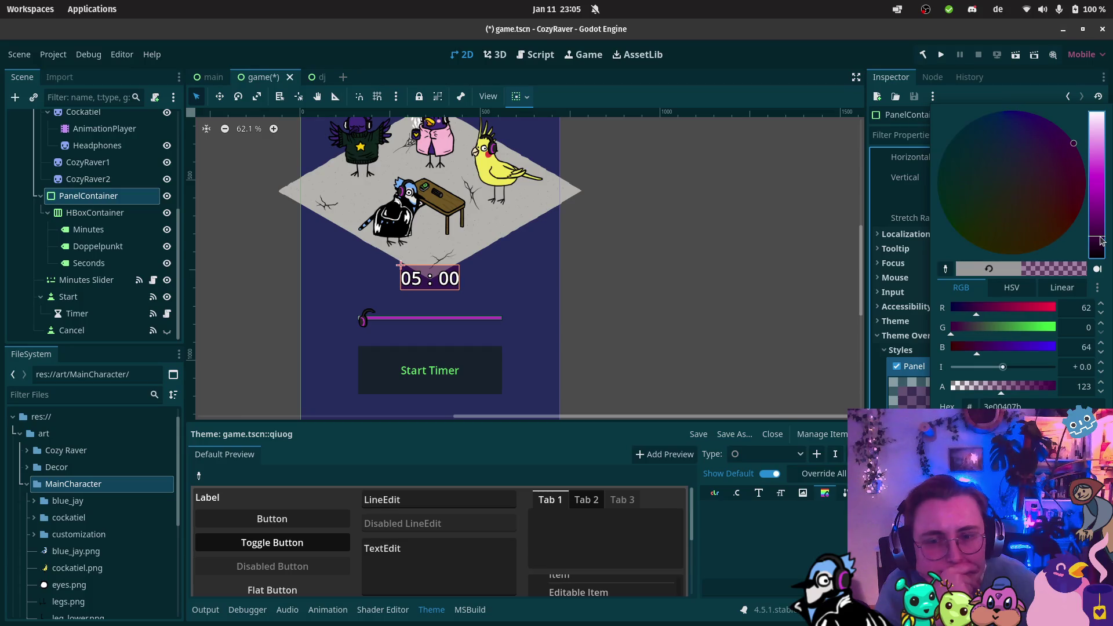
{"action": "left_click", "coordinate": [1097, 225]}
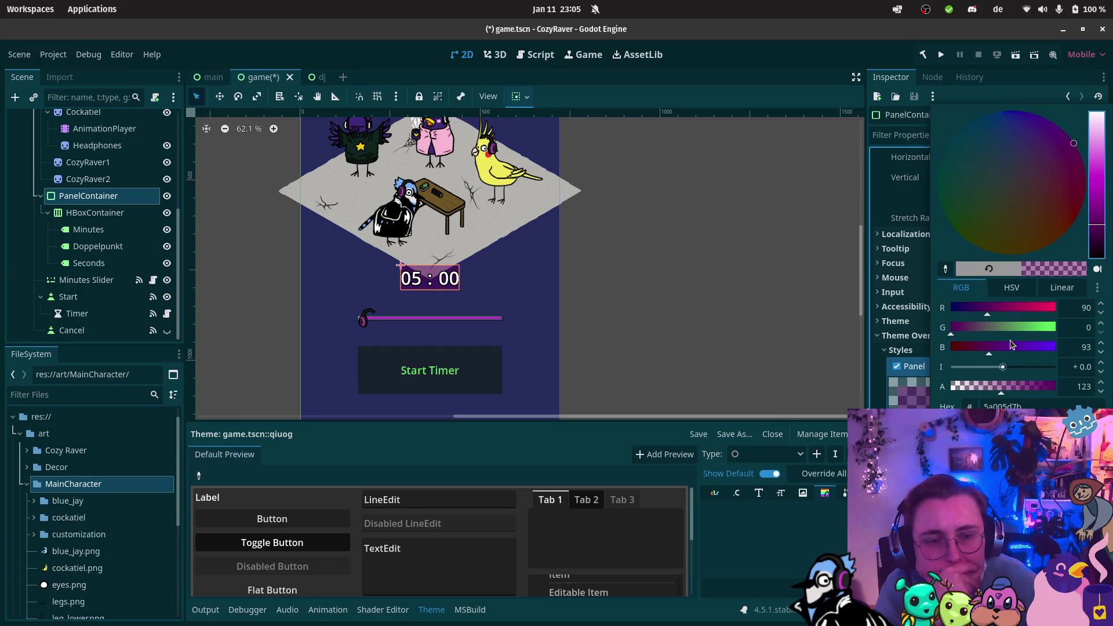
{"action": "left_click", "coordinate": [1031, 389]}
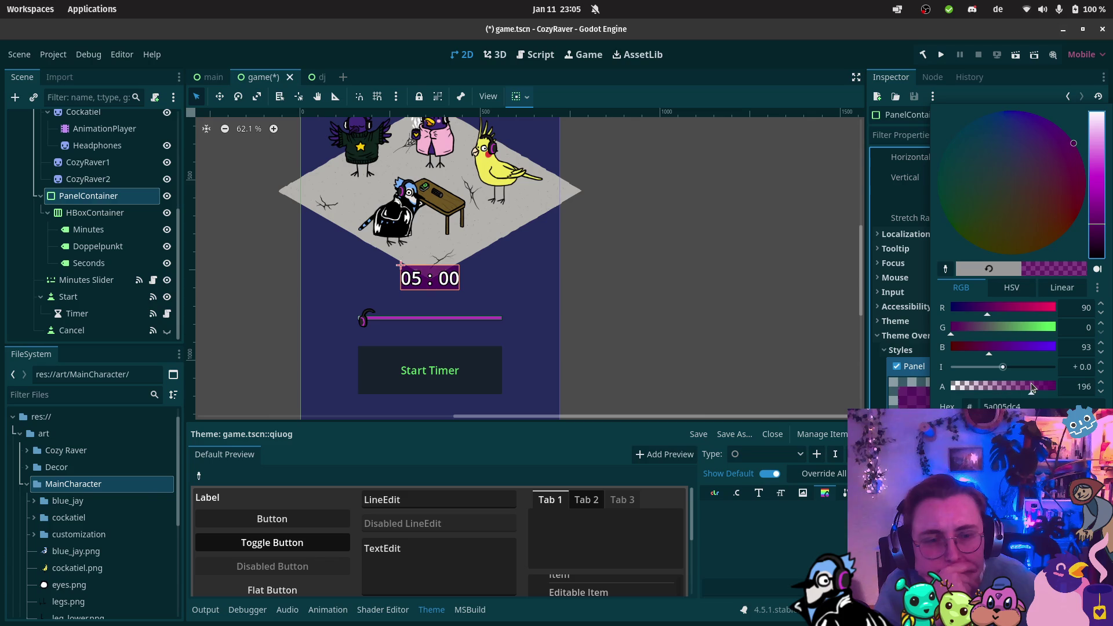
{"action": "left_click", "coordinate": [1004, 387]}
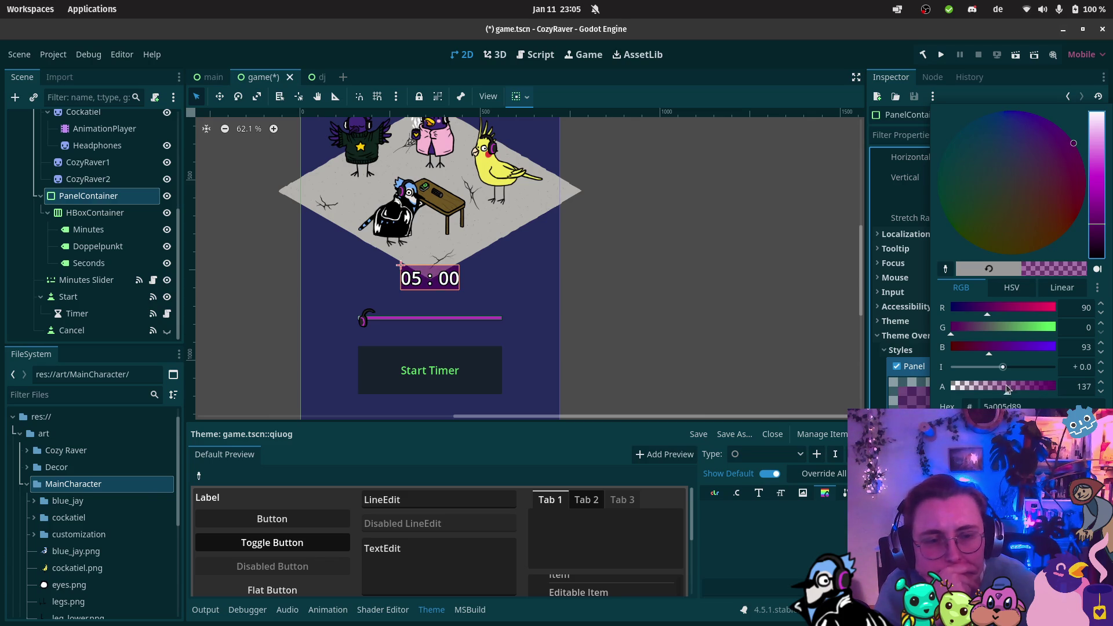
{"action": "left_click", "coordinate": [659, 313]}
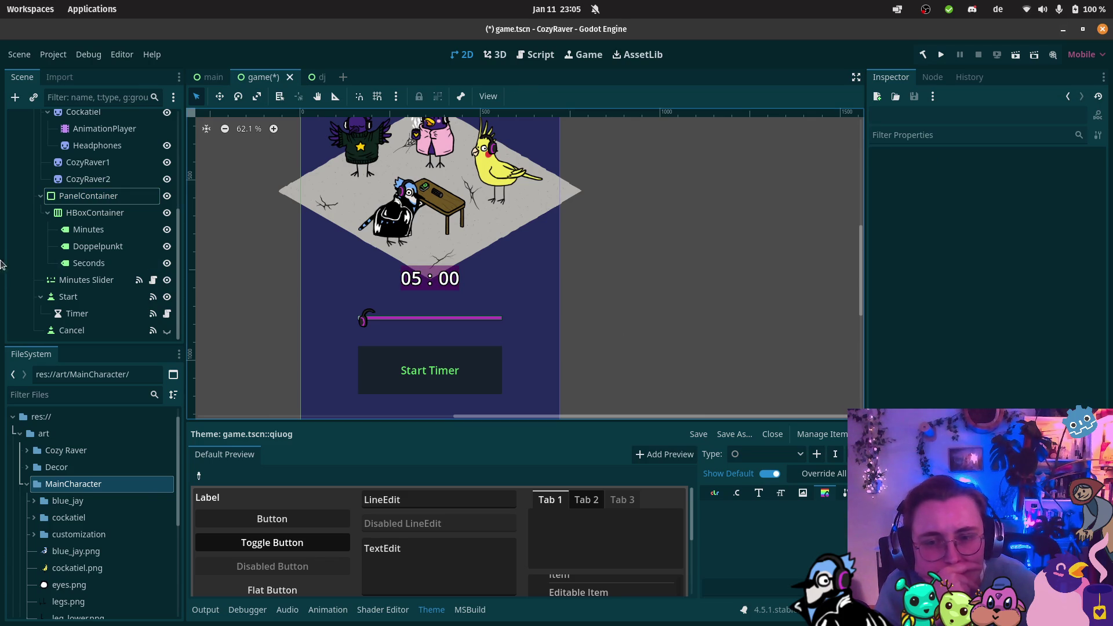
Step: Select PanelContainer and review its purple Panel StyleBoxFlat: Draw Center on, Corner Detail 8
{"action": "left_click", "coordinate": [88, 196]}
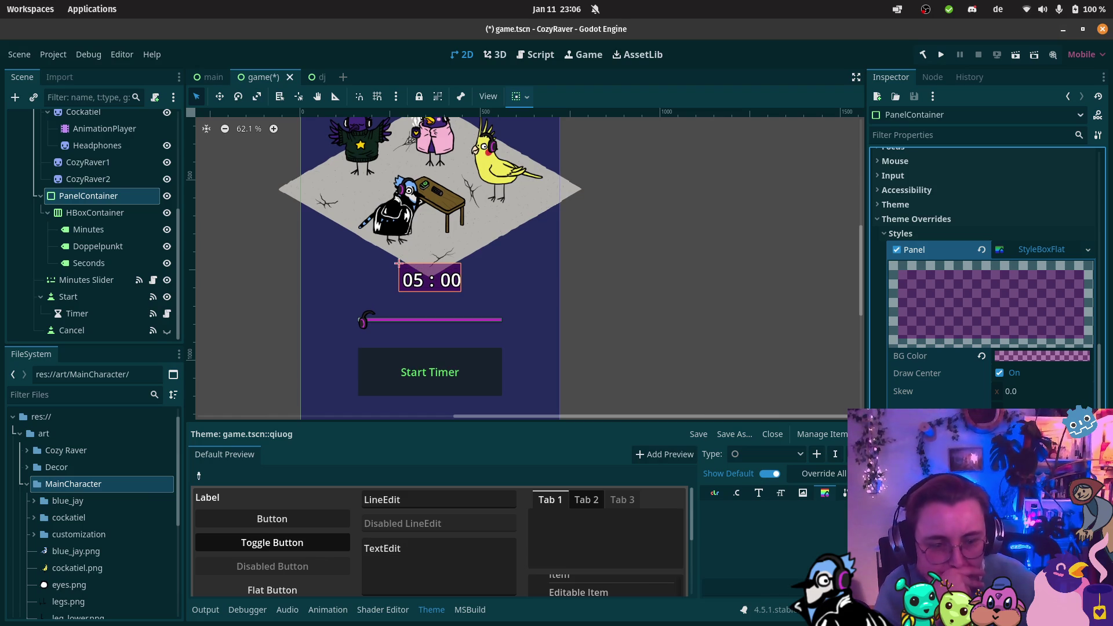
{"action": "scroll", "coordinate": [985, 278], "scroll_direction": "down", "scroll_amount": 2}
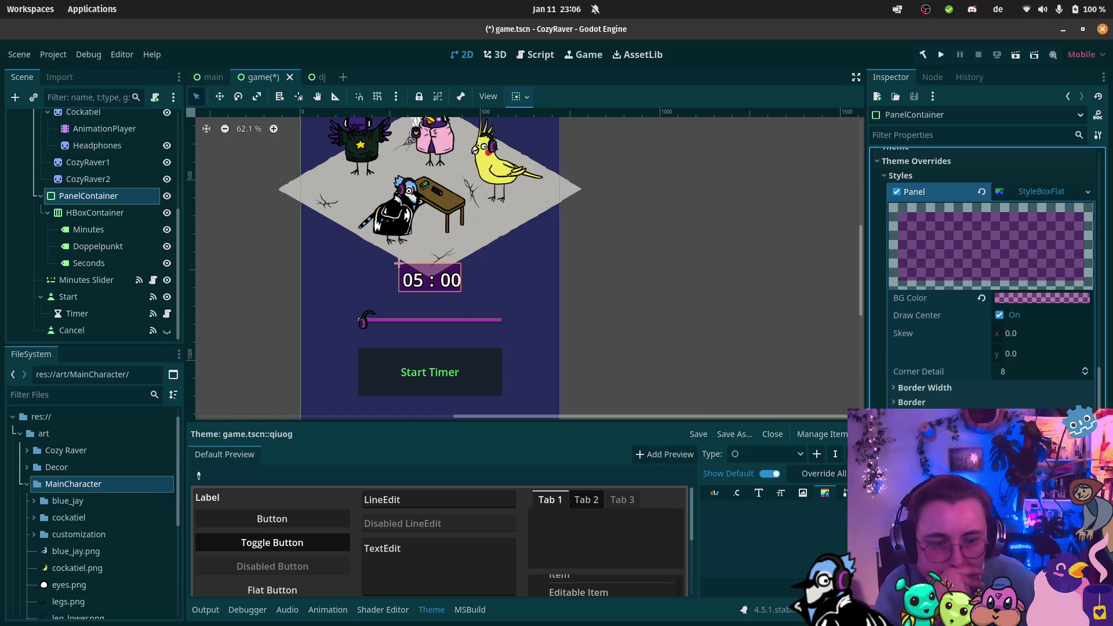
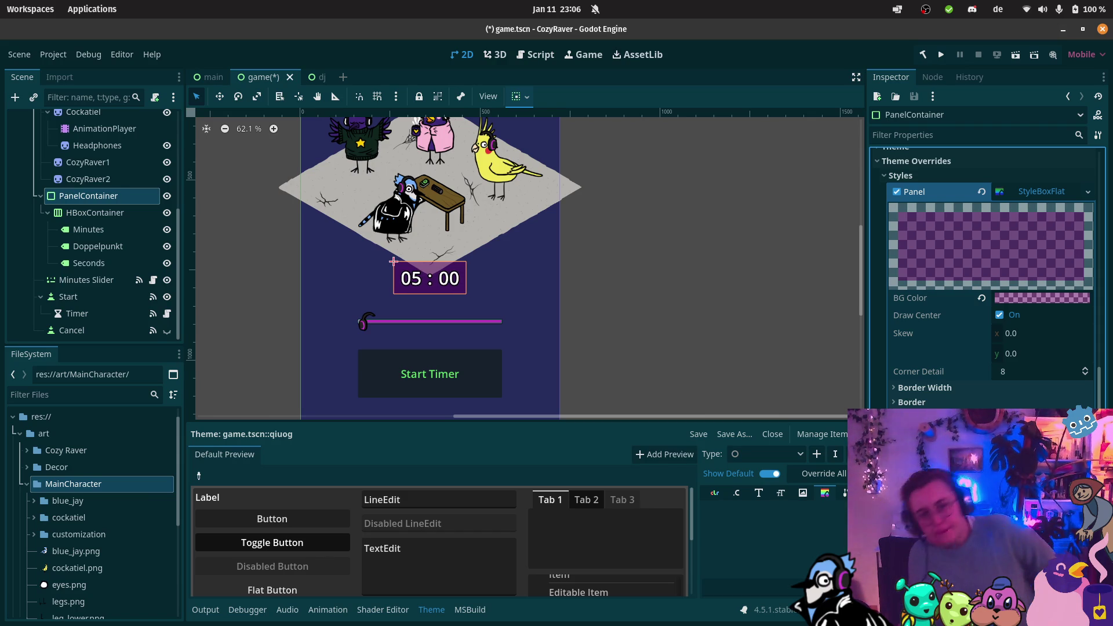
Step: Tint the PanelContainer's Panel BG Color a brown shade as a first attempt
{"action": "scroll", "coordinate": [576, 133], "scroll_direction": "down", "scroll_amount": 1}
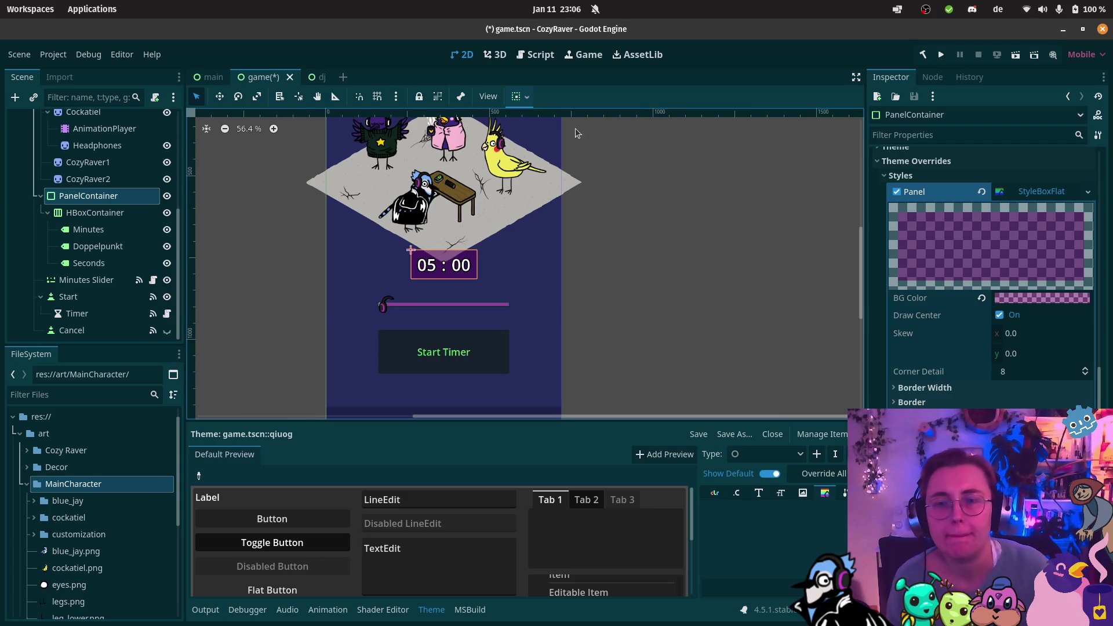
{"action": "scroll", "coordinate": [497, 300], "scroll_direction": "up", "scroll_amount": 3}
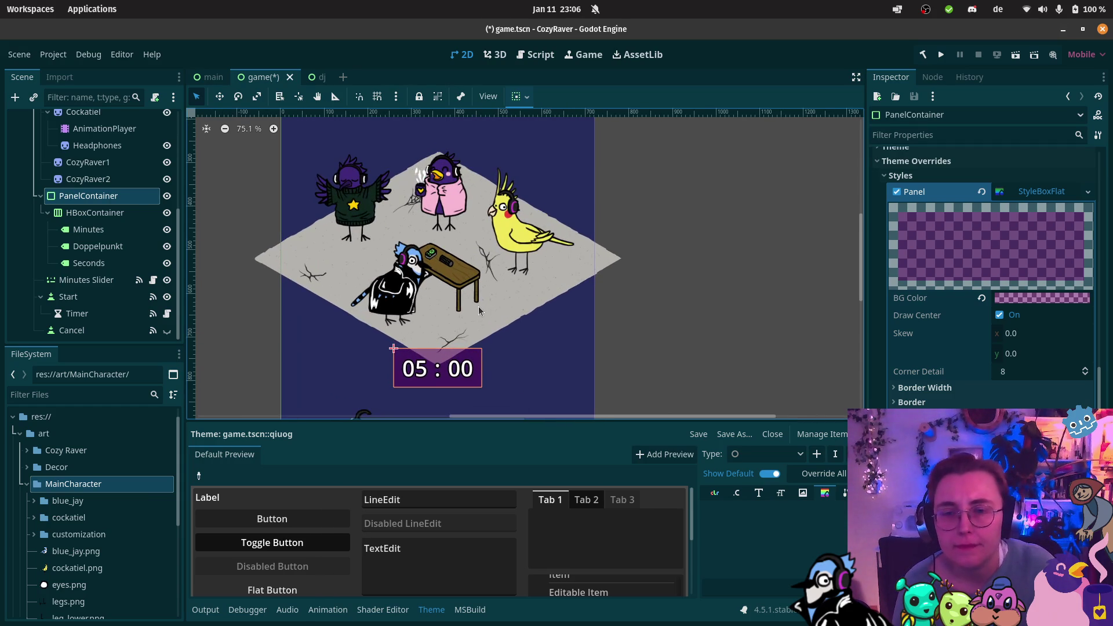
{"action": "scroll", "coordinate": [558, 318], "scroll_direction": "down", "scroll_amount": 1}
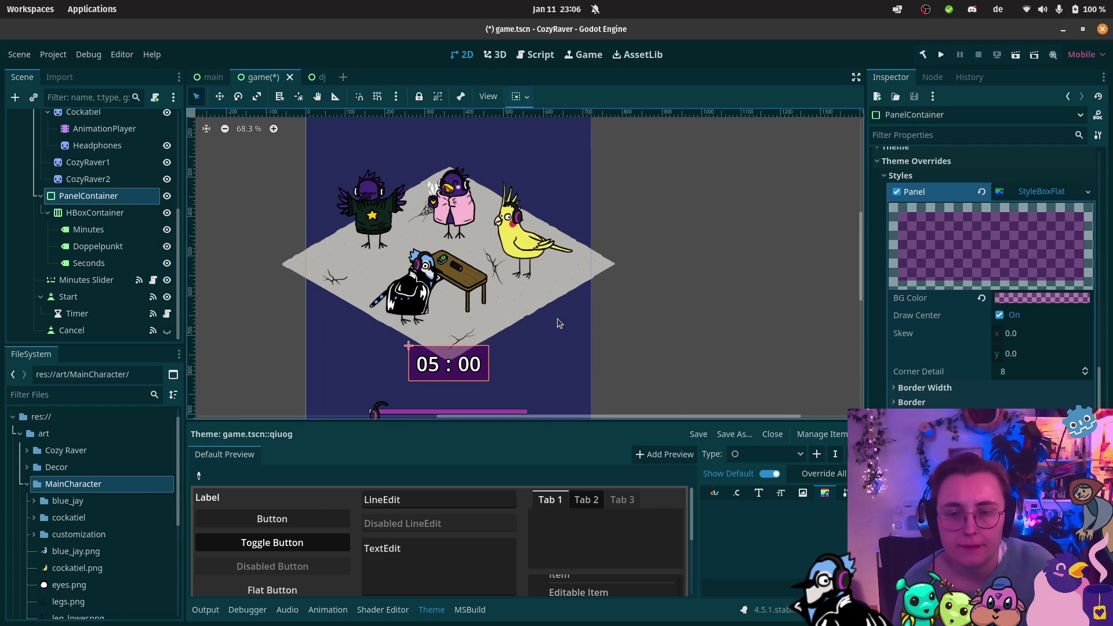
{"action": "left_click", "coordinate": [1035, 295]}
{"action": "mouse_move", "coordinate": [1048, 350]}
{"action": "left_mouse_down"}
{"action": "mouse_move", "coordinate": [1063, 365]}
{"action": "mouse_move", "coordinate": [1081, 351]}
{"action": "mouse_move", "coordinate": [1071, 375]}
{"action": "mouse_move", "coordinate": [1093, 389]}
{"action": "left_mouse_up"}
{"action": "left_click", "coordinate": [1095, 377]}
{"action": "left_click", "coordinate": [1094, 378]}
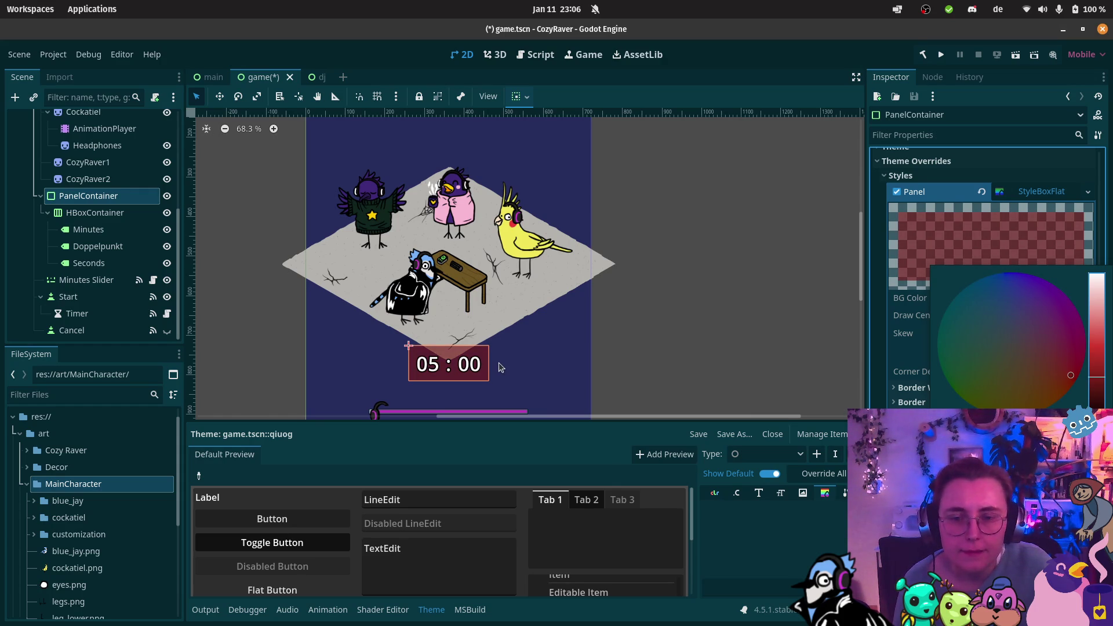
{"action": "left_click", "coordinate": [1031, 402]}
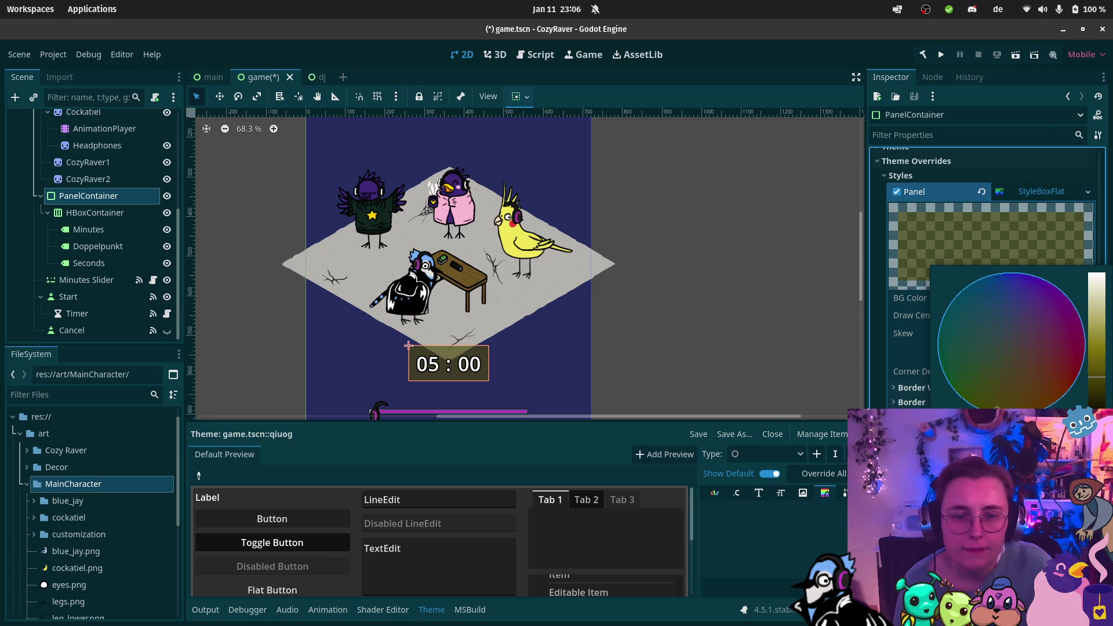
{"action": "left_click_drag", "start_coordinate": [1093, 376], "coordinate": [1097, 356]}
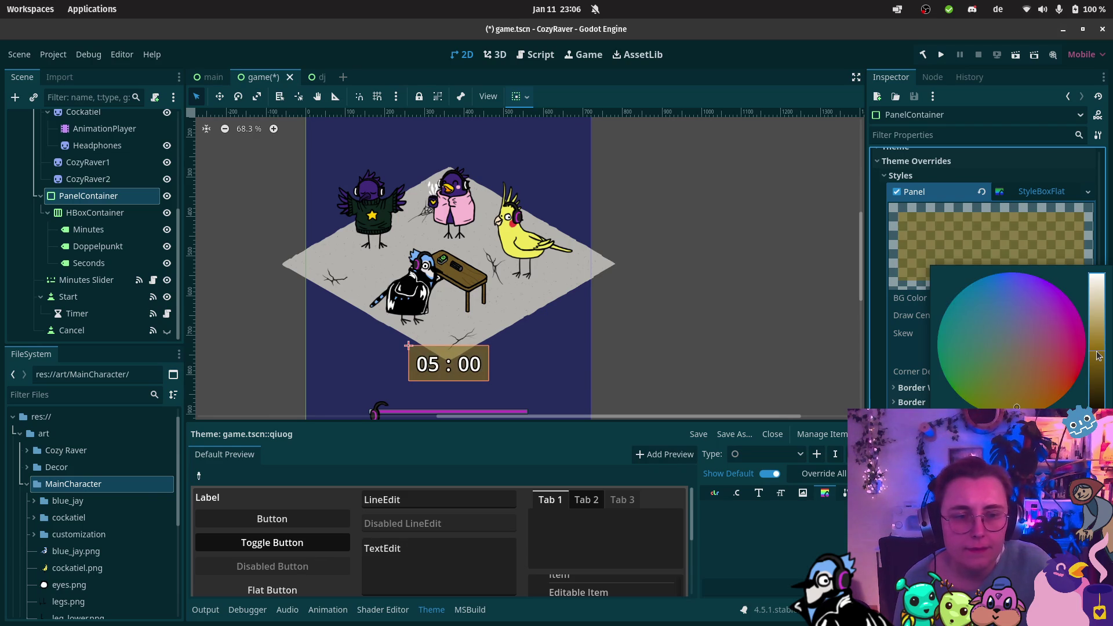
{"action": "left_click", "coordinate": [593, 301]}
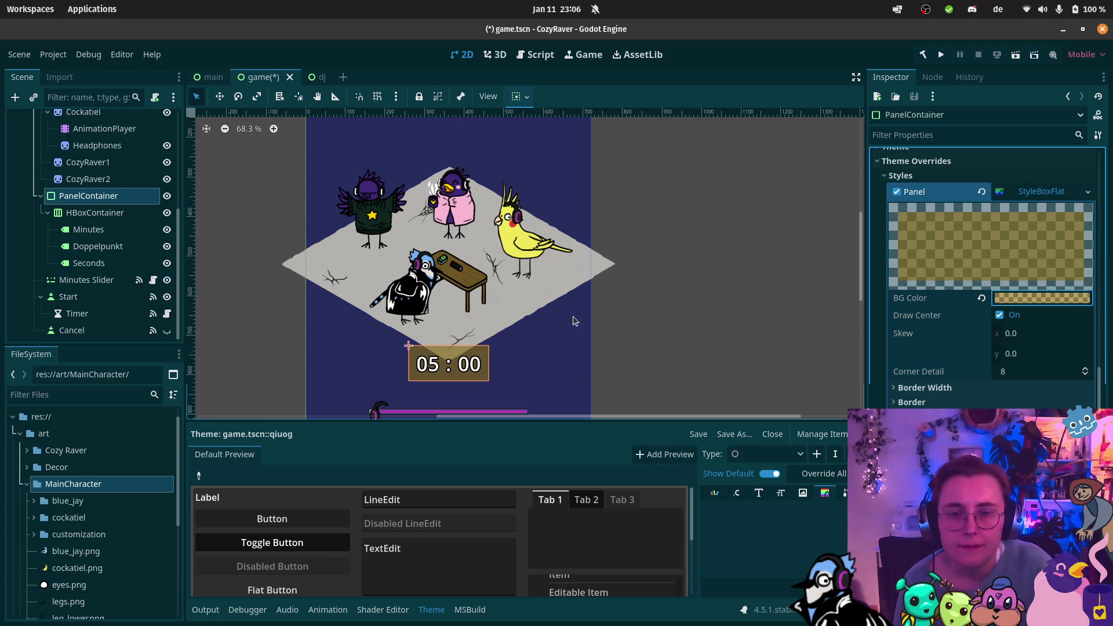
Step: Rework the panel background into a translucent dark gold, hex 876e00a1
{"action": "scroll", "coordinate": [620, 276], "scroll_direction": "down", "scroll_amount": 3}
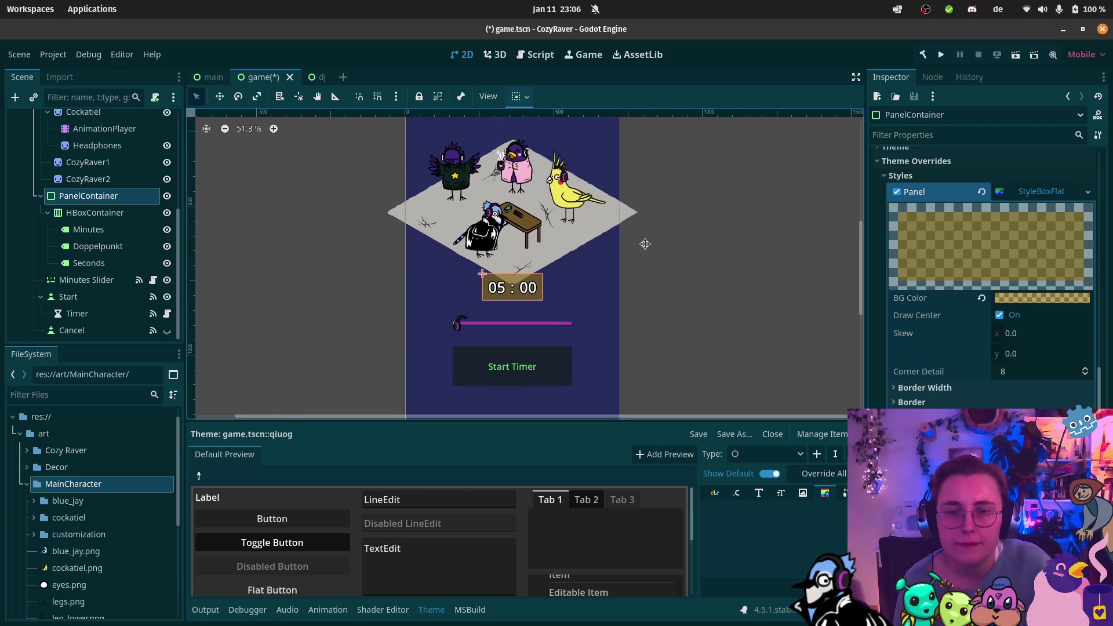
{"action": "scroll", "coordinate": [640, 270], "scroll_direction": "up", "scroll_amount": 2}
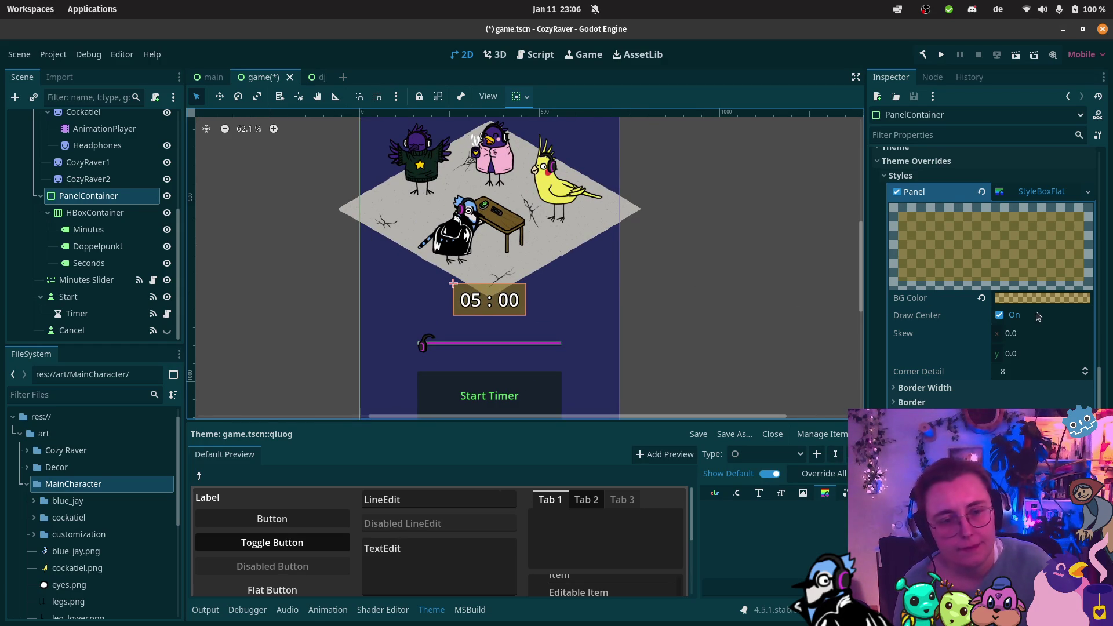
{"action": "mouse_move", "coordinate": [1041, 300]}
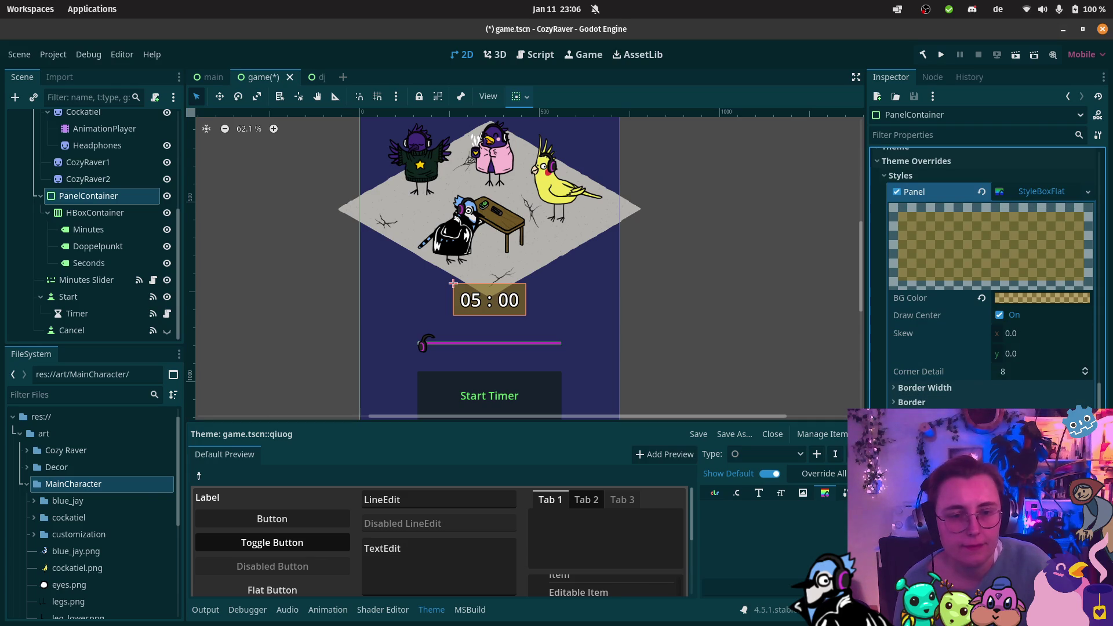
{"action": "scroll", "coordinate": [1003, 312], "scroll_direction": "up", "scroll_amount": 2}
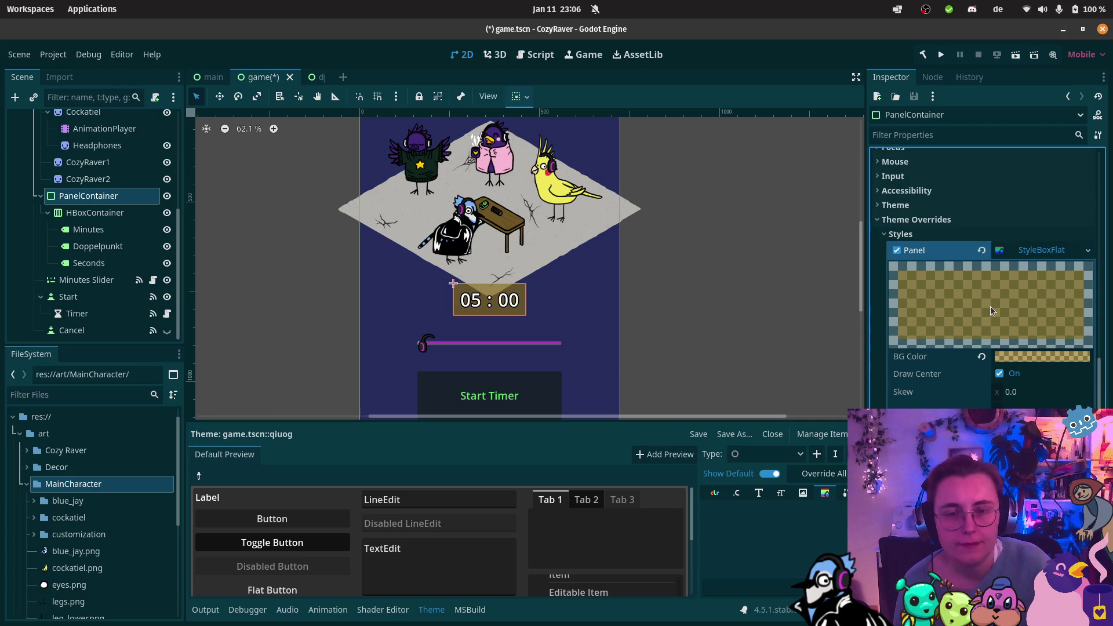
{"action": "left_click", "coordinate": [1019, 356]}
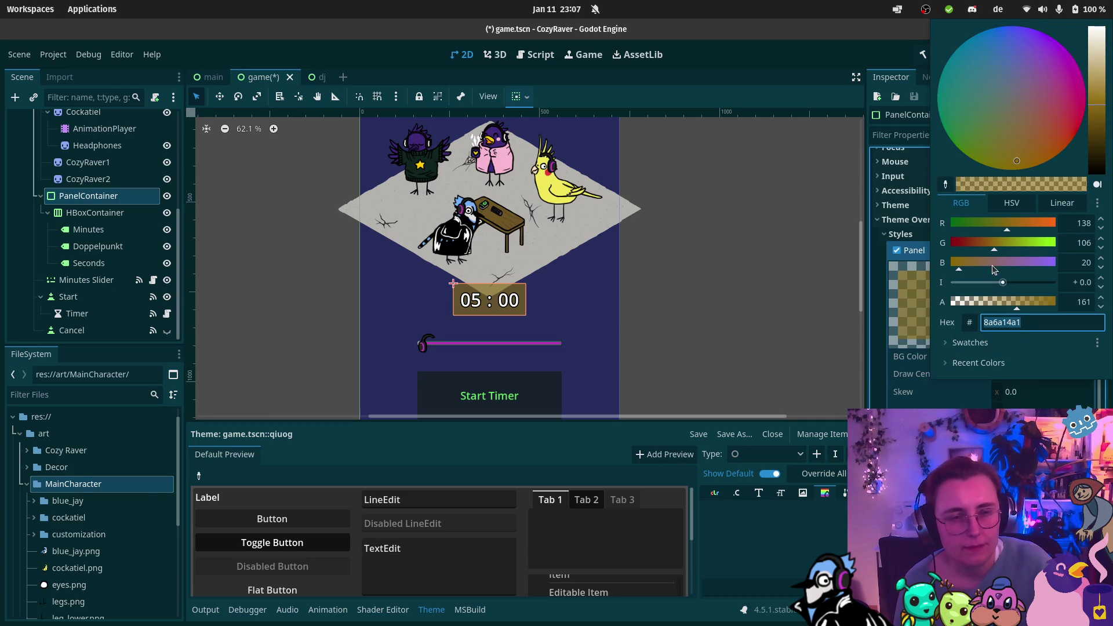
{"action": "mouse_move", "coordinate": [1010, 262]}
{"action": "left_mouse_down"}
{"action": "mouse_move", "coordinate": [1021, 262]}
{"action": "mouse_move", "coordinate": [951, 265]}
{"action": "left_mouse_up"}
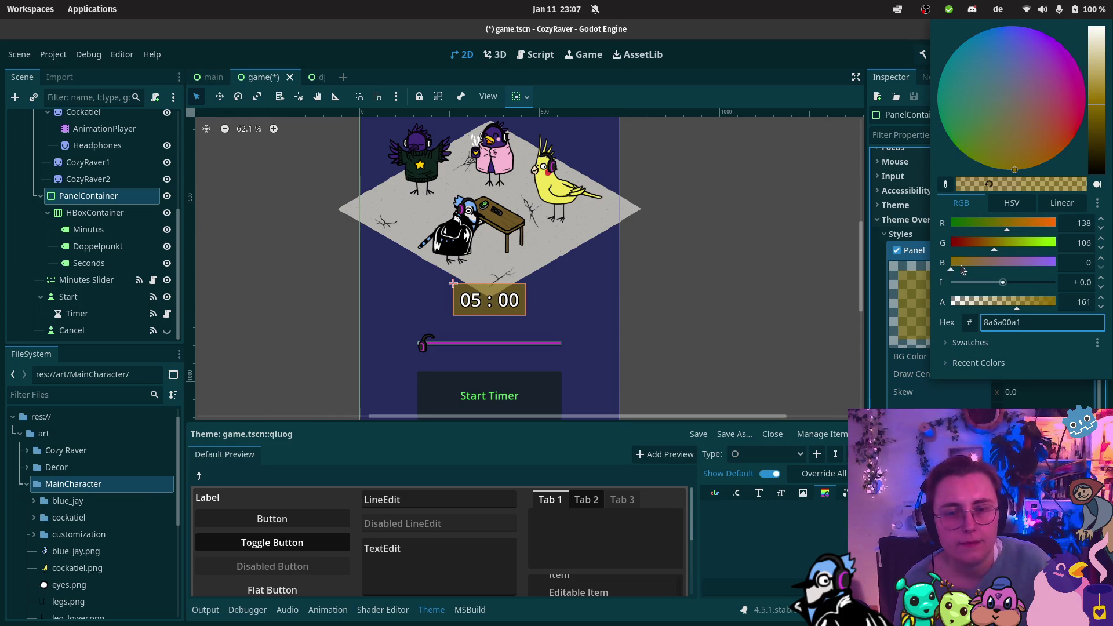
{"action": "left_click", "coordinate": [1015, 141]}
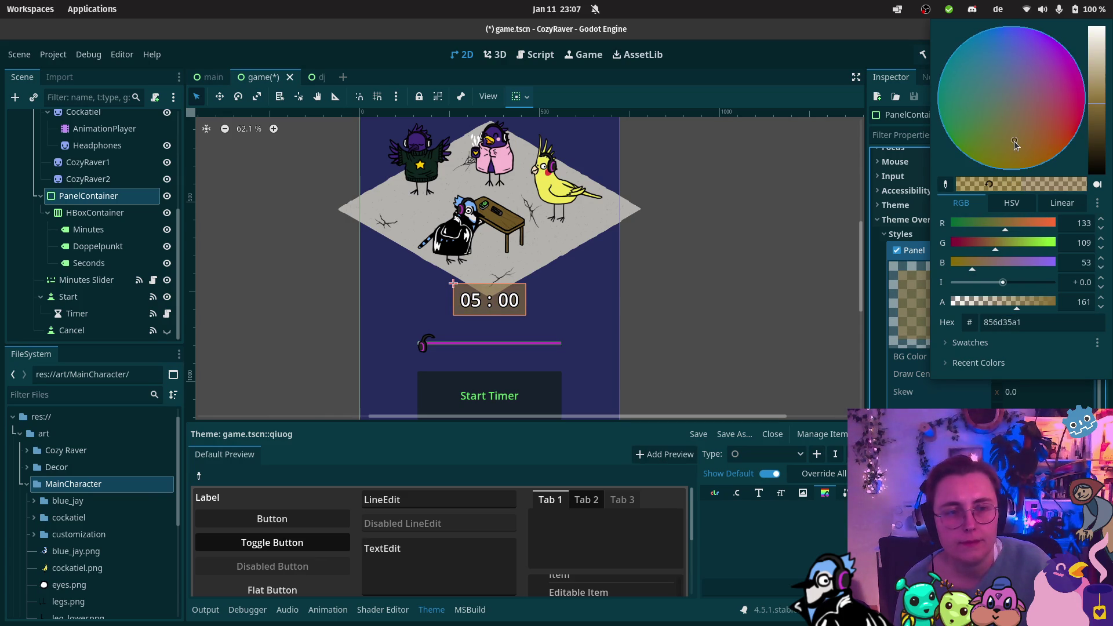
{"action": "mouse_move", "coordinate": [1014, 144]}
{"action": "left_mouse_down"}
{"action": "mouse_move", "coordinate": [1015, 126]}
{"action": "mouse_move", "coordinate": [1000, 156]}
{"action": "mouse_move", "coordinate": [1015, 169]}
{"action": "mouse_move", "coordinate": [1008, 184]}
{"action": "left_mouse_up"}
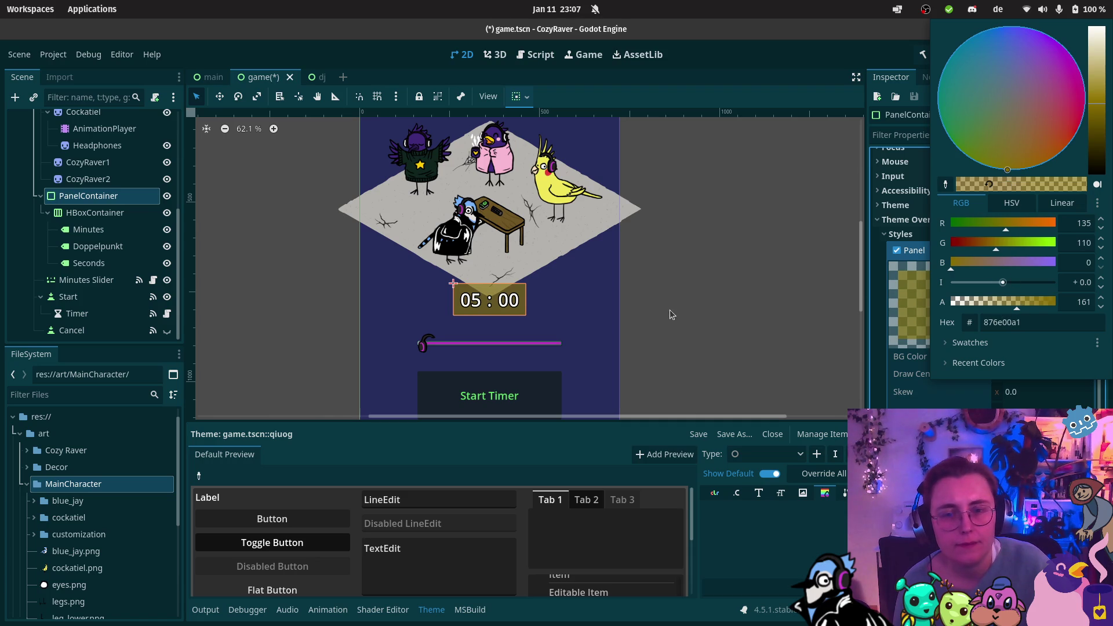
{"action": "left_click", "coordinate": [689, 311]}
Step: Set the Start button's font colour to the cockatiel's yellow using the eyedropper
{"action": "scroll", "coordinate": [531, 209], "scroll_direction": "down", "scroll_amount": 3}
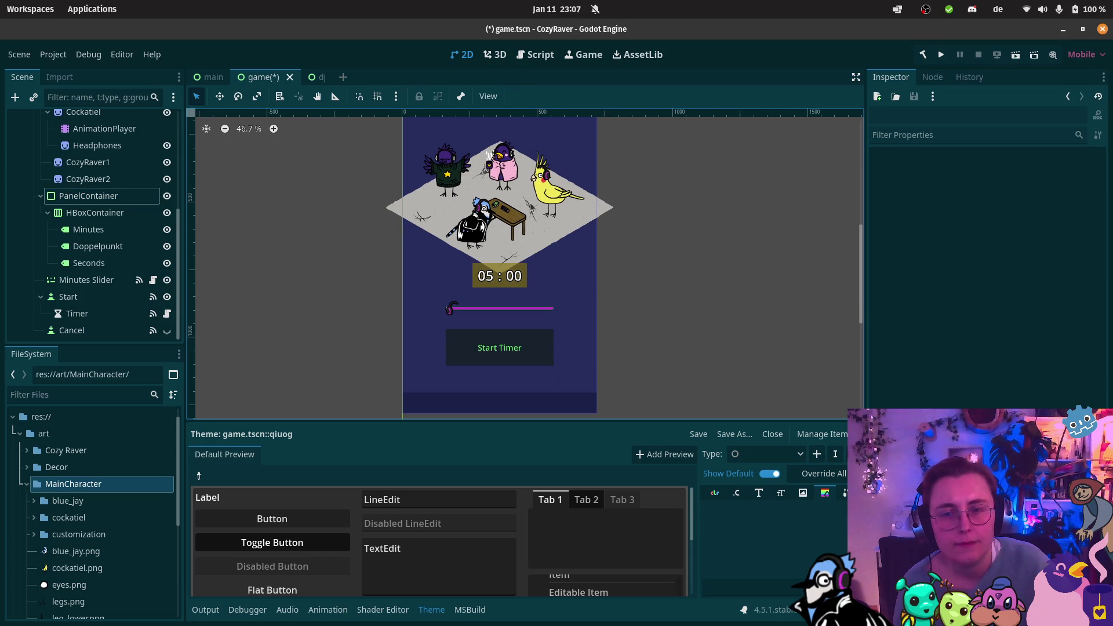
{"action": "left_click", "coordinate": [505, 344]}
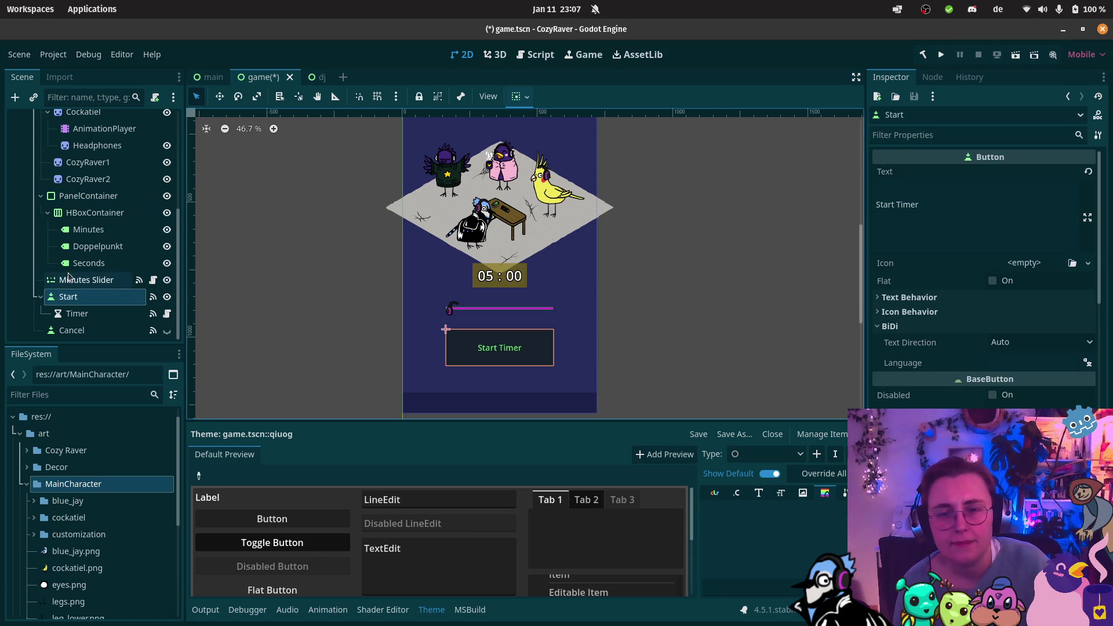
{"action": "scroll", "coordinate": [986, 279], "scroll_direction": "down", "scroll_amount": 5}
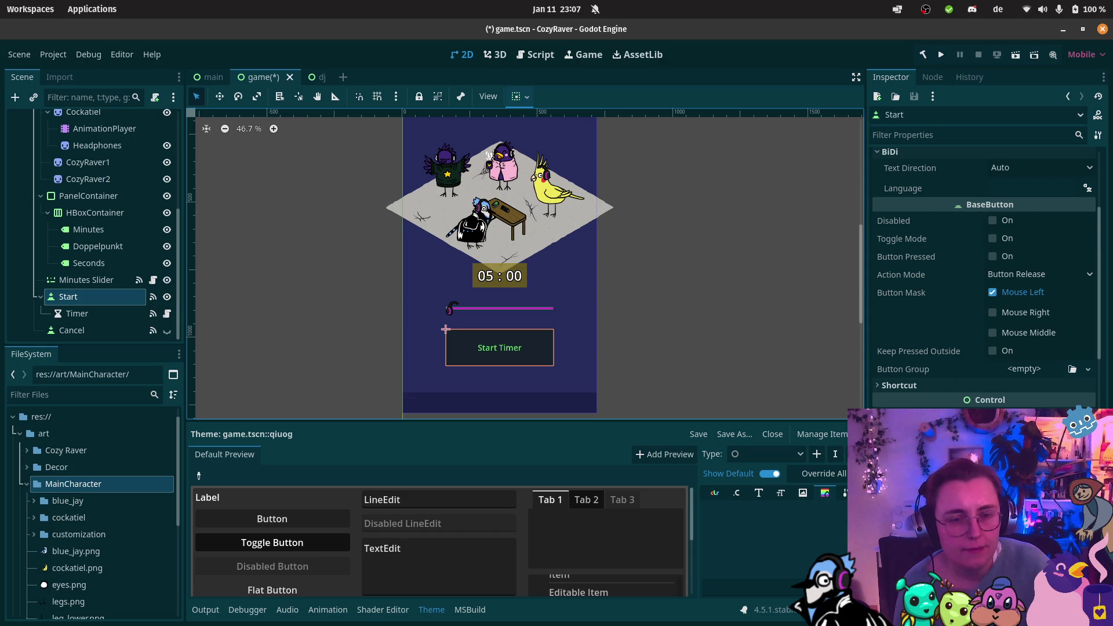
{"action": "scroll", "coordinate": [985, 272], "scroll_direction": "down", "scroll_amount": 2}
{"action": "scroll", "coordinate": [985, 273], "scroll_direction": "down", "scroll_amount": 8}
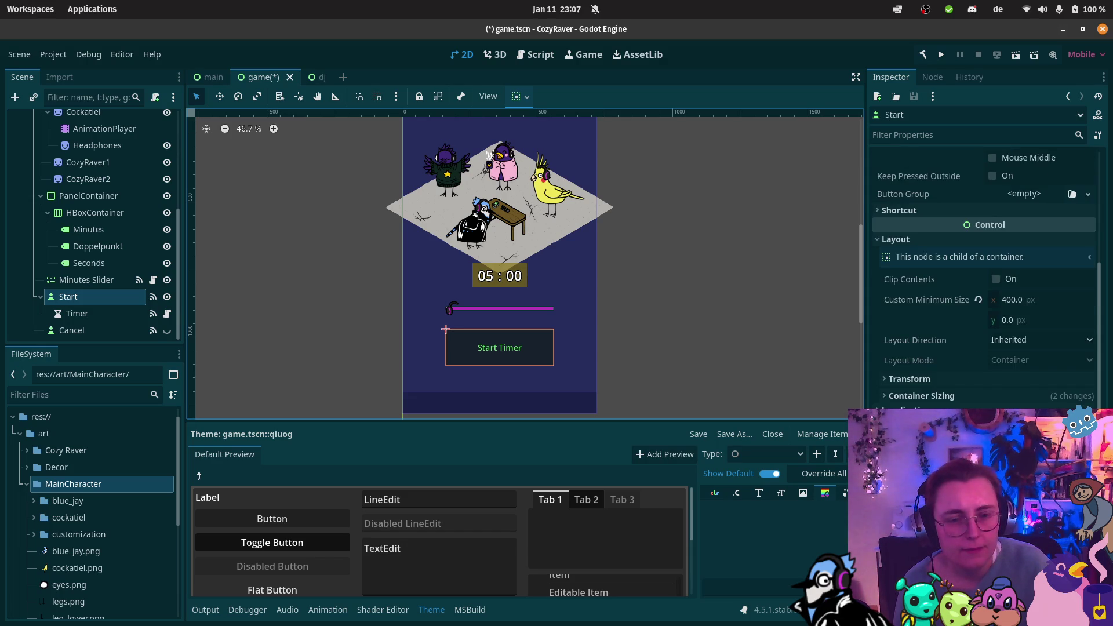
{"action": "scroll", "coordinate": [986, 273], "scroll_direction": "down", "scroll_amount": 4}
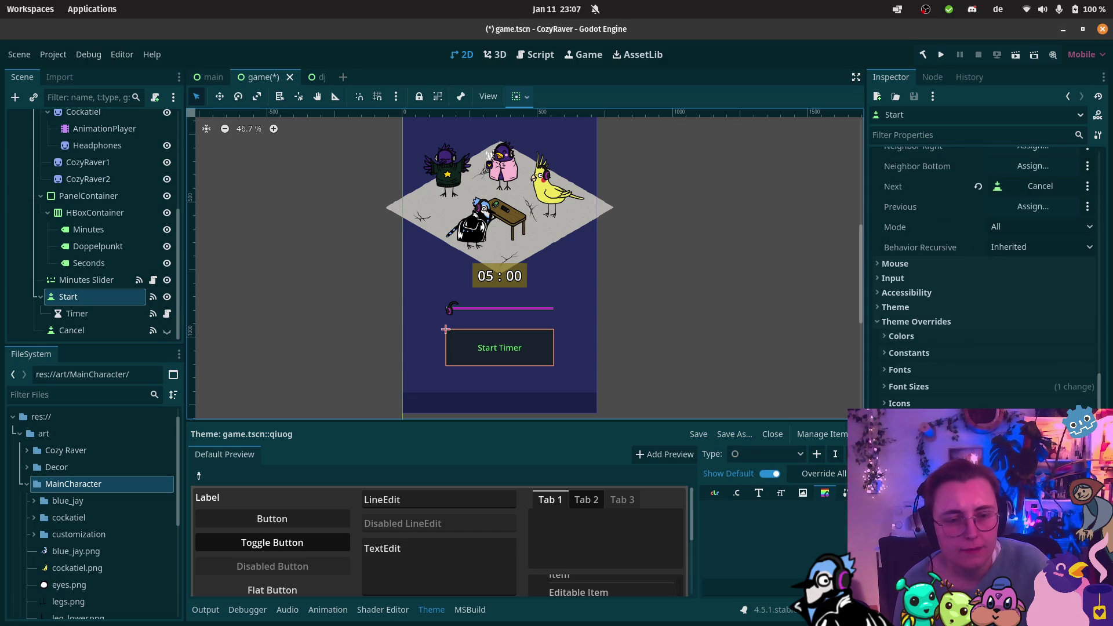
{"action": "left_click", "coordinate": [1020, 420]}
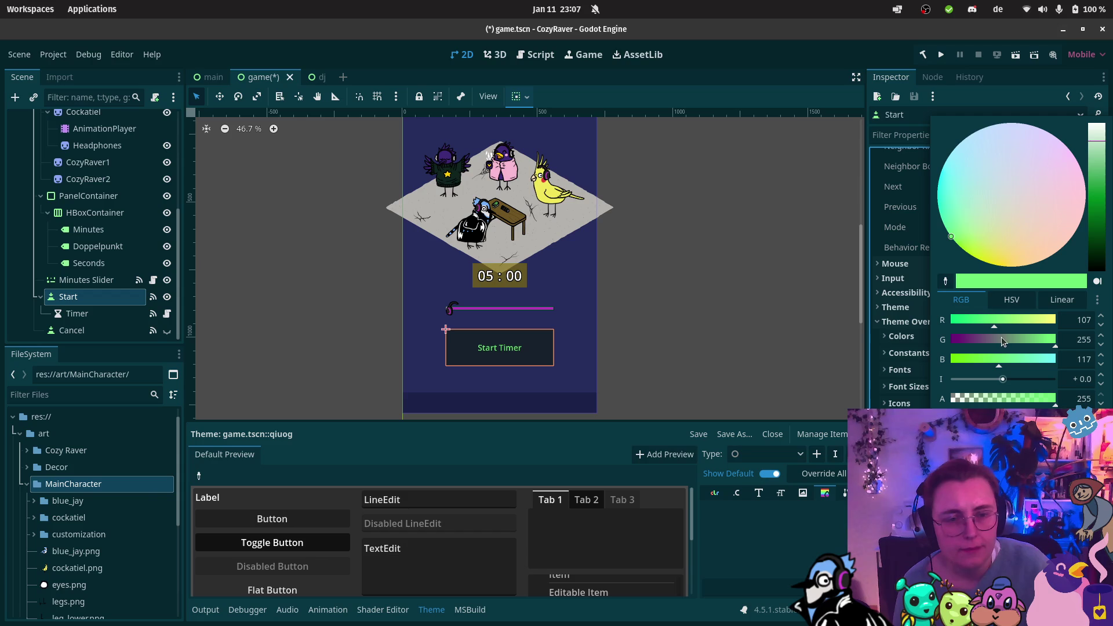
{"action": "left_click", "coordinate": [945, 282]}
{"action": "left_click", "coordinate": [547, 188]}
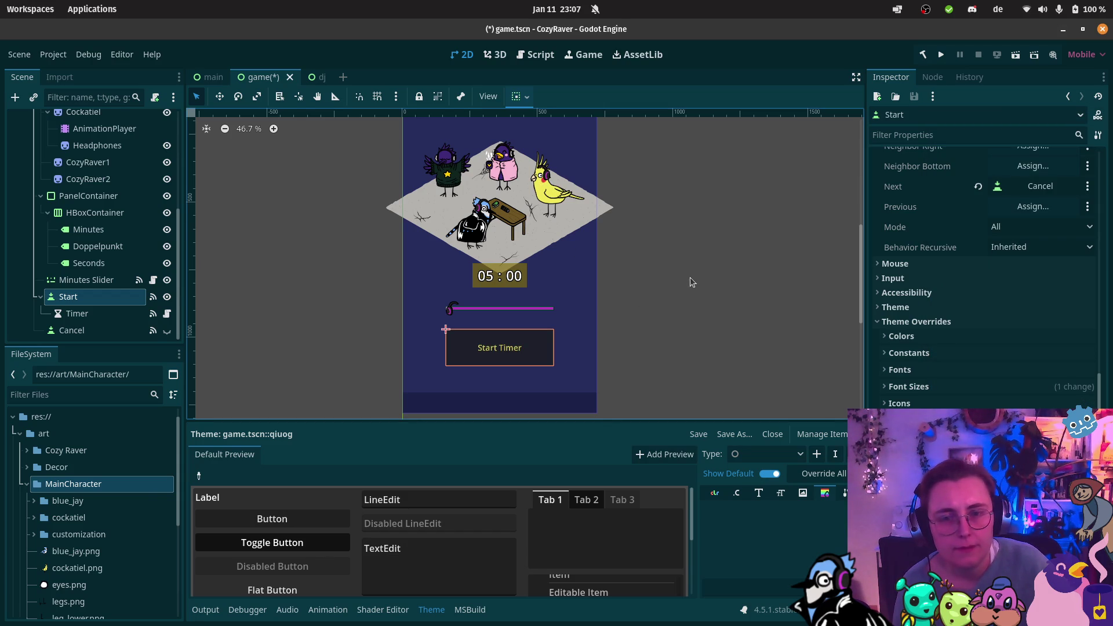
{"action": "scroll", "coordinate": [517, 266], "scroll_direction": "up", "scroll_amount": 5}
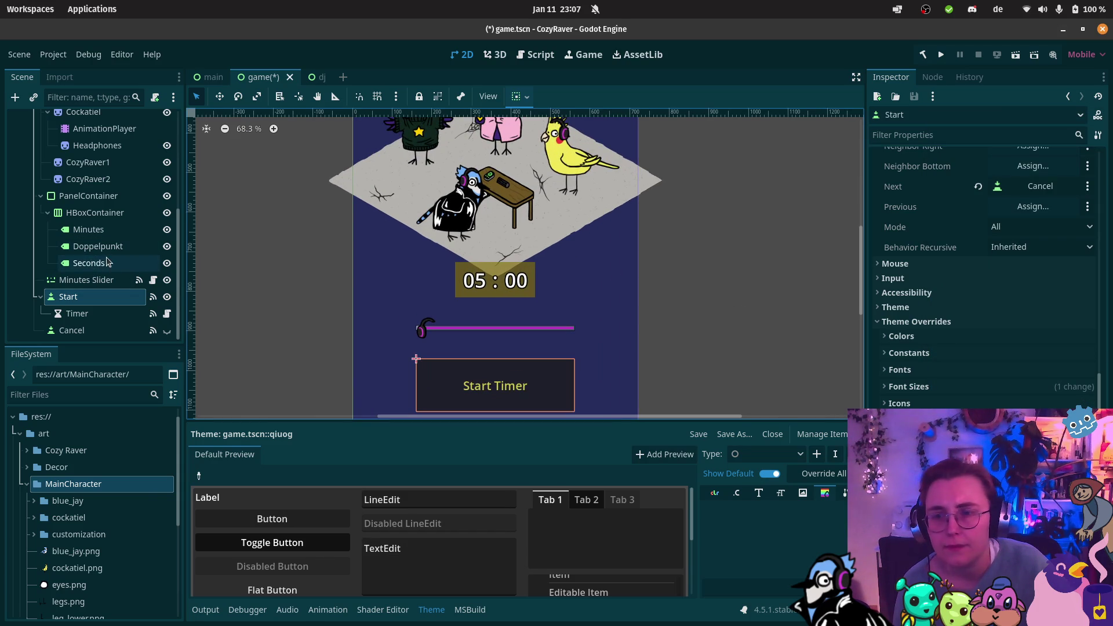
{"action": "left_click", "coordinate": [92, 196]}
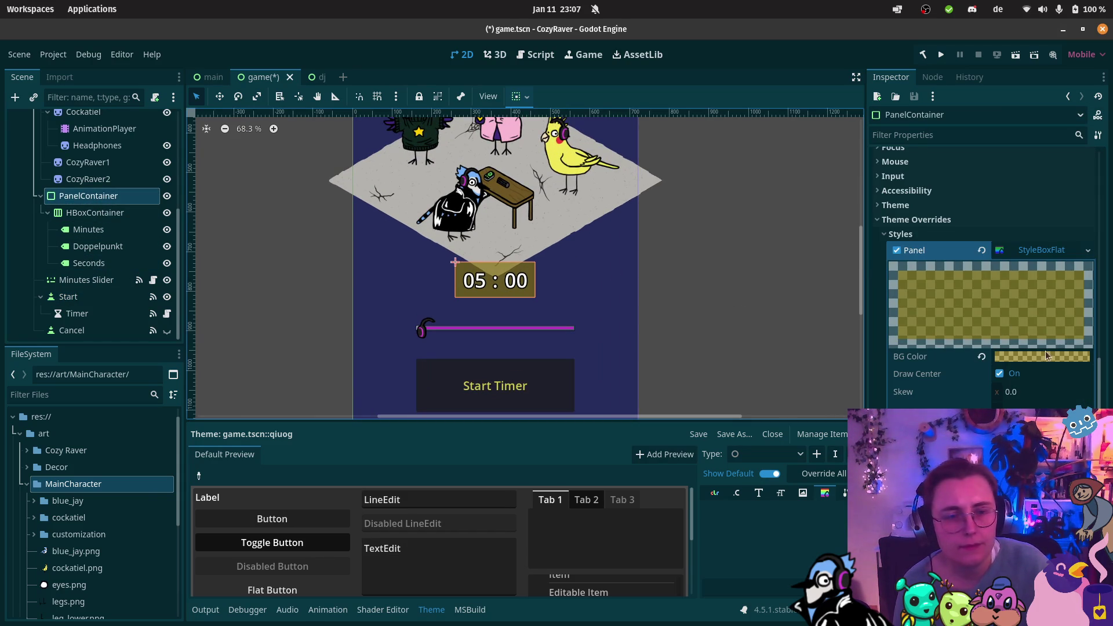
{"action": "left_click", "coordinate": [1019, 360]}
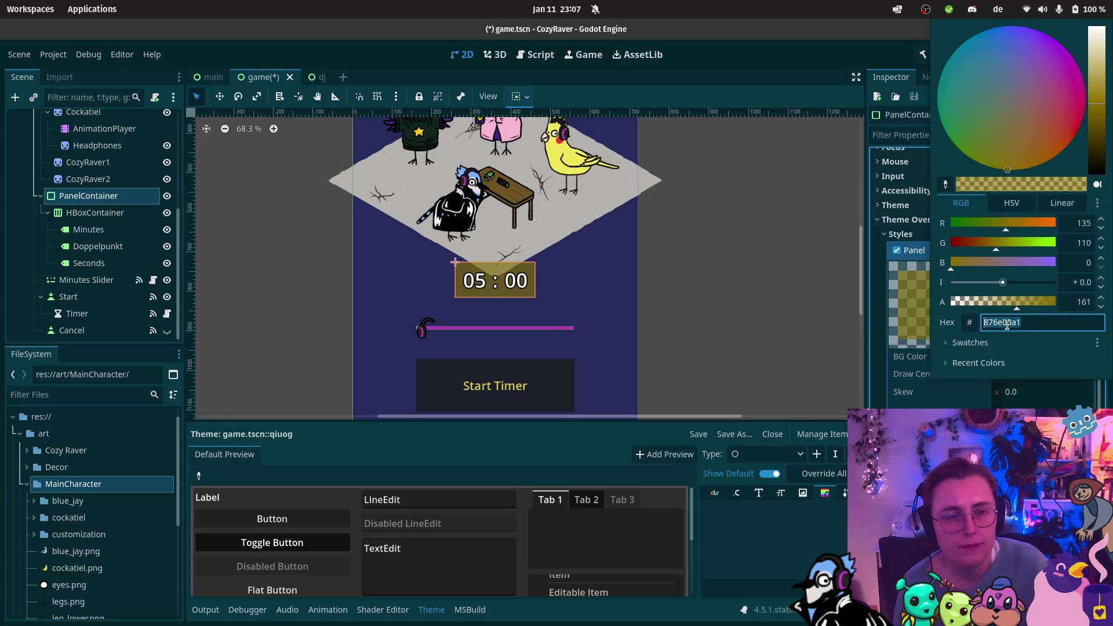
{"action": "left_click", "coordinate": [945, 184]}
{"action": "left_click", "coordinate": [555, 156]}
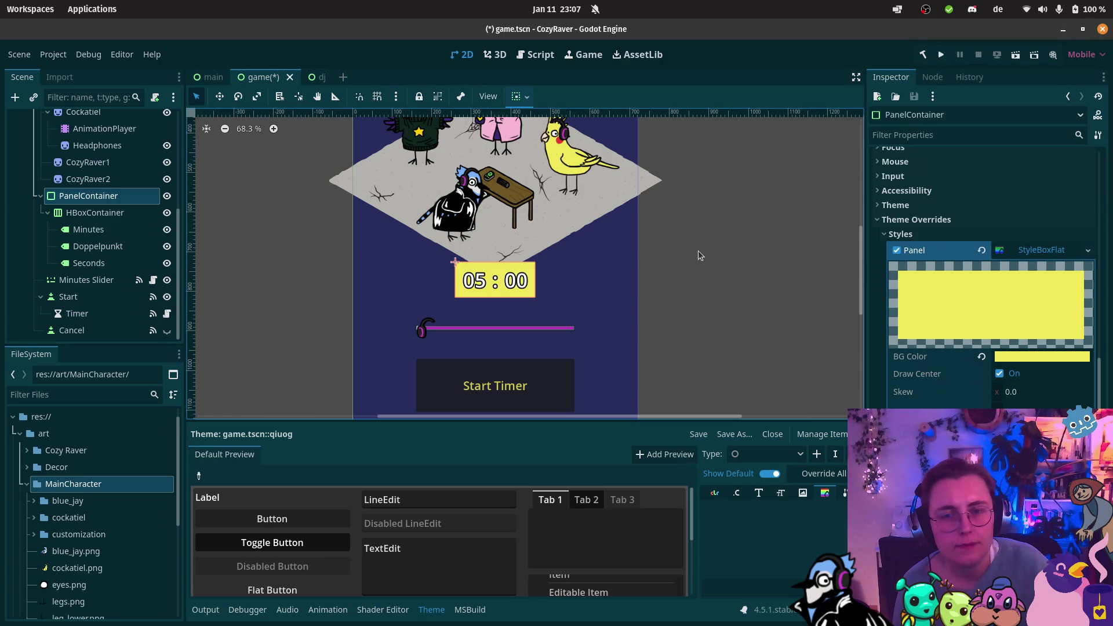
{"action": "left_click", "coordinate": [1017, 355]}
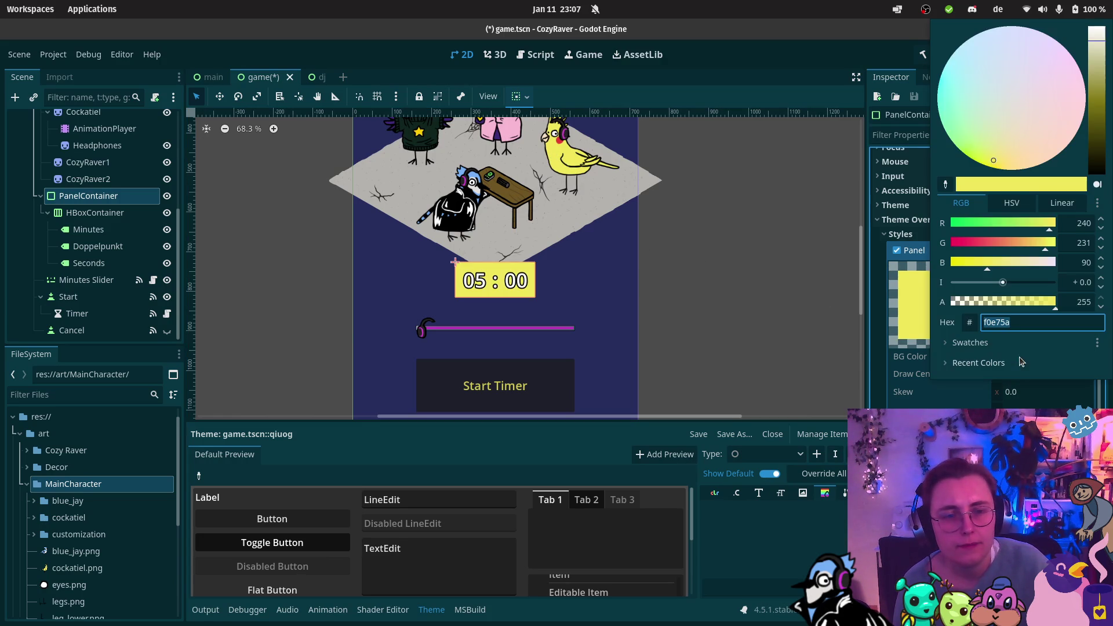
{"action": "left_click", "coordinate": [1003, 302]}
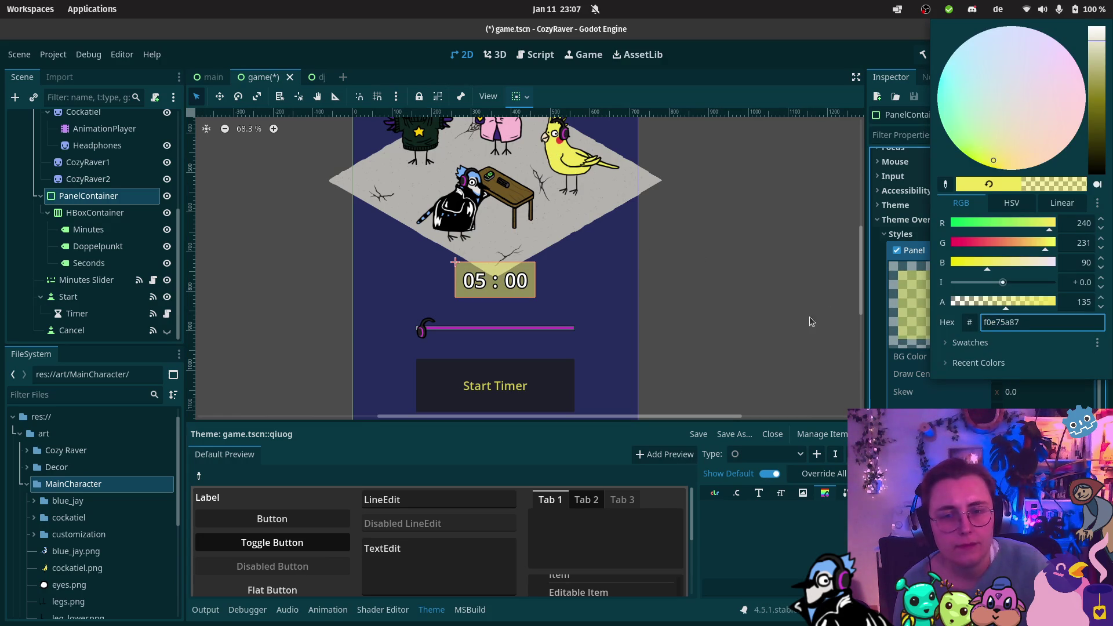
{"action": "left_click", "coordinate": [760, 287]}
{"action": "scroll", "coordinate": [759, 292], "scroll_direction": "down", "scroll_amount": 3}
{"action": "scroll", "coordinate": [571, 253], "scroll_direction": "up", "scroll_amount": 2}
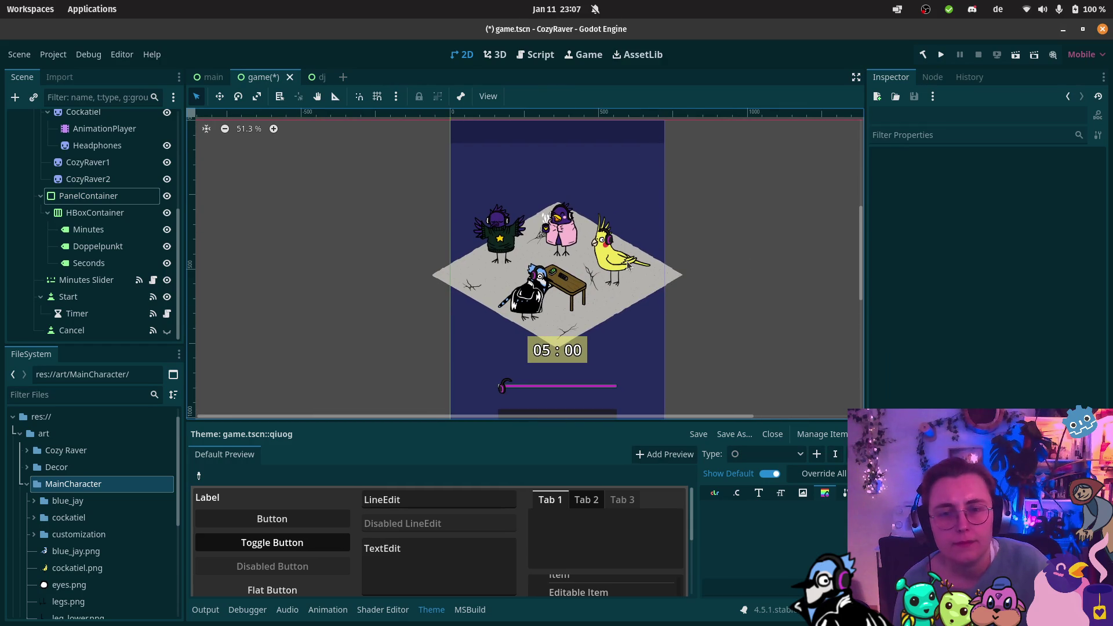
{"action": "scroll", "coordinate": [571, 254], "scroll_direction": "up", "scroll_amount": 2}
{"action": "scroll", "coordinate": [571, 254], "scroll_direction": "down", "scroll_amount": 3}
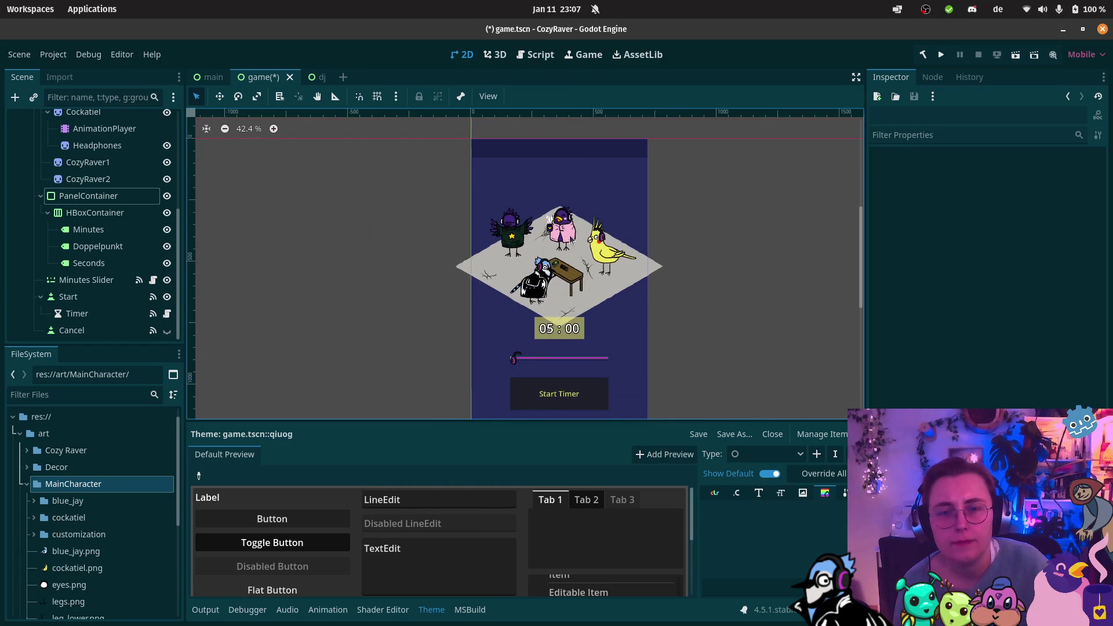
{"action": "scroll", "coordinate": [487, 194], "scroll_direction": "up", "scroll_amount": 3}
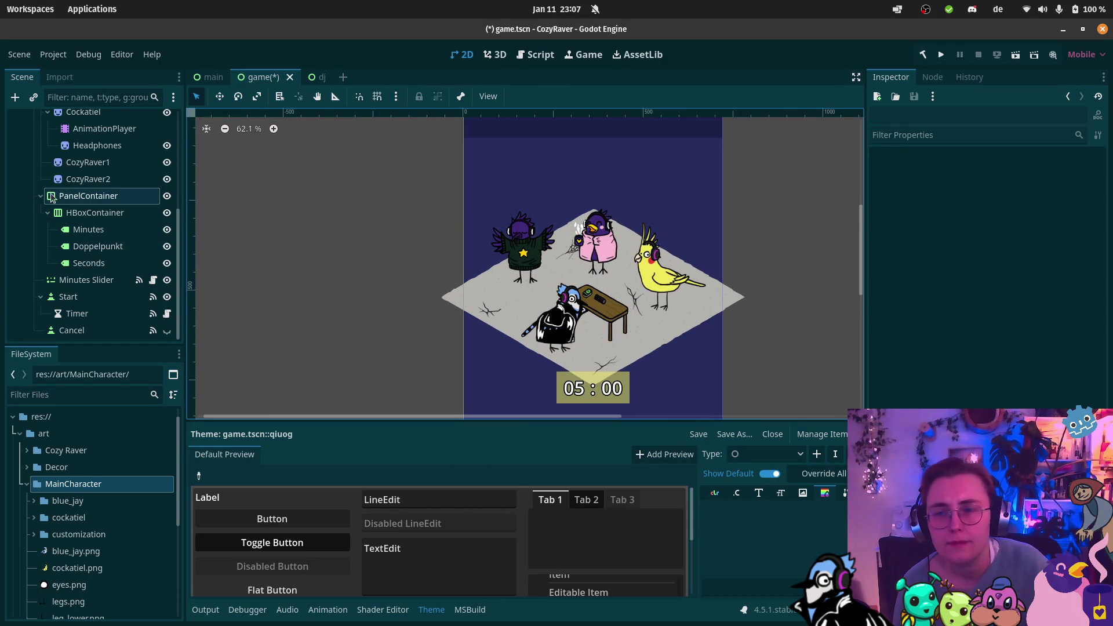
Step: Lower the floor node's Modulate colour to a mid grey of about 113
{"action": "scroll", "coordinate": [74, 238], "scroll_direction": "up", "scroll_amount": 5}
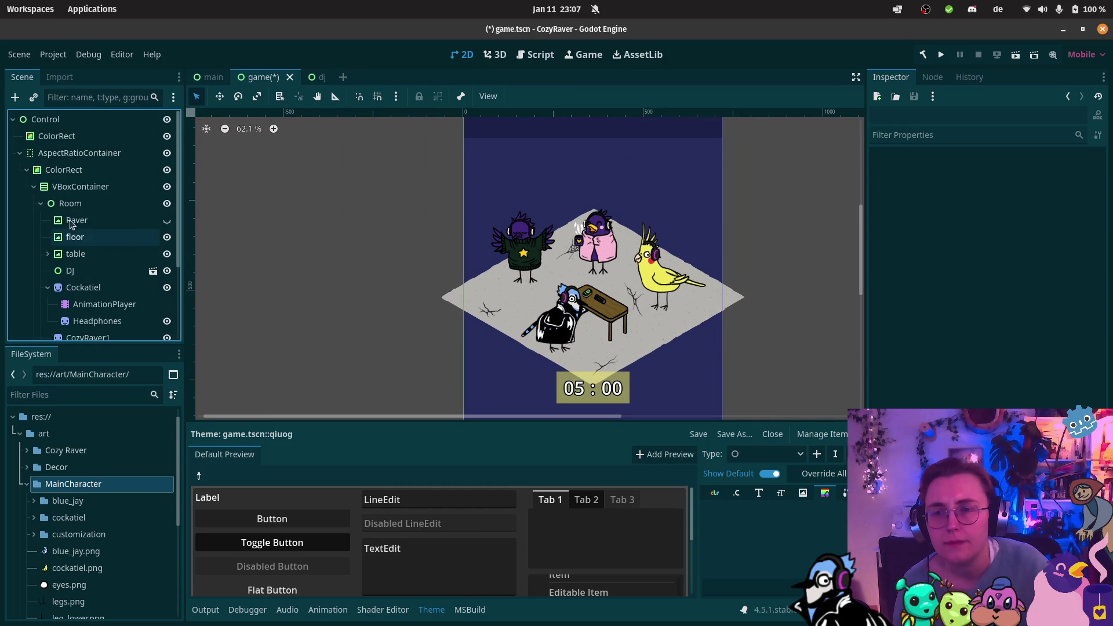
{"action": "left_click", "coordinate": [75, 237]}
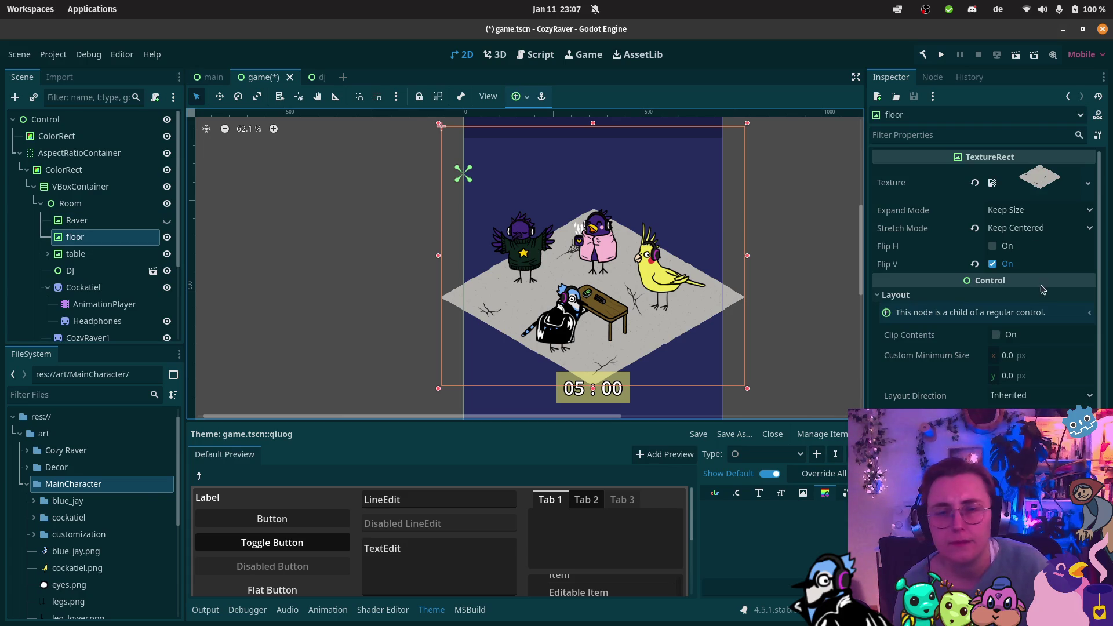
{"action": "scroll", "coordinate": [1010, 360], "scroll_direction": "down", "scroll_amount": 5}
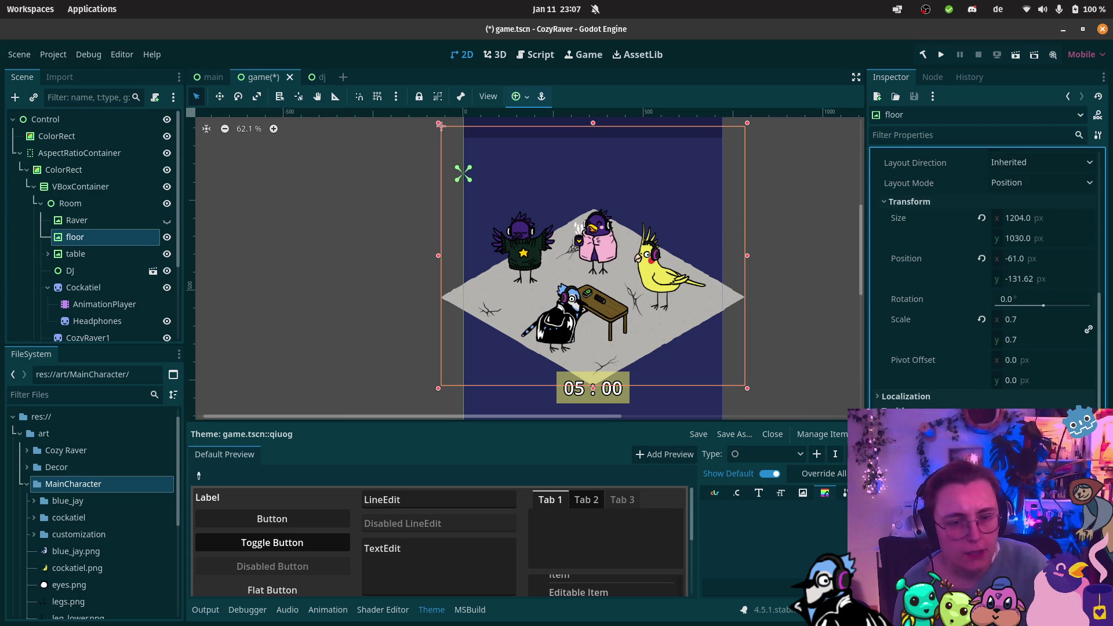
{"action": "scroll", "coordinate": [986, 290], "scroll_direction": "down", "scroll_amount": 2}
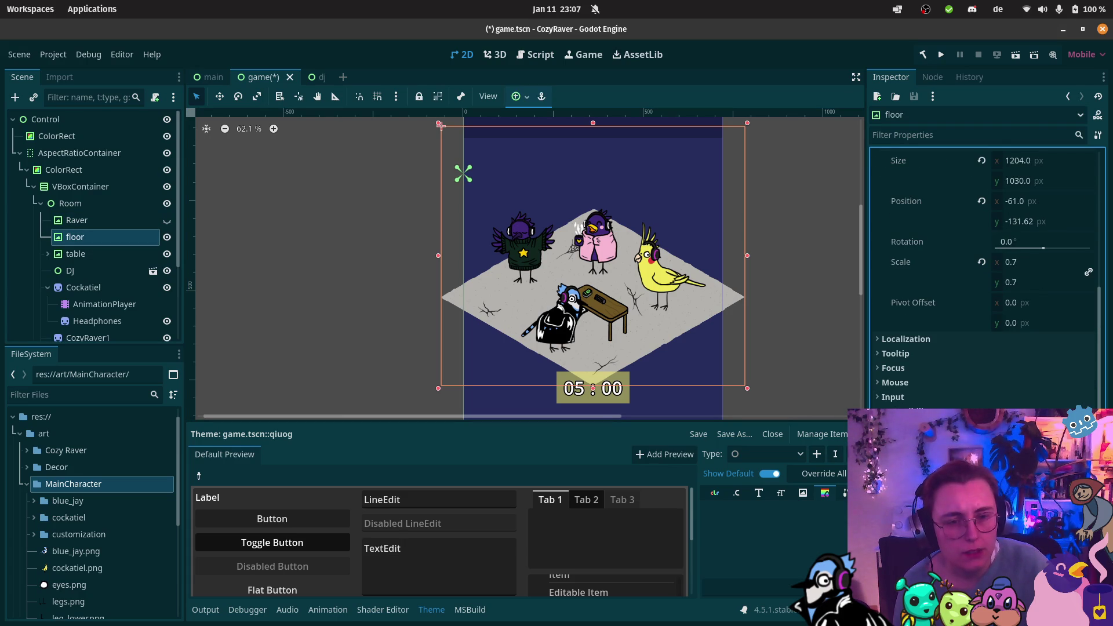
{"action": "left_click", "coordinate": [1038, 432]}
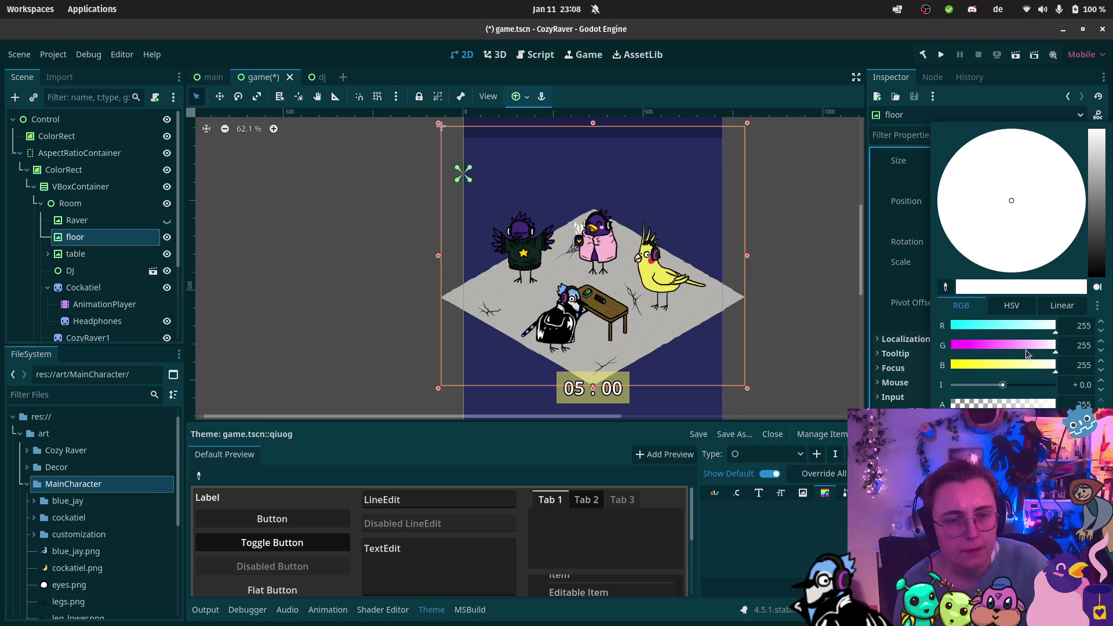
{"action": "left_click", "coordinate": [1100, 227]}
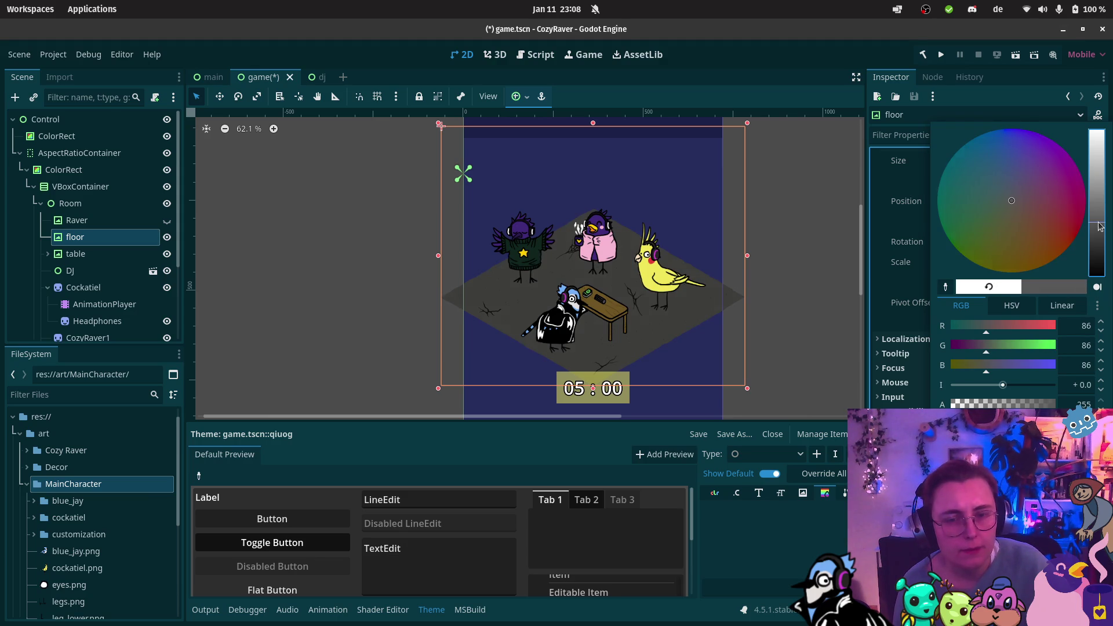
{"action": "left_click_drag", "start_coordinate": [1100, 226], "coordinate": [1097, 207]}
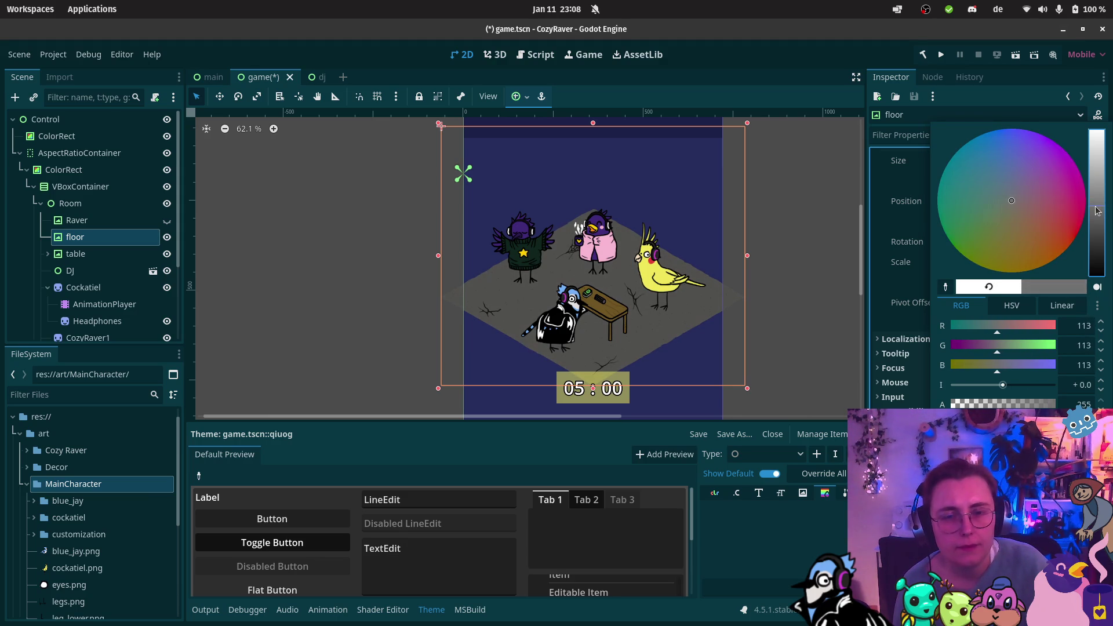
{"action": "left_click", "coordinate": [796, 262]}
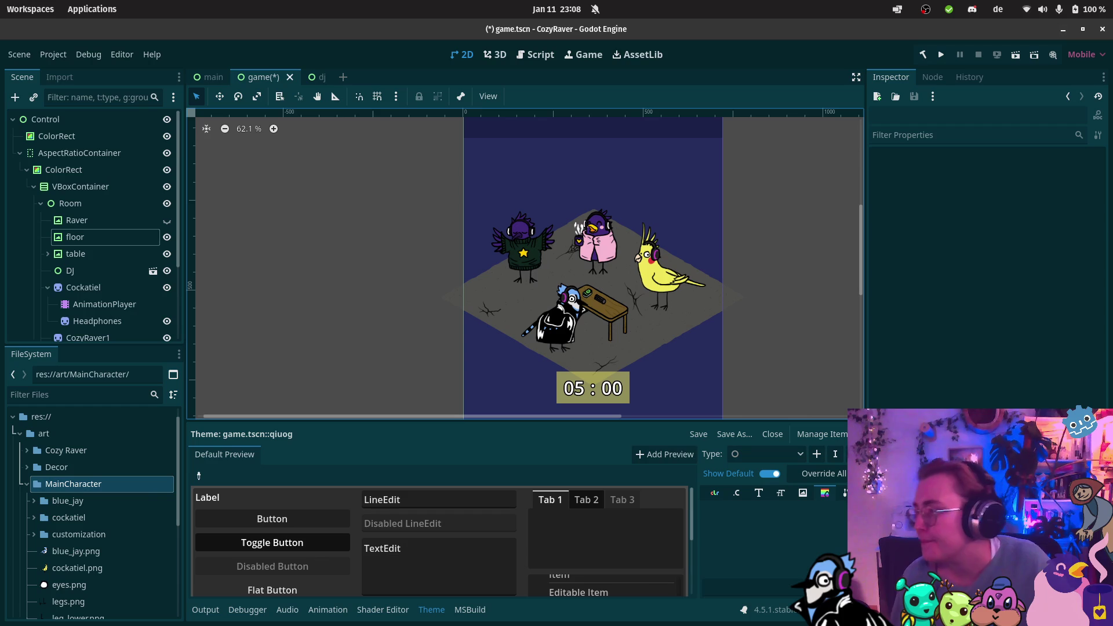
Step: Copy the 3D Retrowave Grid shader code in Firefox and return to Godot
{"action": "mouse_move", "coordinate": [398, 2]}
{"action": "left_click", "coordinate": [457, 40]}
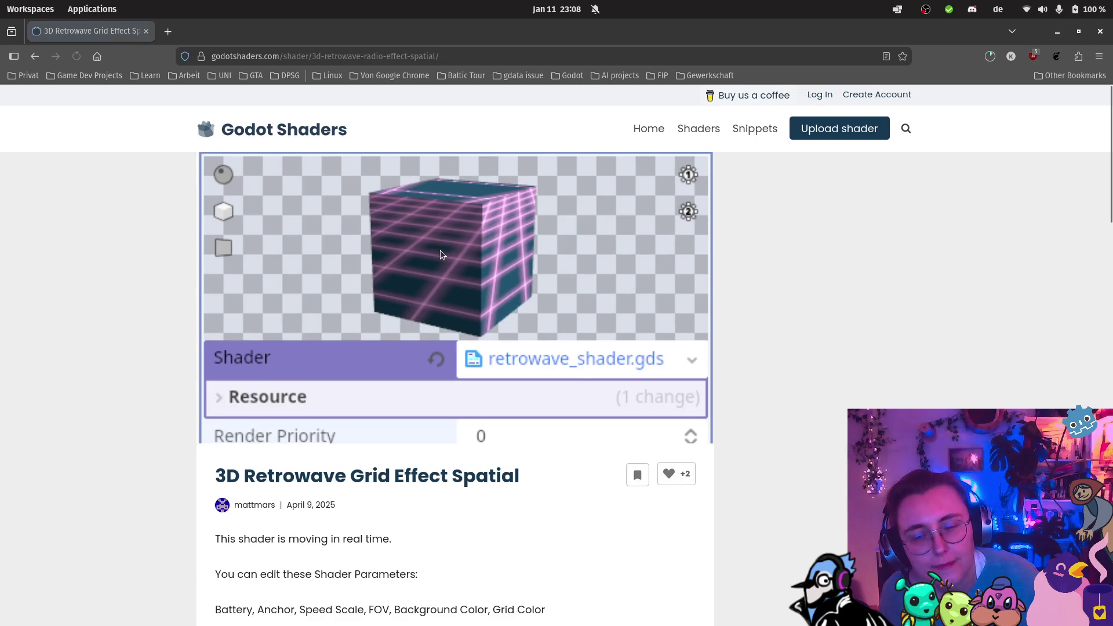
{"action": "scroll", "coordinate": [576, 364], "scroll_direction": "down", "scroll_amount": 2}
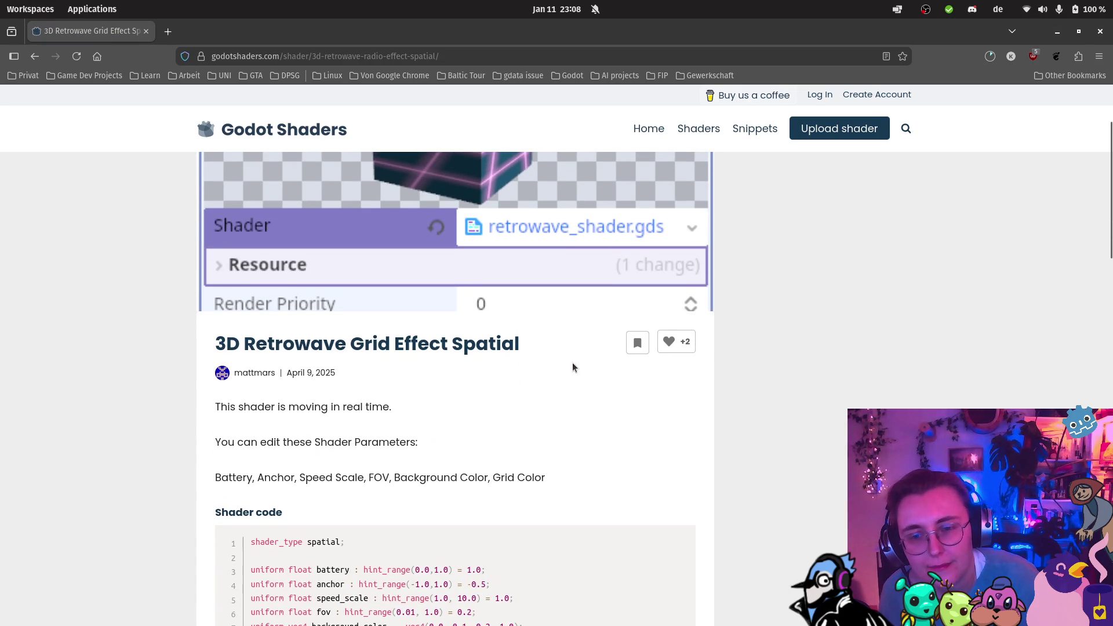
{"action": "scroll", "coordinate": [572, 363], "scroll_direction": "up", "scroll_amount": 1}
{"action": "scroll", "coordinate": [570, 360], "scroll_direction": "down", "scroll_amount": 5}
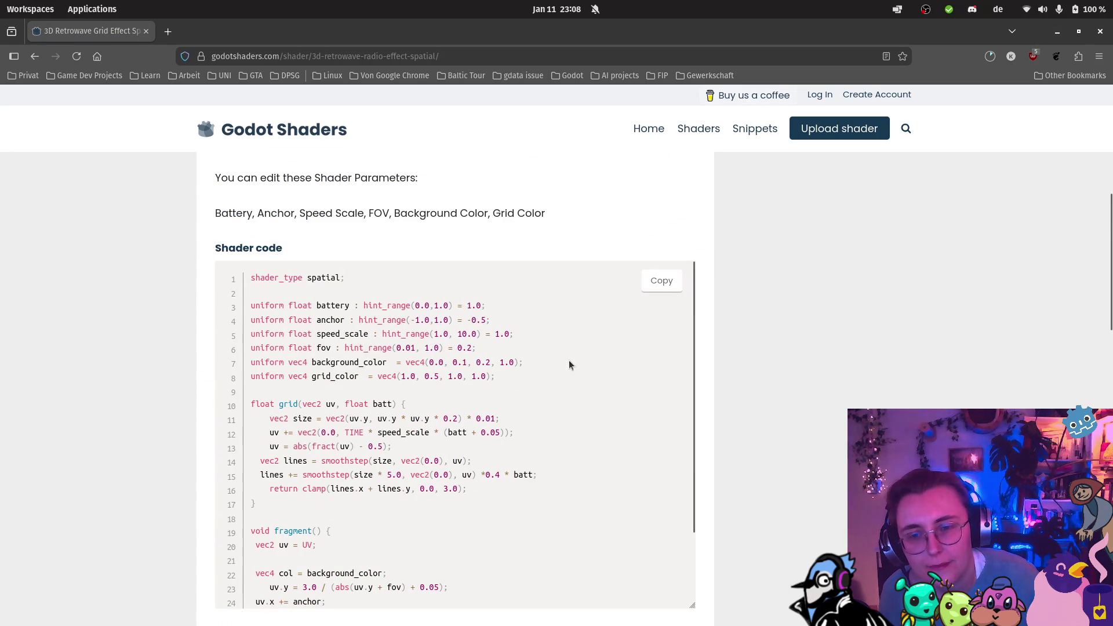
{"action": "scroll", "coordinate": [562, 352], "scroll_direction": "down", "scroll_amount": 3}
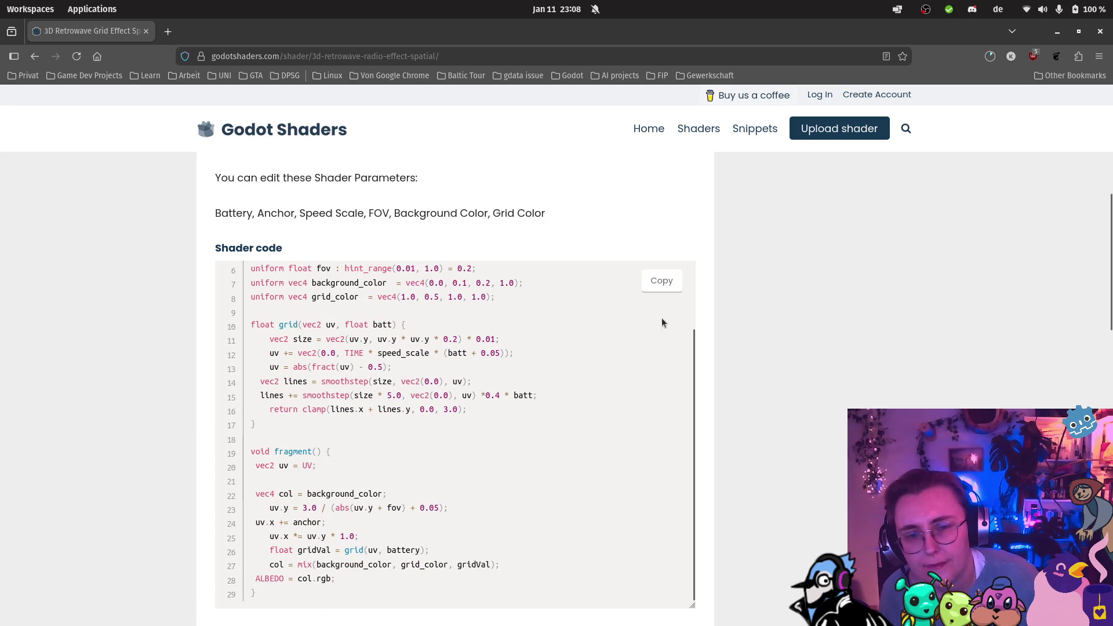
{"action": "left_click", "coordinate": [666, 283]}
{"action": "scroll", "coordinate": [638, 301], "scroll_direction": "up", "scroll_amount": 2}
{"action": "mouse_move", "coordinate": [6, 554]}
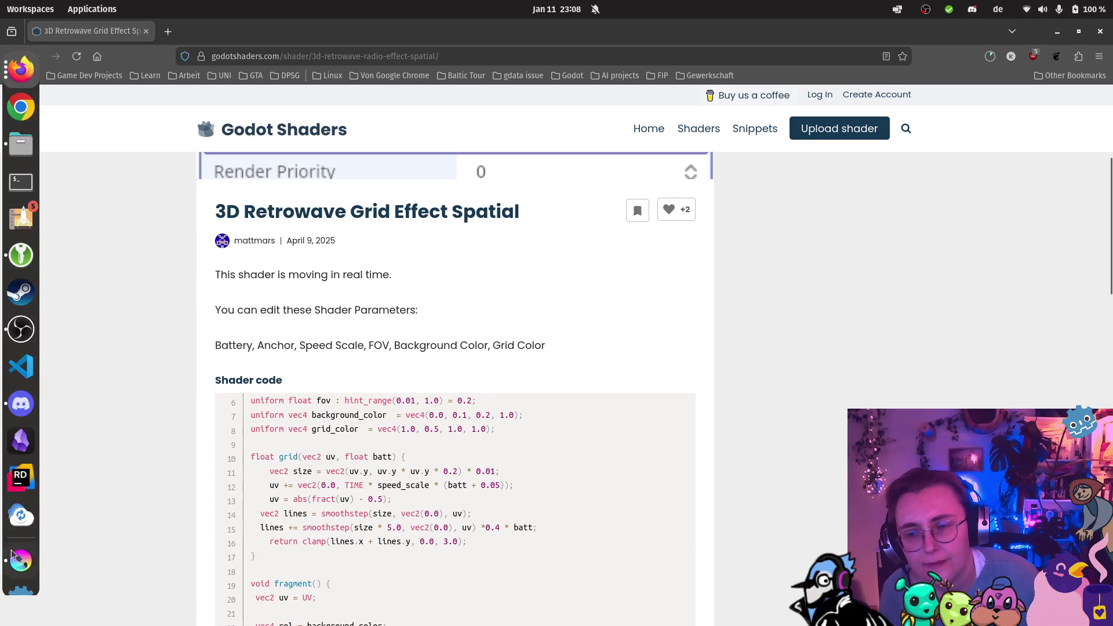
{"action": "left_click", "coordinate": [17, 545]}
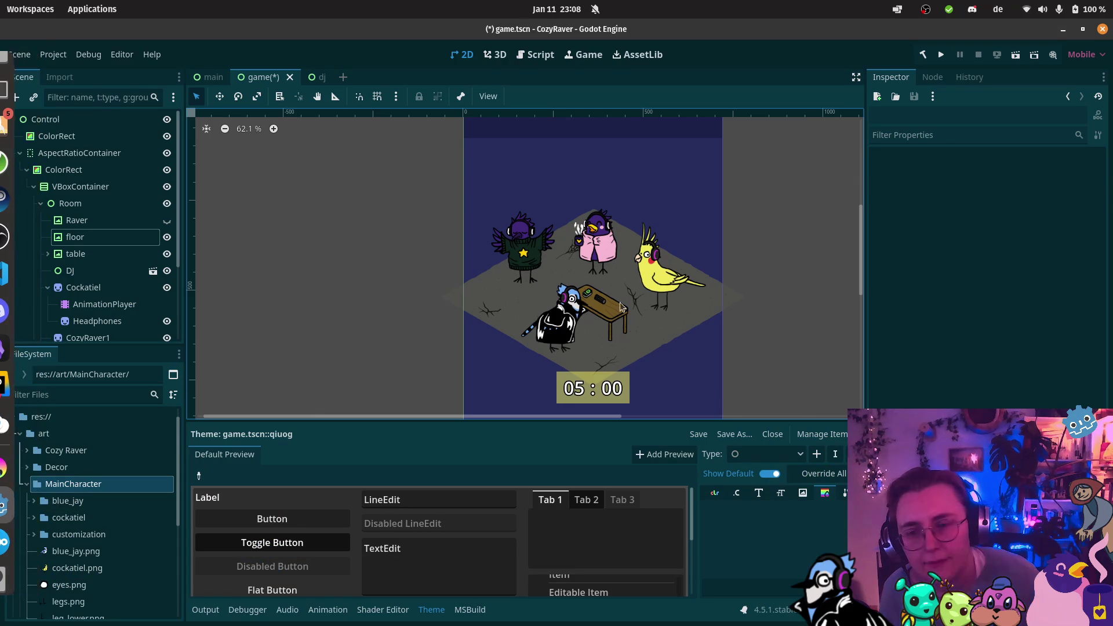
Step: Select the VBoxContainer node in the Scene dock
{"action": "scroll", "coordinate": [690, 205], "scroll_direction": "up", "scroll_amount": 1}
{"action": "scroll", "coordinate": [606, 216], "scroll_direction": "up", "scroll_amount": 2}
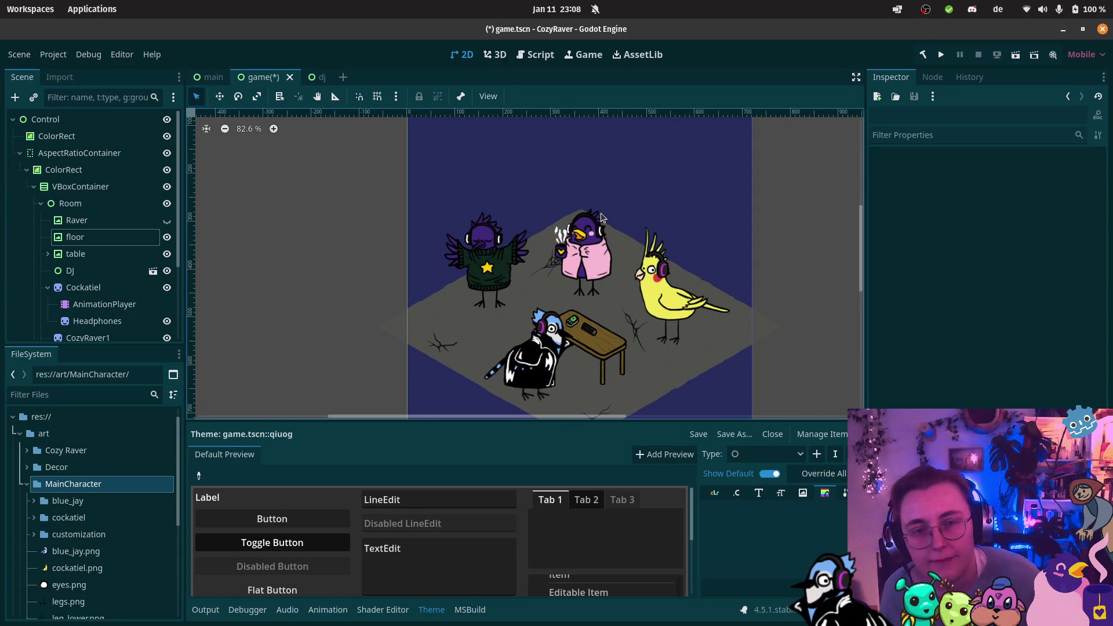
{"action": "scroll", "coordinate": [601, 217], "scroll_direction": "down", "scroll_amount": 10}
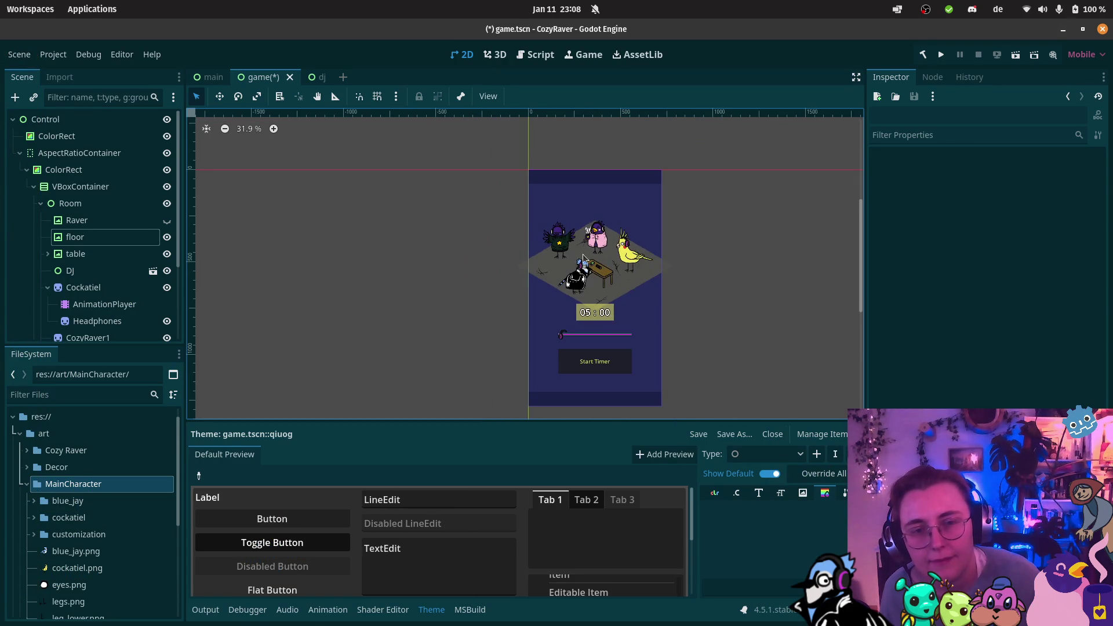
{"action": "scroll", "coordinate": [585, 255], "scroll_direction": "up", "scroll_amount": 10}
{"action": "scroll", "coordinate": [649, 242], "scroll_direction": "down", "scroll_amount": 7}
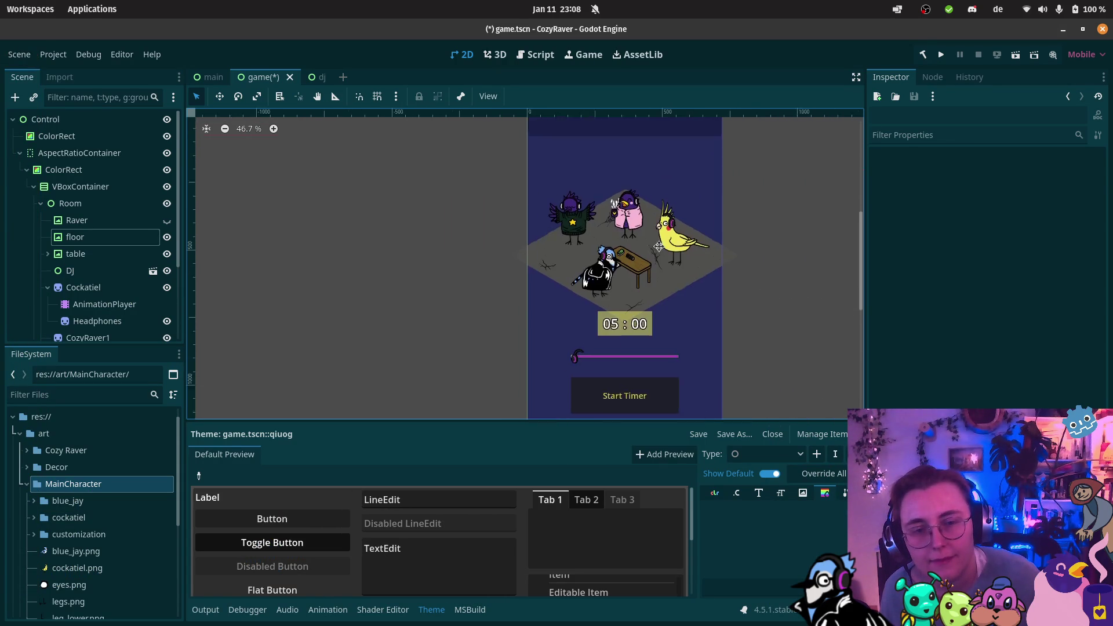
{"action": "scroll", "coordinate": [644, 268], "scroll_direction": "up", "scroll_amount": 2}
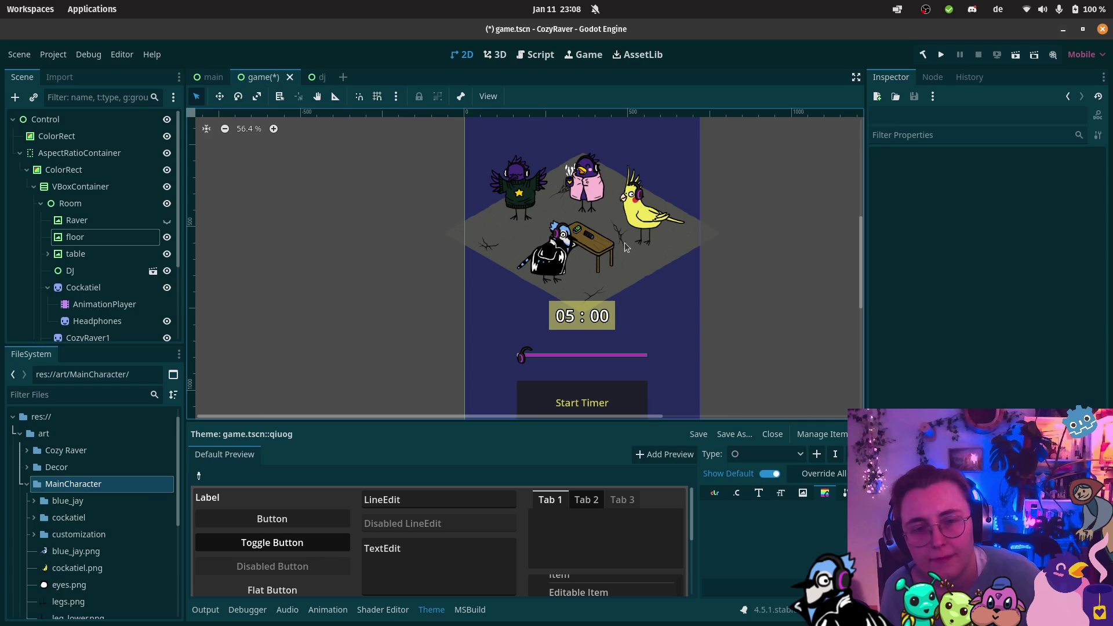
{"action": "left_click", "coordinate": [35, 187]}
{"action": "left_click", "coordinate": [35, 187]}
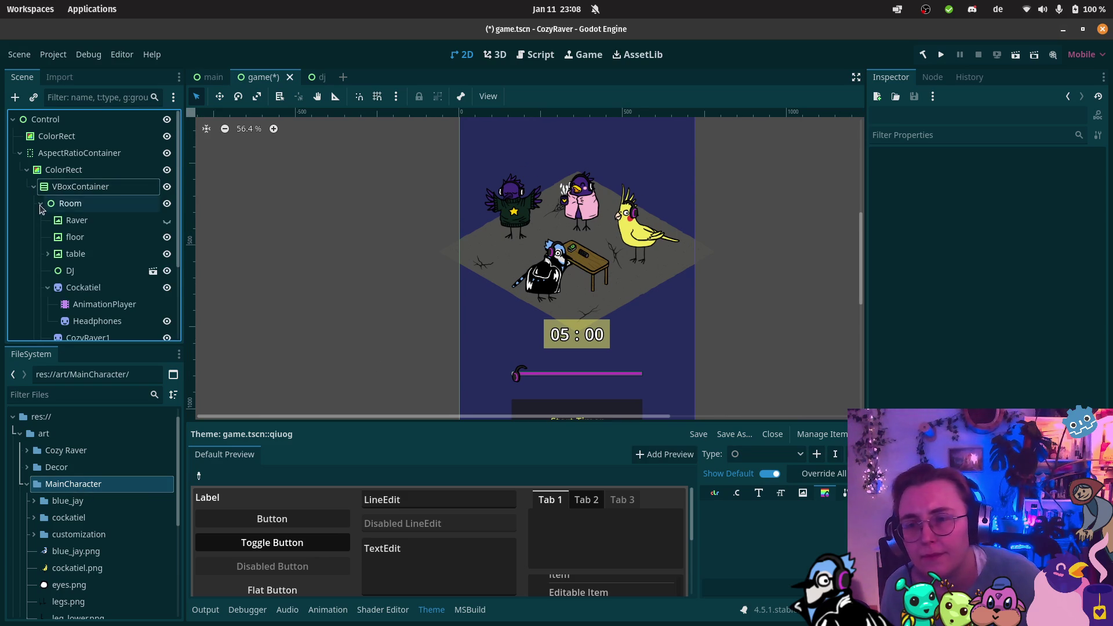
{"action": "right_click", "coordinate": [96, 195]}
{"action": "key", "text": "Escape"}
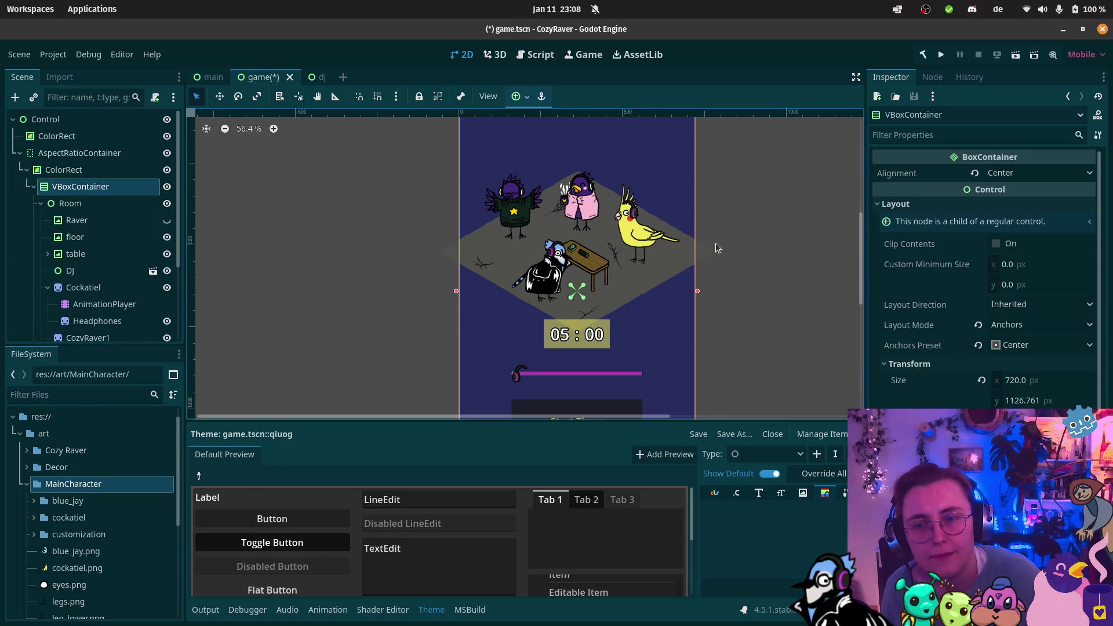
Step: Scroll the Inspector down to the CanvasItem > Material settings
{"action": "scroll", "coordinate": [1028, 373], "scroll_direction": "down", "scroll_amount": 3}
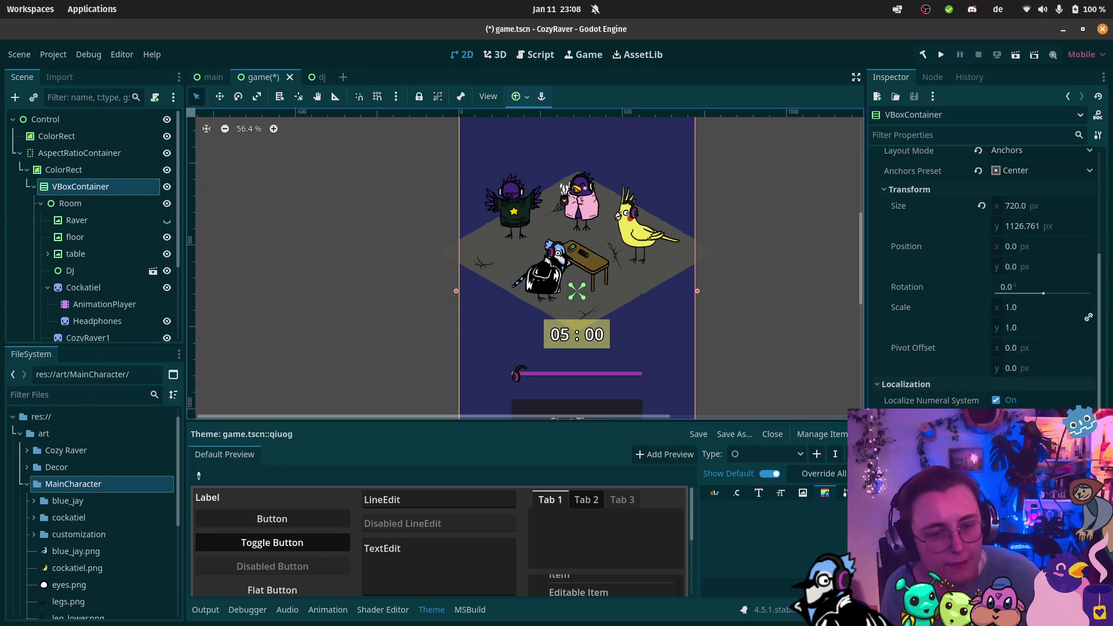
{"action": "scroll", "coordinate": [986, 279], "scroll_direction": "down", "scroll_amount": 2}
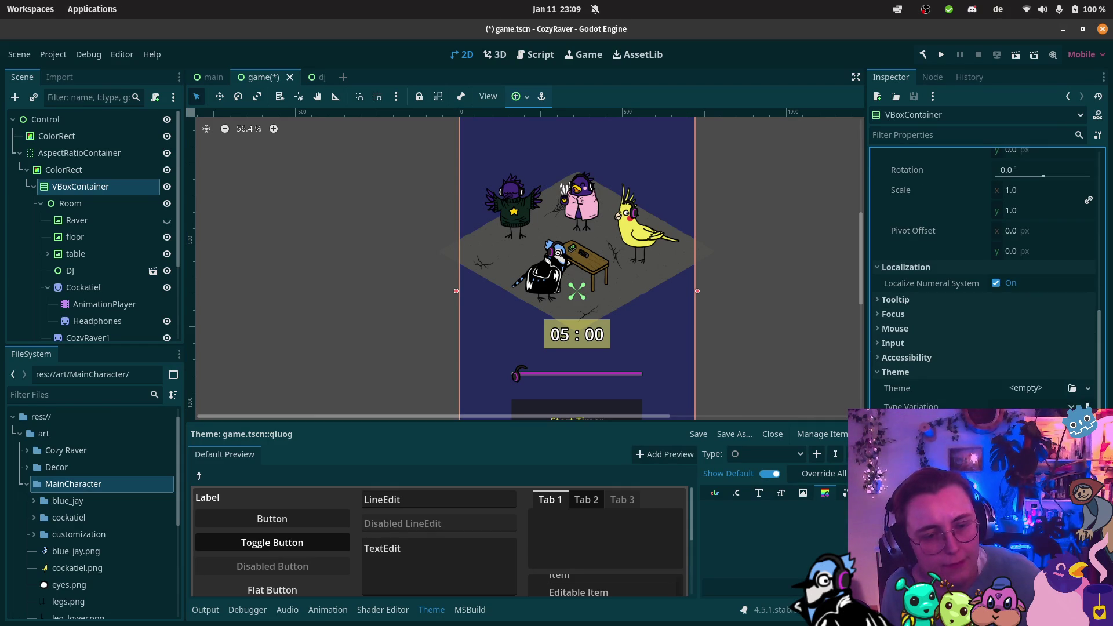
{"action": "scroll", "coordinate": [986, 278], "scroll_direction": "down", "scroll_amount": 1}
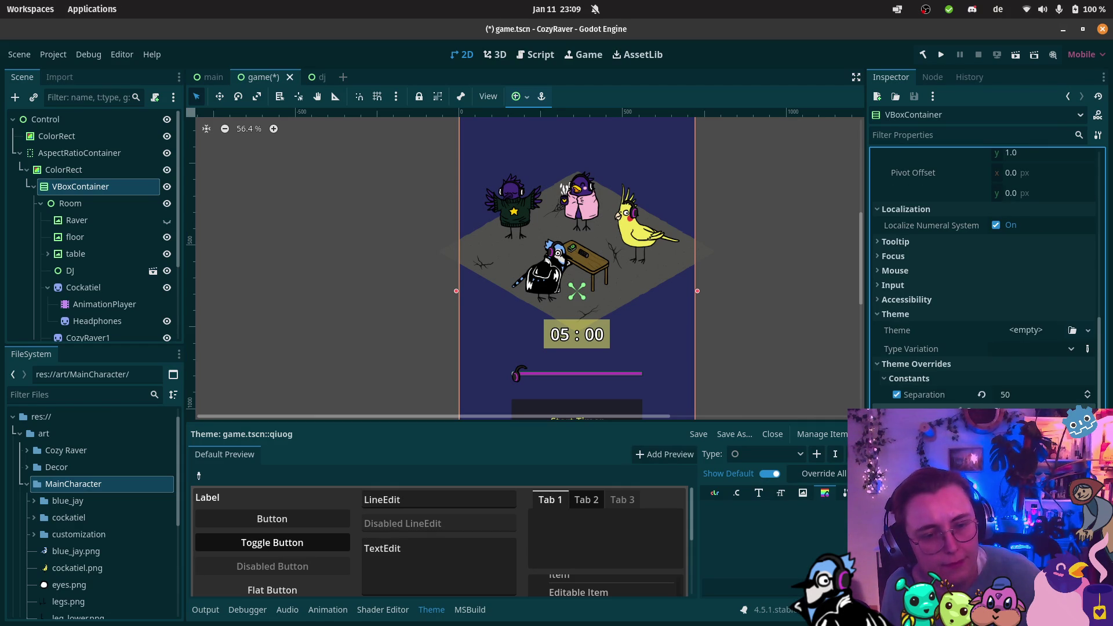
{"action": "scroll", "coordinate": [986, 279], "scroll_direction": "down", "scroll_amount": 3}
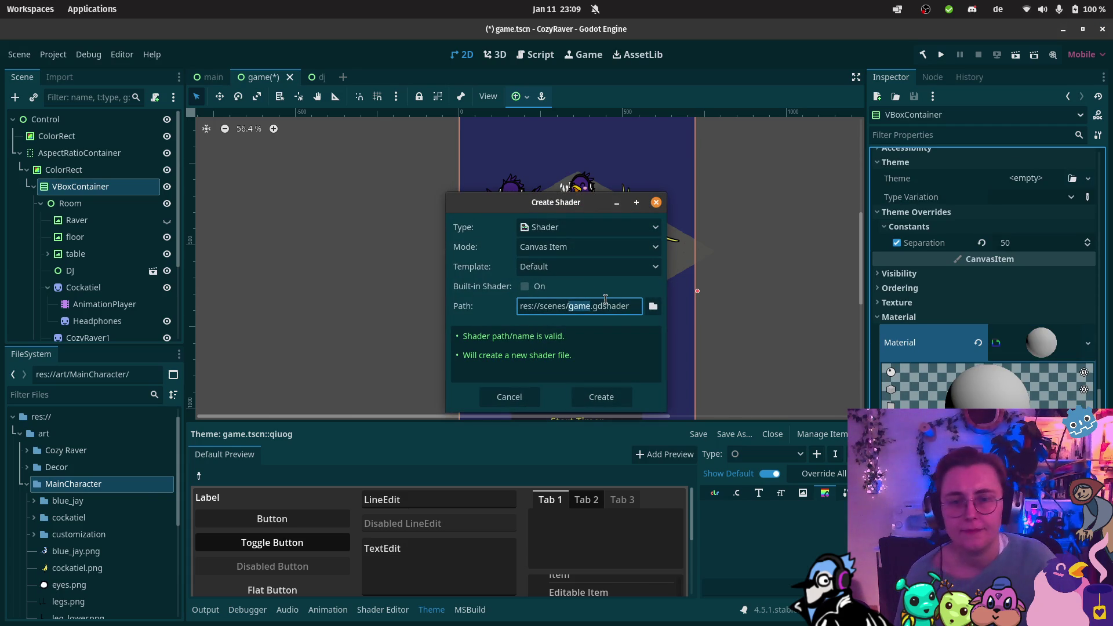
Step: Create the shader file neonShader1.gdshader and open it for editing
{"action": "type", "text": "neonShad"}
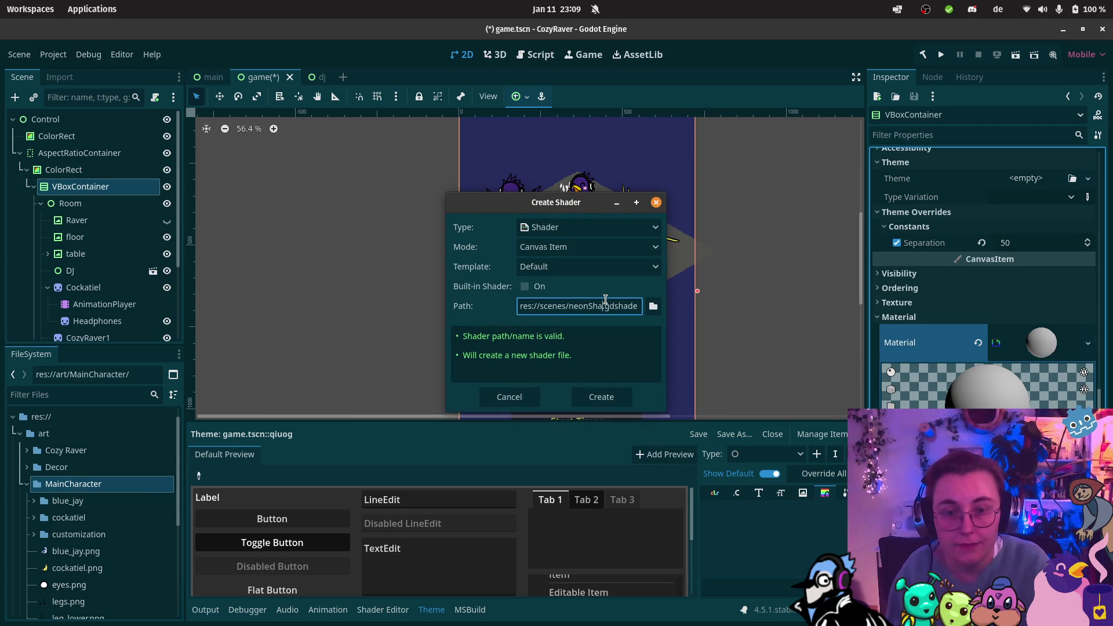
{"action": "type", "text": "er1"}
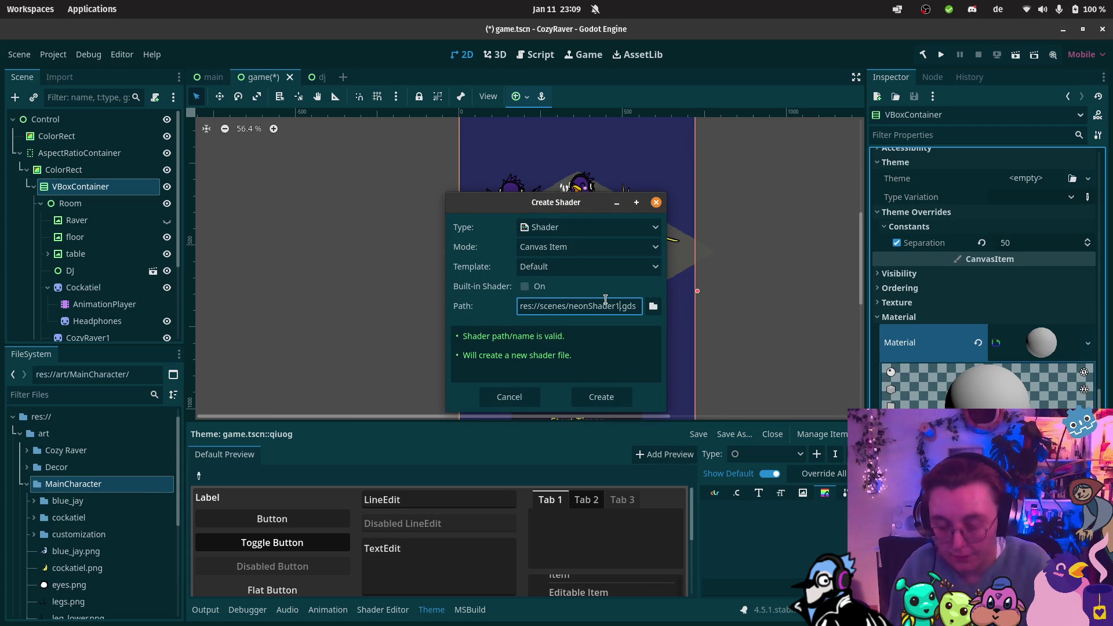
{"action": "left_click", "coordinate": [605, 397]}
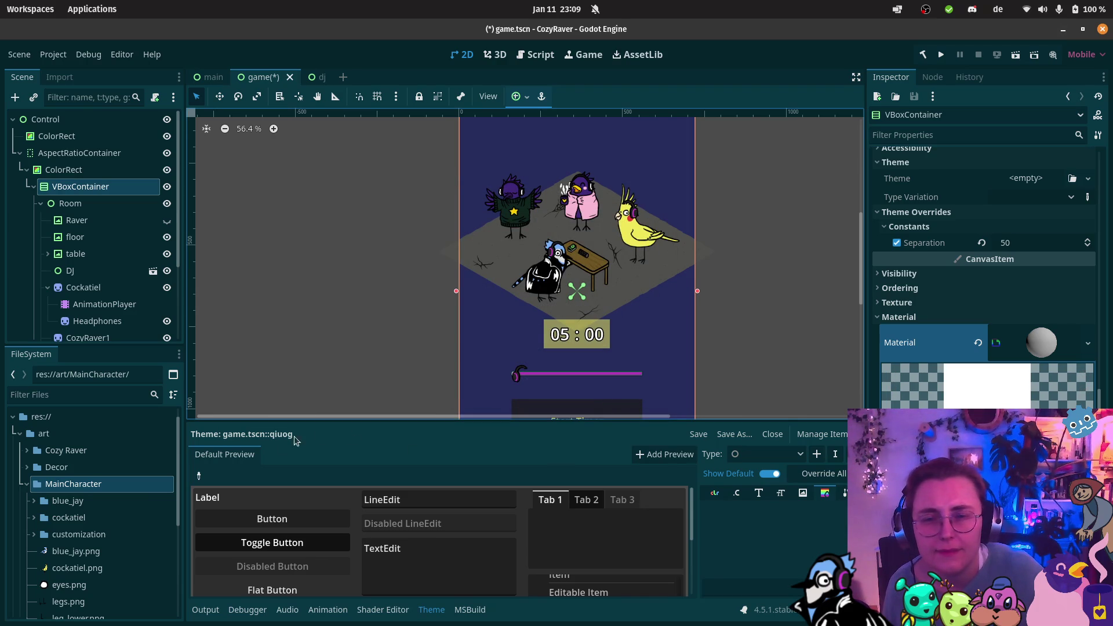
{"action": "left_click", "coordinate": [382, 610]}
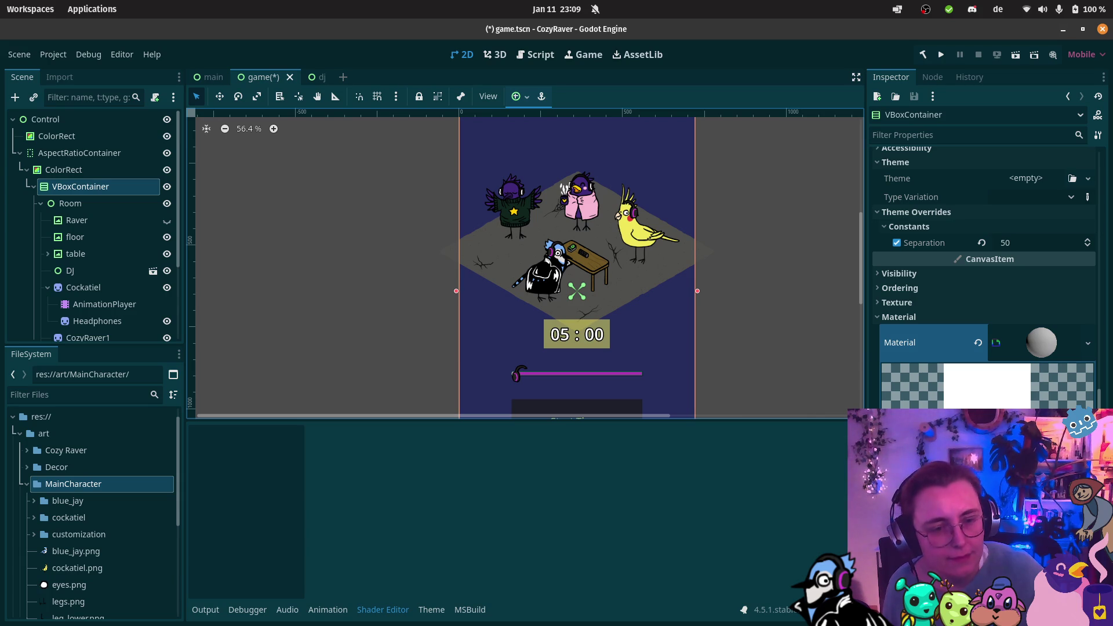
Step: Replace the default shader code with the pasted retrowave grid shader
{"action": "left_click", "coordinate": [487, 536]}
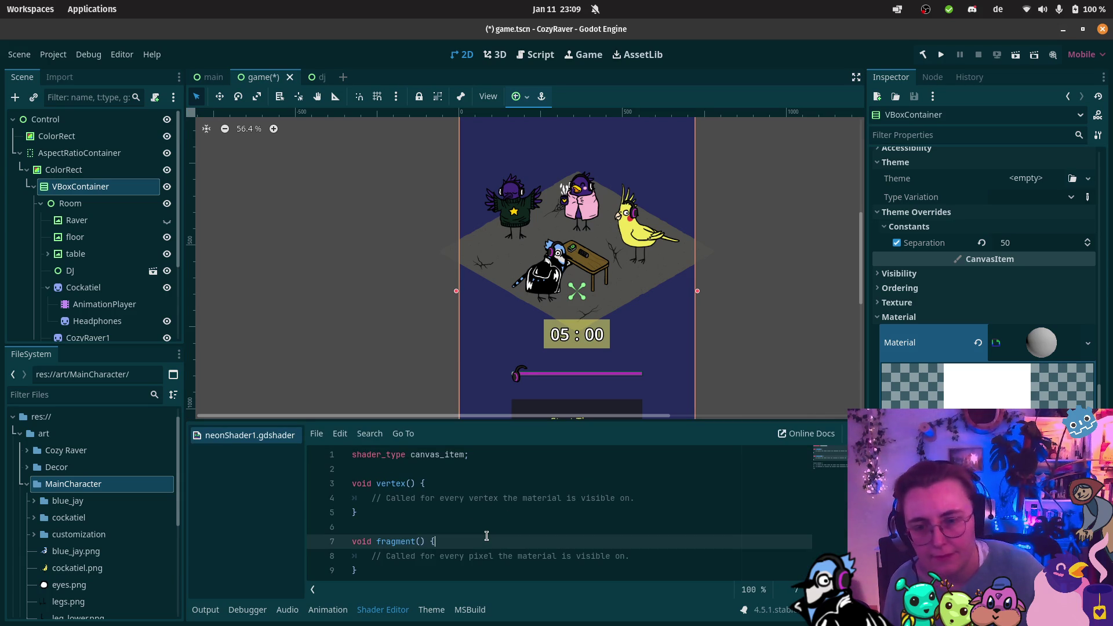
{"action": "key", "text": "ctrl+a"}
{"action": "key", "text": "ctrl+v"}
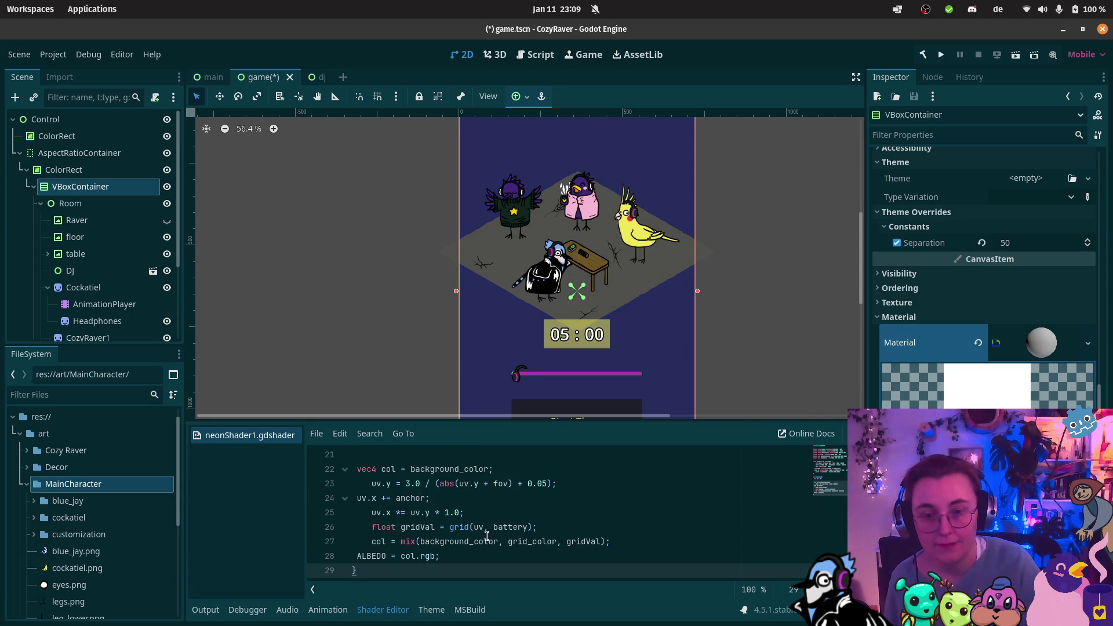
{"action": "key", "text": "Return"}
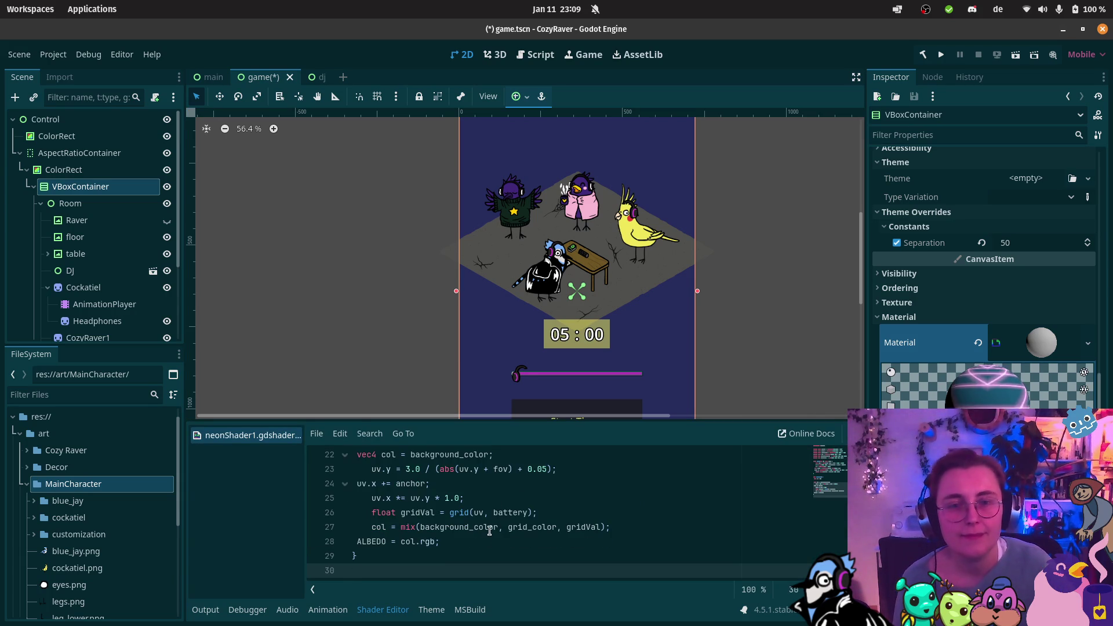
{"action": "scroll", "coordinate": [713, 191], "scroll_direction": "down", "scroll_amount": 3}
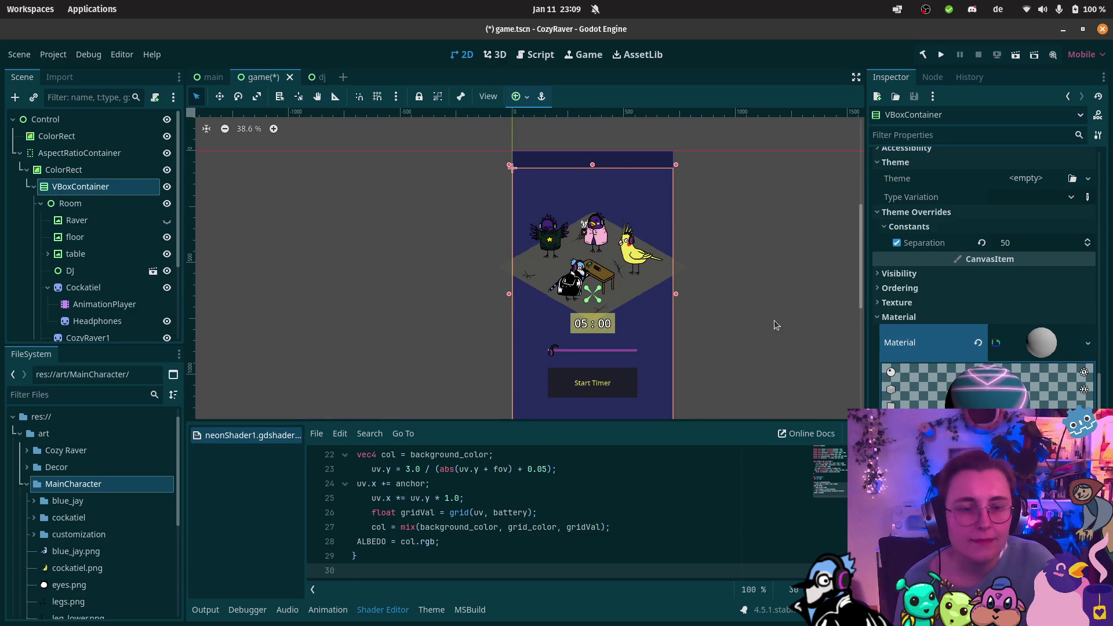
{"action": "scroll", "coordinate": [342, 460], "scroll_direction": "up", "scroll_amount": 1}
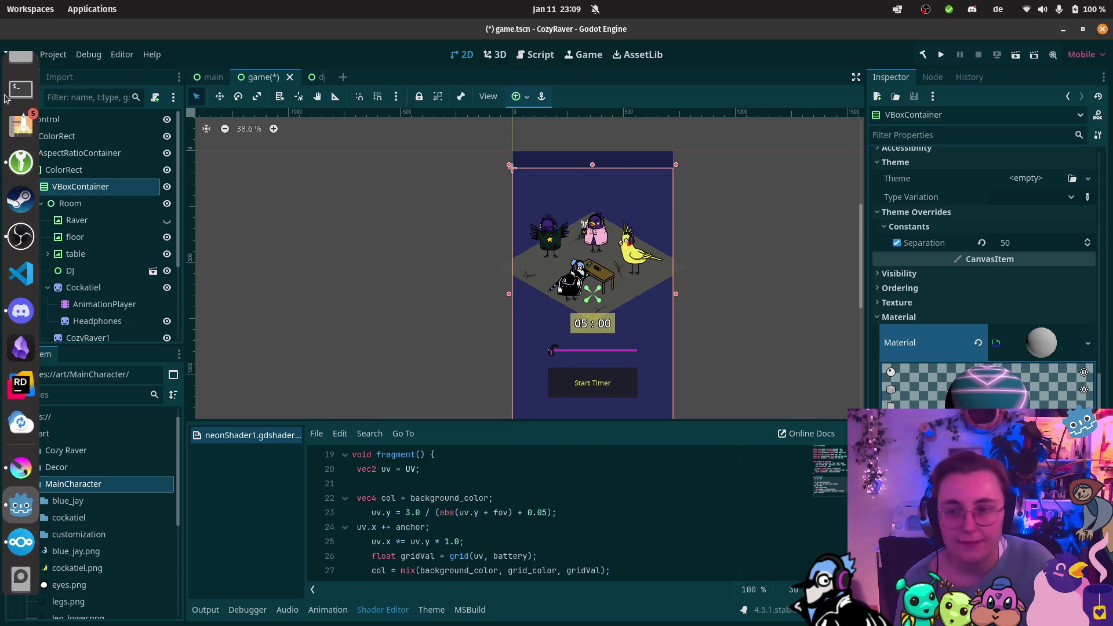
{"action": "left_click", "coordinate": [21, 69]}
{"action": "left_click", "coordinate": [164, 404]}
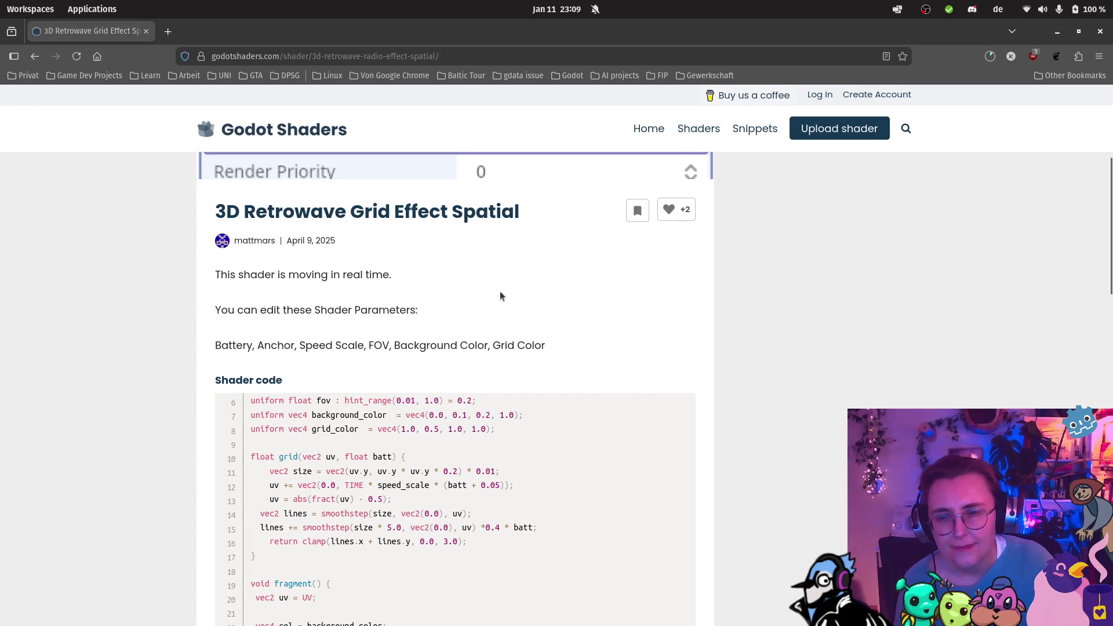
{"action": "scroll", "coordinate": [483, 295], "scroll_direction": "down", "scroll_amount": 5}
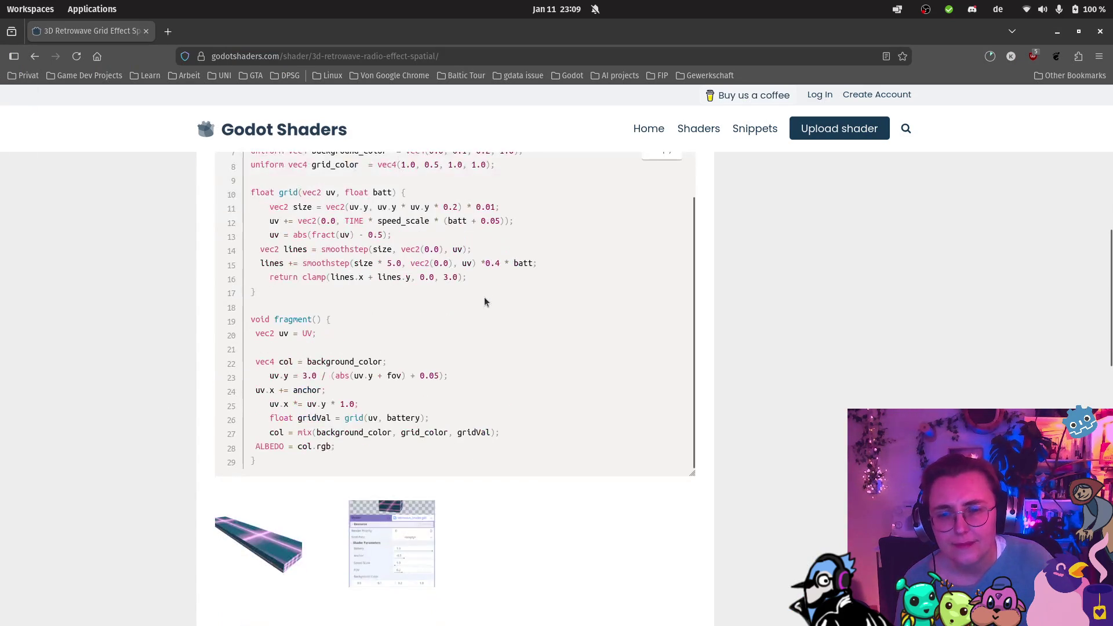
{"action": "left_click", "coordinate": [402, 539]}
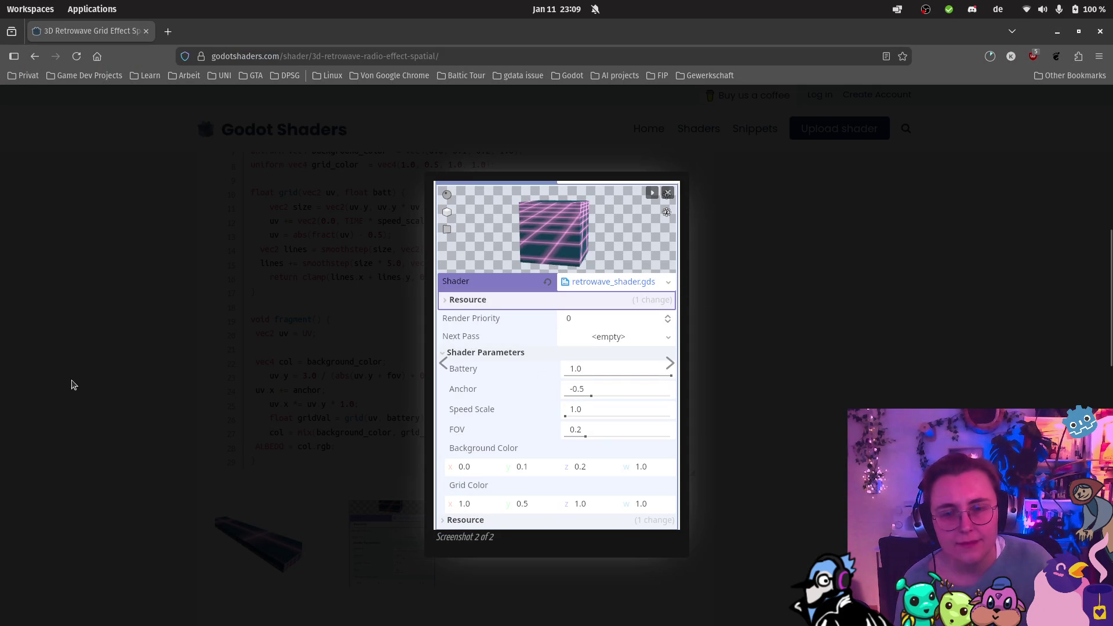
{"action": "mouse_move", "coordinate": [1, 387]}
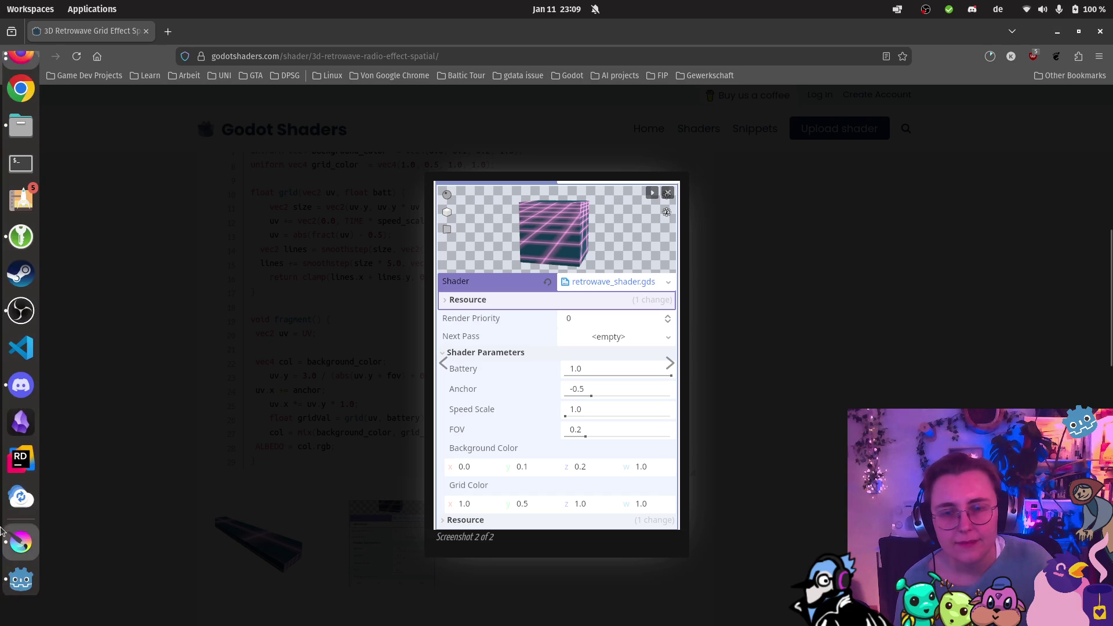
{"action": "left_click", "coordinate": [20, 579]}
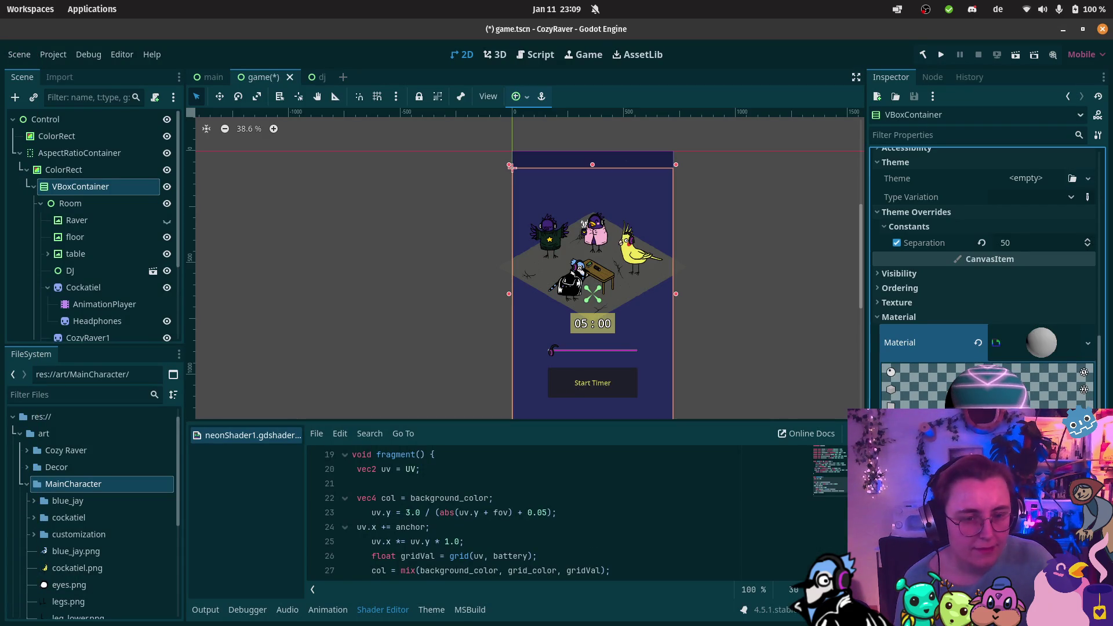
{"action": "scroll", "coordinate": [986, 290], "scroll_direction": "down", "scroll_amount": 5}
{"action": "mouse_move", "coordinate": [27, 62]}
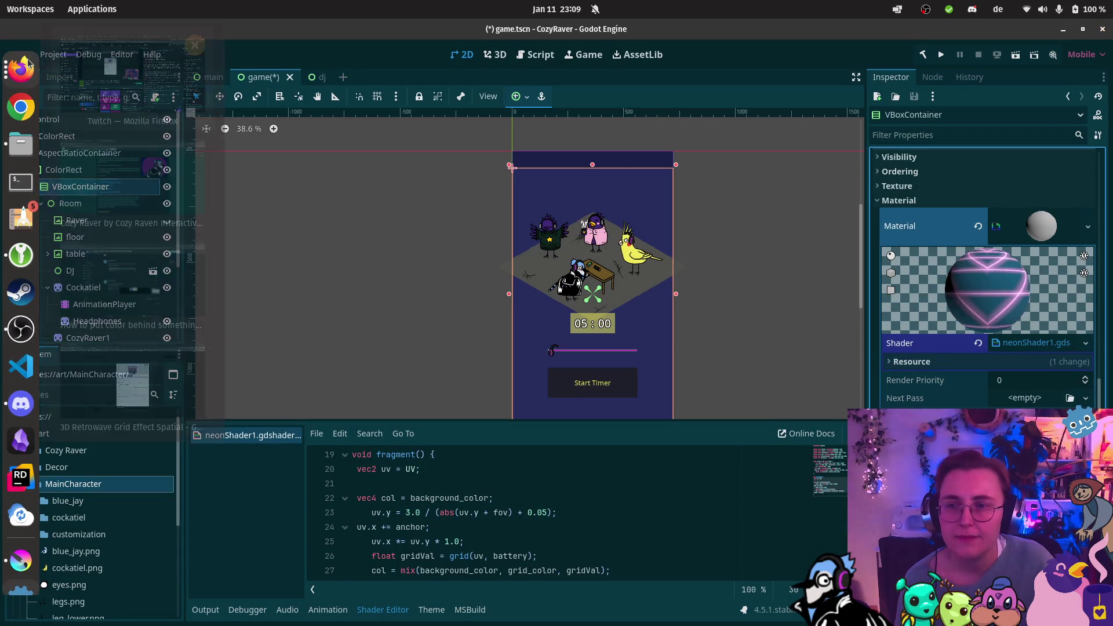
{"action": "left_click", "coordinate": [133, 400]}
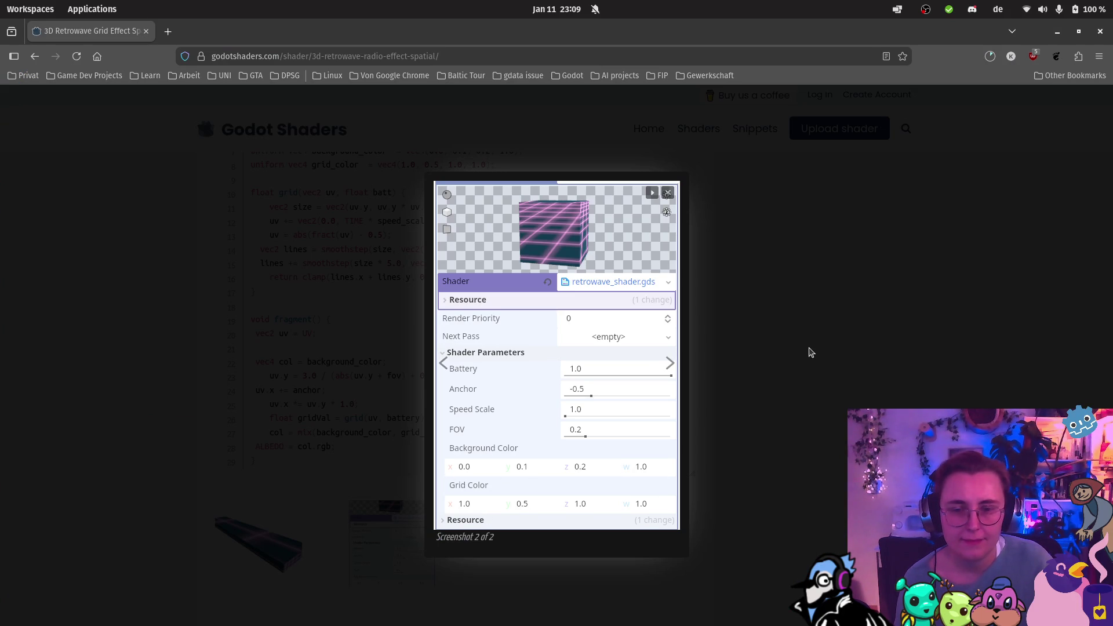
{"action": "left_click", "coordinate": [811, 353]}
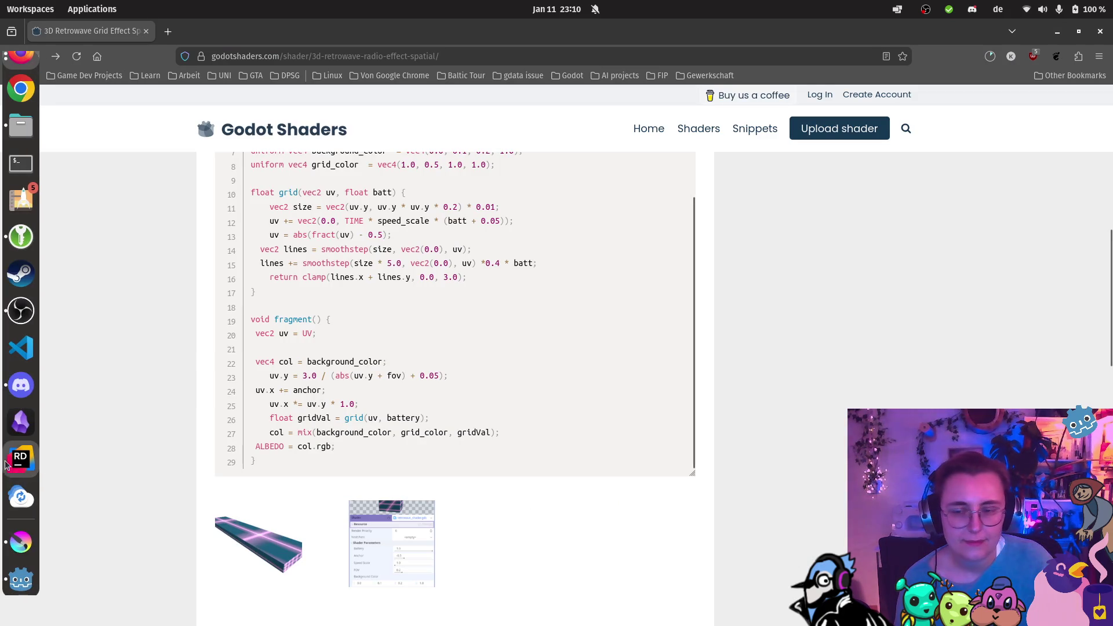
{"action": "left_click", "coordinate": [21, 579]}
Step: Give the ColorRect a New ShaderMaterial using neonShader1.gdshader via Quick Load
{"action": "scroll", "coordinate": [565, 270], "scroll_direction": "up", "scroll_amount": 15}
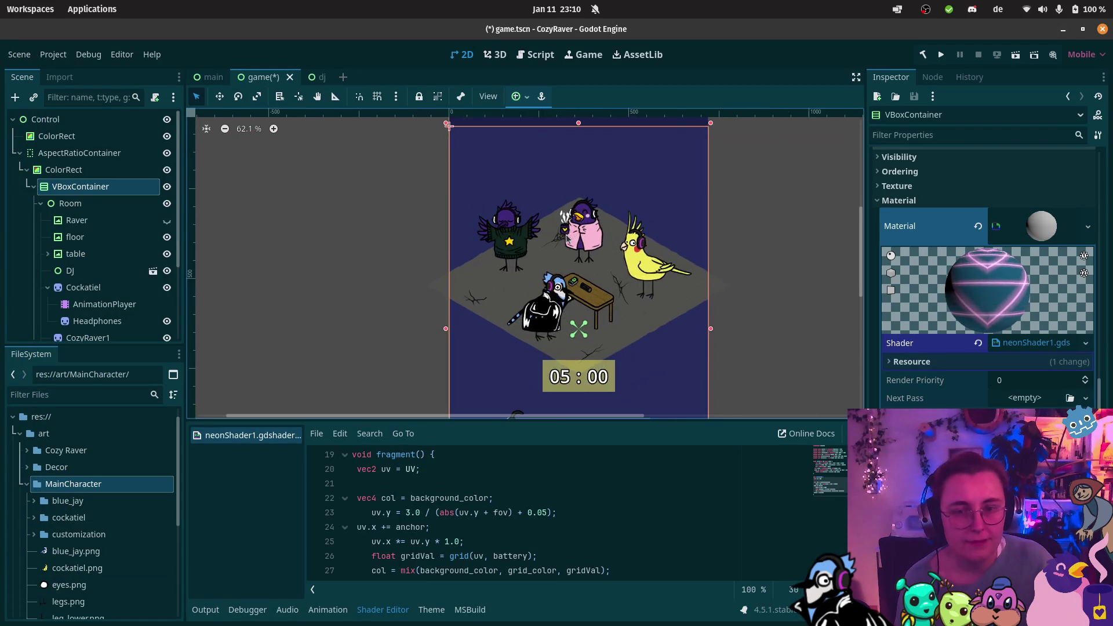
{"action": "scroll", "coordinate": [564, 271], "scroll_direction": "down", "scroll_amount": 13}
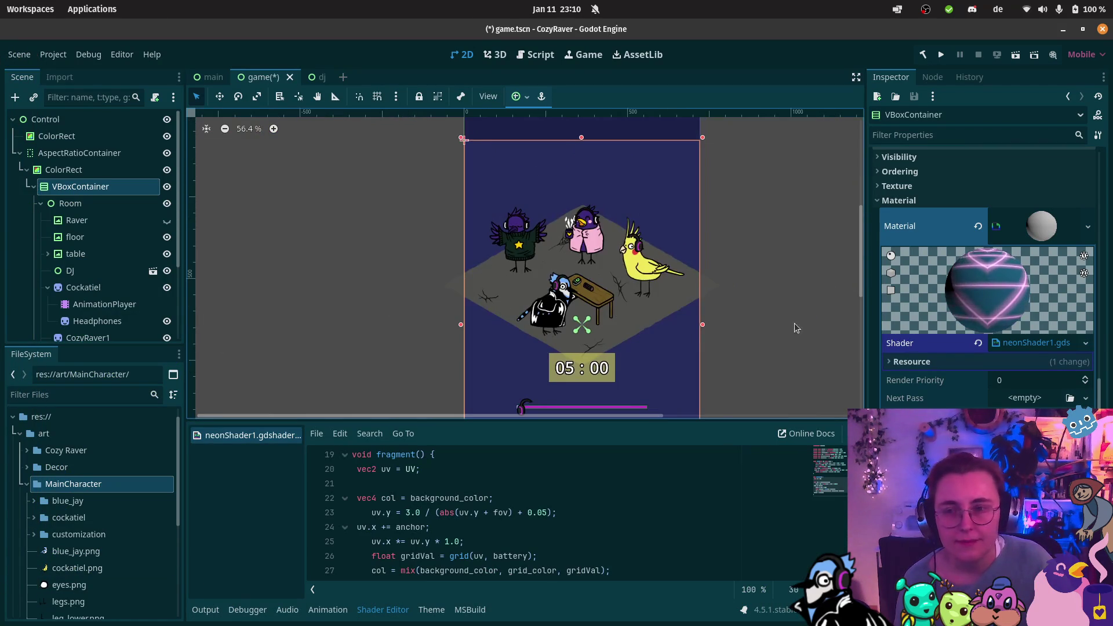
{"action": "scroll", "coordinate": [1013, 394], "scroll_direction": "up", "scroll_amount": 5}
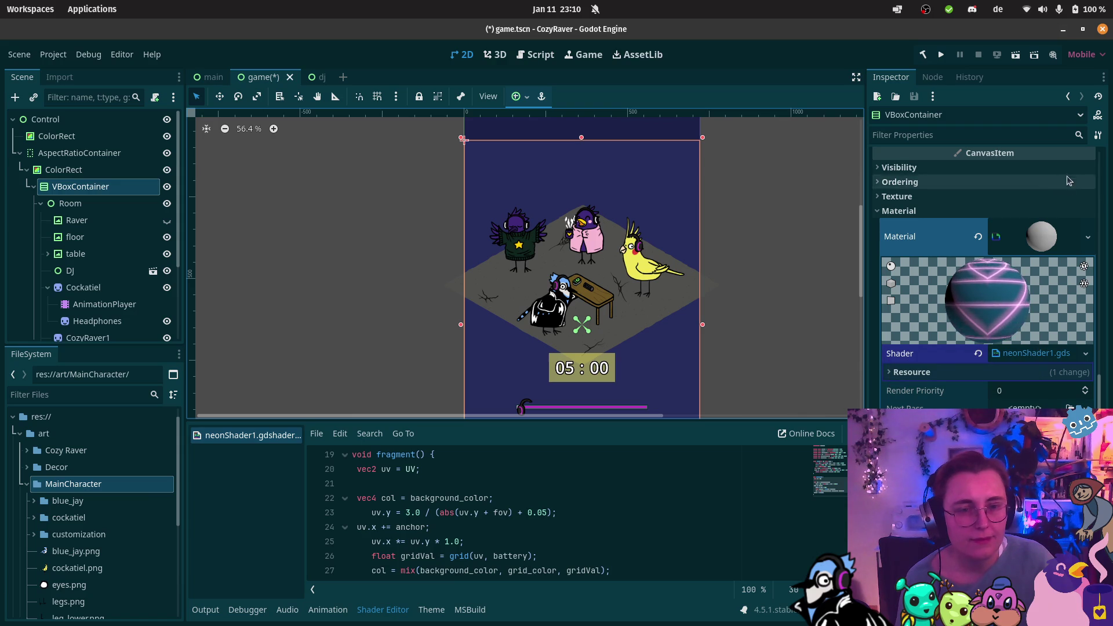
{"action": "scroll", "coordinate": [1025, 249], "scroll_direction": "up", "scroll_amount": 6}
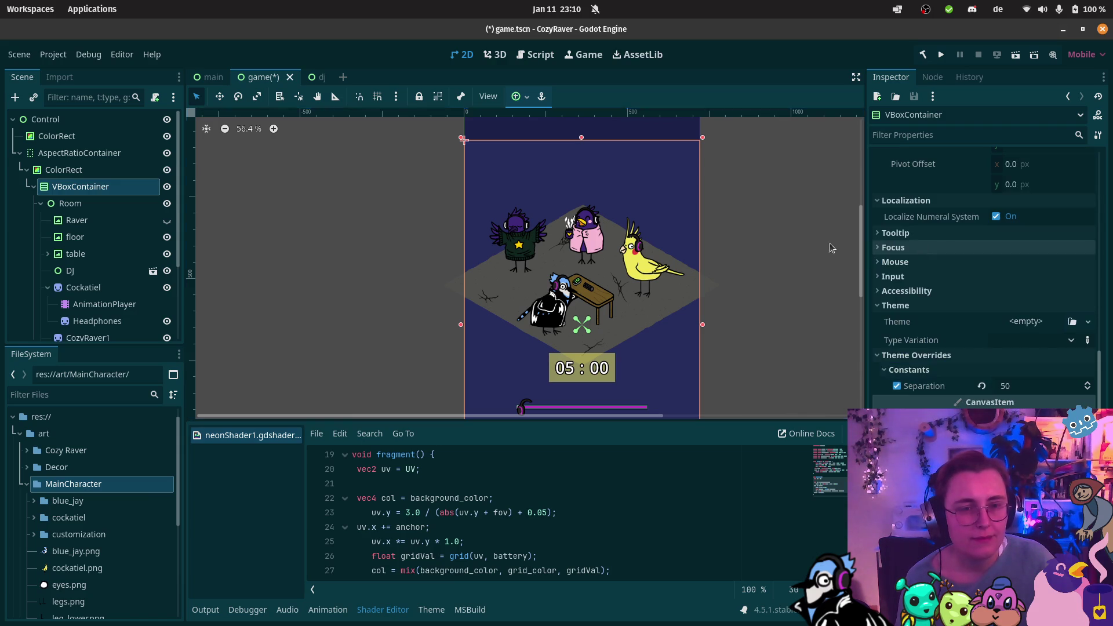
{"action": "left_click", "coordinate": [118, 170]}
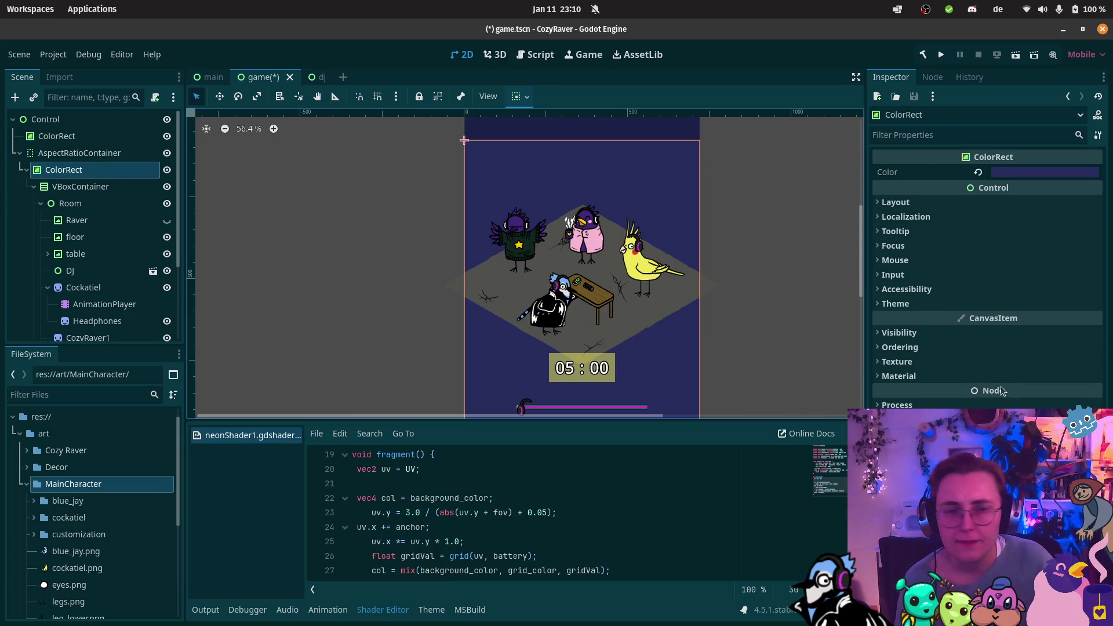
{"action": "left_click", "coordinate": [926, 375]}
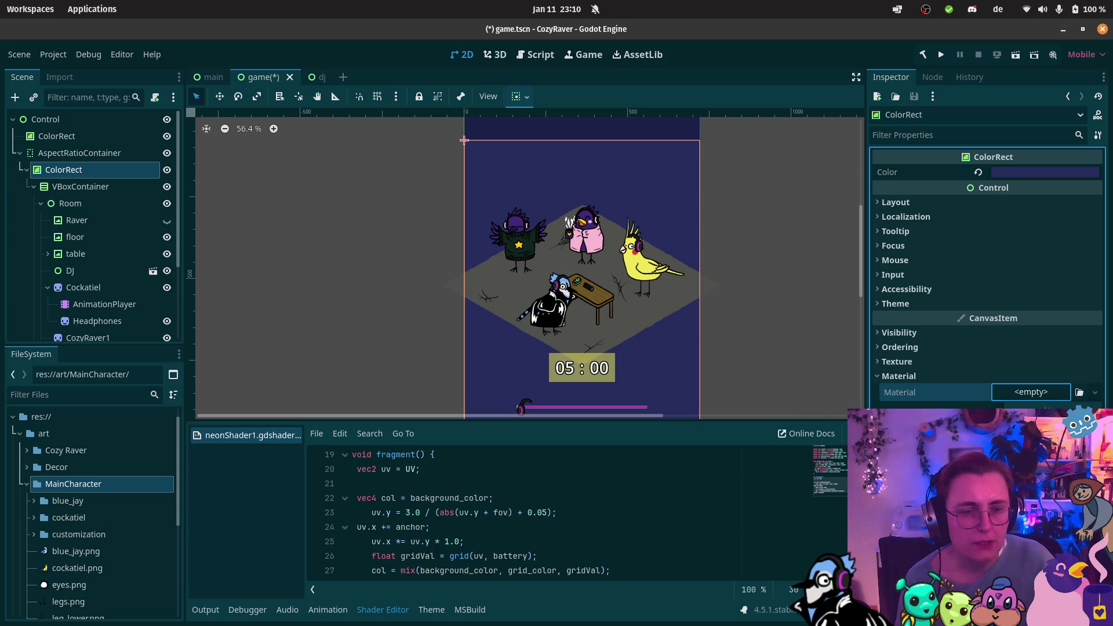
{"action": "left_click", "coordinate": [1031, 392]}
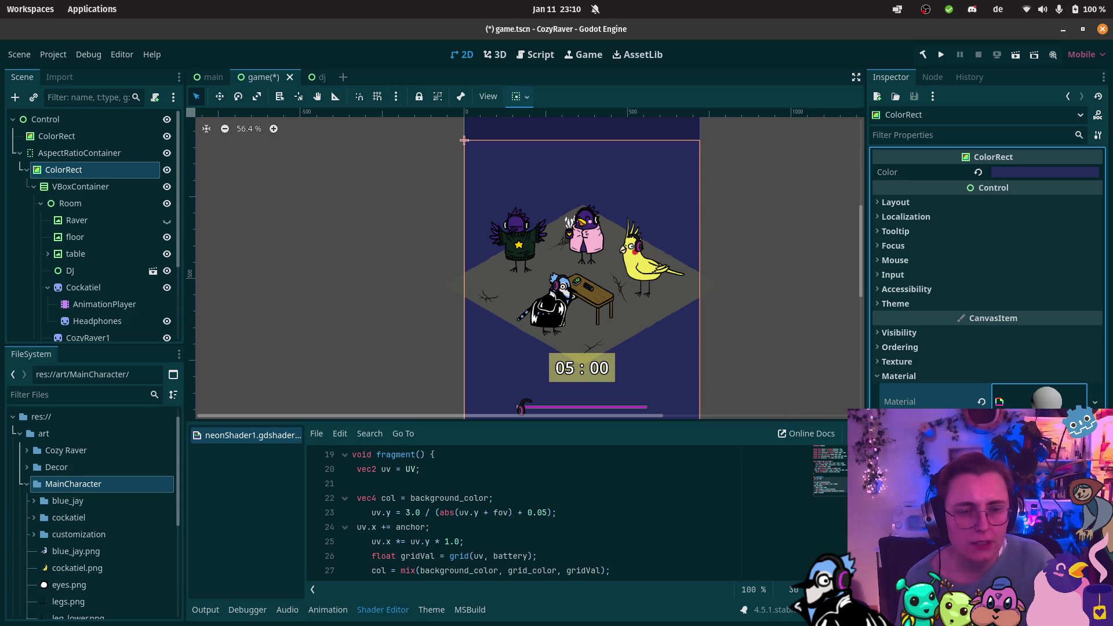
{"action": "left_click", "coordinate": [1048, 404]}
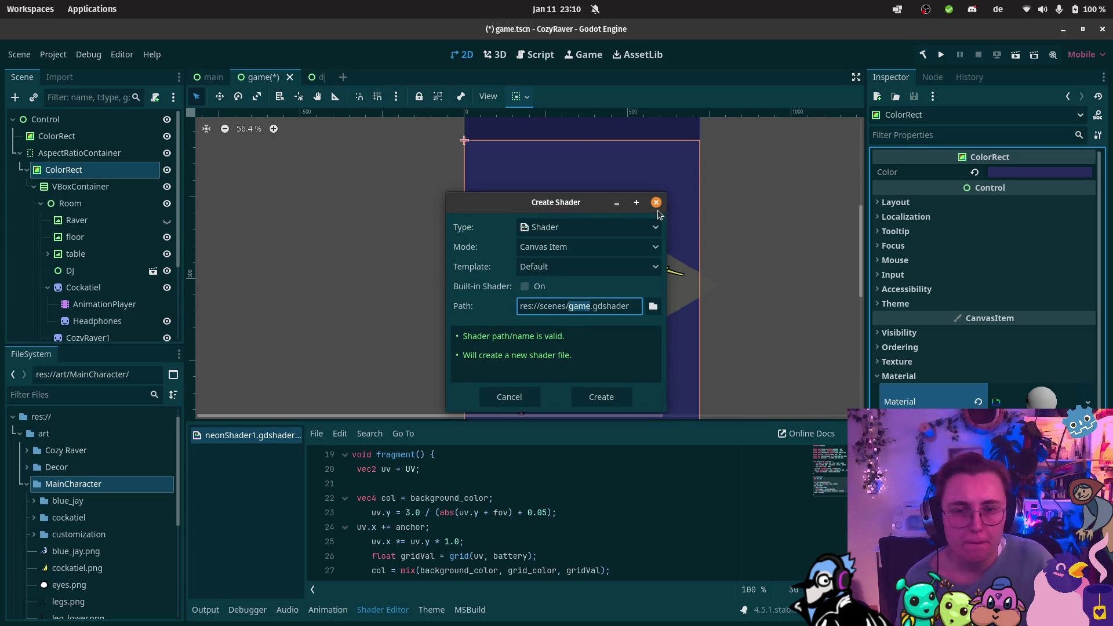
{"action": "left_click", "coordinate": [655, 202]}
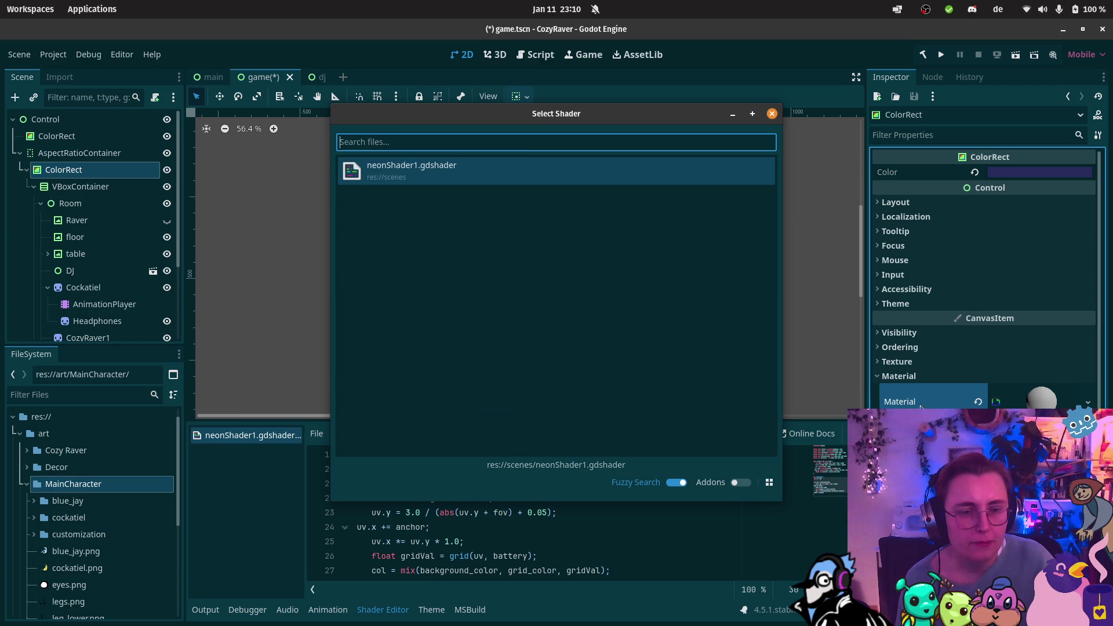
{"action": "left_click", "coordinate": [529, 174]}
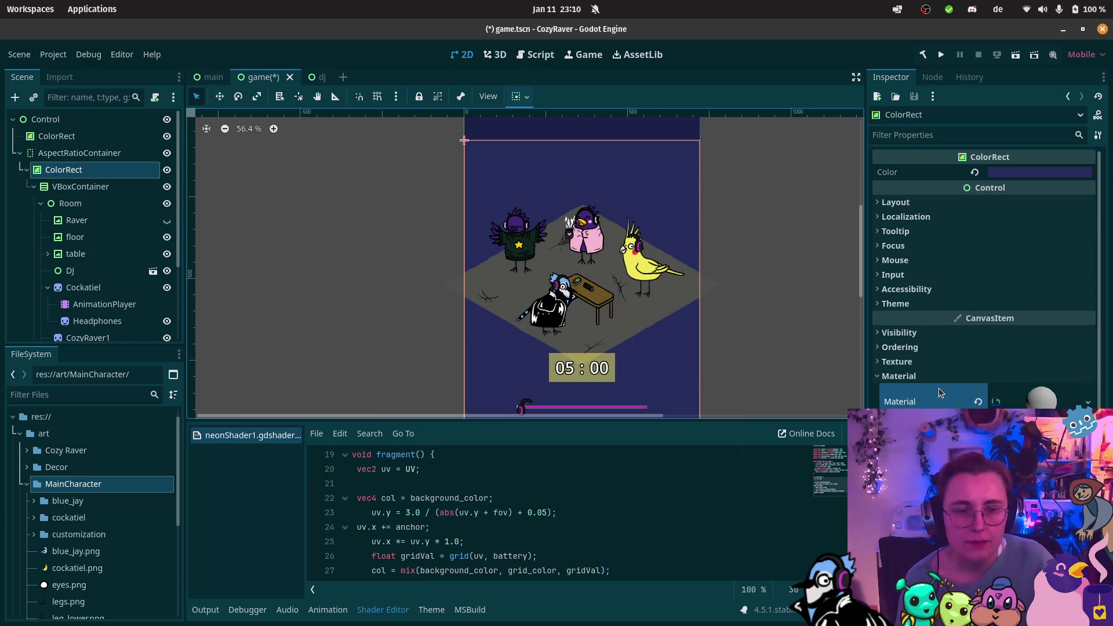
{"action": "scroll", "coordinate": [731, 346], "scroll_direction": "down", "scroll_amount": 3}
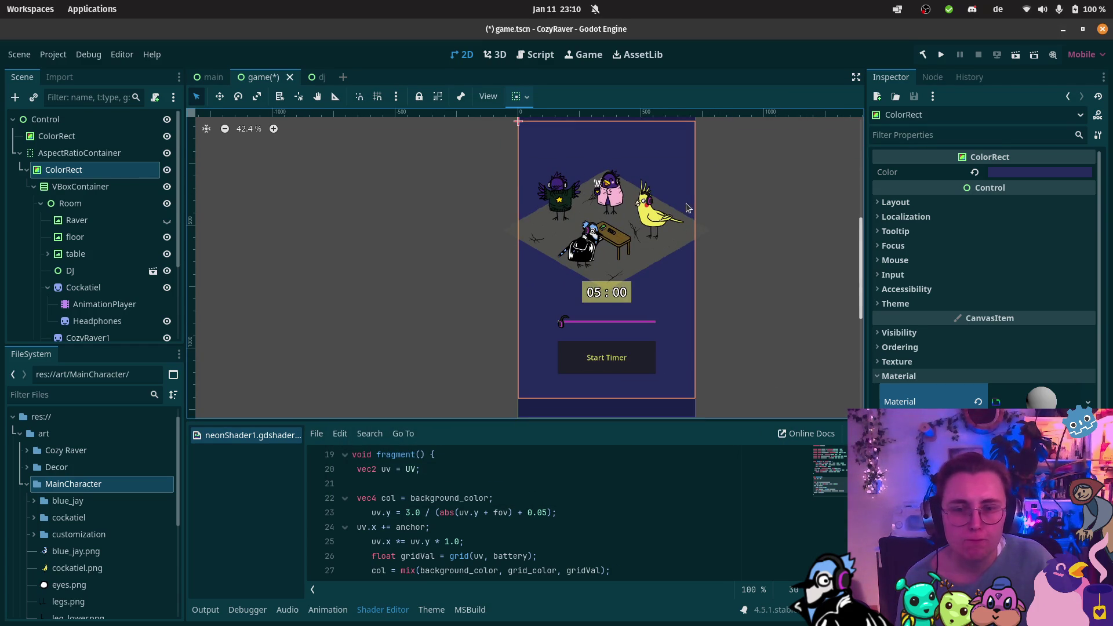
Step: Inspect the neon background in the viewport, then revert the ColorRect's Material to empty
{"action": "scroll", "coordinate": [670, 286], "scroll_direction": "up", "scroll_amount": 4}
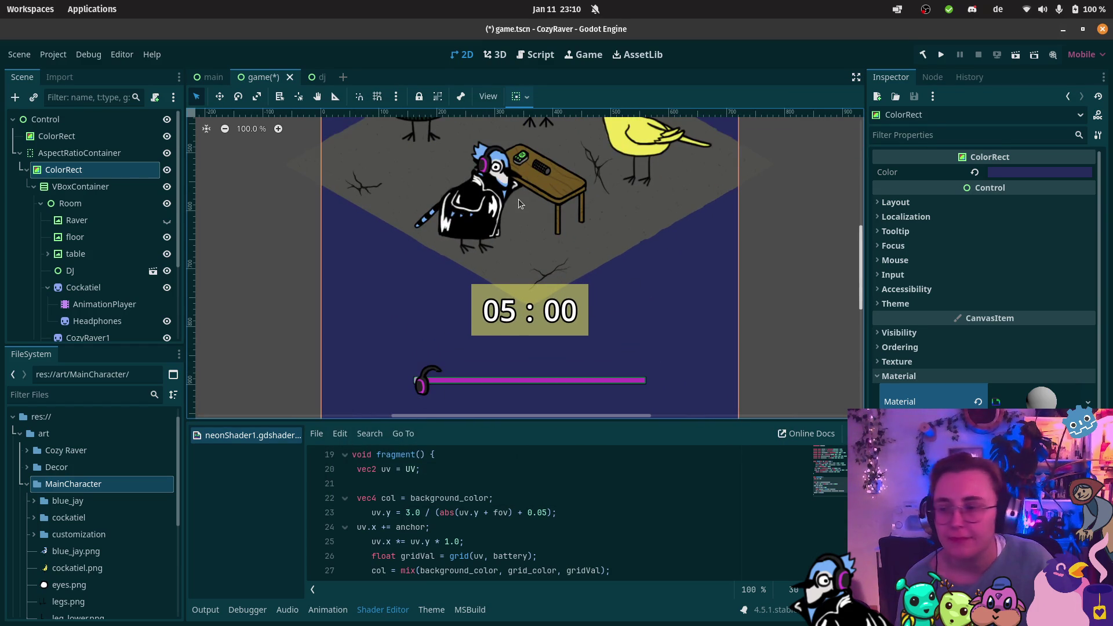
{"action": "scroll", "coordinate": [486, 244], "scroll_direction": "down", "scroll_amount": 3}
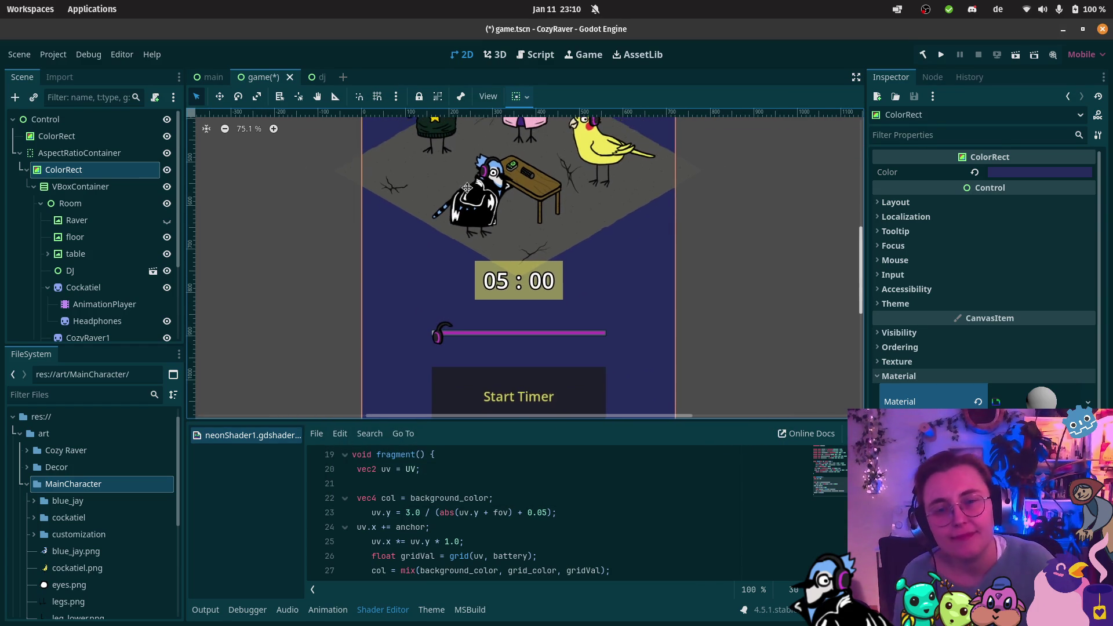
{"action": "scroll", "coordinate": [486, 243], "scroll_direction": "up", "scroll_amount": 3}
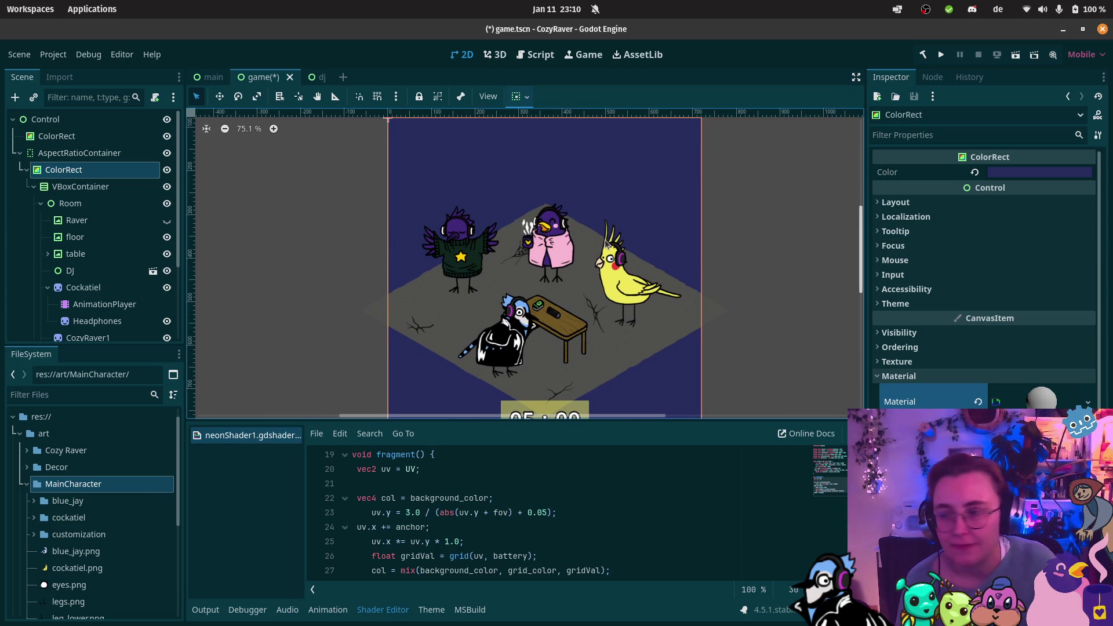
{"action": "scroll", "coordinate": [601, 229], "scroll_direction": "down", "scroll_amount": 3}
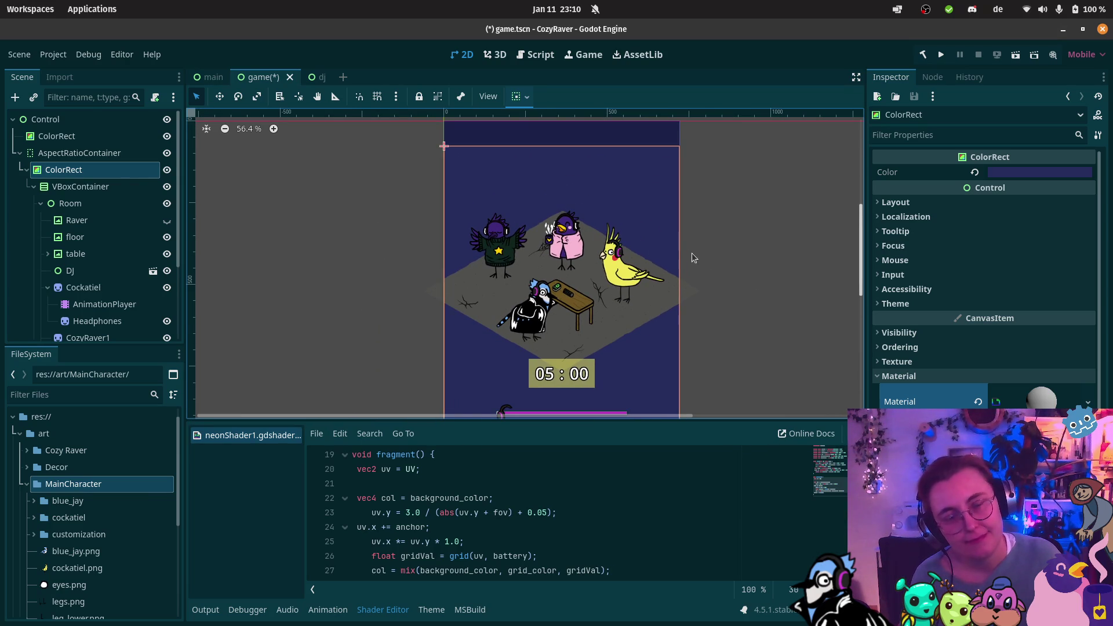
{"action": "scroll", "coordinate": [681, 255], "scroll_direction": "up", "scroll_amount": 5}
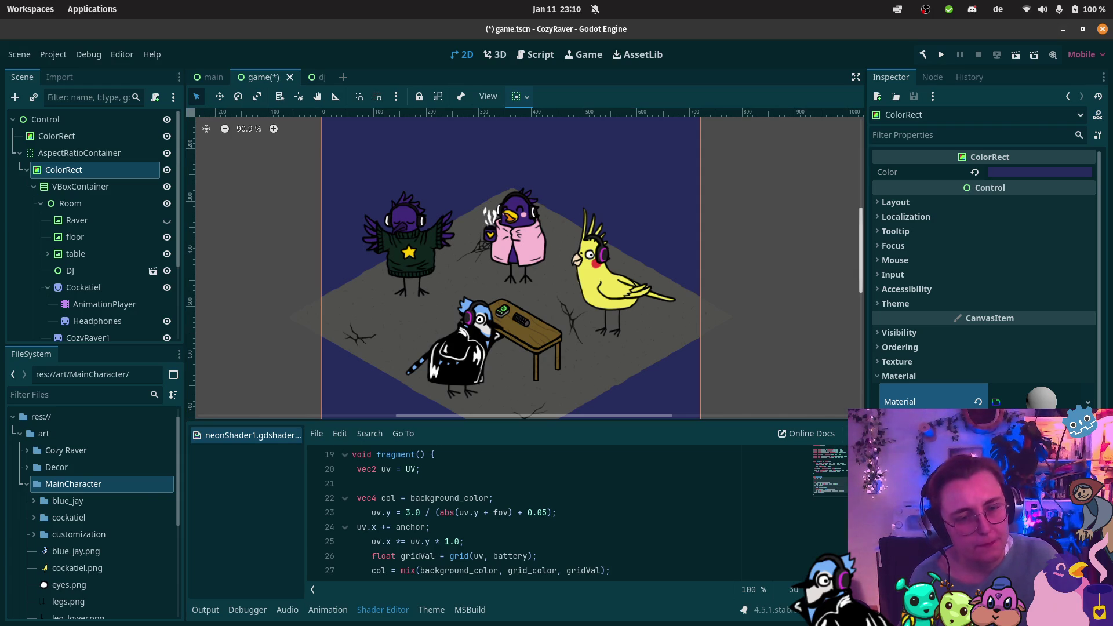
{"action": "left_click", "coordinate": [978, 402]}
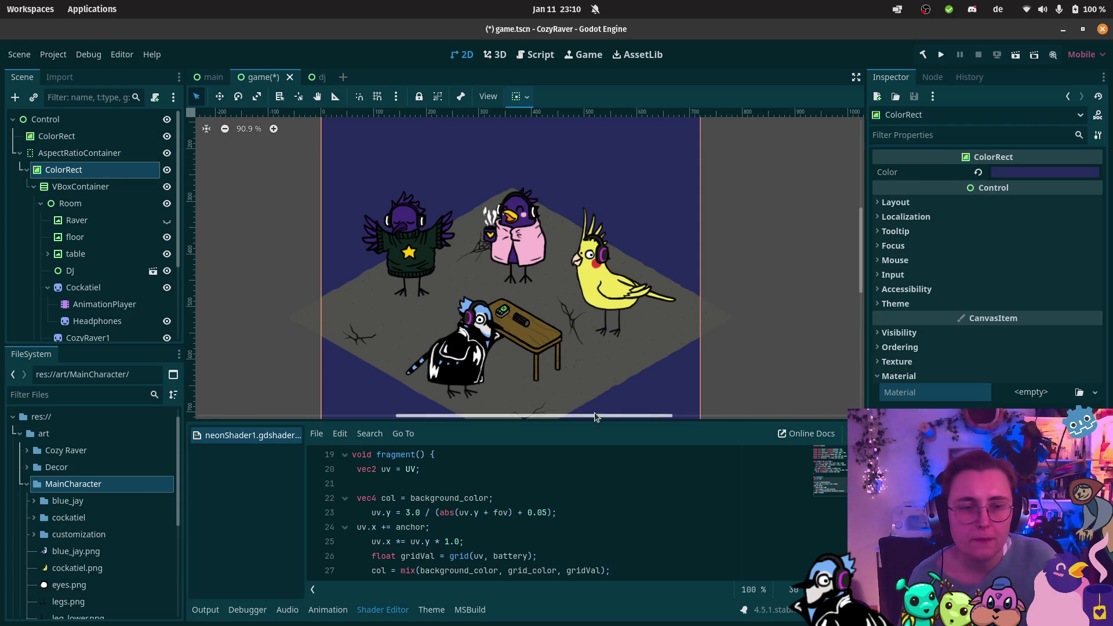
{"action": "mouse_move", "coordinate": [2, 371]}
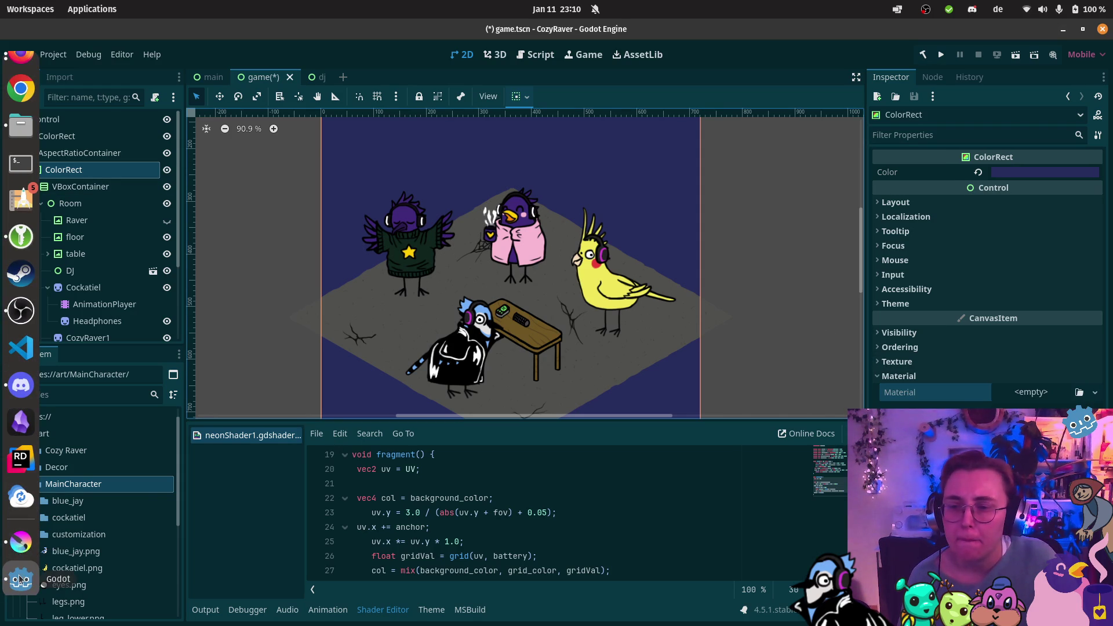
Step: Search godotshaders.com in Firefox for '2d glow'
{"action": "mouse_move", "coordinate": [23, 55]}
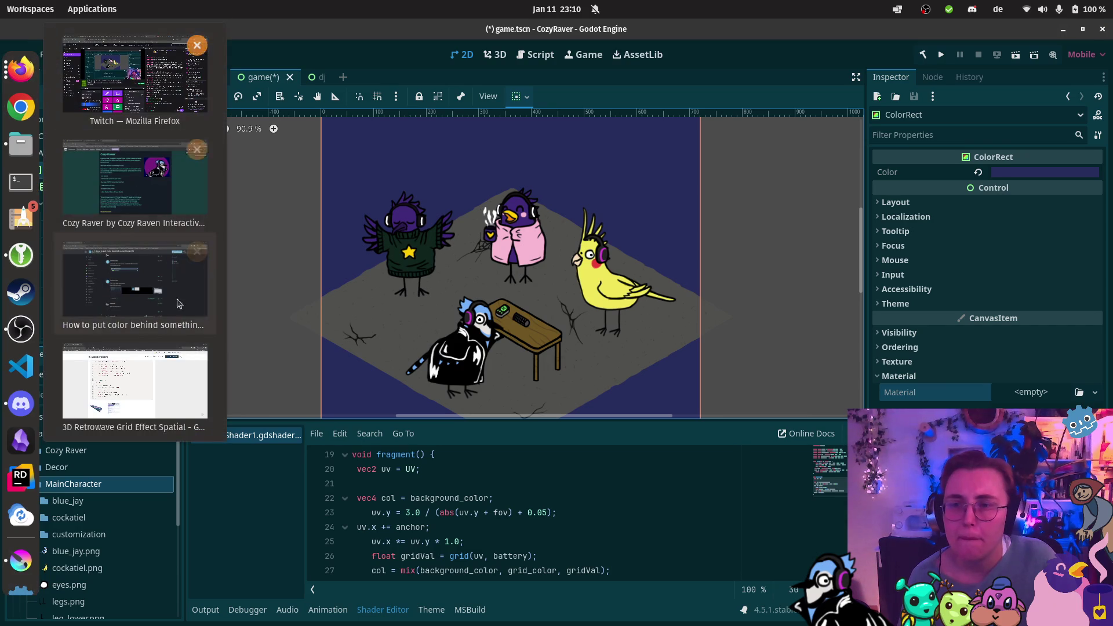
{"action": "left_click", "coordinate": [154, 404]}
{"action": "scroll", "coordinate": [355, 110], "scroll_direction": "up", "scroll_amount": 10}
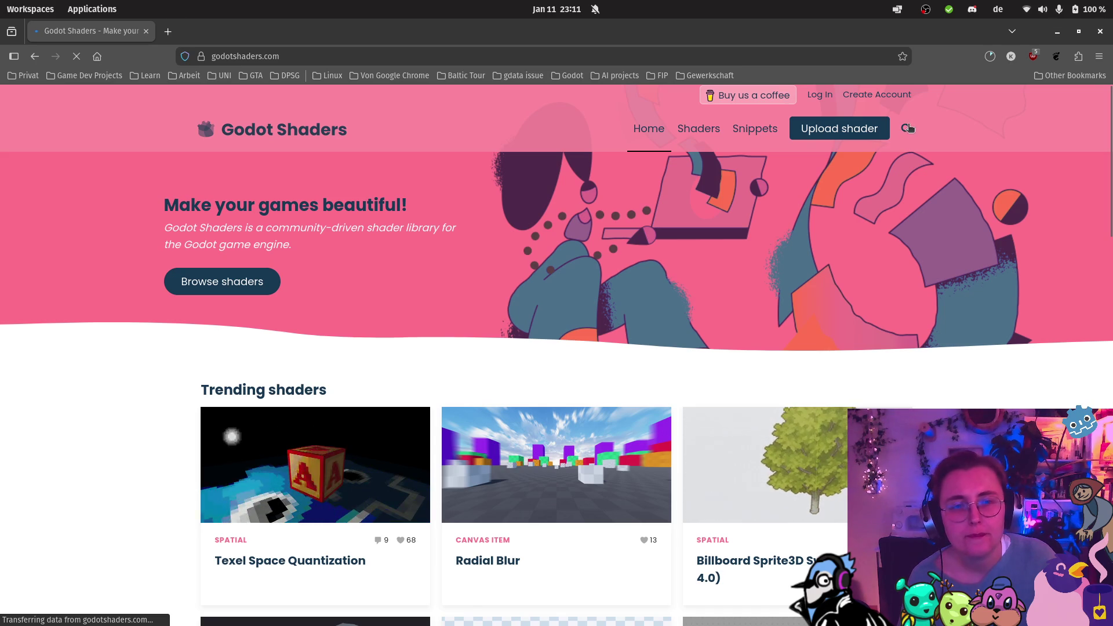
{"action": "left_click", "coordinate": [908, 129]}
{"action": "type", "text": "2d"}
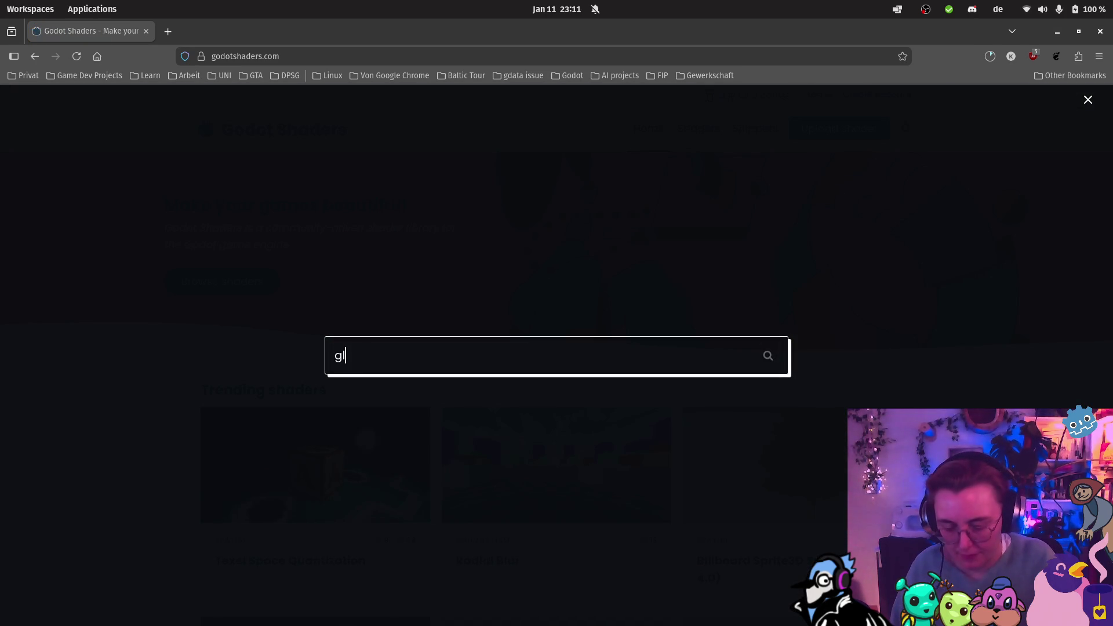
{"action": "key", "text": "BackSpace"}
{"action": "key", "text": "BackSpace"}
{"action": "type", "text": "2d glow"}
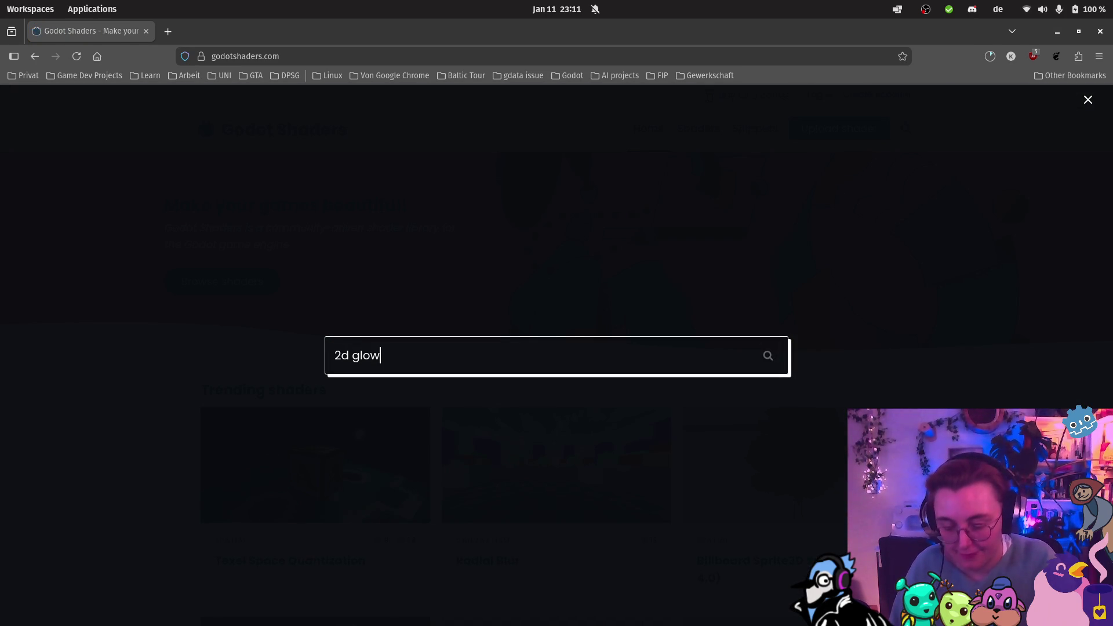
{"action": "key", "text": "Return"}
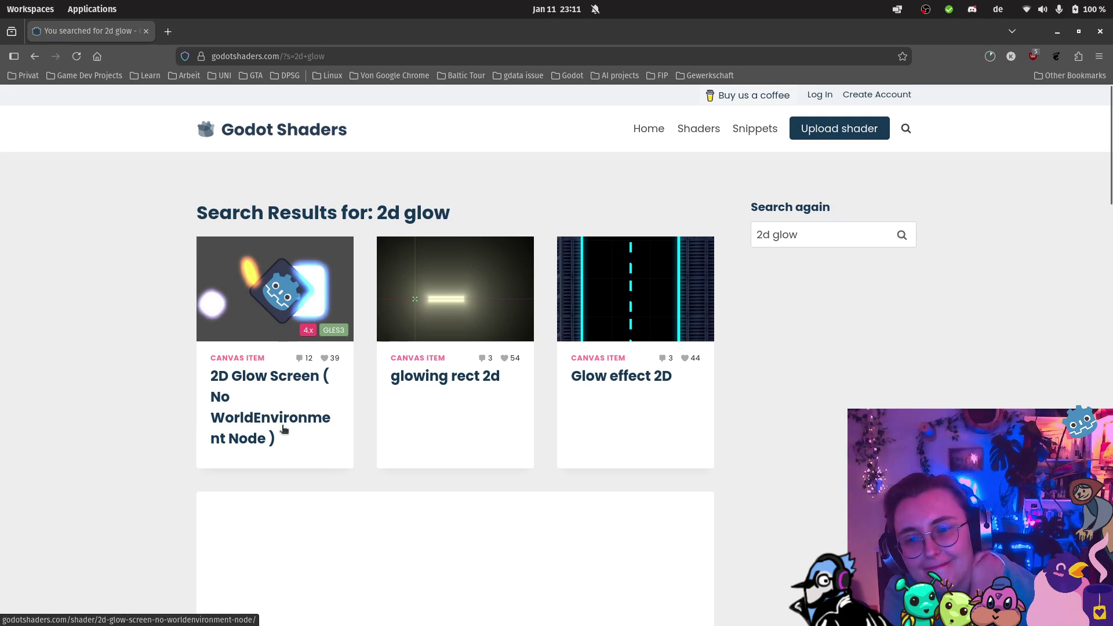
Step: Copy the 2D Glow Screen shader code and return to the Godot editor
{"action": "left_click", "coordinate": [281, 298]}
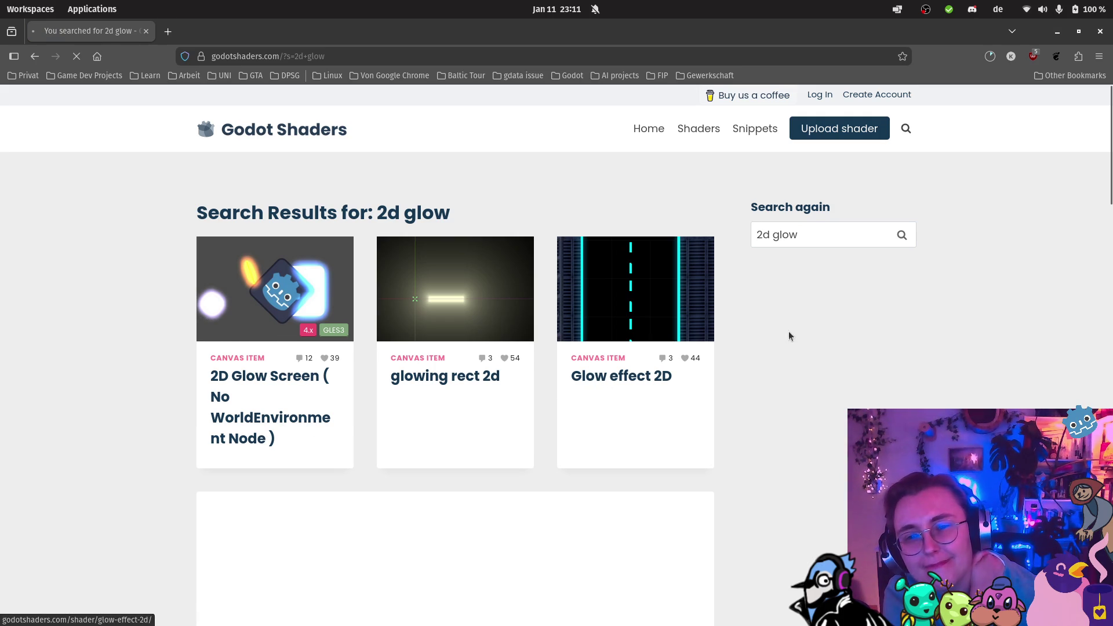
{"action": "scroll", "coordinate": [467, 383], "scroll_direction": "down", "scroll_amount": 2}
{"action": "scroll", "coordinate": [464, 379], "scroll_direction": "down", "scroll_amount": 2}
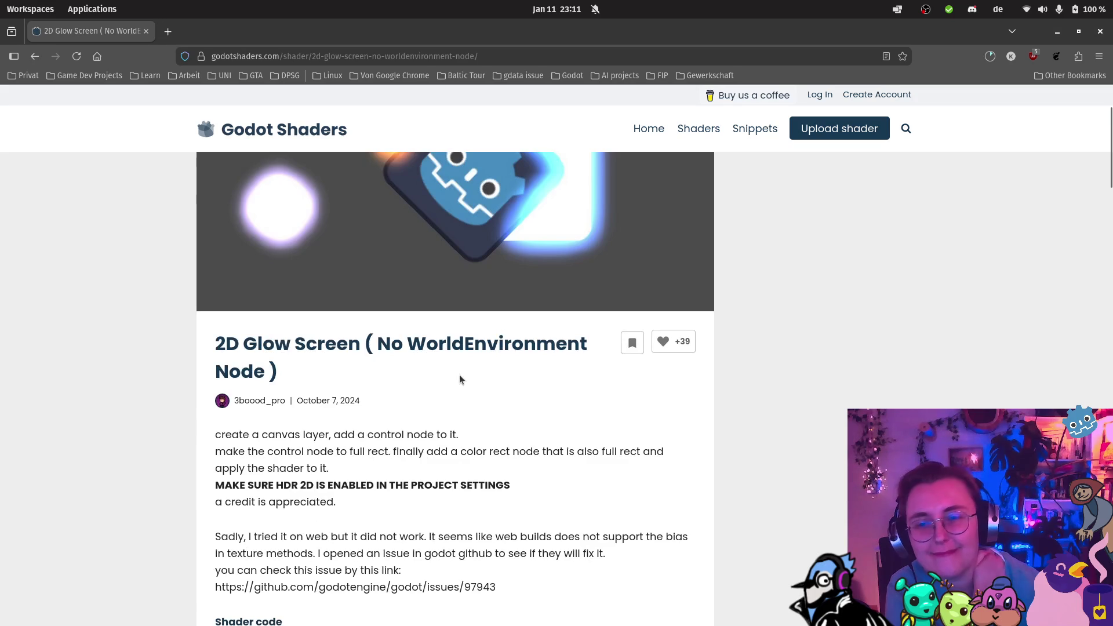
{"action": "scroll", "coordinate": [458, 375], "scroll_direction": "down", "scroll_amount": 2}
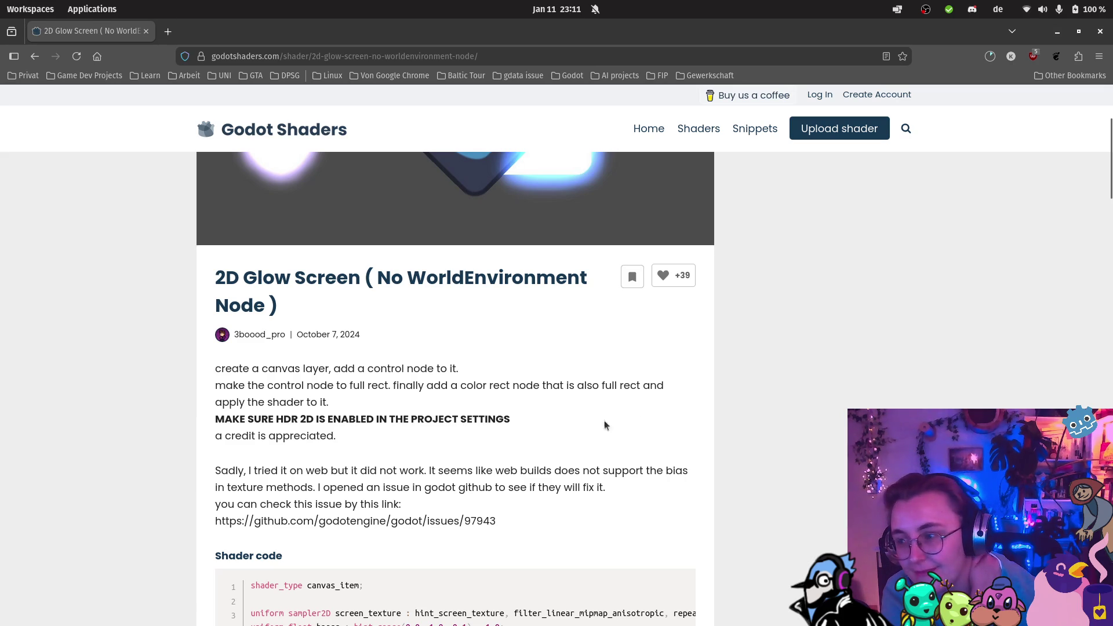
{"action": "scroll", "coordinate": [644, 412], "scroll_direction": "down", "scroll_amount": 1}
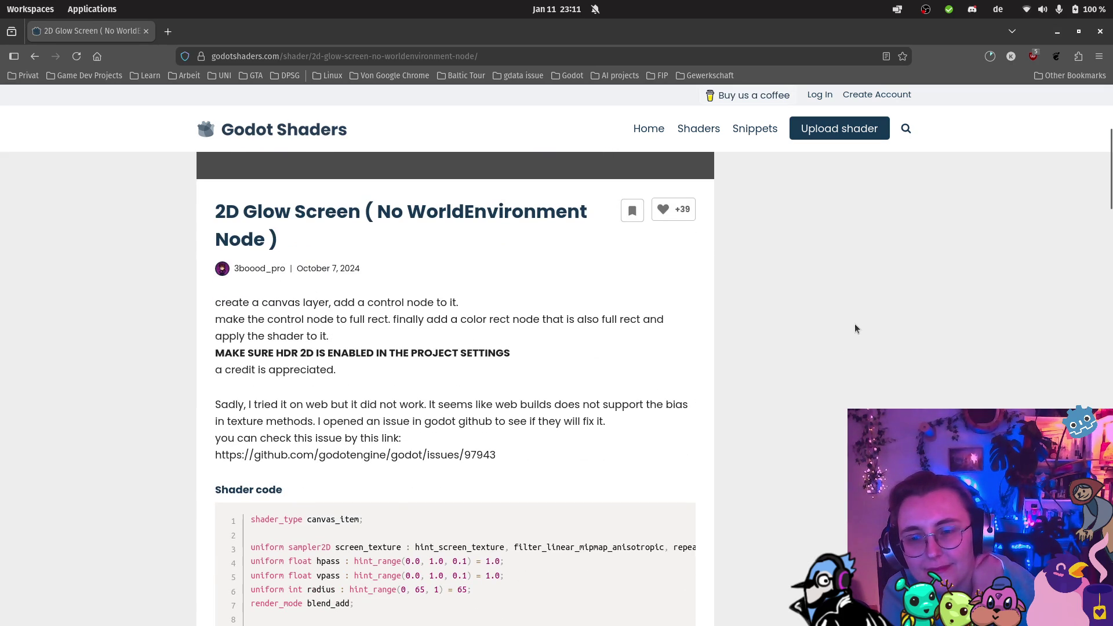
{"action": "scroll", "coordinate": [852, 326], "scroll_direction": "down", "scroll_amount": 3}
{"action": "scroll", "coordinate": [847, 327], "scroll_direction": "down", "scroll_amount": 1}
{"action": "left_click", "coordinate": [640, 328]}
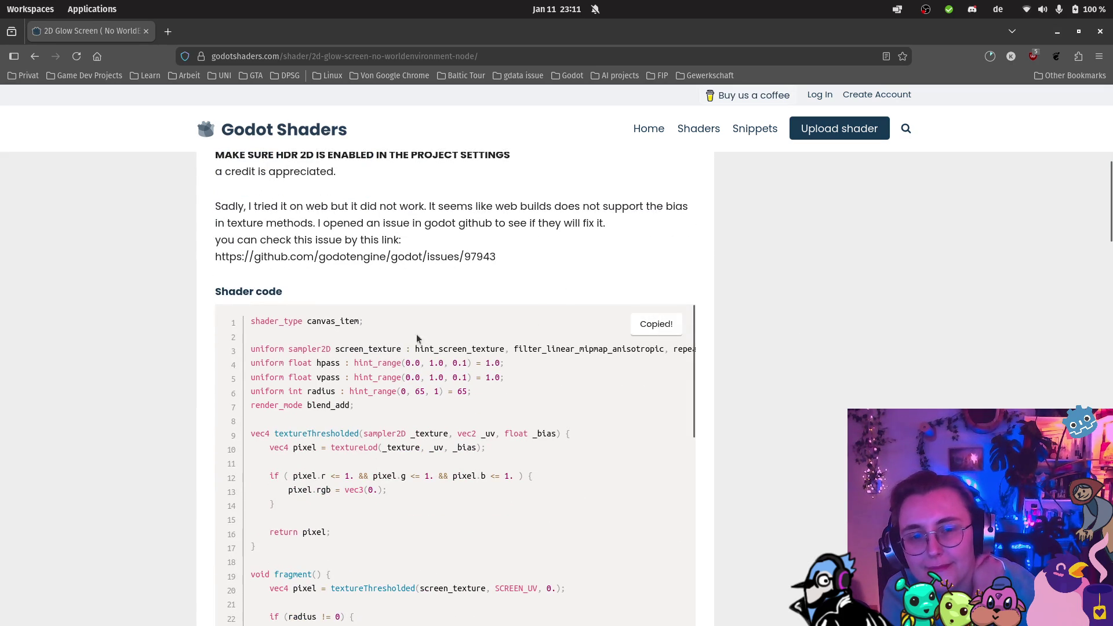
{"action": "scroll", "coordinate": [409, 331], "scroll_direction": "up", "scroll_amount": 4}
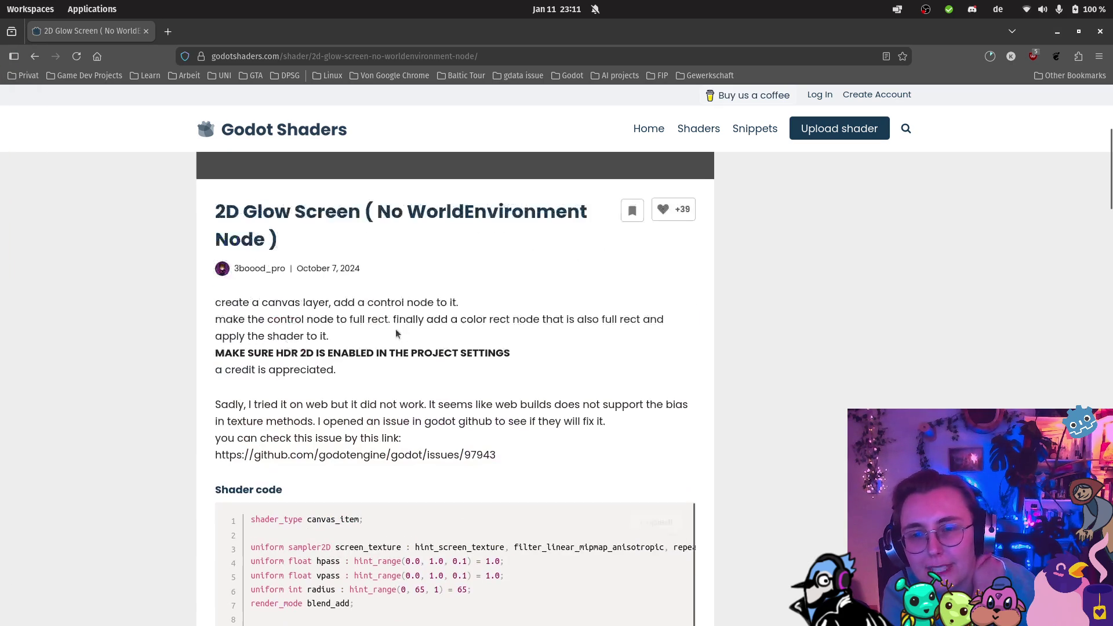
{"action": "left_click", "coordinate": [20, 342]}
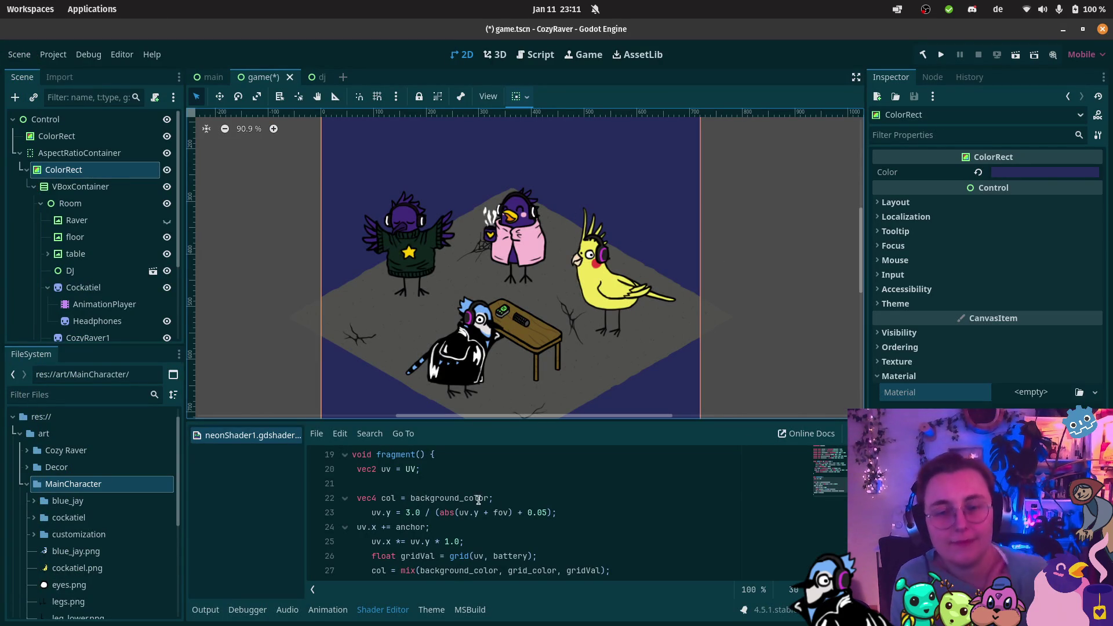
Step: Start a new shader named glow and browse to the res://scripts folder
{"action": "left_click", "coordinate": [316, 434]}
{"action": "left_click", "coordinate": [392, 443]}
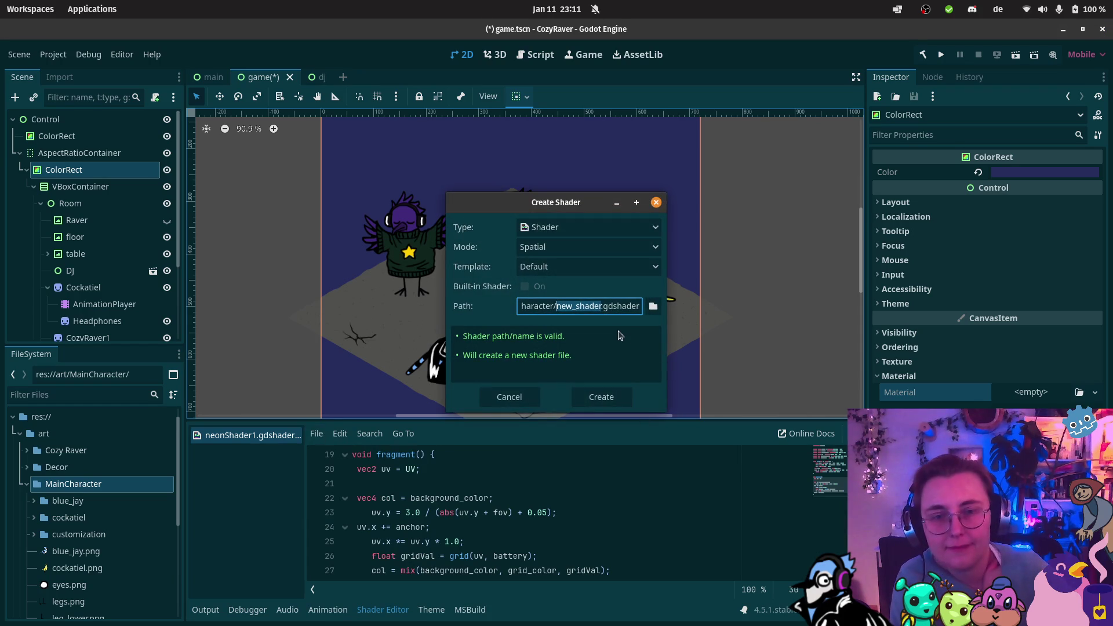
{"action": "type", "text": "glow"}
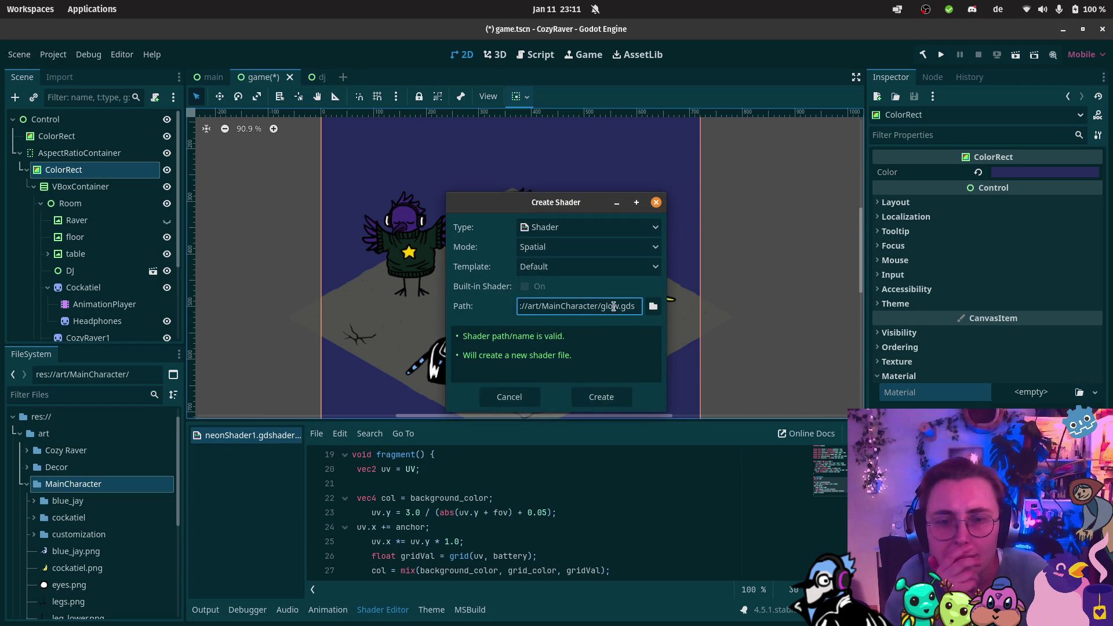
{"action": "left_click", "coordinate": [652, 306]}
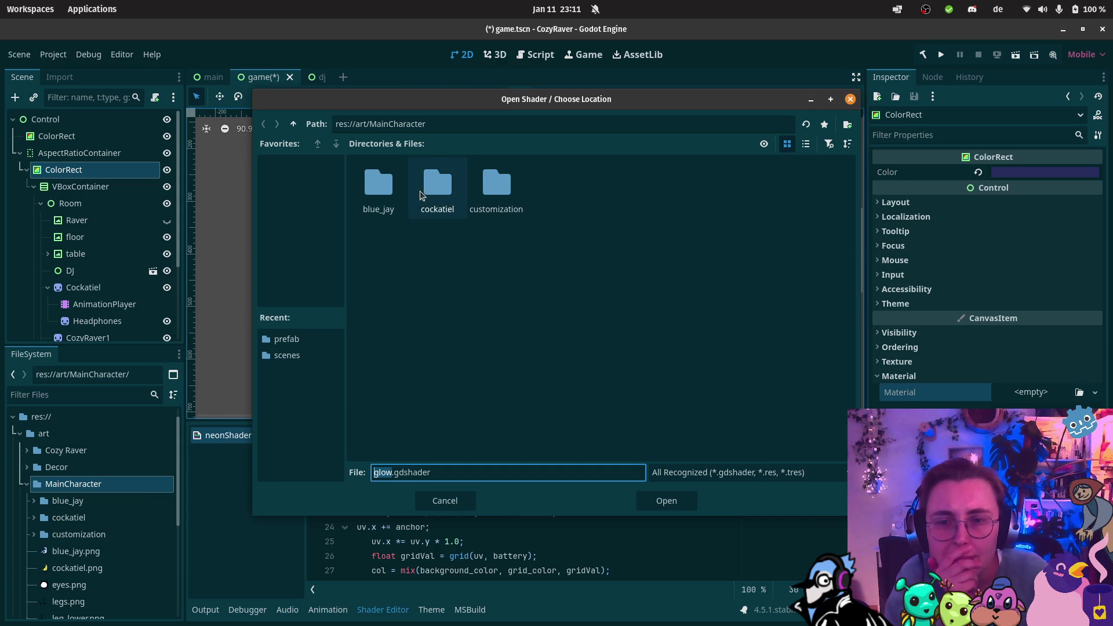
{"action": "left_click", "coordinate": [294, 124]}
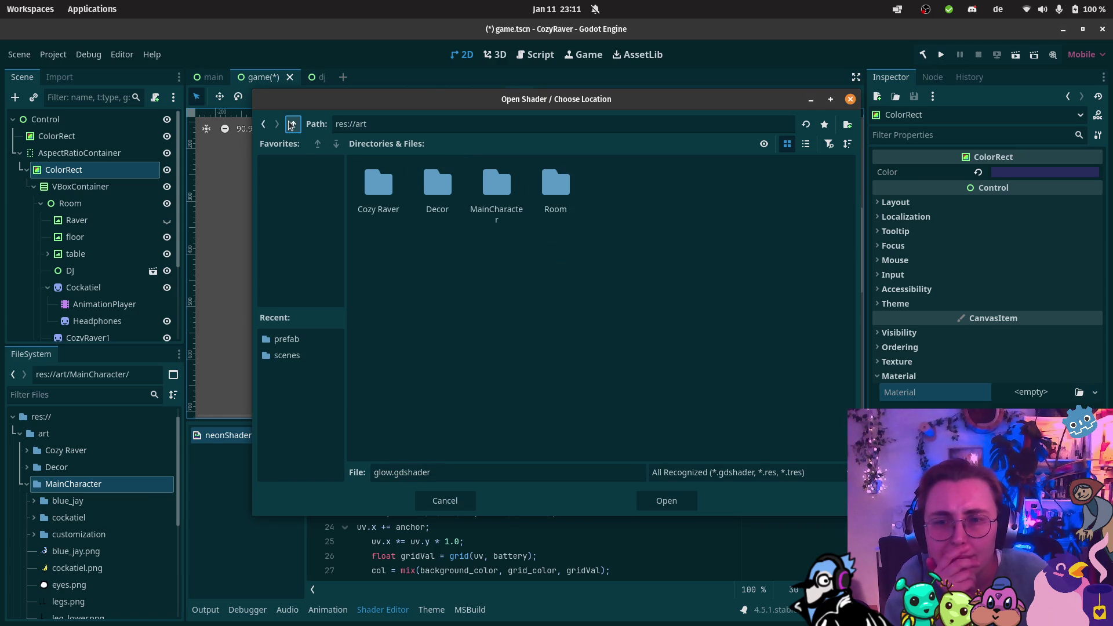
{"action": "left_click", "coordinate": [293, 123]}
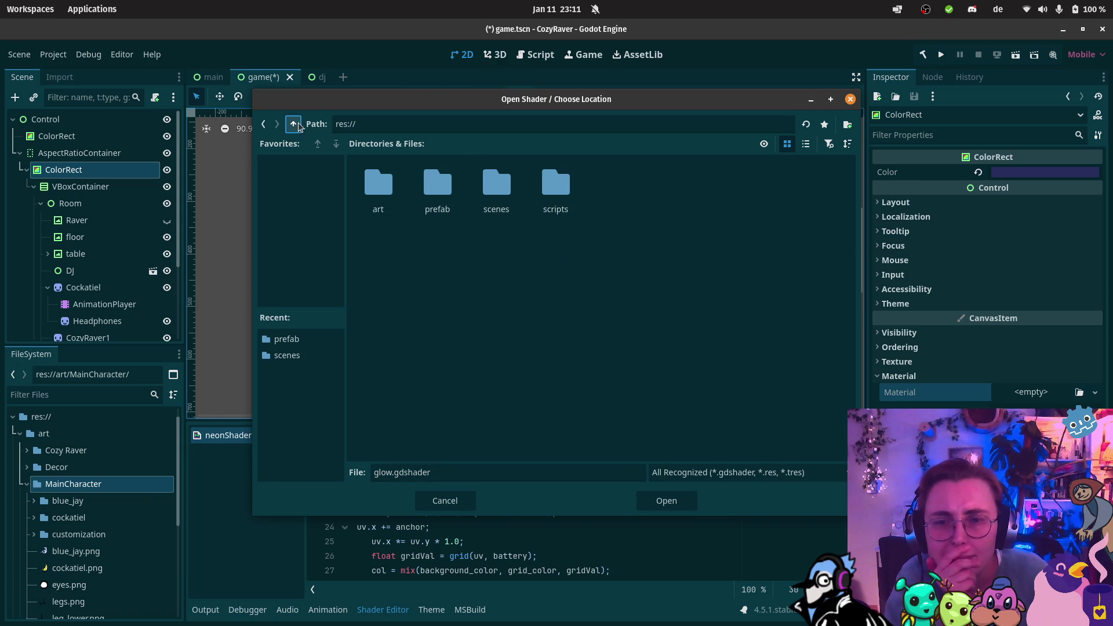
{"action": "double_click", "coordinate": [566, 201]}
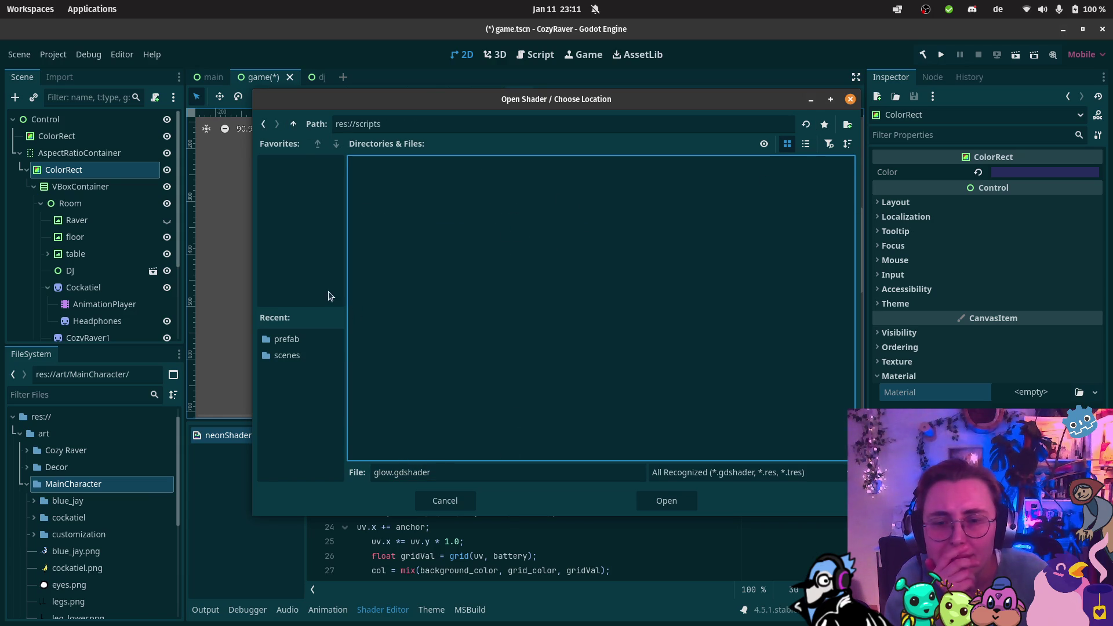
Step: Create a shaders folder inside scripts and save glow.gdshader there
{"action": "right_click", "coordinate": [432, 210]}
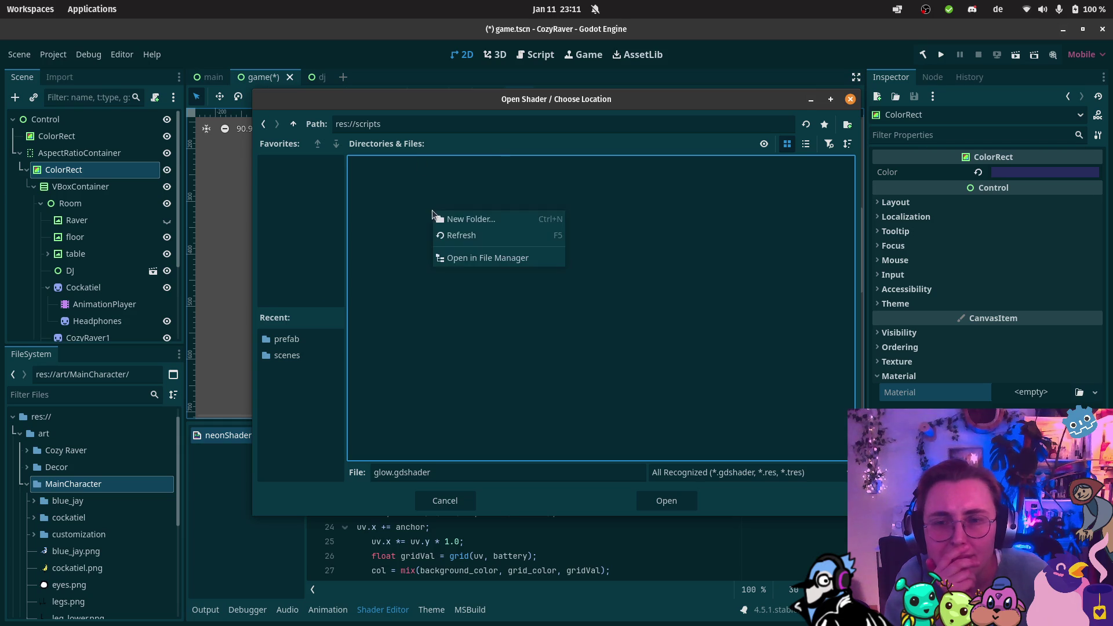
{"action": "left_click", "coordinate": [477, 218]}
{"action": "type", "text": "shaders"}
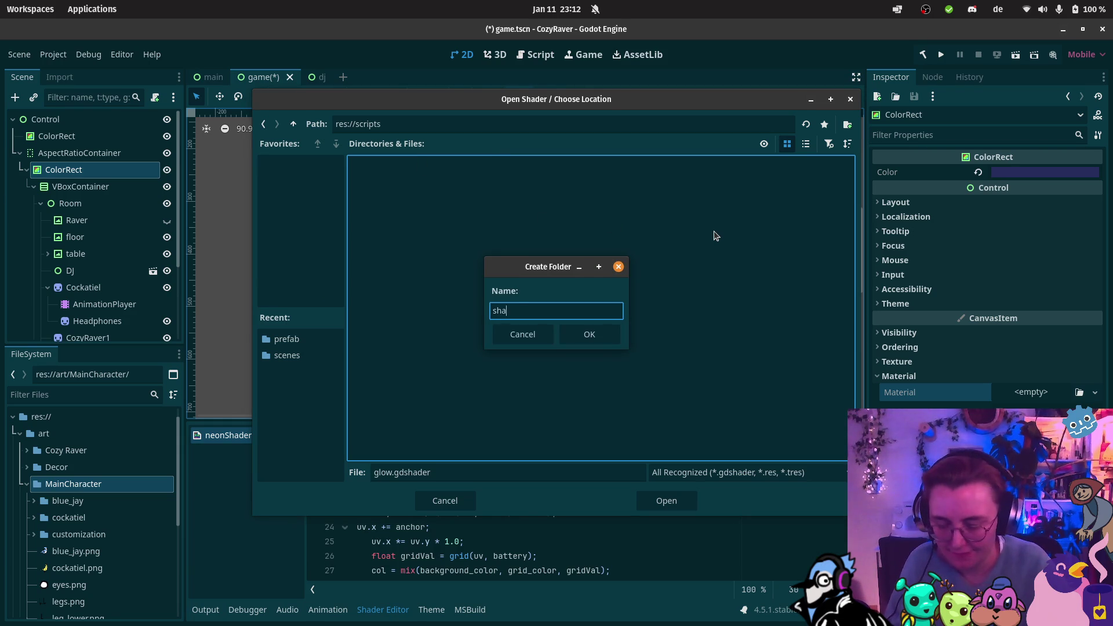
{"action": "key", "text": "Return"}
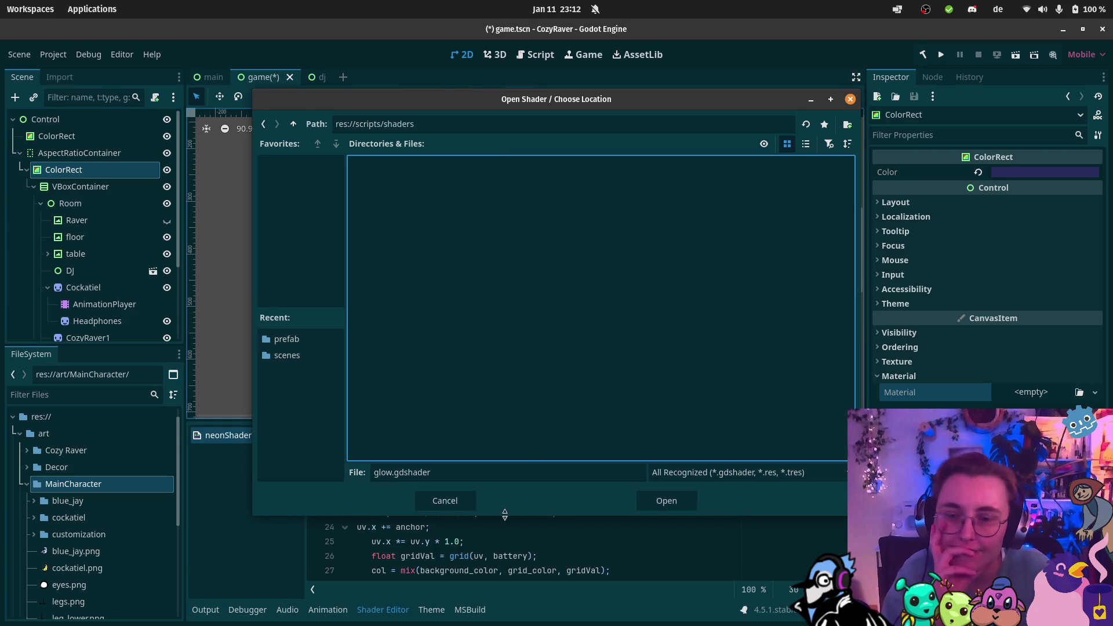
{"action": "left_click", "coordinate": [666, 502]}
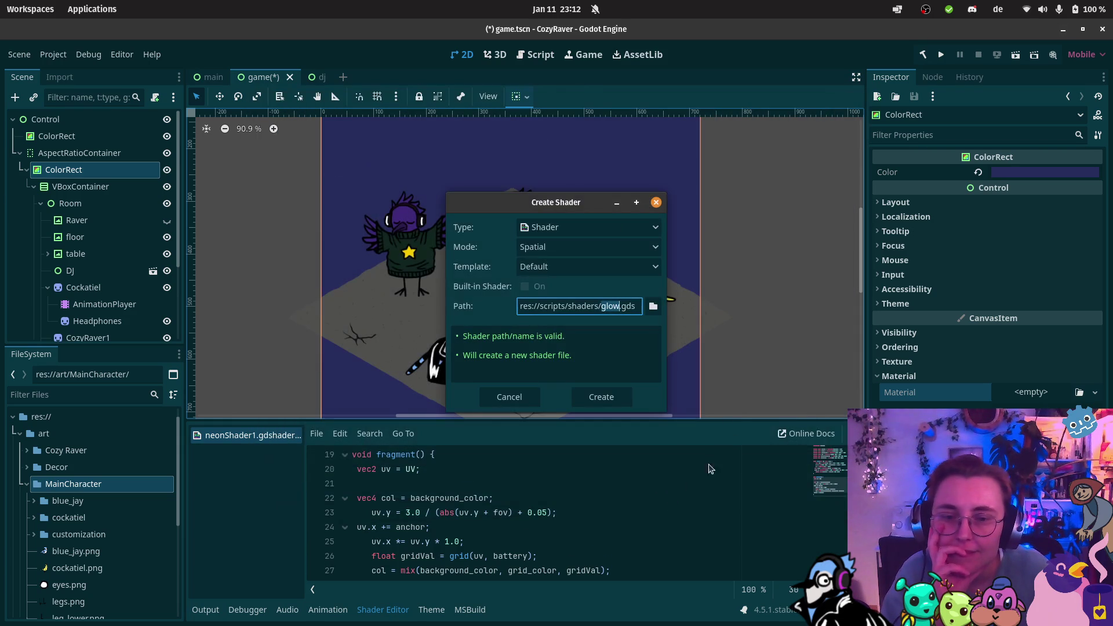
{"action": "left_click", "coordinate": [597, 394]}
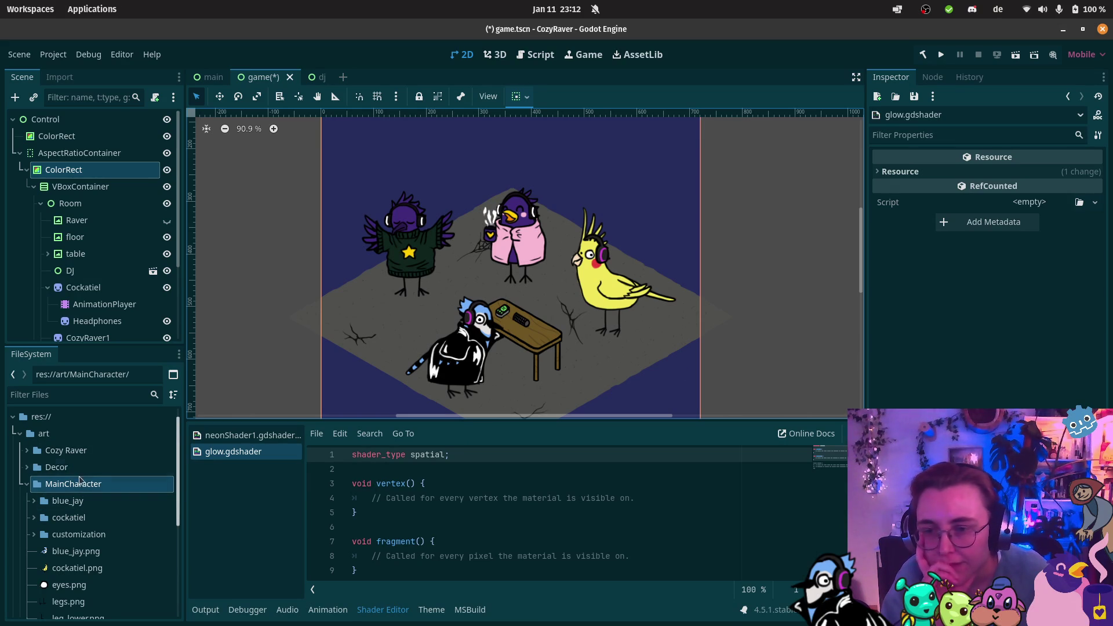
Step: Expand the scripts and shaders folders in FileSystem to locate glow.gdshader
{"action": "scroll", "coordinate": [55, 490], "scroll_direction": "down", "scroll_amount": 3}
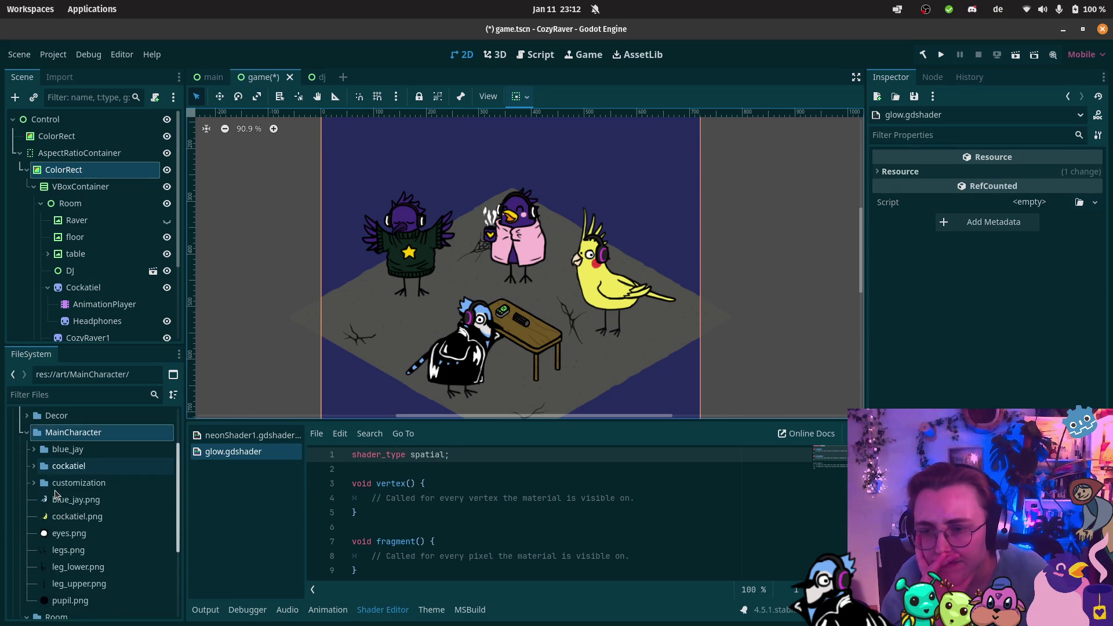
{"action": "scroll", "coordinate": [110, 521], "scroll_direction": "up", "scroll_amount": 1}
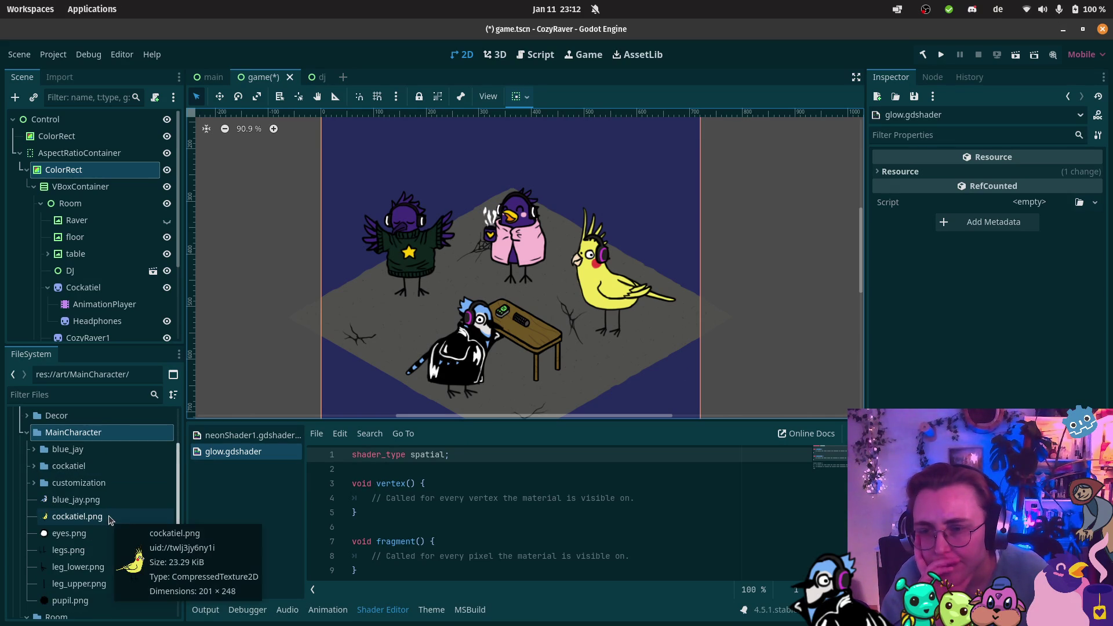
{"action": "scroll", "coordinate": [93, 526], "scroll_direction": "down", "scroll_amount": 3}
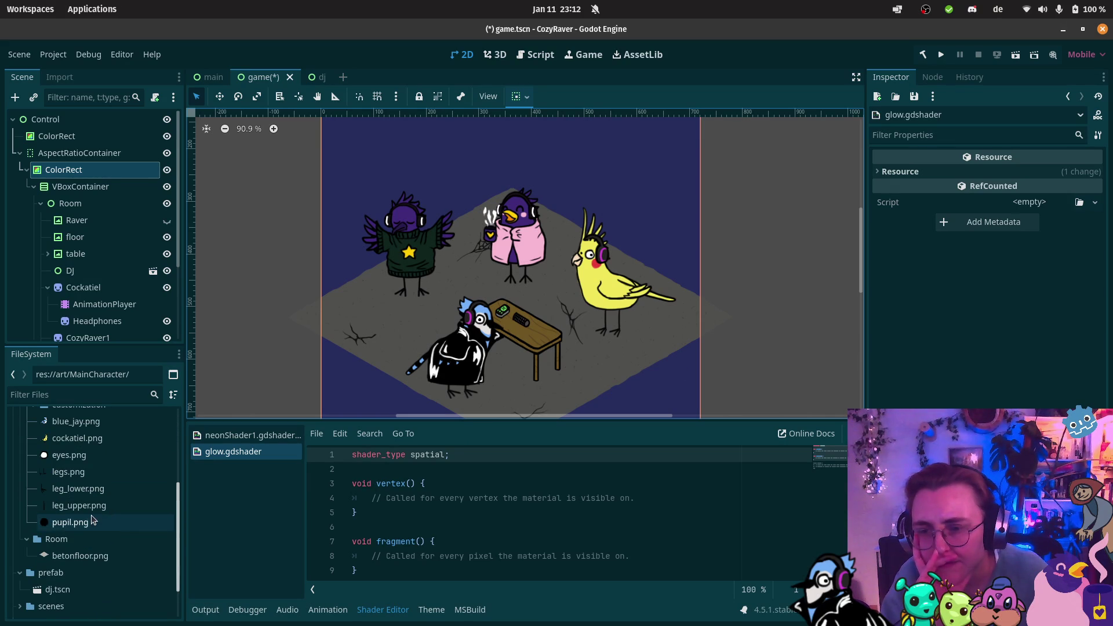
{"action": "scroll", "coordinate": [93, 516], "scroll_direction": "down", "scroll_amount": 2}
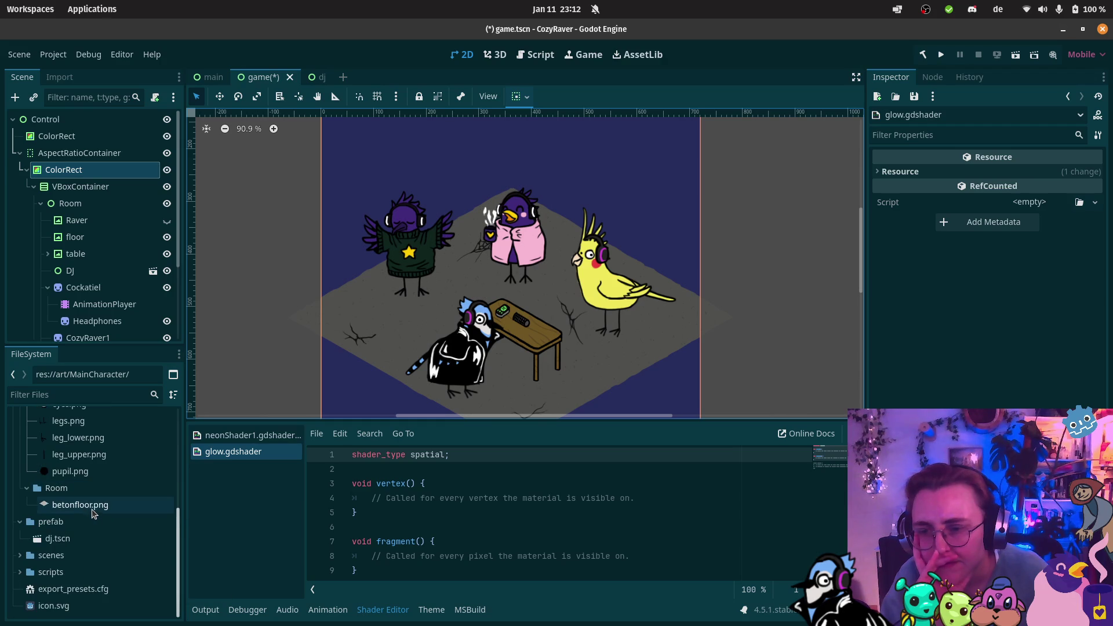
{"action": "left_click", "coordinate": [20, 573]}
{"action": "left_click", "coordinate": [26, 590]}
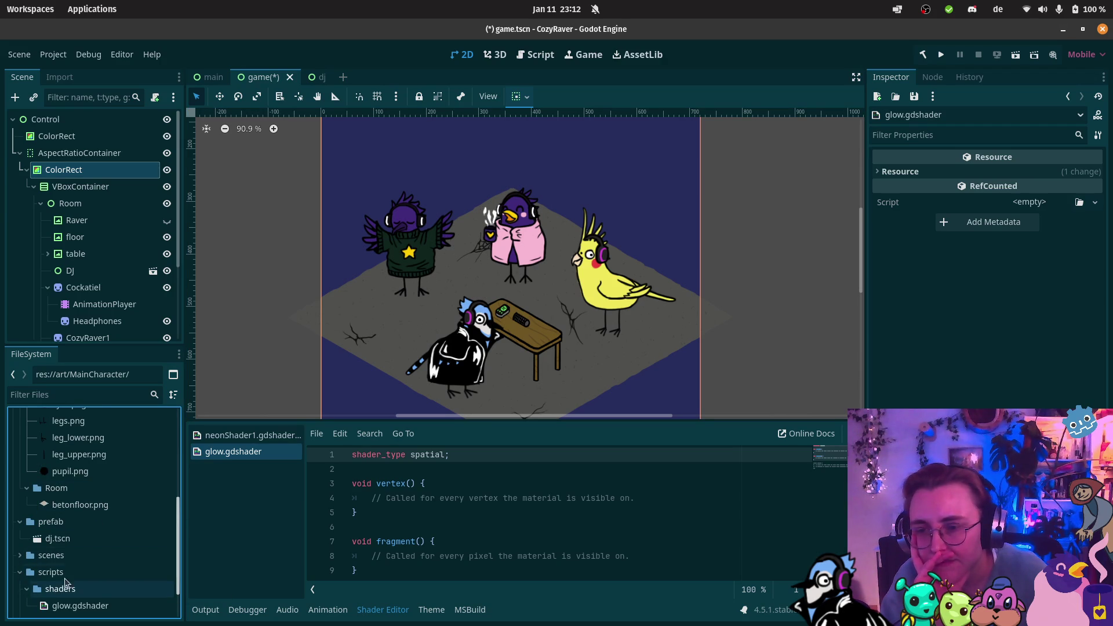
Step: Peek into the blue_jay and cockatiel art folders, then collapse them
{"action": "scroll", "coordinate": [67, 579], "scroll_direction": "up", "scroll_amount": 6}
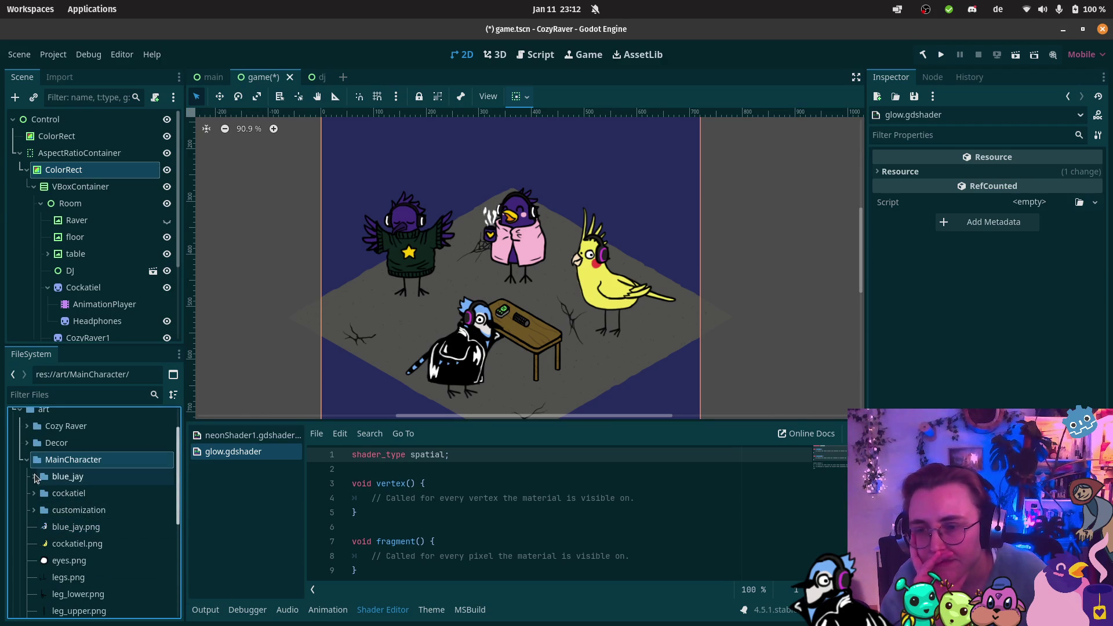
{"action": "left_click", "coordinate": [35, 477]}
{"action": "left_click", "coordinate": [34, 477]}
{"action": "left_click", "coordinate": [34, 495]}
{"action": "scroll", "coordinate": [35, 502], "scroll_direction": "down", "scroll_amount": 1}
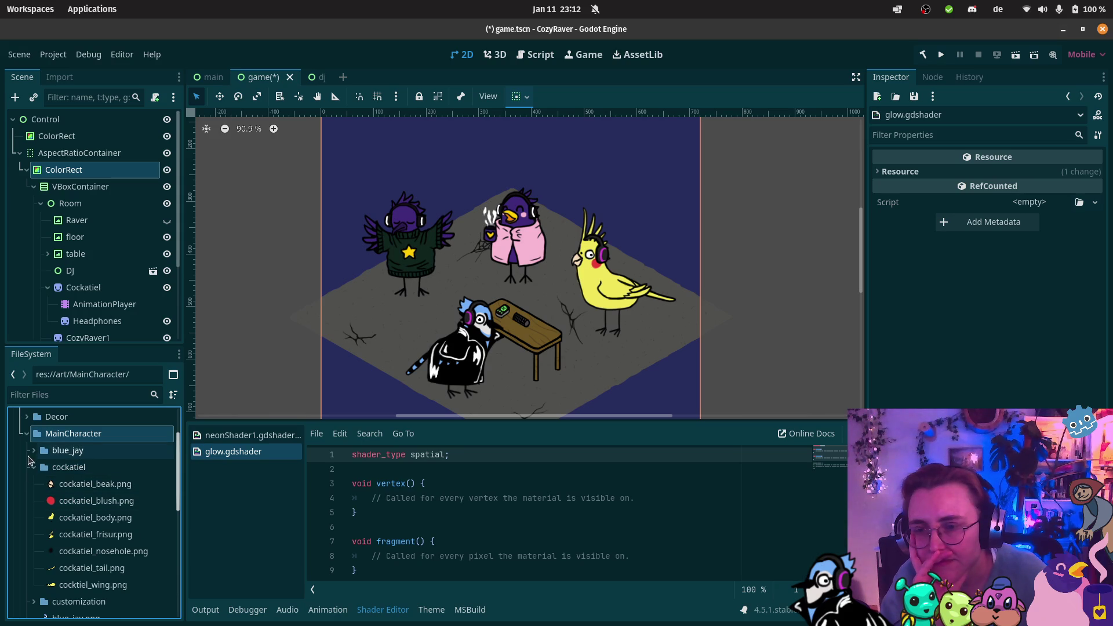
{"action": "left_click", "coordinate": [33, 468]}
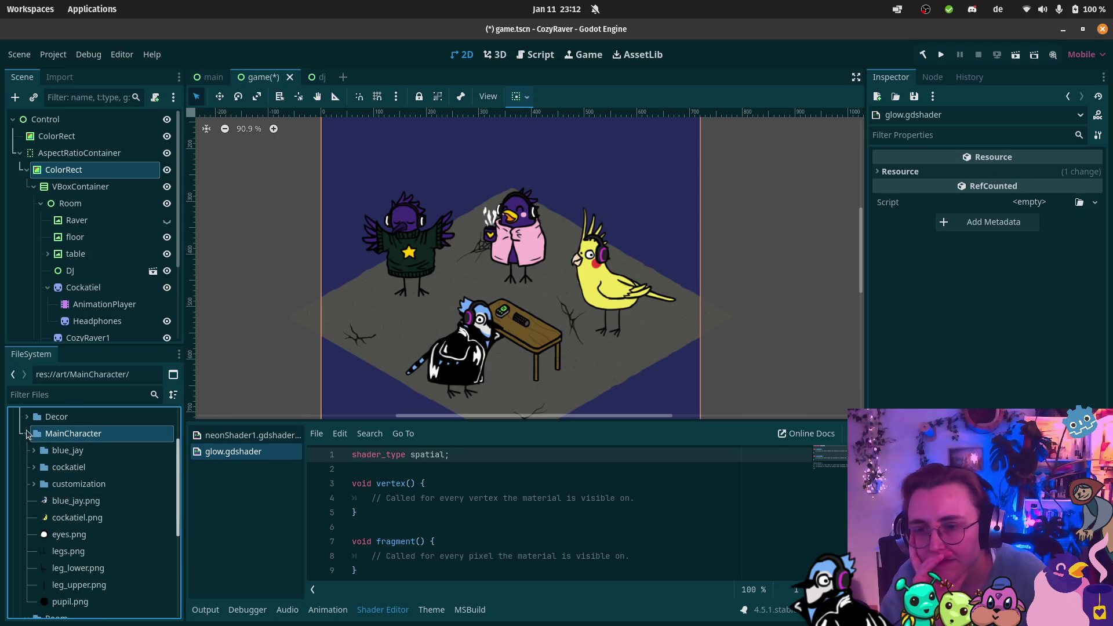
{"action": "scroll", "coordinate": [33, 458], "scroll_direction": "up", "scroll_amount": 1}
Step: Filter FileSystem by 'gds' and move neonShader1.gdshader into res://scripts/shaders
{"action": "left_click", "coordinate": [119, 395]}
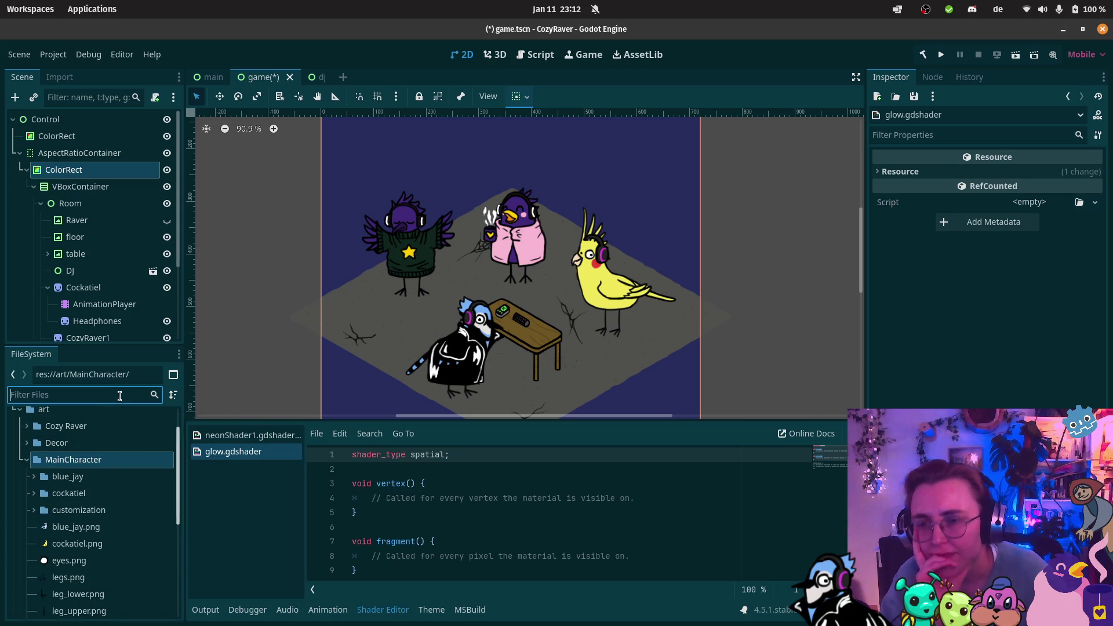
{"action": "type", "text": "gds"}
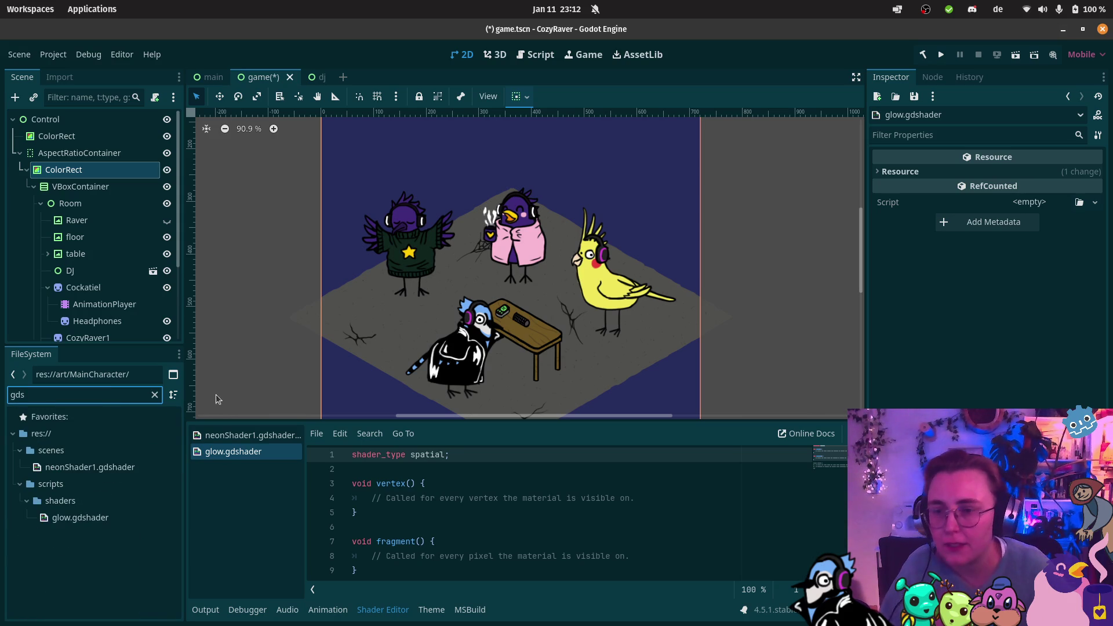
{"action": "left_click_drag", "start_coordinate": [113, 468], "coordinate": [84, 502]}
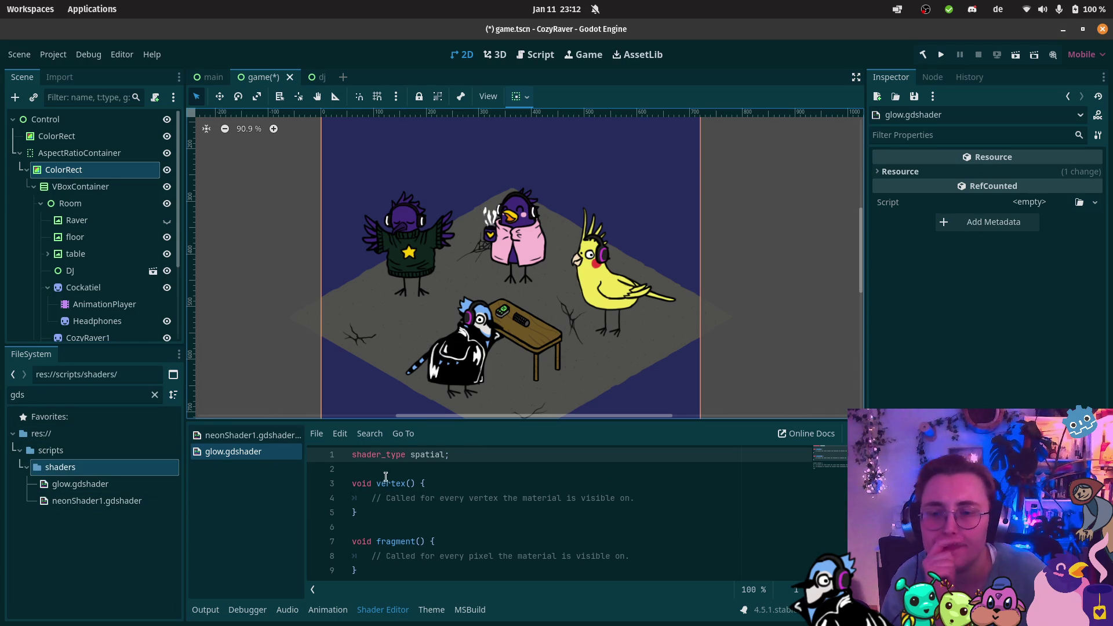
Step: Copy the 2D Glow Screen shader code from godotshaders.com
{"action": "mouse_move", "coordinate": [2, 52]}
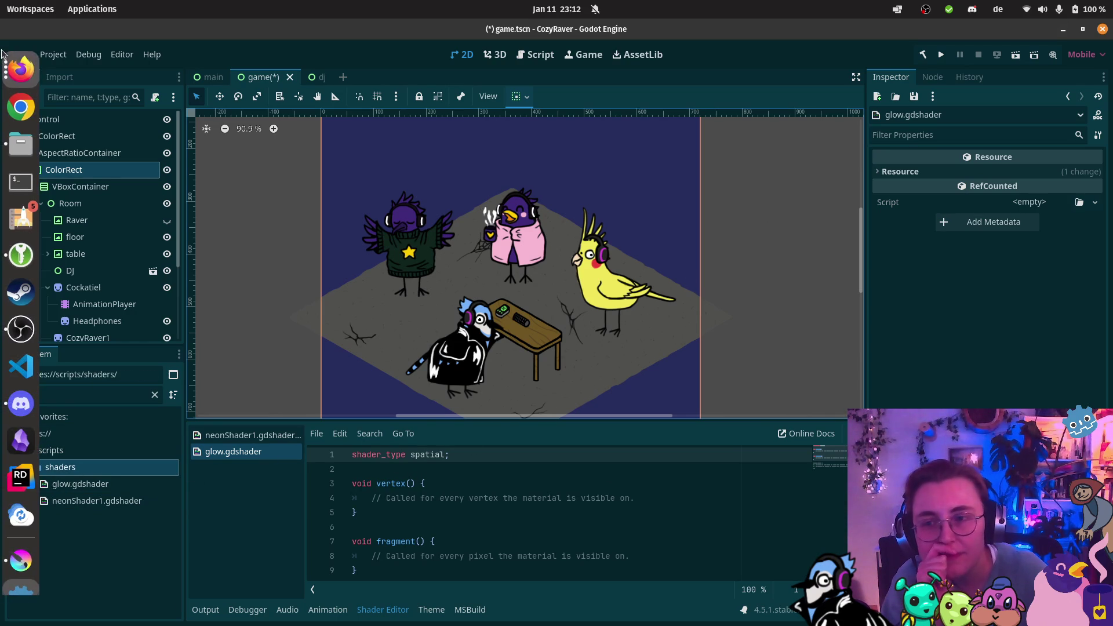
{"action": "left_click", "coordinate": [17, 82]}
{"action": "left_click", "coordinate": [135, 382]}
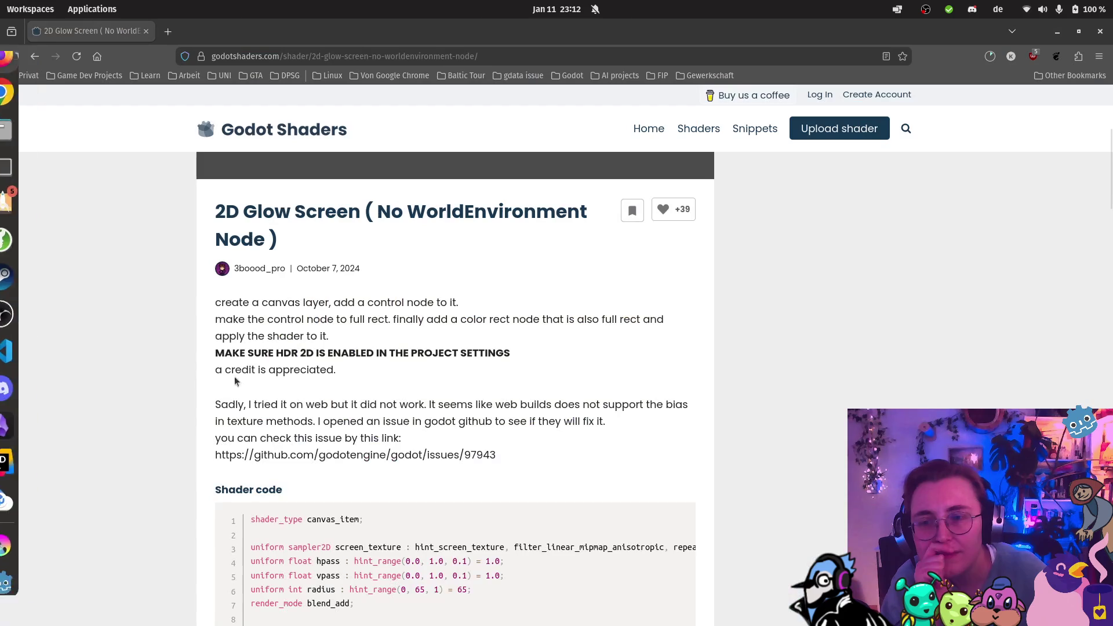
{"action": "left_click", "coordinate": [658, 522]}
Step: Replace glow.gdshader's template code with the copied glow code and save
{"action": "mouse_move", "coordinate": [2, 557]}
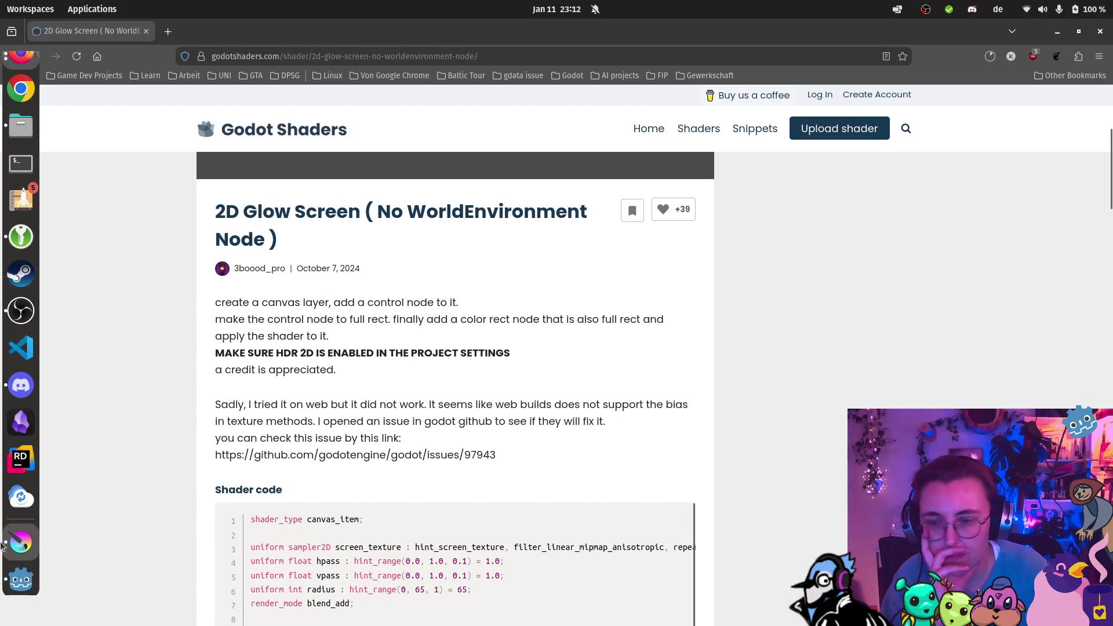
{"action": "left_click", "coordinate": [22, 576]}
{"action": "left_click", "coordinate": [461, 488]}
{"action": "key", "text": "ctrl+a"}
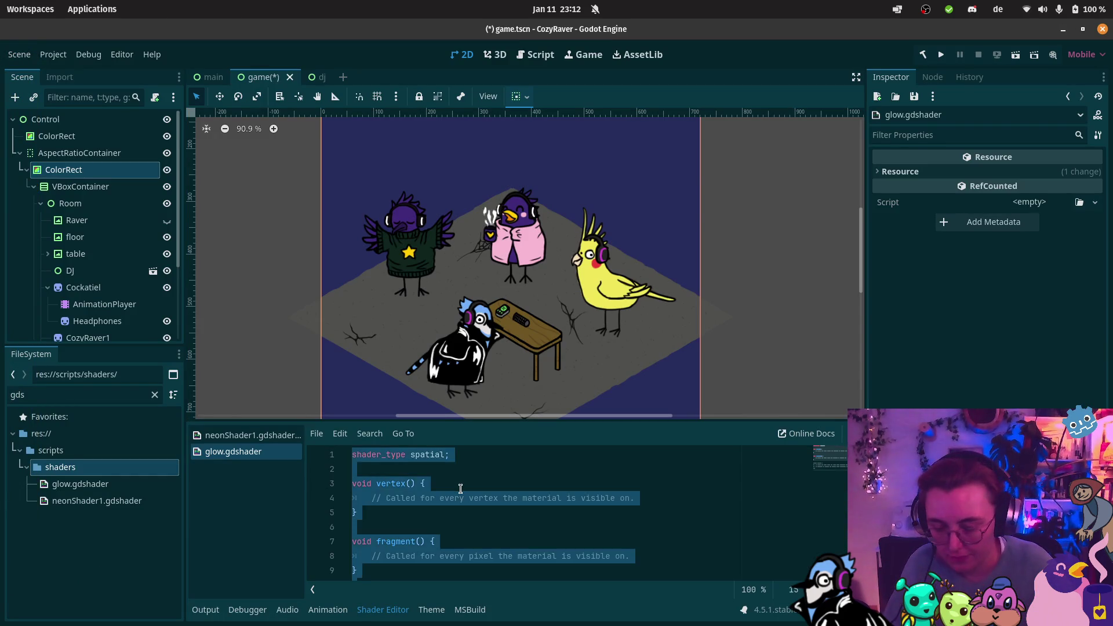
{"action": "key", "text": "ctrl+v"}
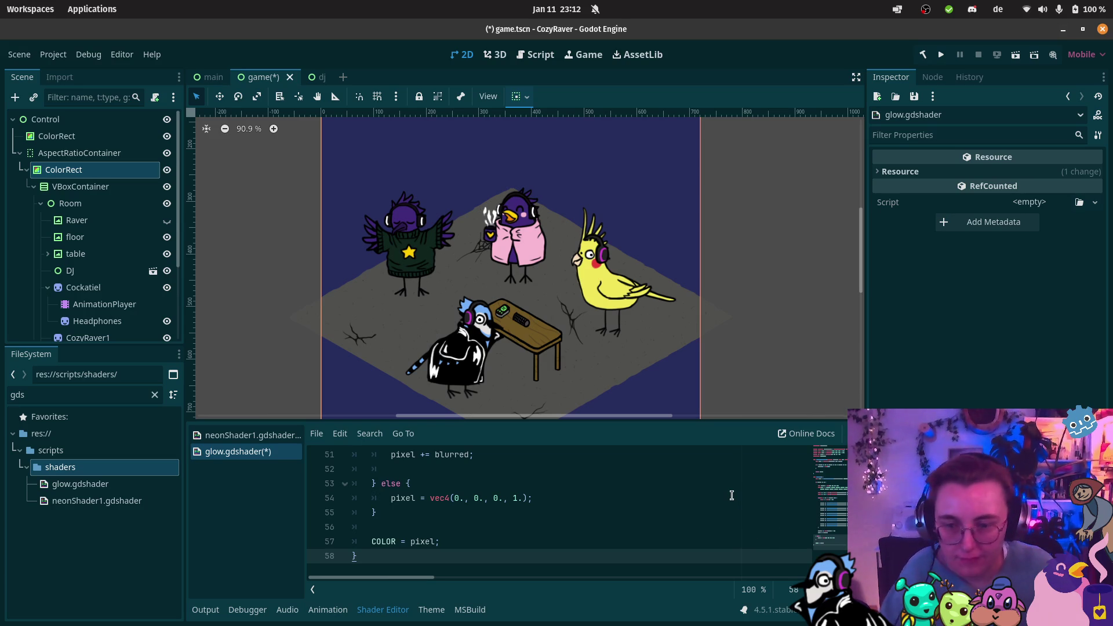
{"action": "key", "text": "ctrl+s"}
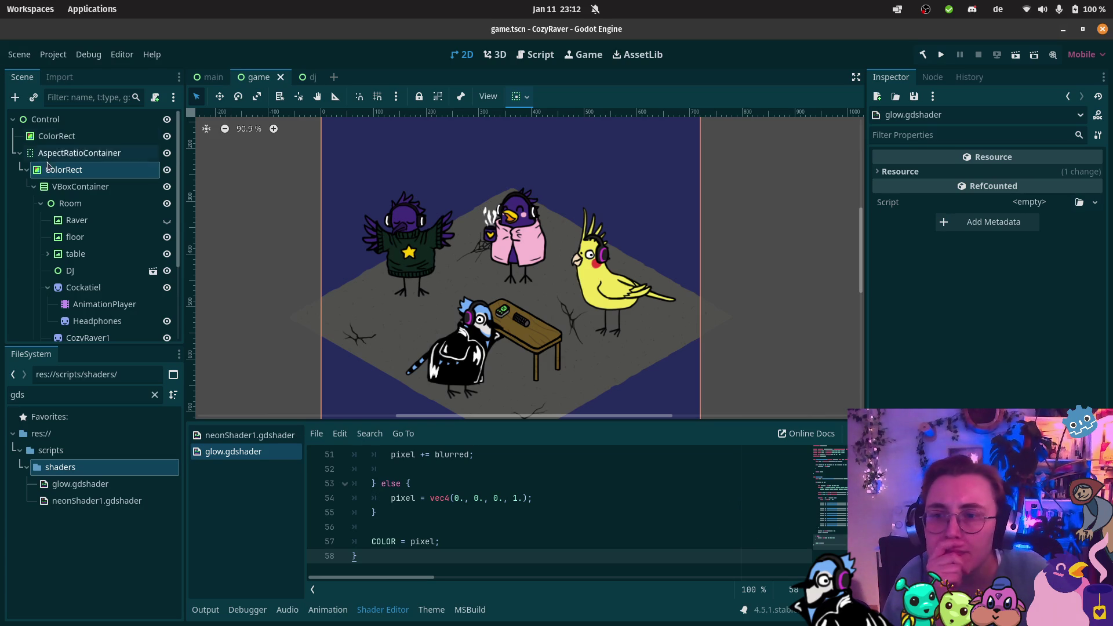
Step: Review the 2D Glow Screen page in Firefox, then return to Godot
{"action": "mouse_move", "coordinate": [42, 93]}
{"action": "left_click", "coordinate": [134, 386]}
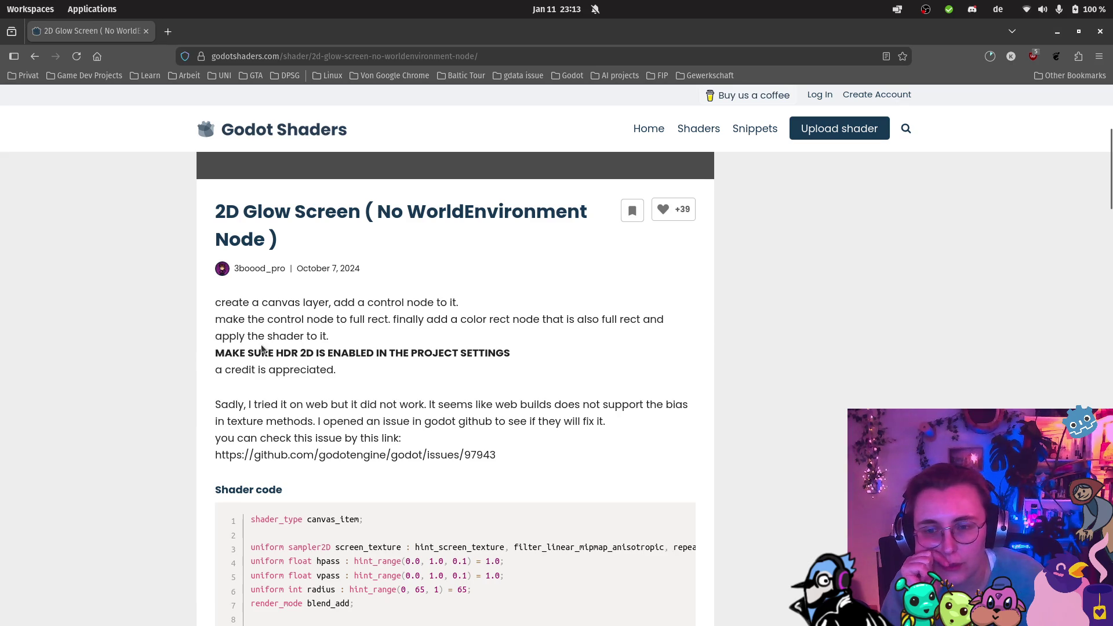
{"action": "left_click", "coordinate": [19, 542]}
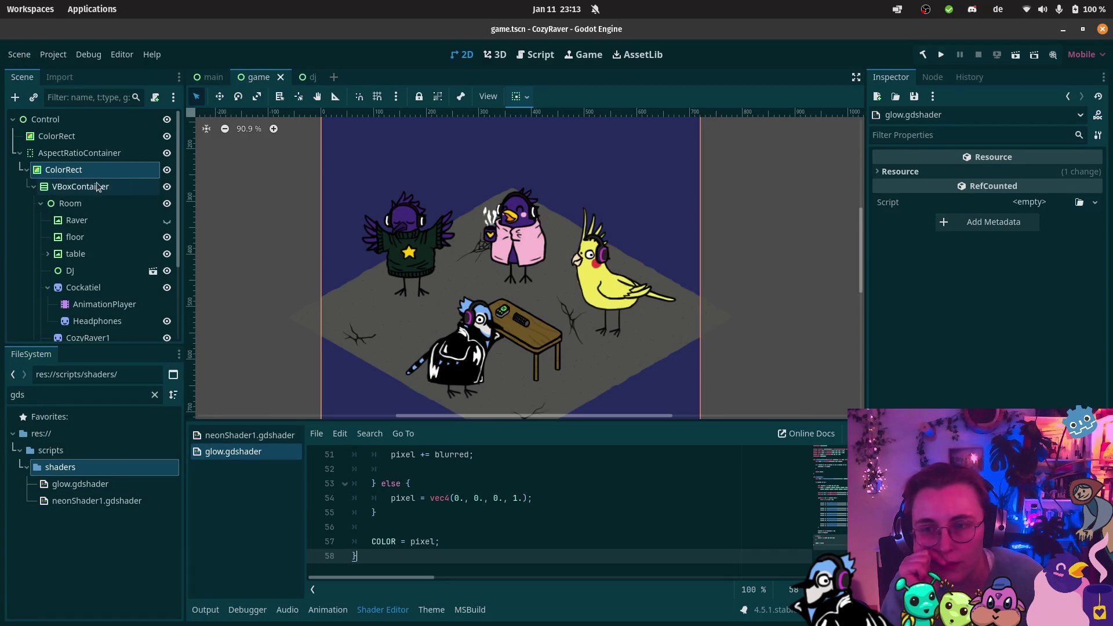
Step: Select the inner ColorRect and expand its empty Material section in the Inspector
{"action": "right_click", "coordinate": [123, 172]}
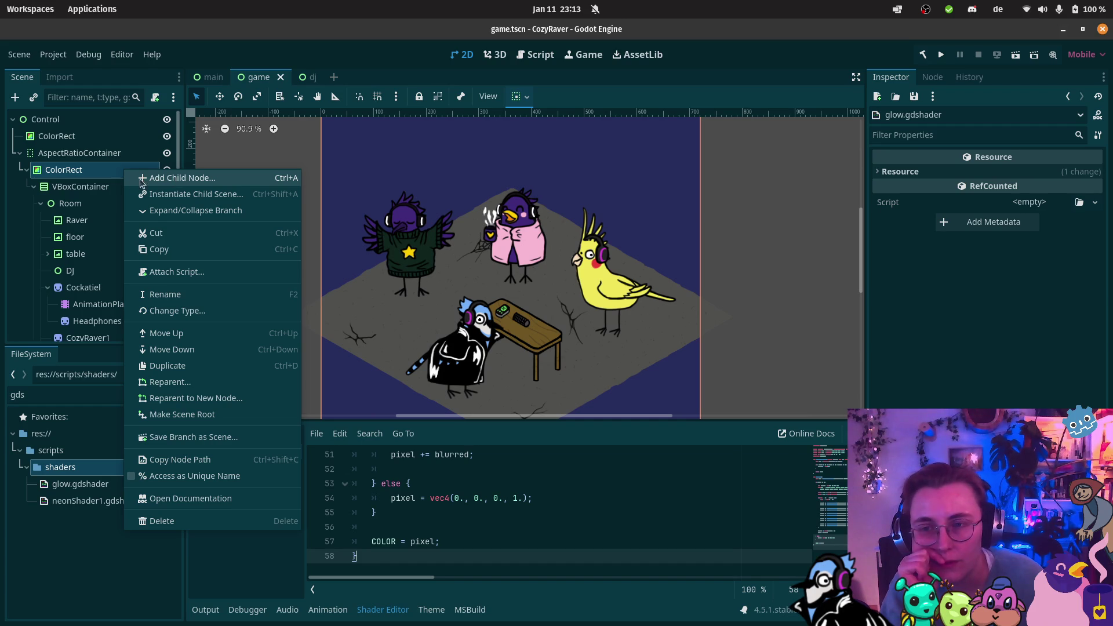
{"action": "left_click", "coordinate": [87, 174]}
{"action": "left_click", "coordinate": [92, 169]}
{"action": "left_click", "coordinate": [989, 377]}
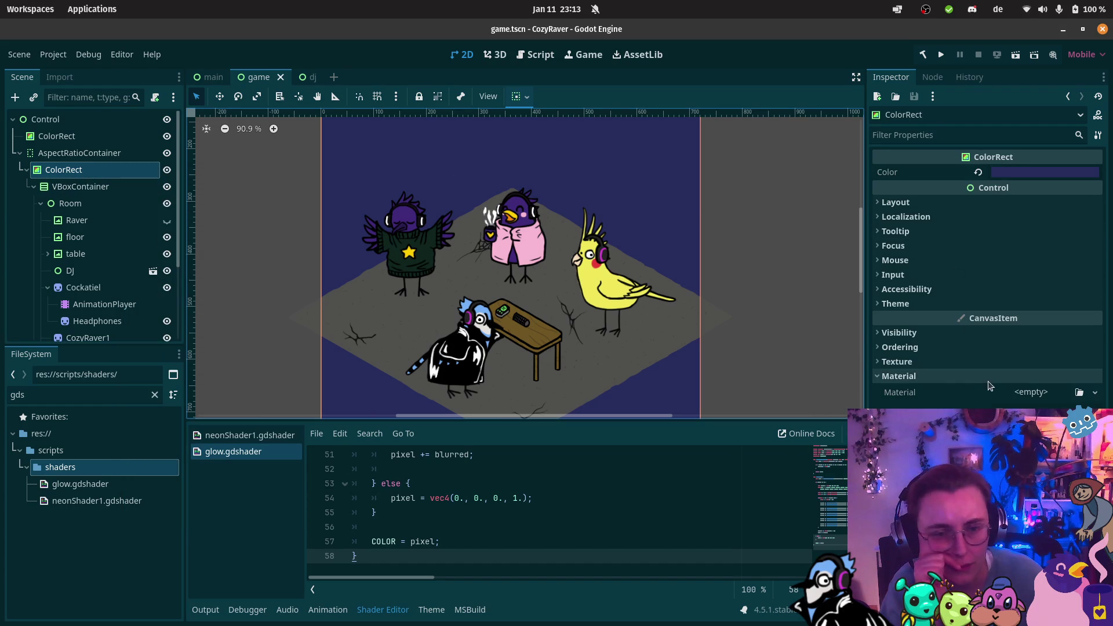
{"action": "left_click", "coordinate": [1035, 395]}
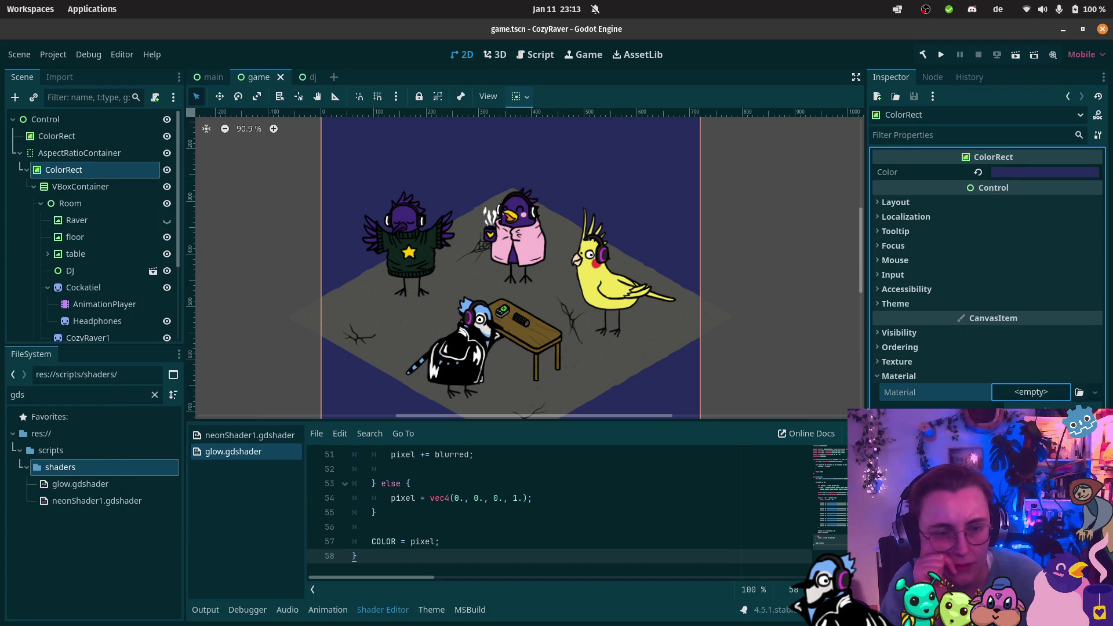
Step: Drop a new ShaderMaterial into the inner ColorRect's Material slot and adjust the 2D view
{"action": "left_click_drag", "start_coordinate": [80, 483], "coordinate": [1031, 392]}
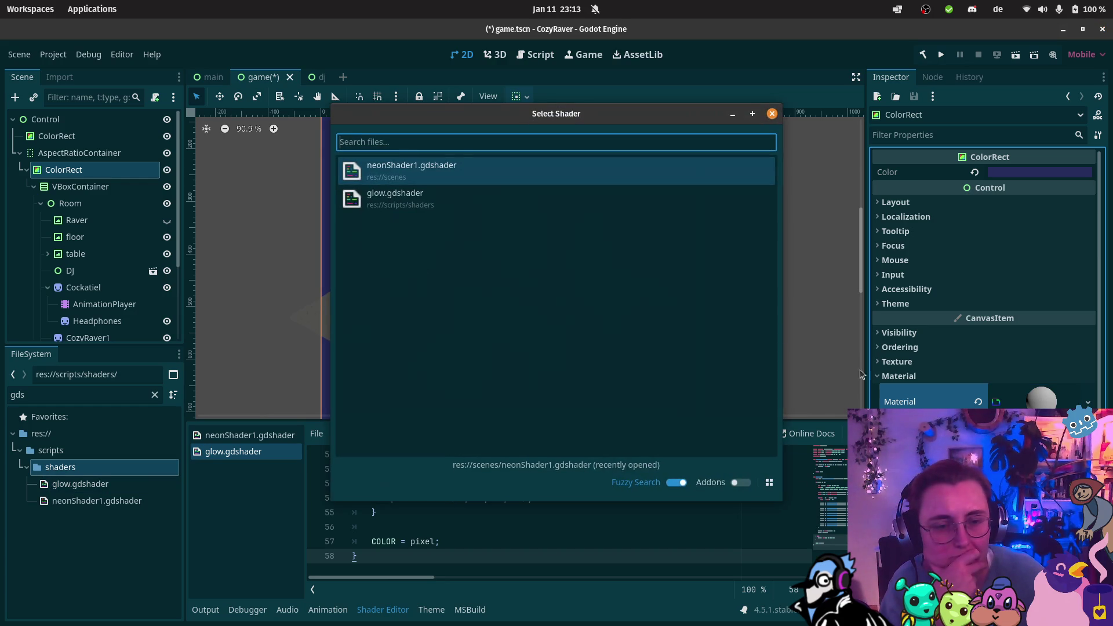
{"action": "key", "text": "Escape"}
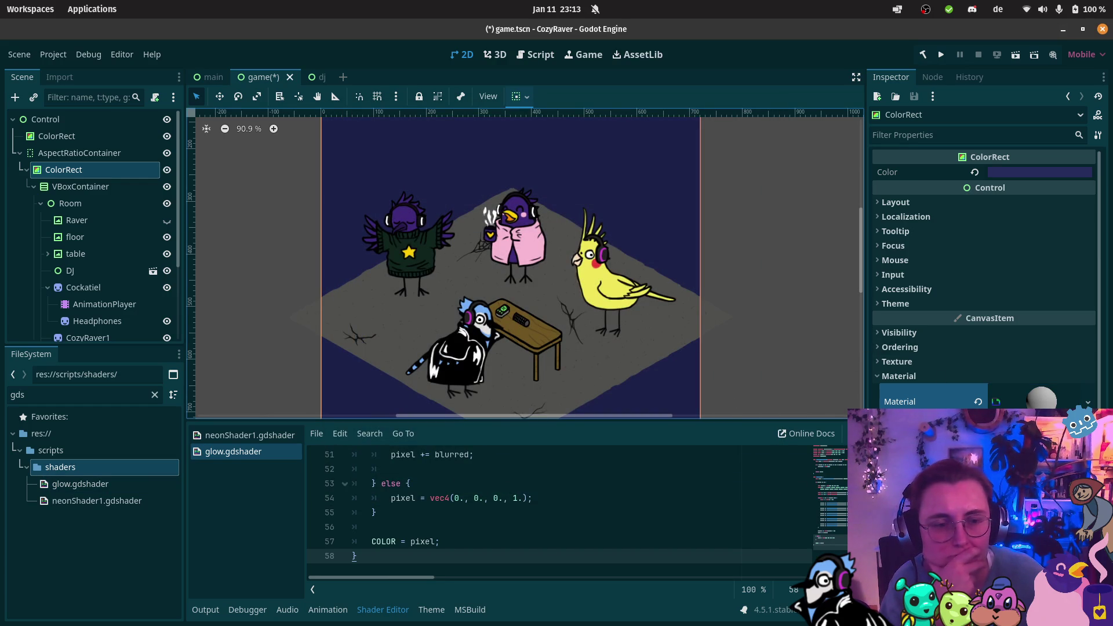
{"action": "scroll", "coordinate": [986, 279], "scroll_direction": "down", "scroll_amount": 2}
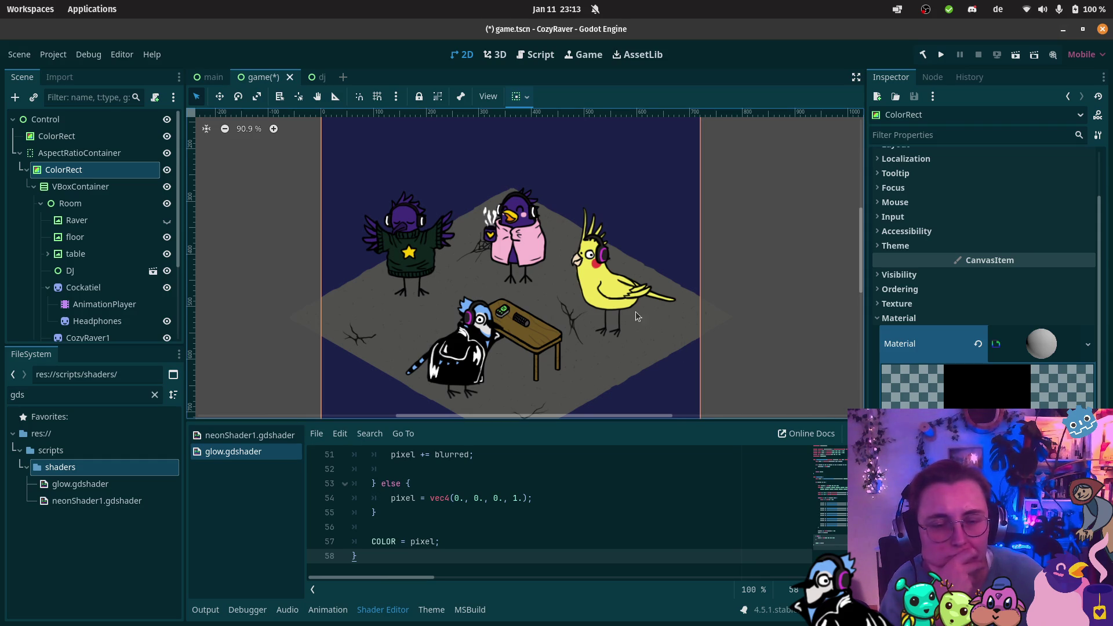
{"action": "scroll", "coordinate": [529, 157], "scroll_direction": "down", "scroll_amount": 5}
{"action": "left_click_drag", "start_coordinate": [527, 169], "coordinate": [527, 177]}
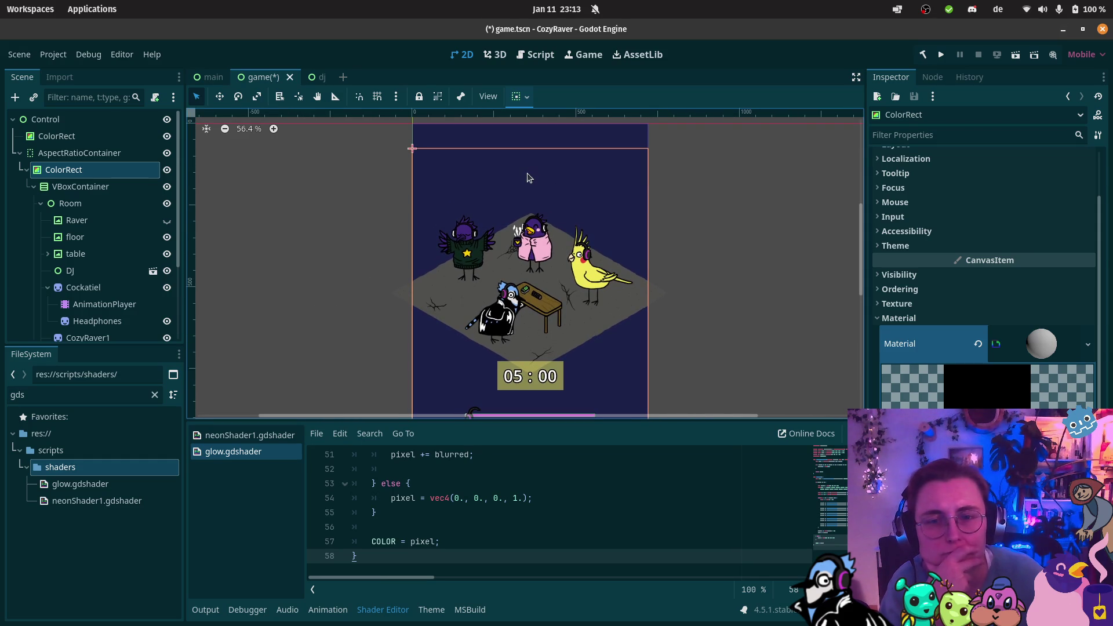
Step: Reread the HDR 2D requirement on the Godot Shaders page, then return to Godot
{"action": "left_click", "coordinate": [54, 54]}
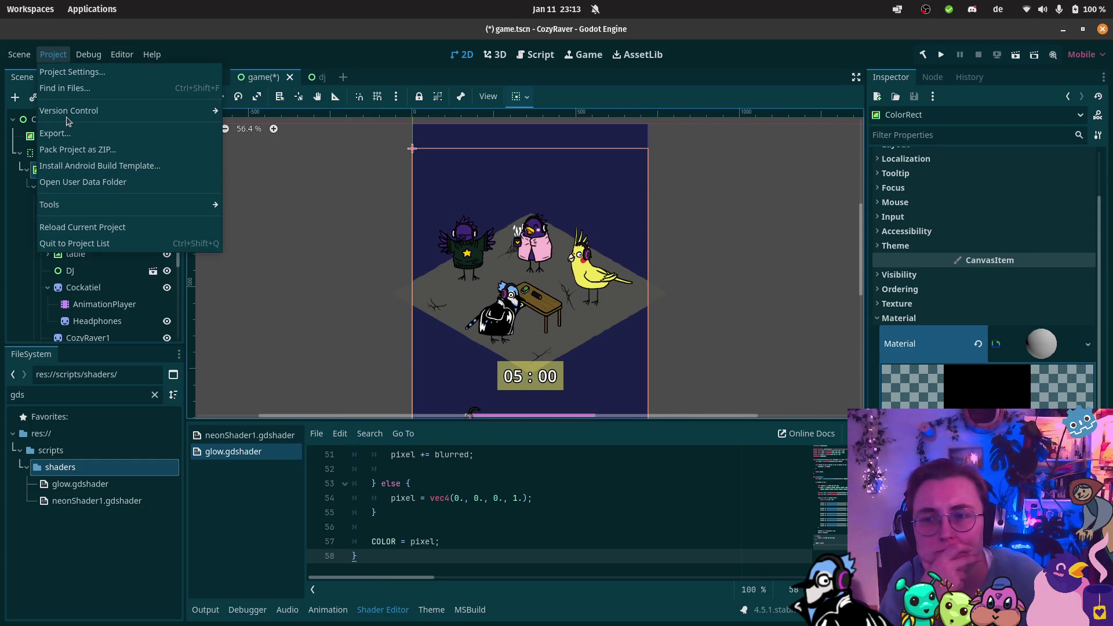
{"action": "mouse_move", "coordinate": [16, 55]}
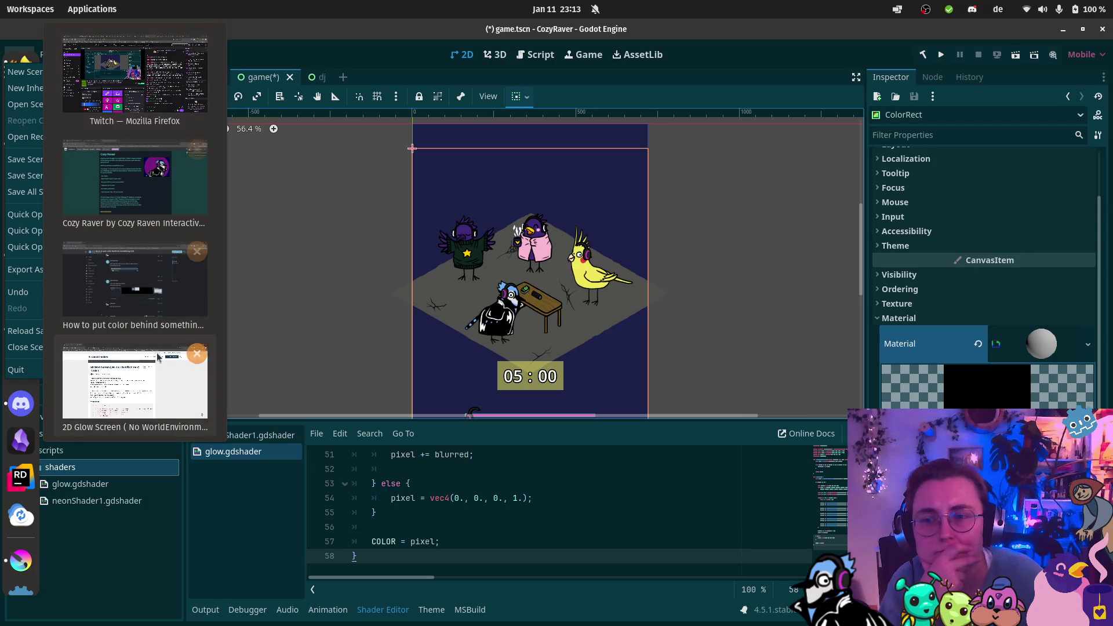
{"action": "left_click", "coordinate": [133, 382]}
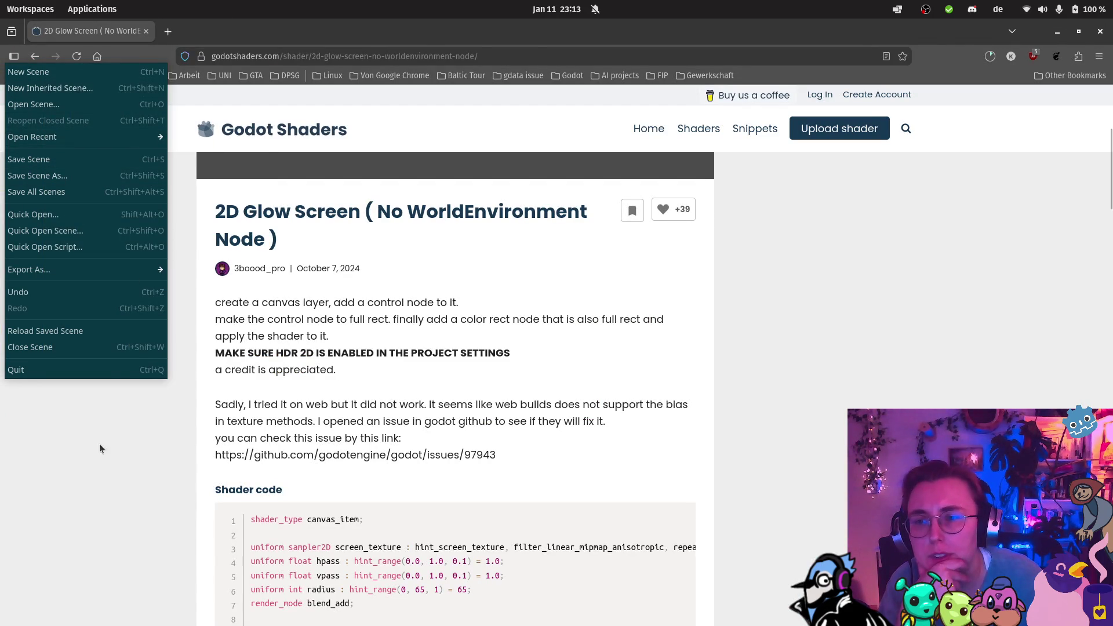
{"action": "left_click", "coordinate": [21, 496]}
Step: Filter Project Settings by 'HDR'
{"action": "left_click", "coordinate": [50, 55]}
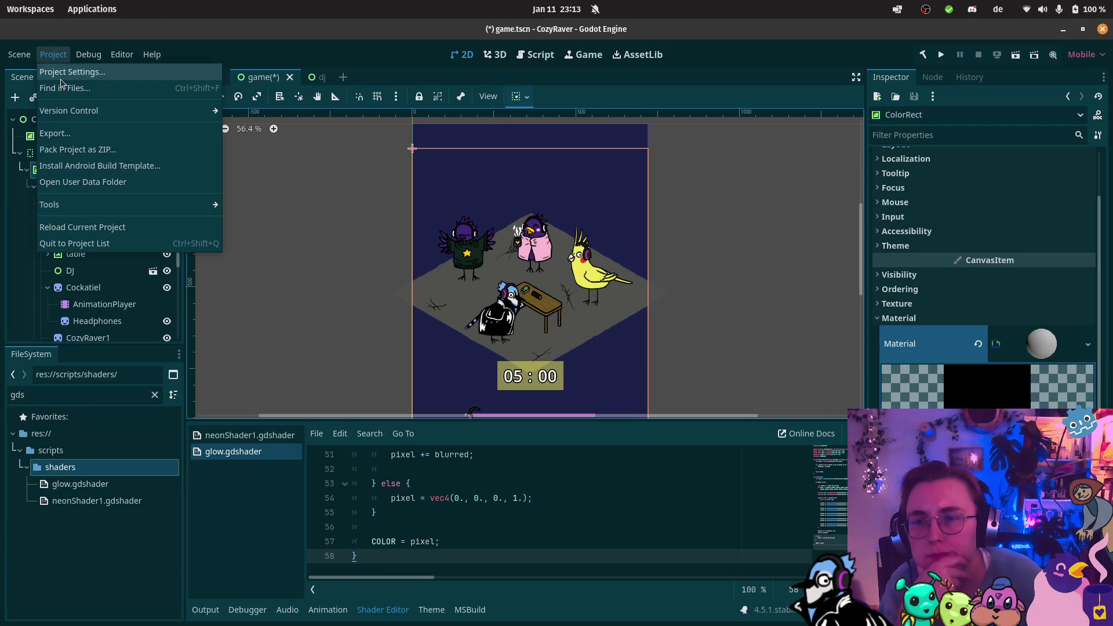
{"action": "key", "text": "Escape"}
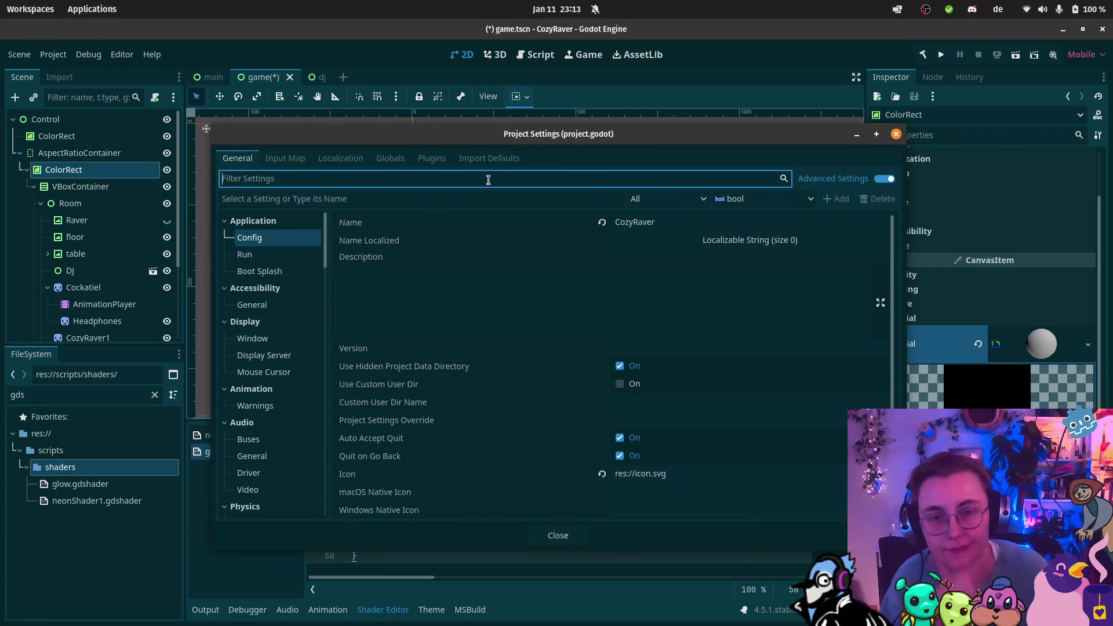
{"action": "type", "text": "HDER"}
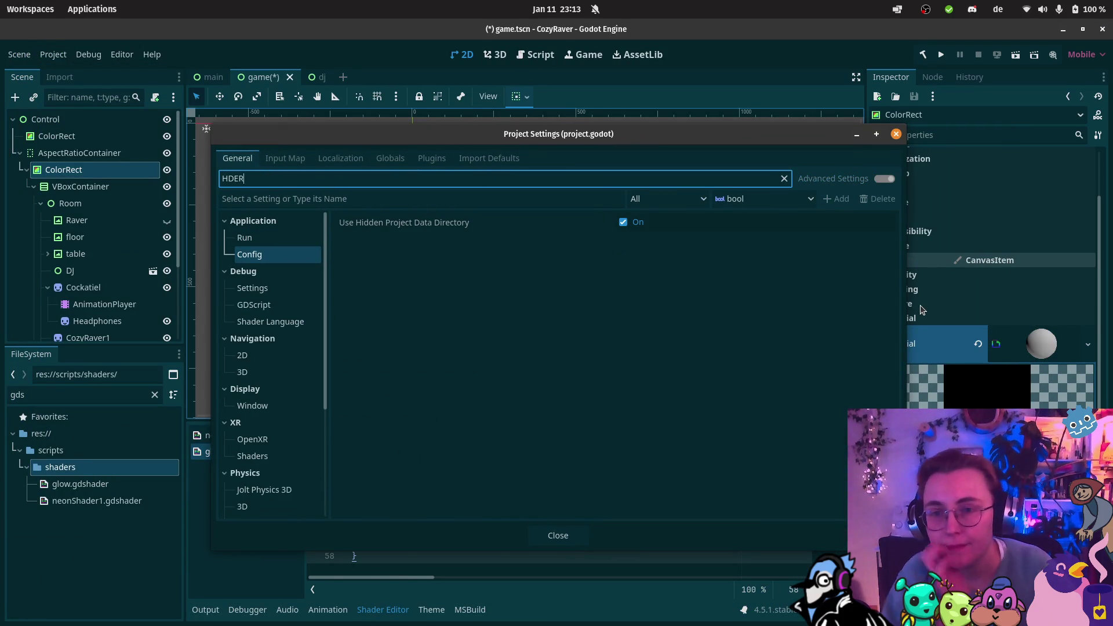
{"action": "key", "text": "BackSpace"}
{"action": "key", "text": "BackSpace"}
{"action": "type", "text": "R"}
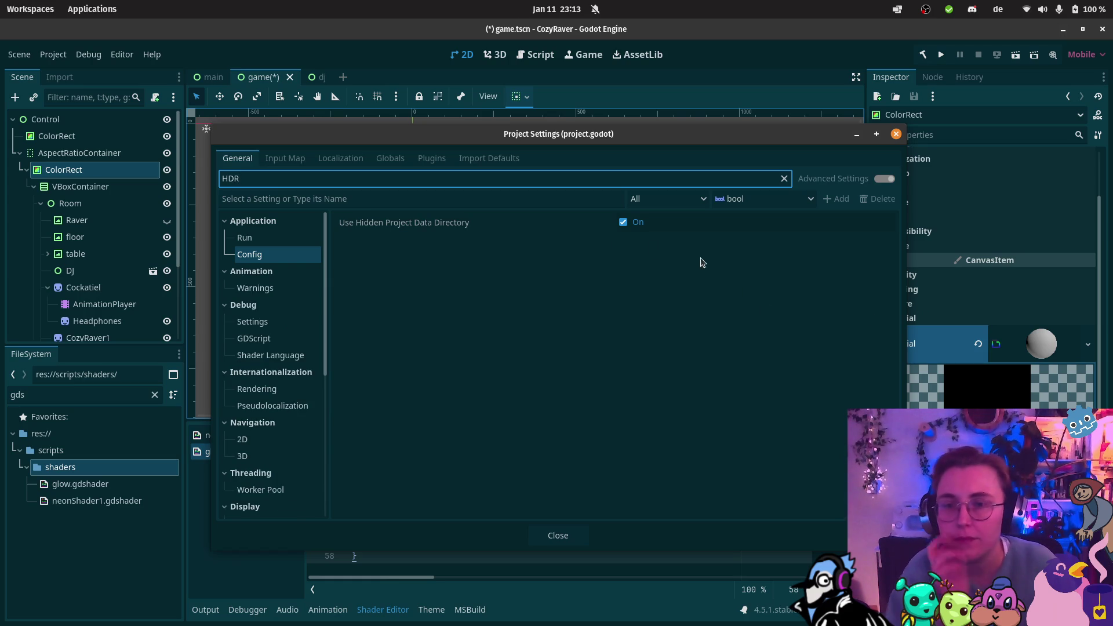
Step: Browse the Config, Run and Internationalization Rendering setting categories
{"action": "left_click", "coordinate": [258, 253]}
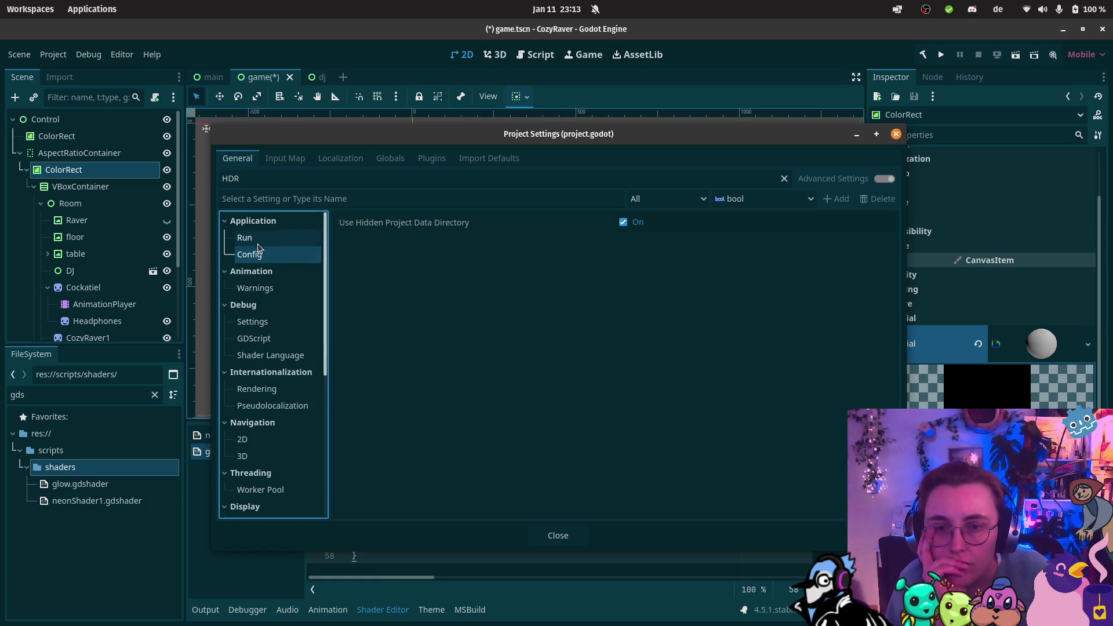
{"action": "left_click", "coordinate": [257, 239]}
{"action": "left_click", "coordinate": [258, 254]}
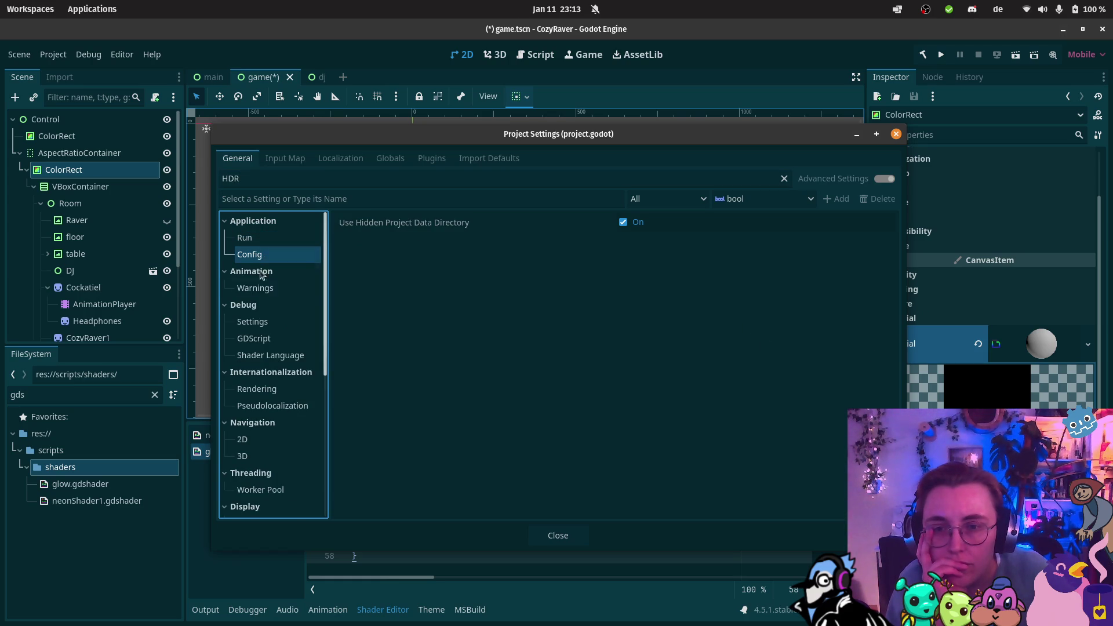
{"action": "left_click", "coordinate": [282, 393]}
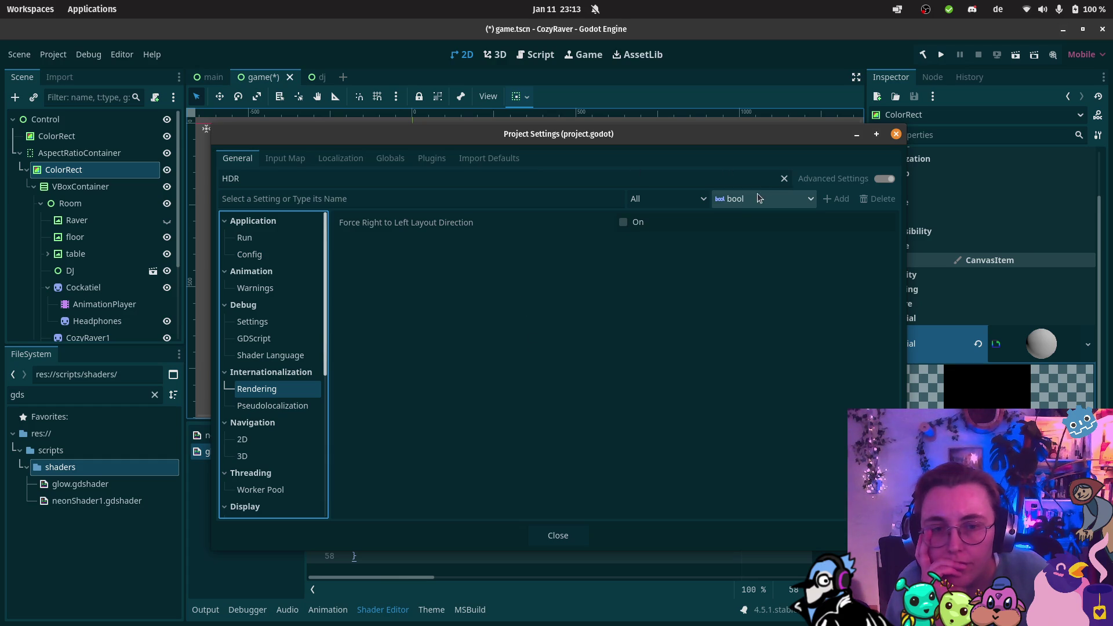
Step: Clear the HDR filter, then search setting names for 'HDR' and clear it again
{"action": "double_click", "coordinate": [226, 180]}
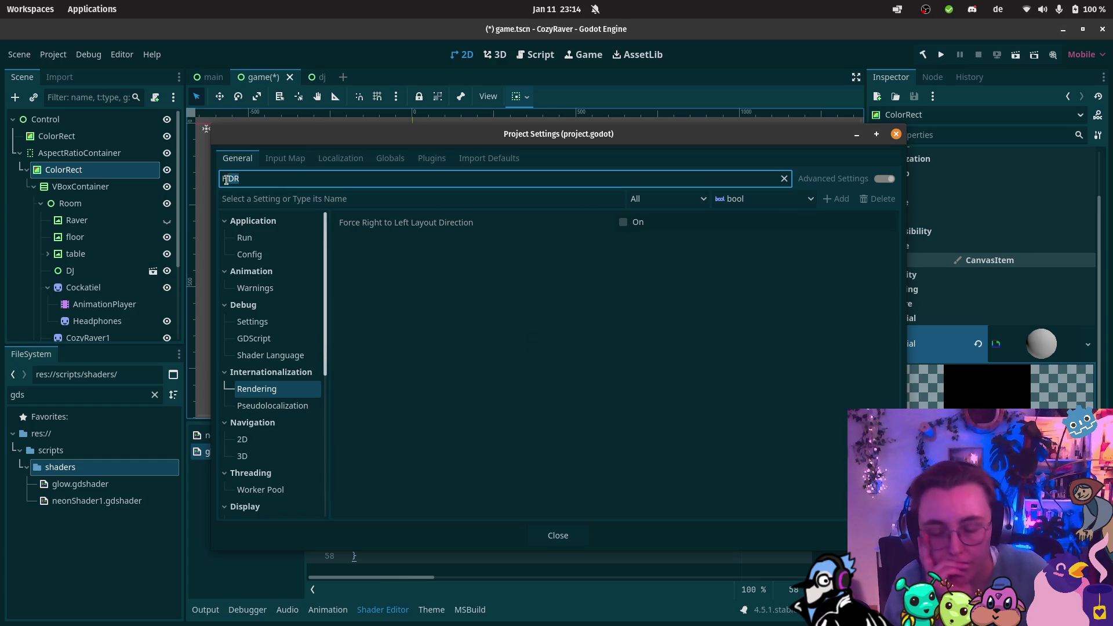
{"action": "key", "text": "BackSpace"}
{"action": "left_click", "coordinate": [269, 197]}
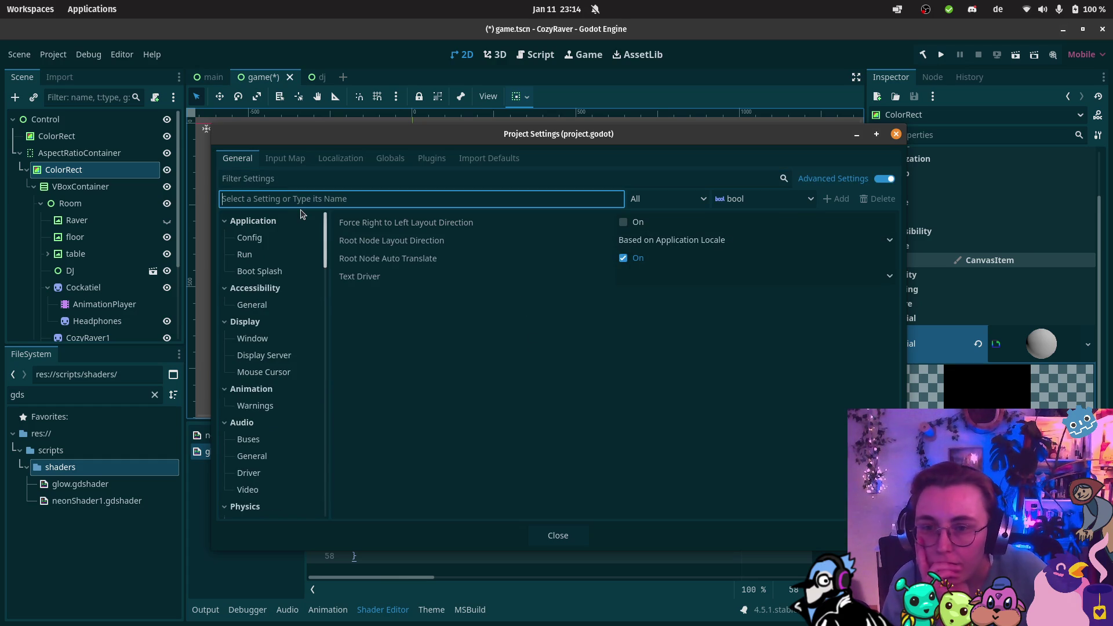
{"action": "type", "text": "HDR"}
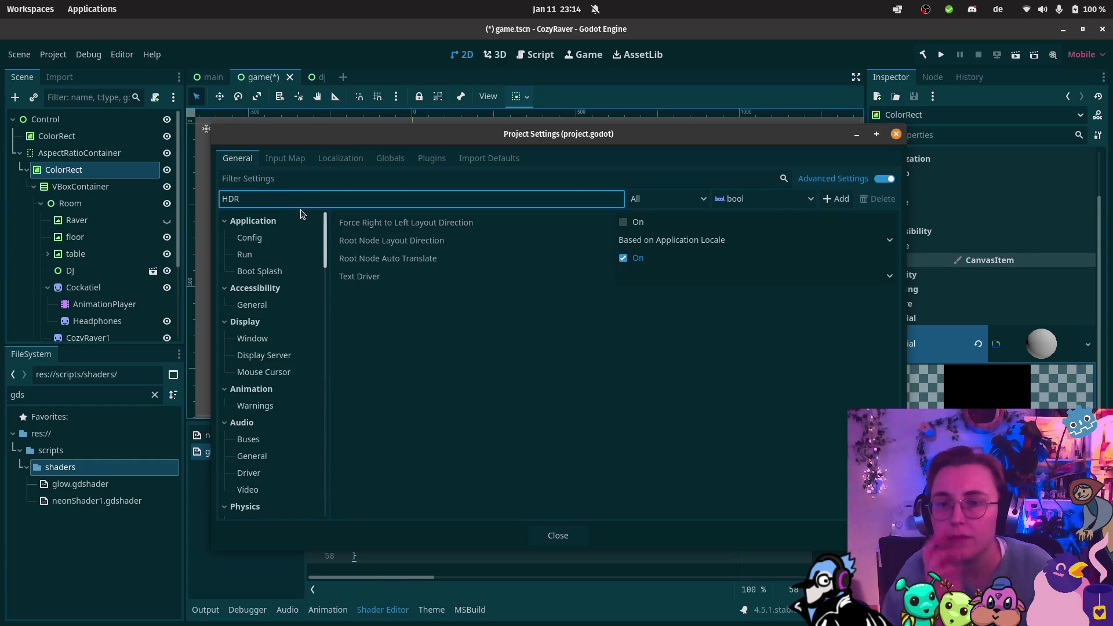
{"action": "left_click_drag", "start_coordinate": [255, 199], "coordinate": [218, 199]}
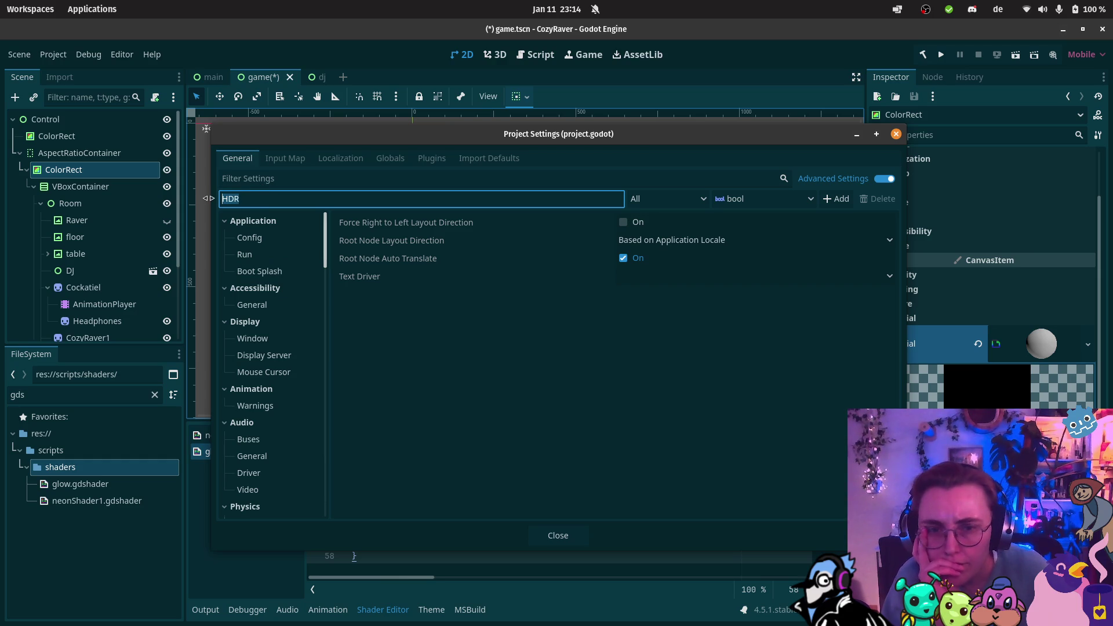
{"action": "key", "text": "BackSpace"}
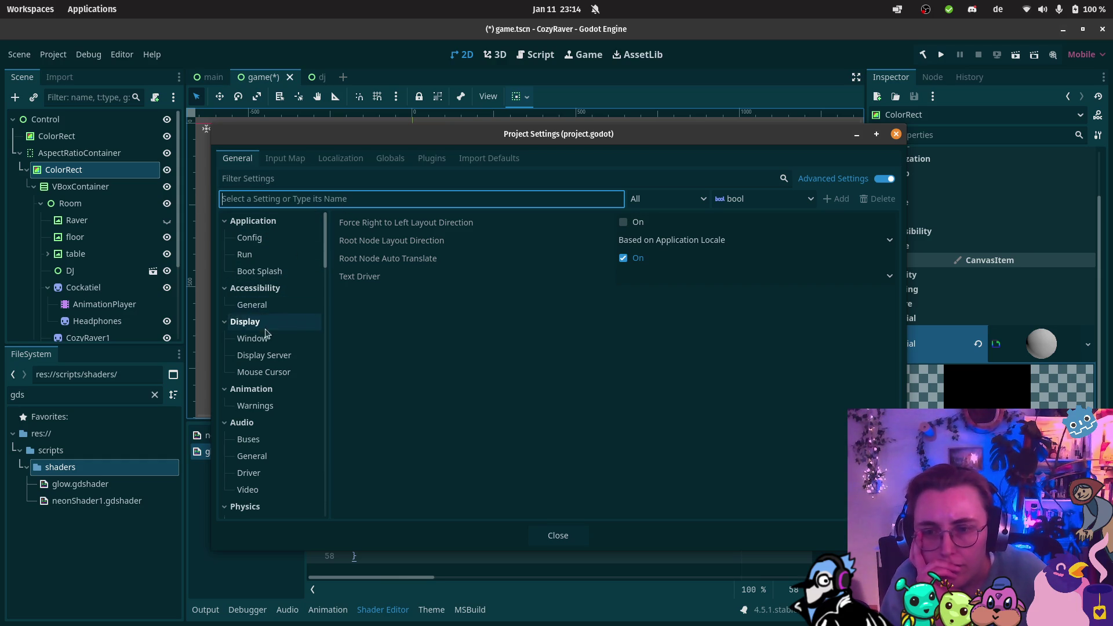
Step: Browse the Display Server, Mouse Cursor and Rendering Device settings
{"action": "left_click", "coordinate": [272, 355]}
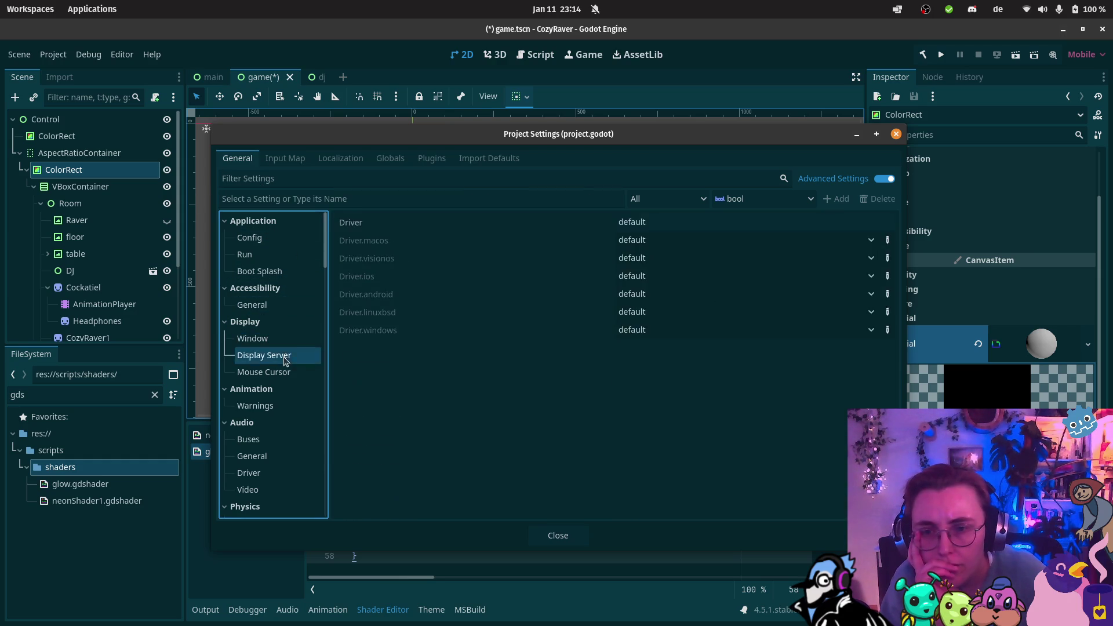
{"action": "left_click", "coordinate": [276, 372]}
{"action": "scroll", "coordinate": [277, 377], "scroll_direction": "down", "scroll_amount": 2}
{"action": "scroll", "coordinate": [277, 378], "scroll_direction": "down", "scroll_amount": 2}
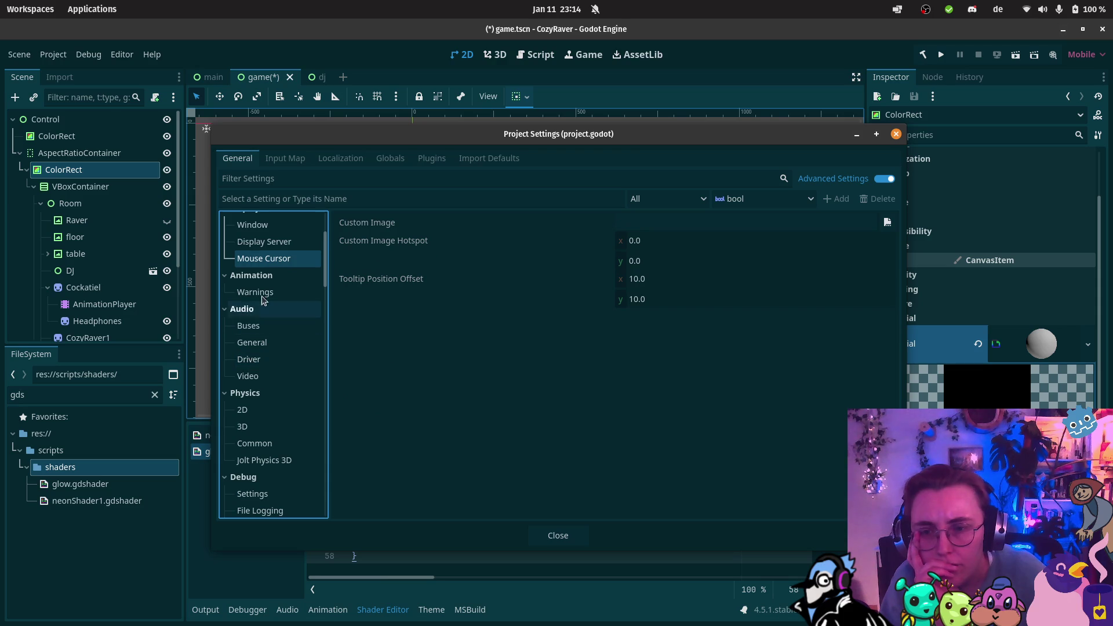
{"action": "scroll", "coordinate": [273, 366], "scroll_direction": "down", "scroll_amount": 2}
{"action": "scroll", "coordinate": [269, 335], "scroll_direction": "down", "scroll_amount": 2}
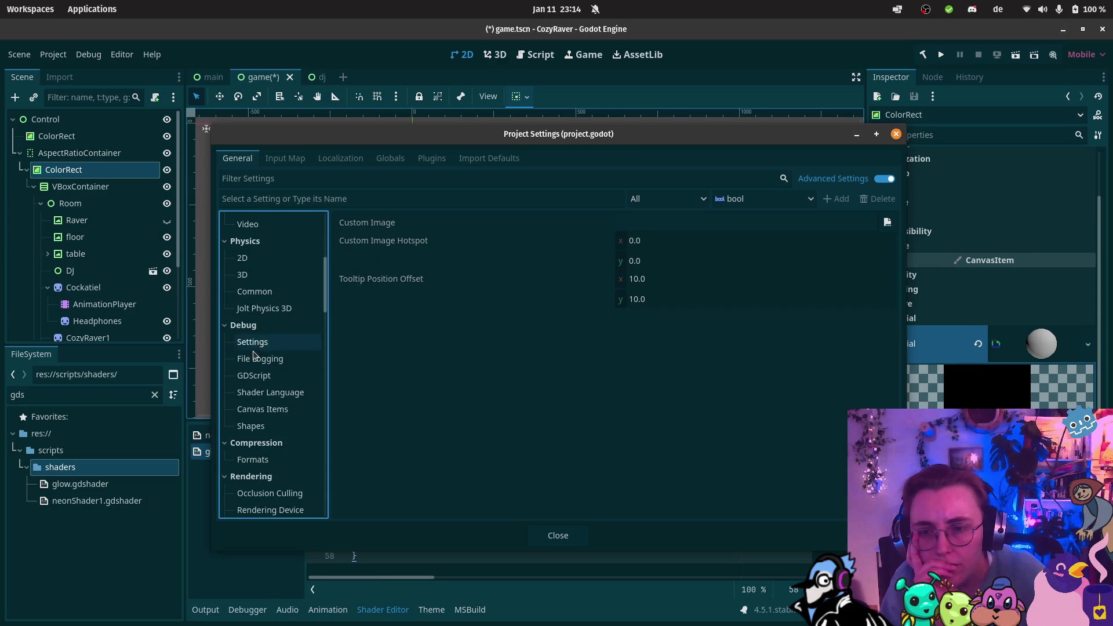
{"action": "scroll", "coordinate": [251, 429], "scroll_direction": "down", "scroll_amount": 1}
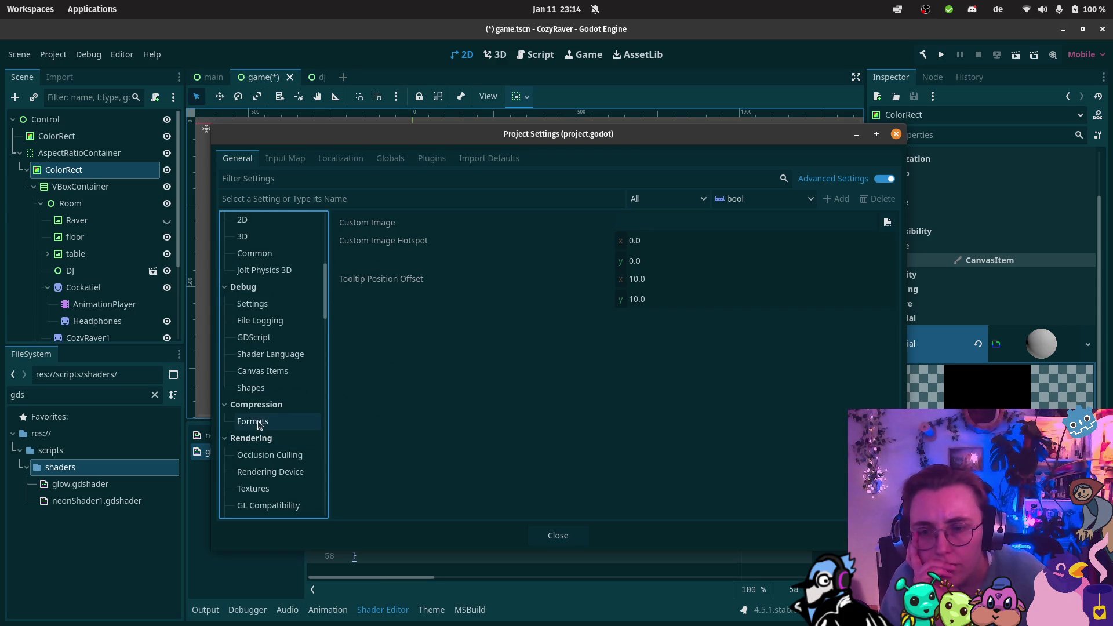
{"action": "scroll", "coordinate": [260, 432], "scroll_direction": "down", "scroll_amount": 1}
{"action": "left_click", "coordinate": [265, 435]}
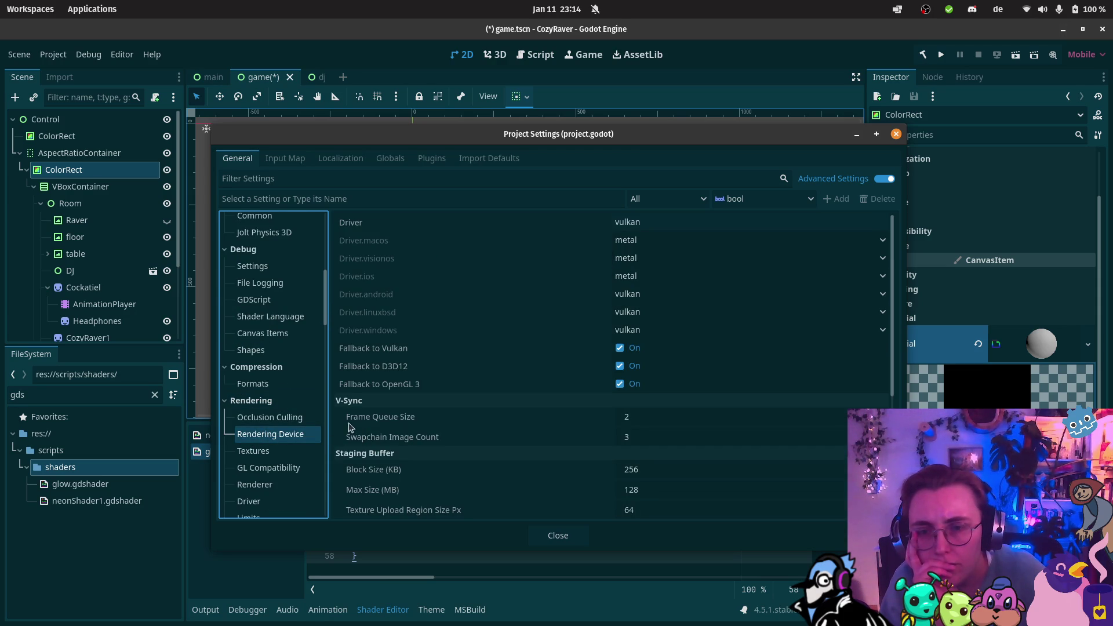
{"action": "scroll", "coordinate": [258, 426], "scroll_direction": "down", "scroll_amount": 1}
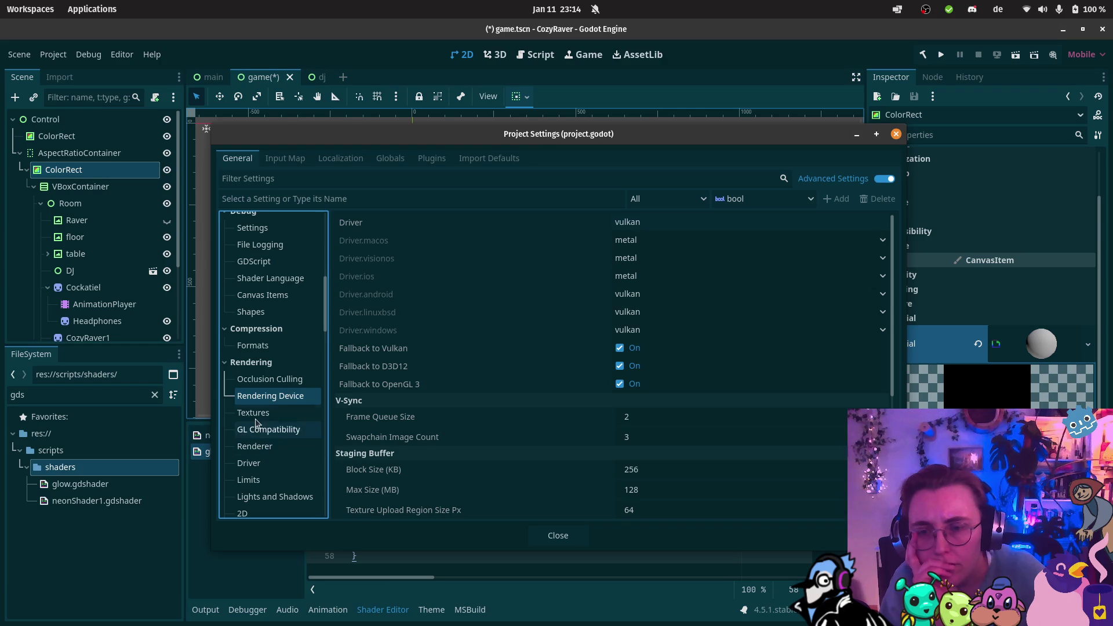
Step: View the rendering Textures, Renderer and GL Compatibility settings, all drivers opengl3
{"action": "left_click", "coordinate": [258, 414]}
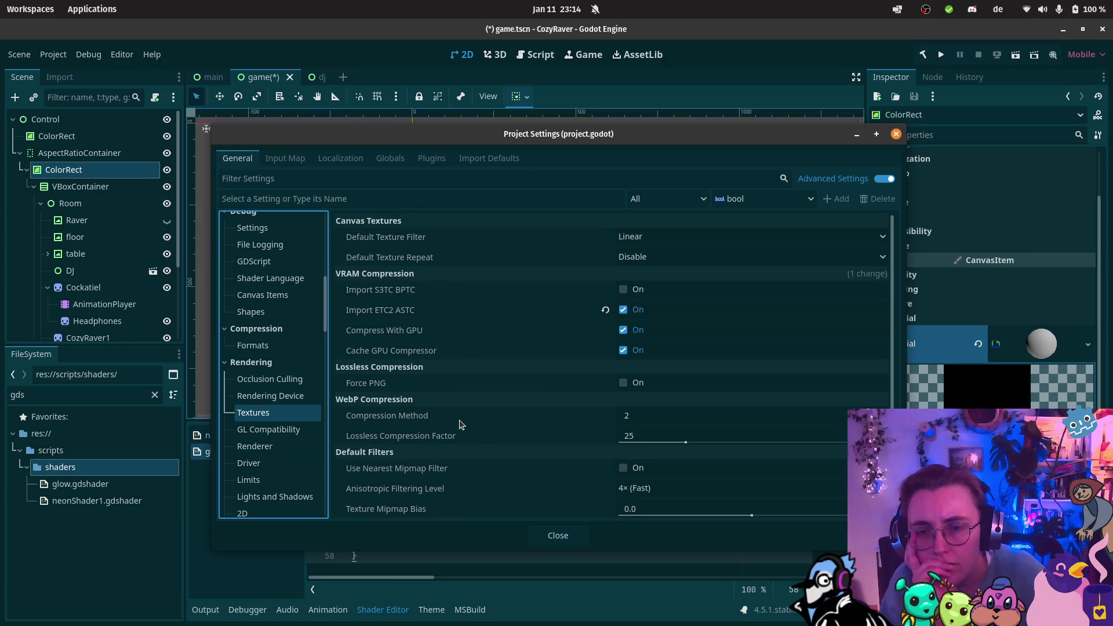
{"action": "scroll", "coordinate": [460, 425], "scroll_direction": "down", "scroll_amount": 2}
{"action": "scroll", "coordinate": [503, 419], "scroll_direction": "down", "scroll_amount": 4}
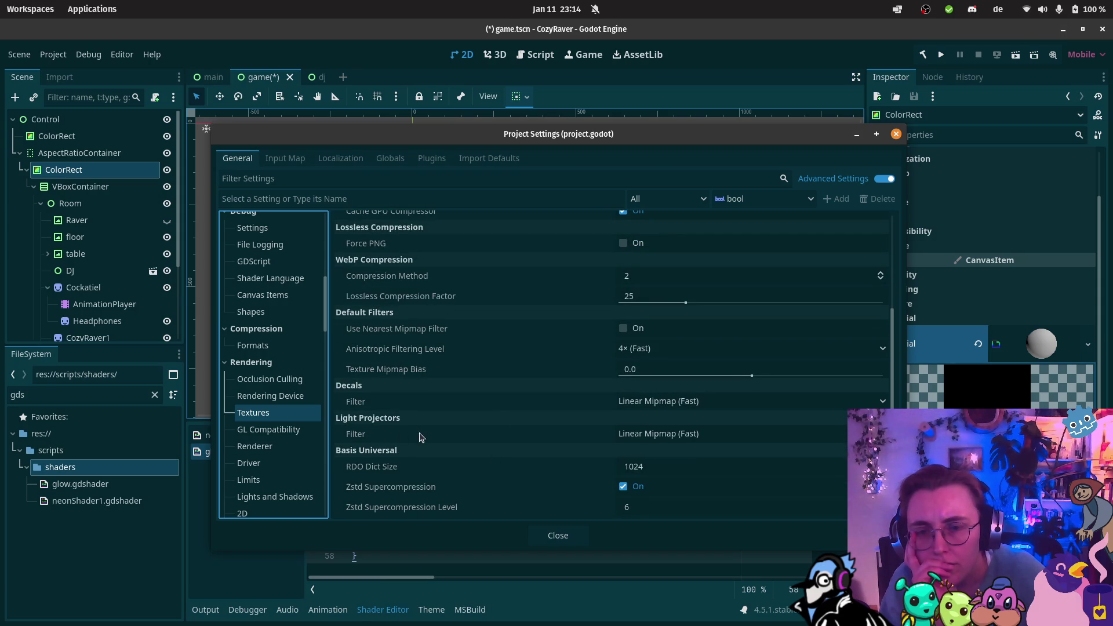
{"action": "left_click", "coordinate": [271, 455]}
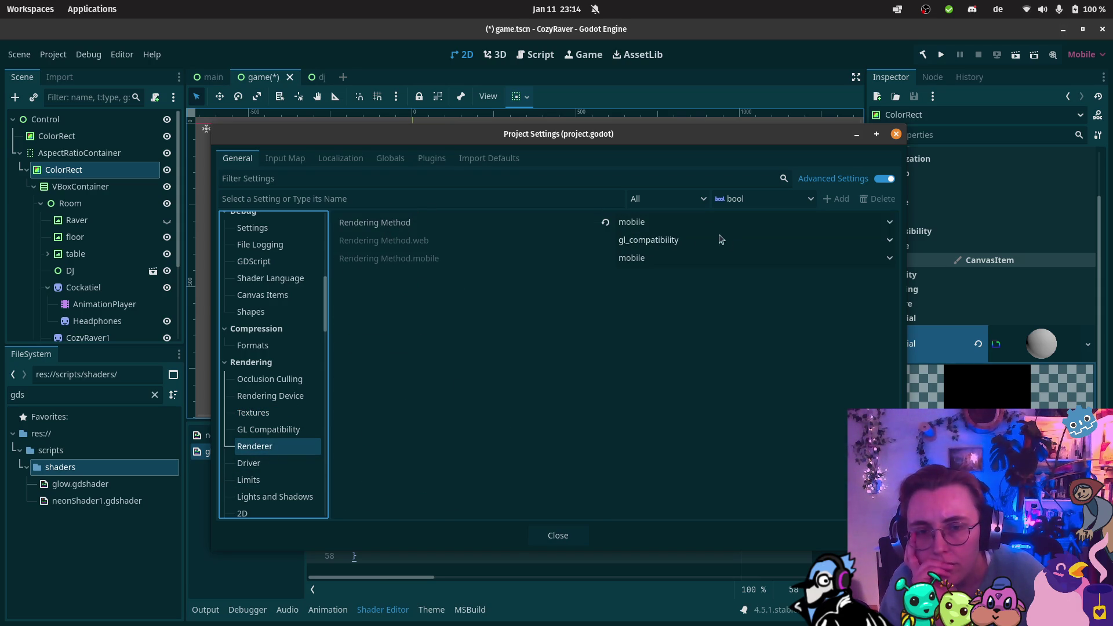
{"action": "left_click", "coordinate": [270, 431]}
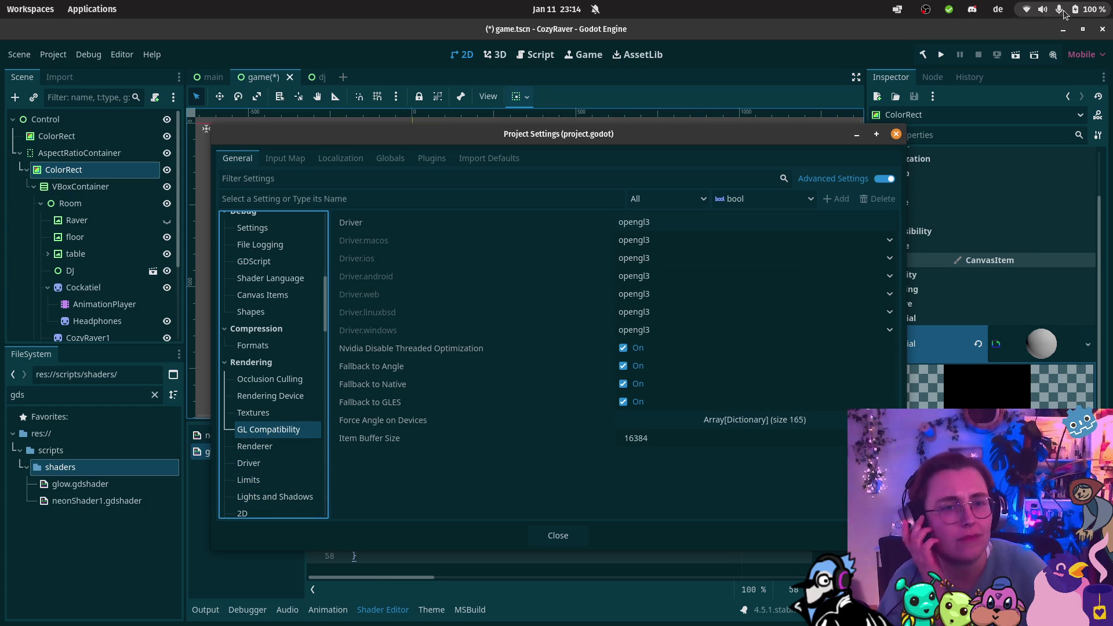
{"action": "left_click", "coordinate": [1042, 11]}
Step: Switch the system sound output to Speakers - Built-in Audio and close Settings
{"action": "left_click", "coordinate": [1000, 175]}
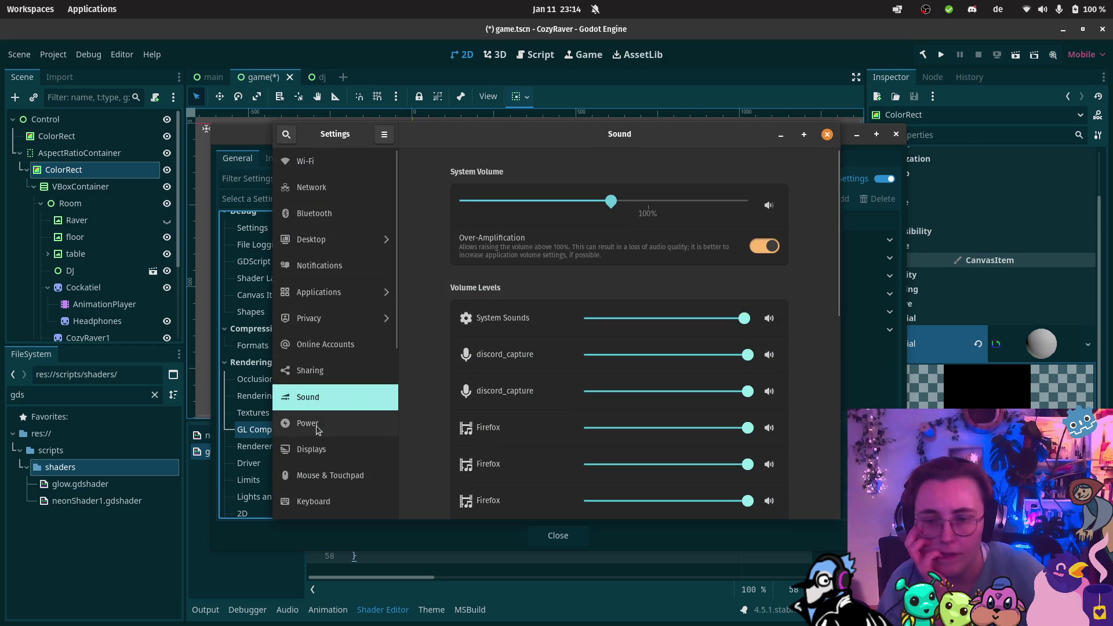
{"action": "scroll", "coordinate": [601, 266], "scroll_direction": "down", "scroll_amount": 8}
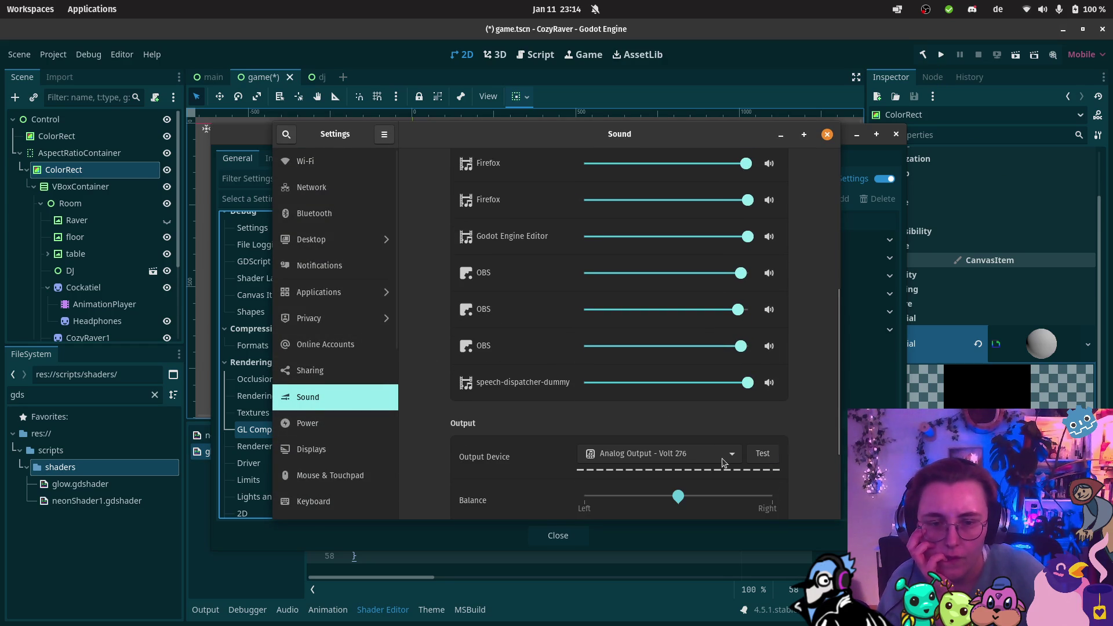
{"action": "left_click", "coordinate": [723, 462]}
{"action": "left_click", "coordinate": [705, 470]}
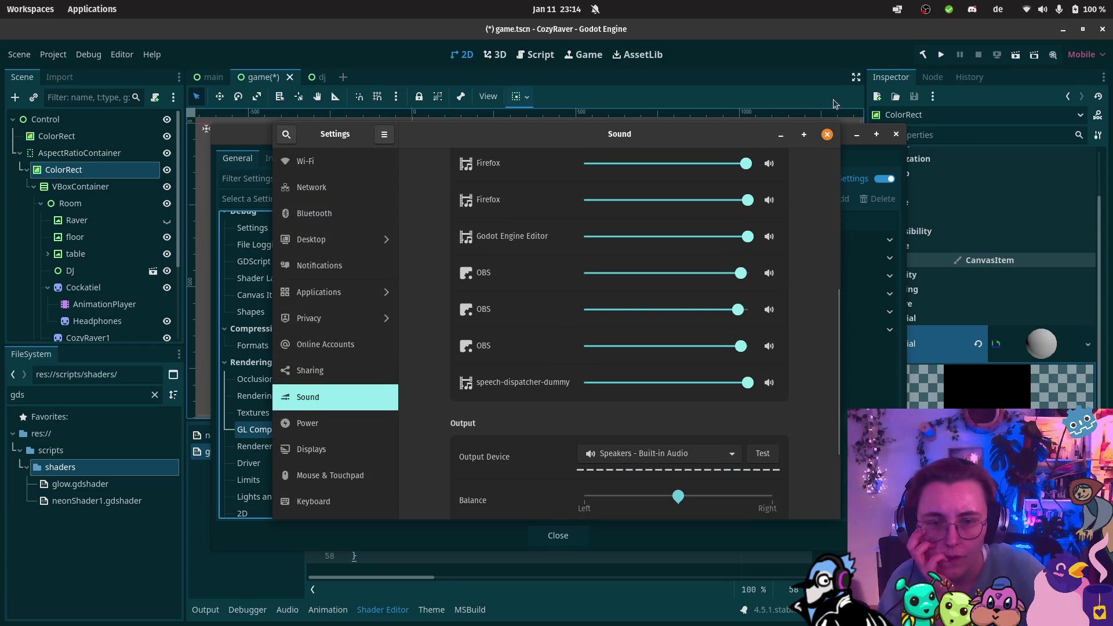
{"action": "left_click", "coordinate": [827, 135]}
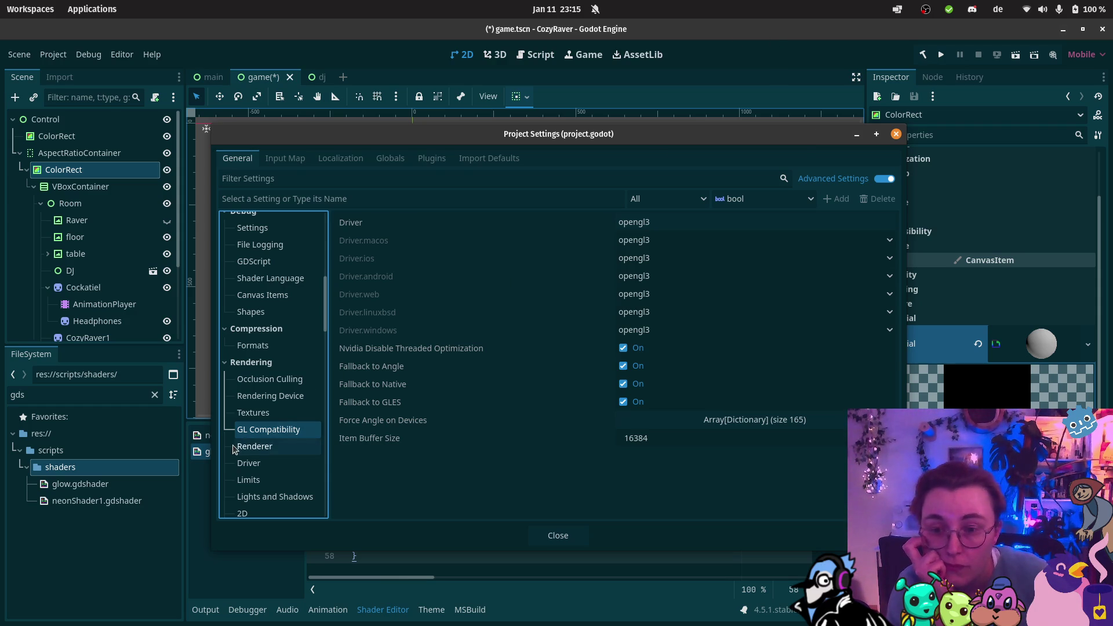
Step: Browse the Rendering Renderer, Driver and Limits settings
{"action": "left_click", "coordinate": [255, 446]}
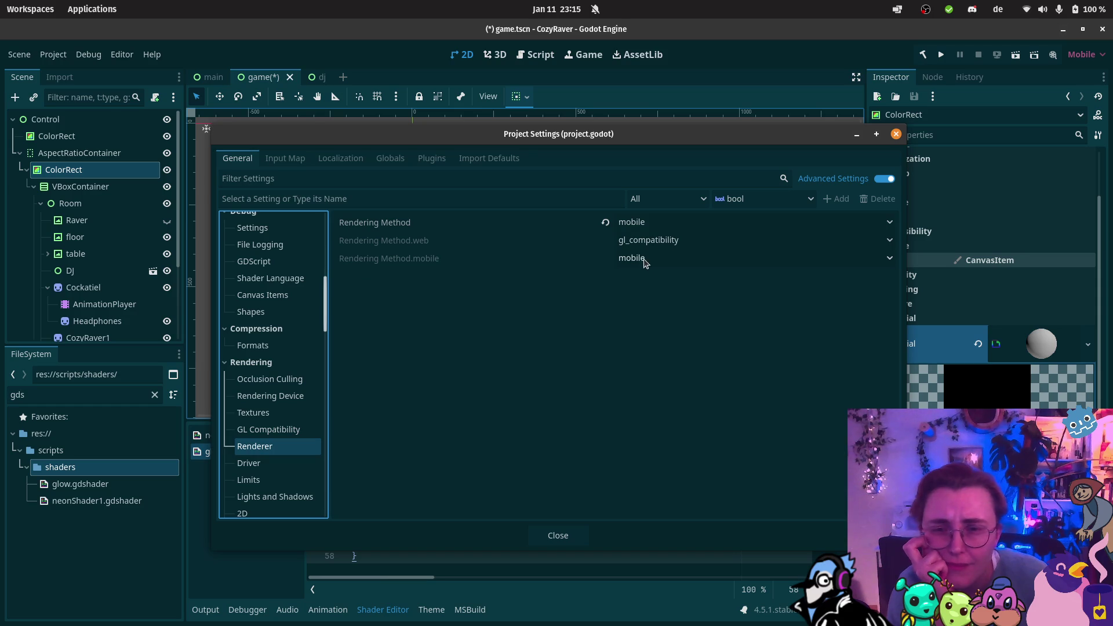
{"action": "left_click", "coordinate": [268, 464]}
{"action": "left_click", "coordinate": [269, 479]}
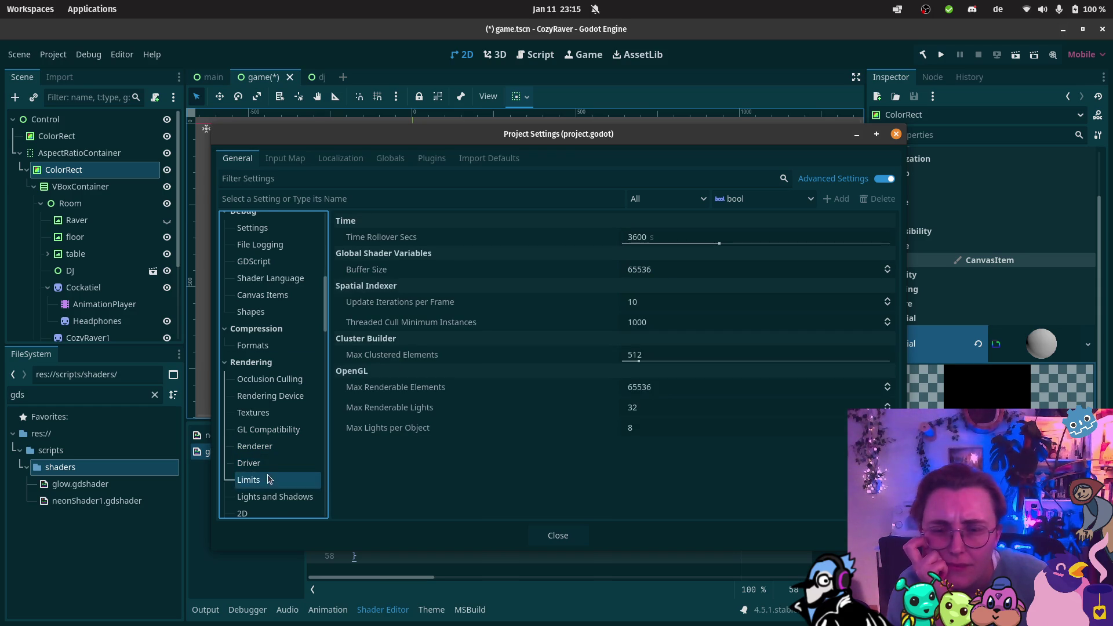
{"action": "scroll", "coordinate": [269, 479], "scroll_direction": "down", "scroll_amount": 9}
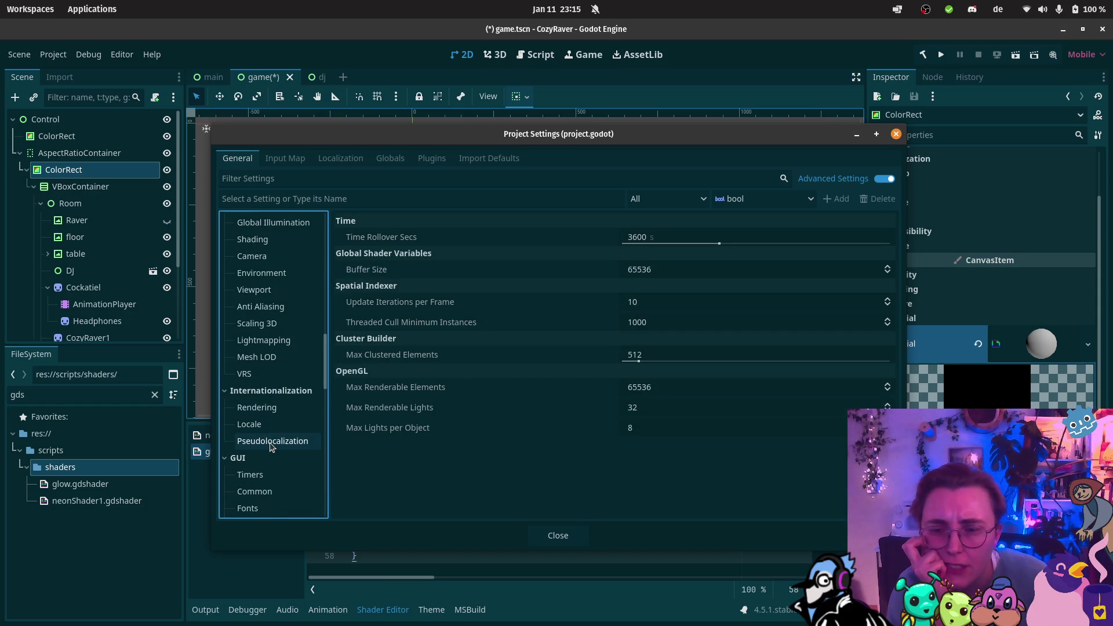
{"action": "scroll", "coordinate": [258, 386], "scroll_direction": "down", "scroll_amount": 3}
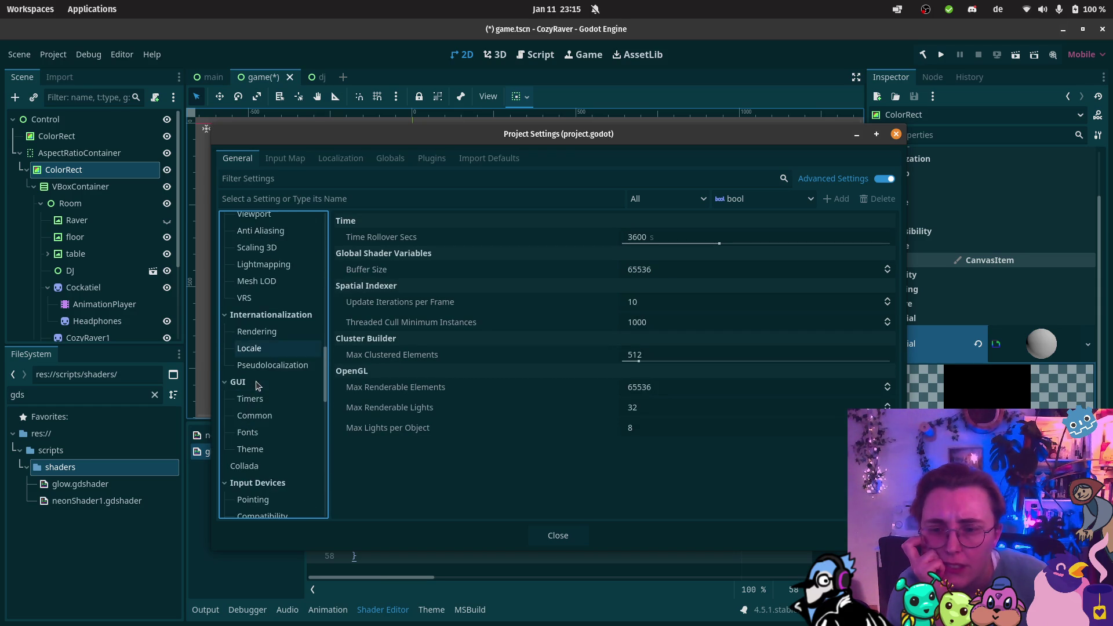
{"action": "scroll", "coordinate": [258, 386], "scroll_direction": "down", "scroll_amount": 9}
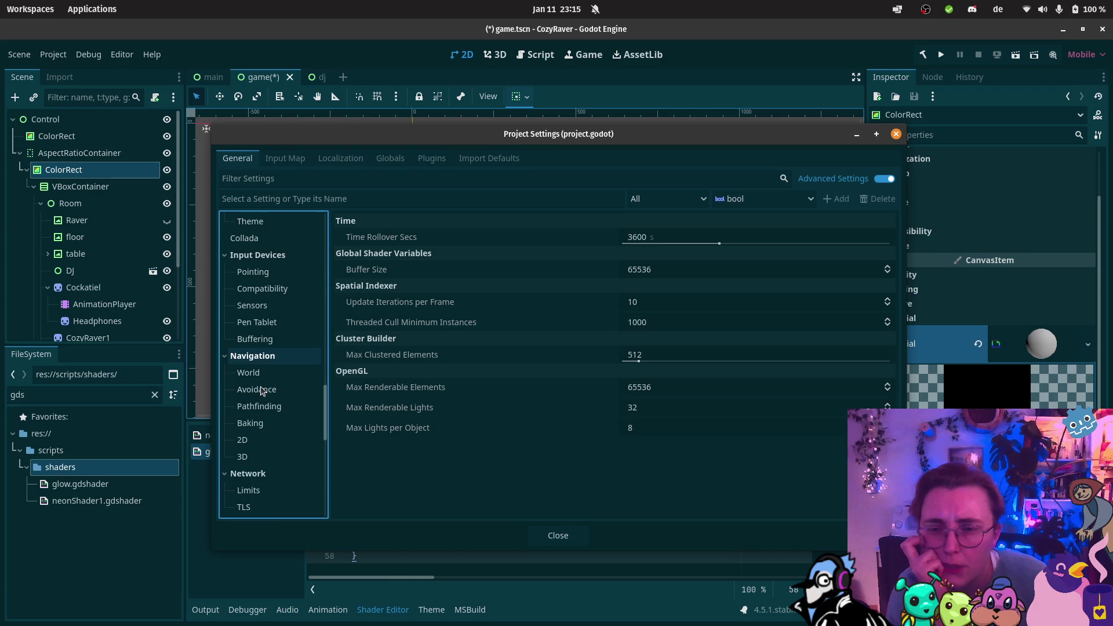
{"action": "scroll", "coordinate": [261, 390], "scroll_direction": "down", "scroll_amount": 5}
{"action": "scroll", "coordinate": [261, 392], "scroll_direction": "down", "scroll_amount": 3}
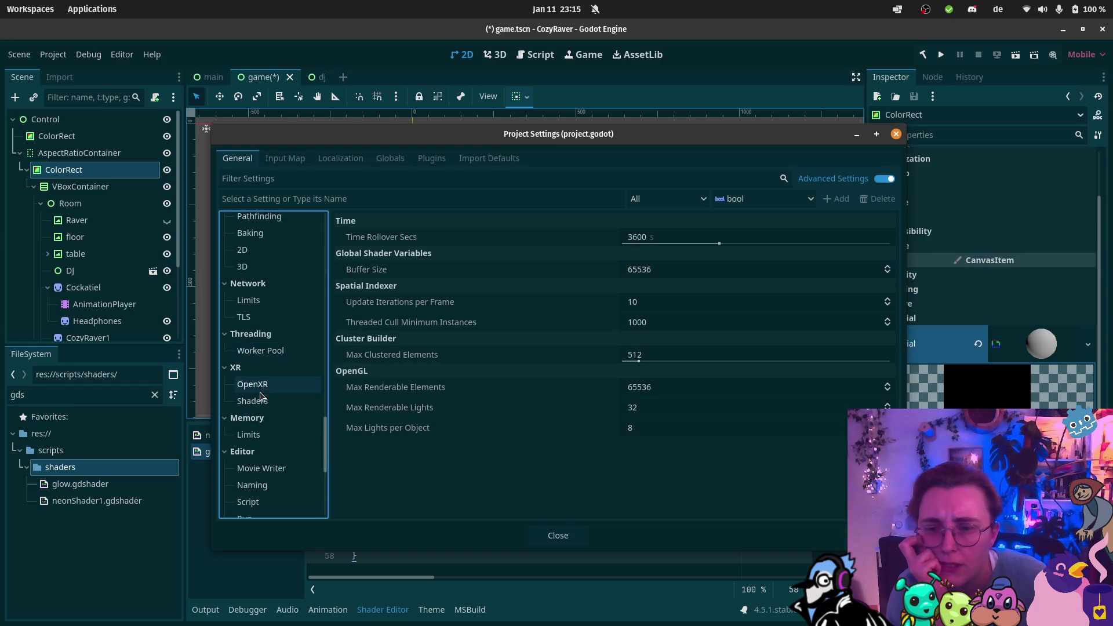
Step: Scroll through the settings tree, then bring the Godot Shaders page in Firefox forward
{"action": "scroll", "coordinate": [262, 396], "scroll_direction": "down", "scroll_amount": 3}
{"action": "scroll", "coordinate": [261, 396], "scroll_direction": "down", "scroll_amount": 8}
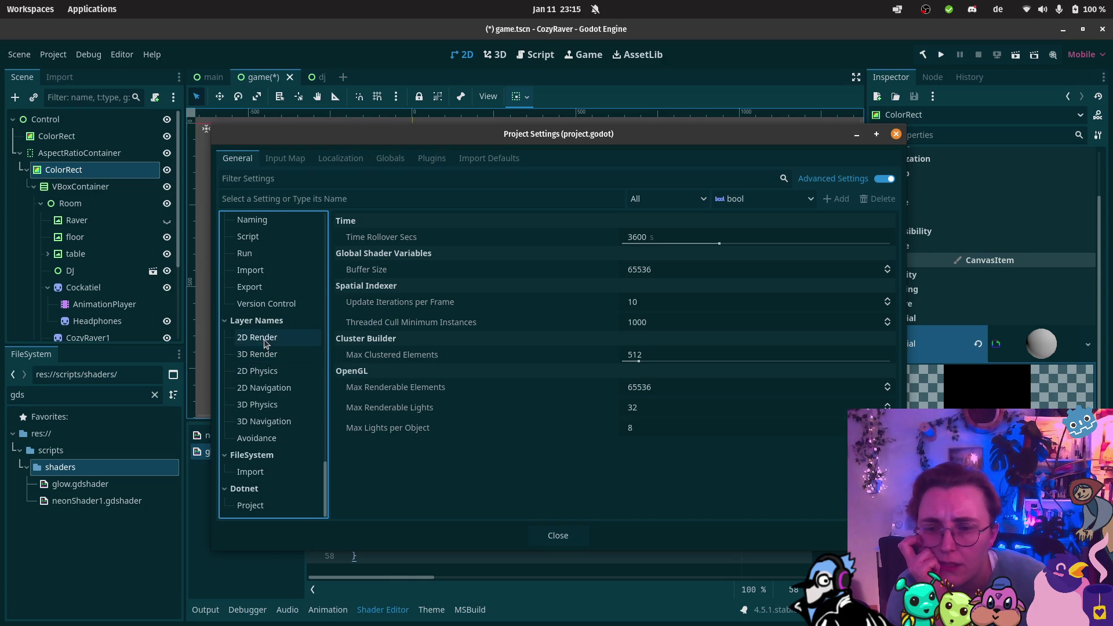
{"action": "scroll", "coordinate": [275, 435], "scroll_direction": "up", "scroll_amount": 15}
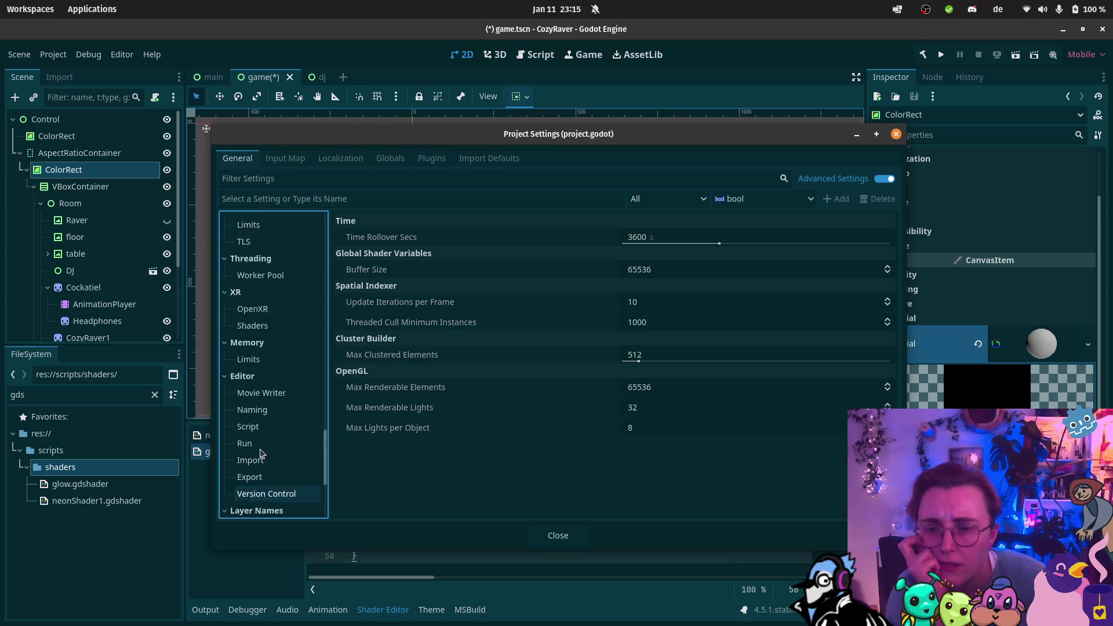
{"action": "scroll", "coordinate": [275, 434], "scroll_direction": "up", "scroll_amount": 10}
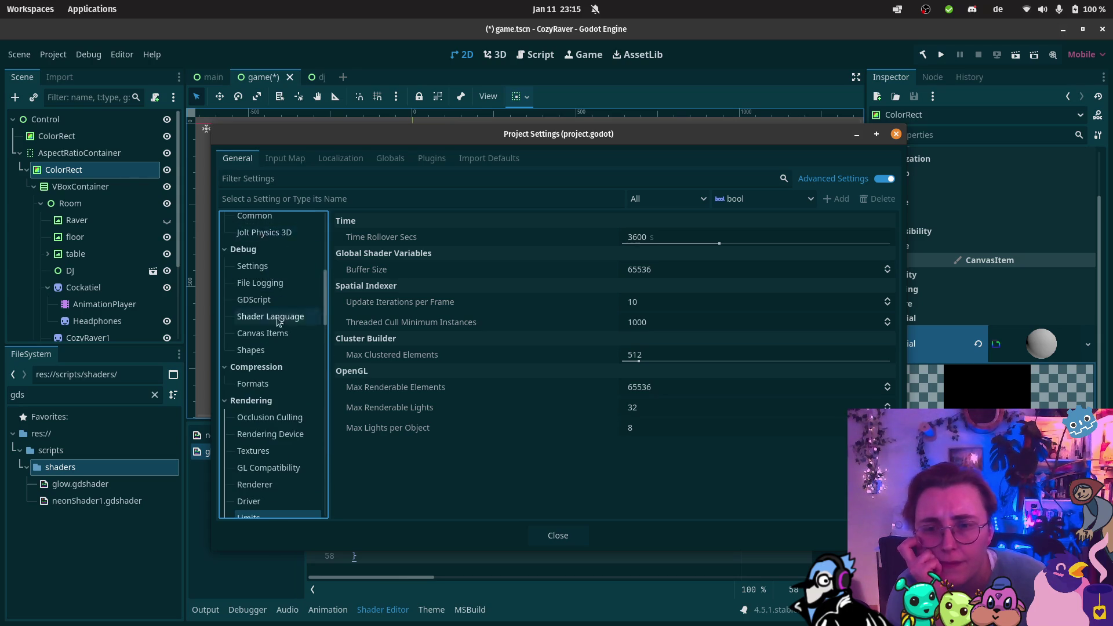
{"action": "scroll", "coordinate": [278, 323], "scroll_direction": "up", "scroll_amount": 10}
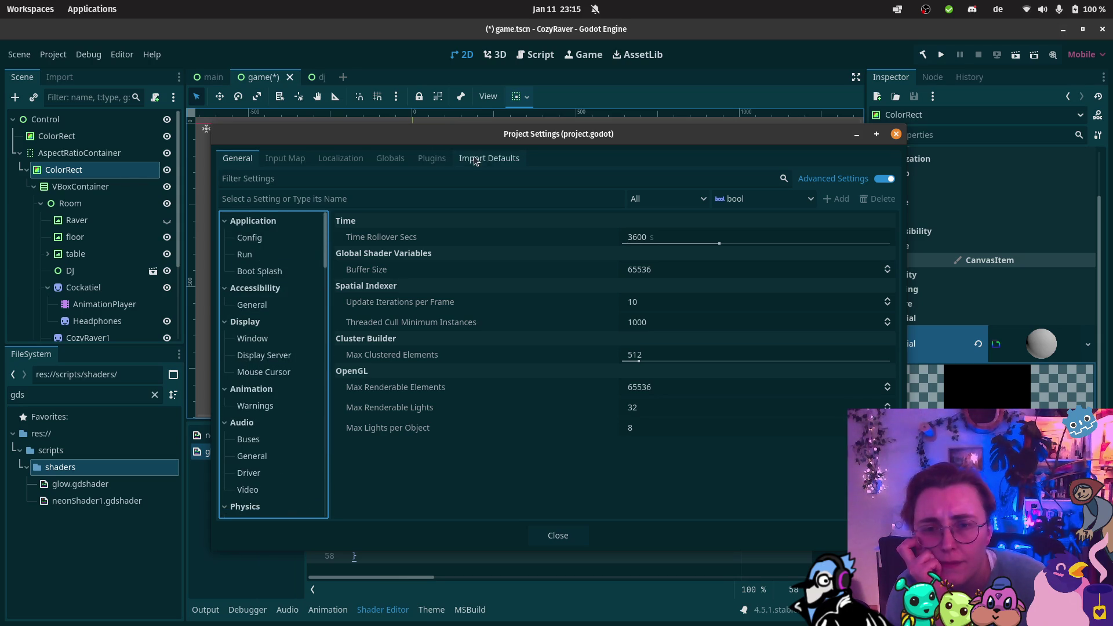
{"action": "left_click", "coordinate": [21, 70]}
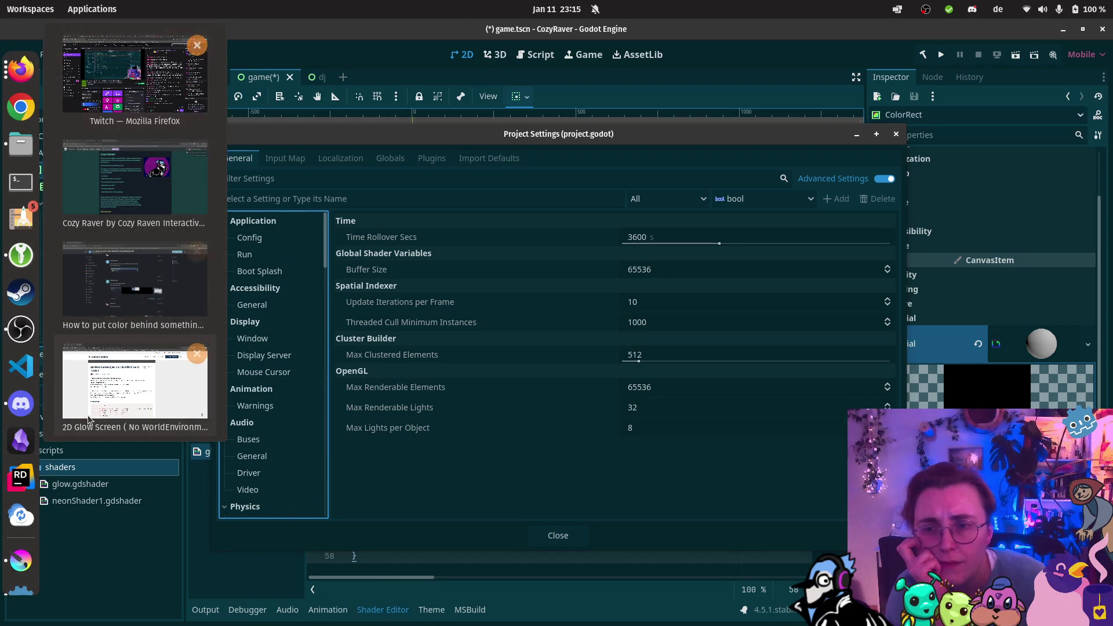
{"action": "left_click", "coordinate": [133, 389]}
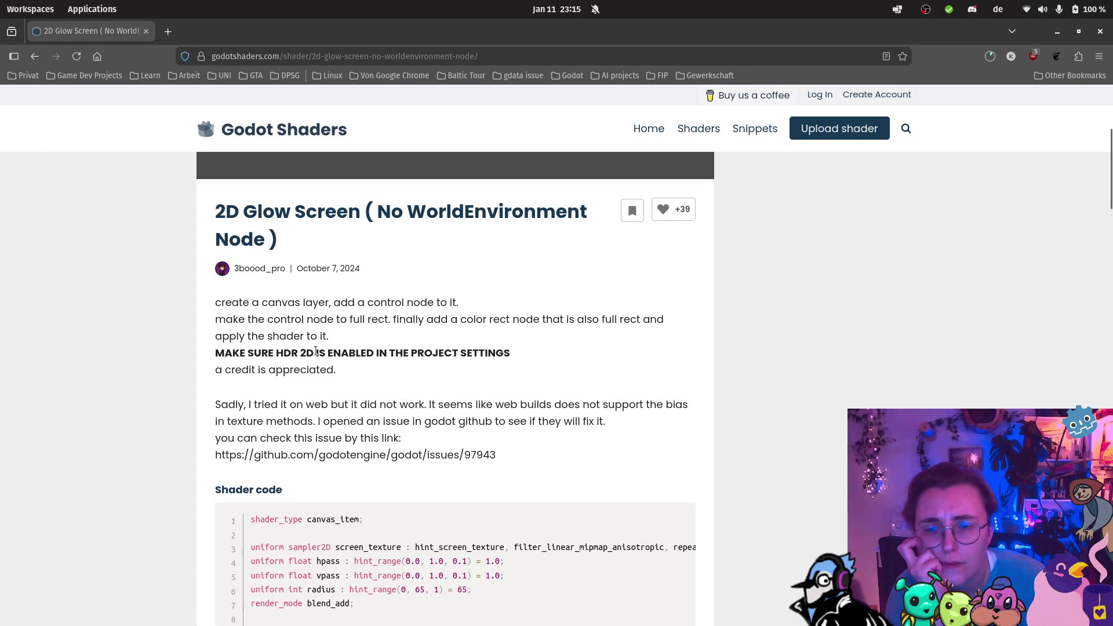
Step: Switch to the 2D Glow Screen shader page in Firefox
{"action": "left_click", "coordinate": [10, 583]}
{"action": "left_click", "coordinate": [132, 575]}
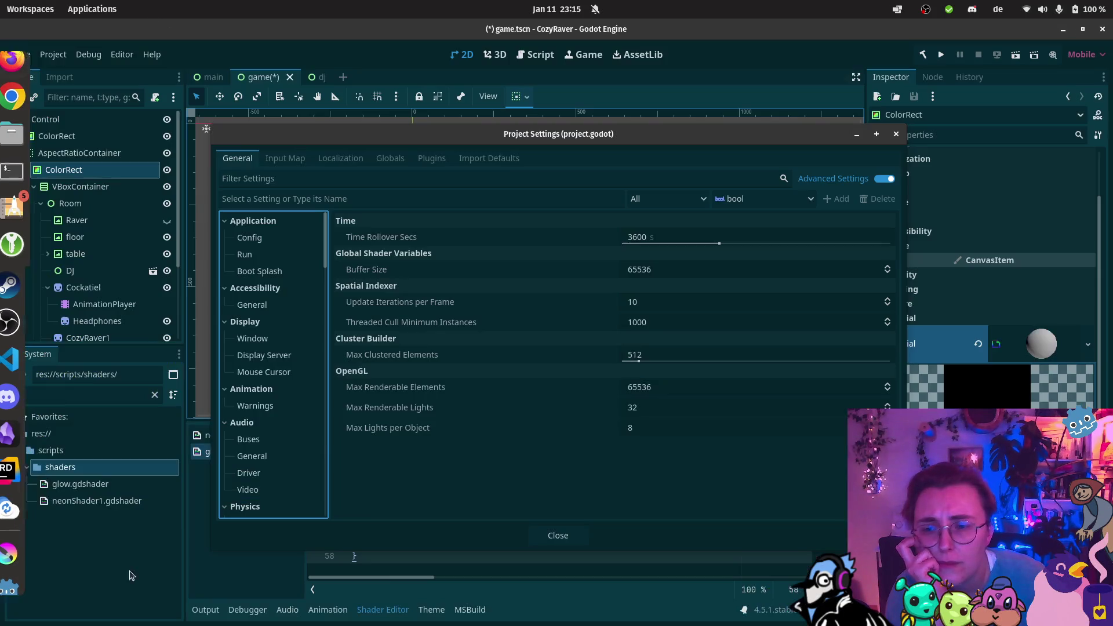
{"action": "left_click", "coordinate": [21, 69]}
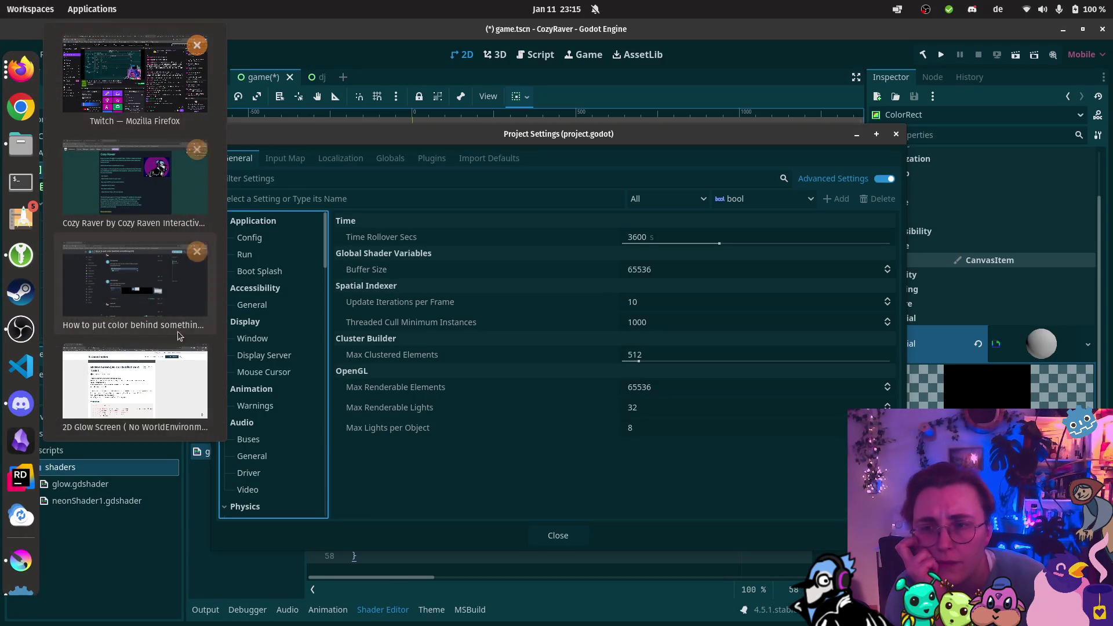
{"action": "left_click", "coordinate": [135, 385]}
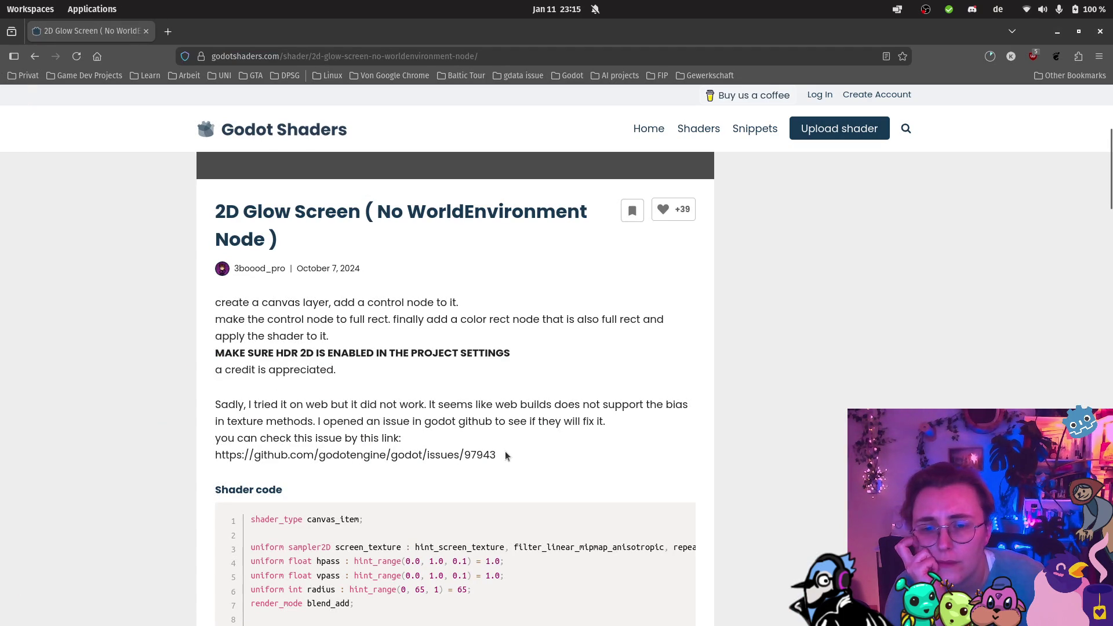
Step: Google 'godot project settings hdr 2d' in a new tab, then return to Godot's Project Settings
{"action": "left_click", "coordinate": [168, 32]}
{"action": "type", "text": "godot proj"}
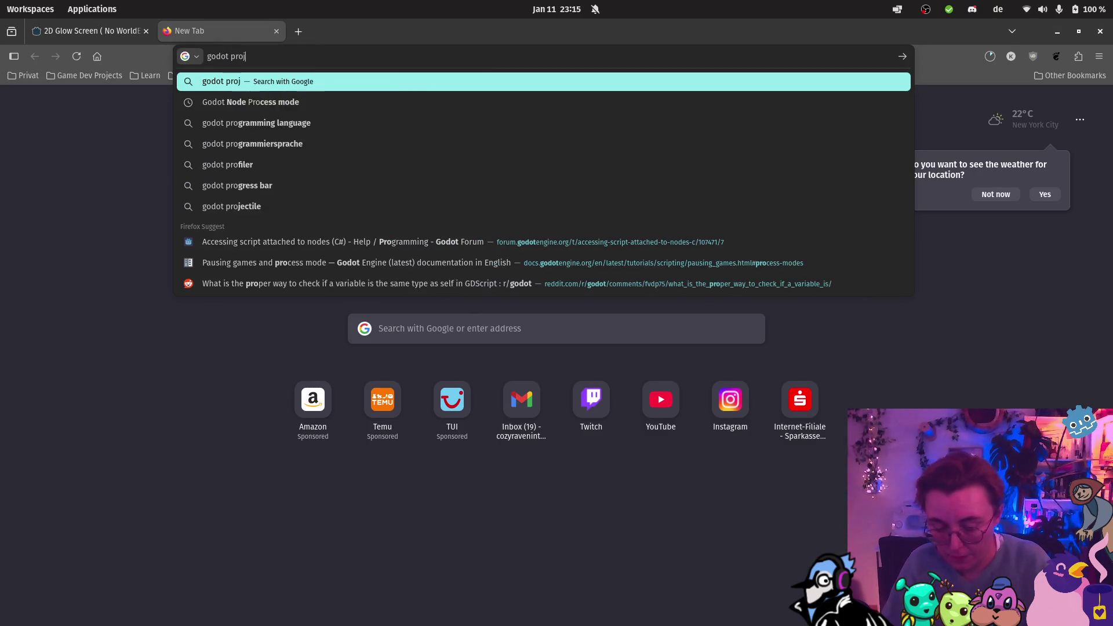
{"action": "type", "text": "ect settings hdr"}
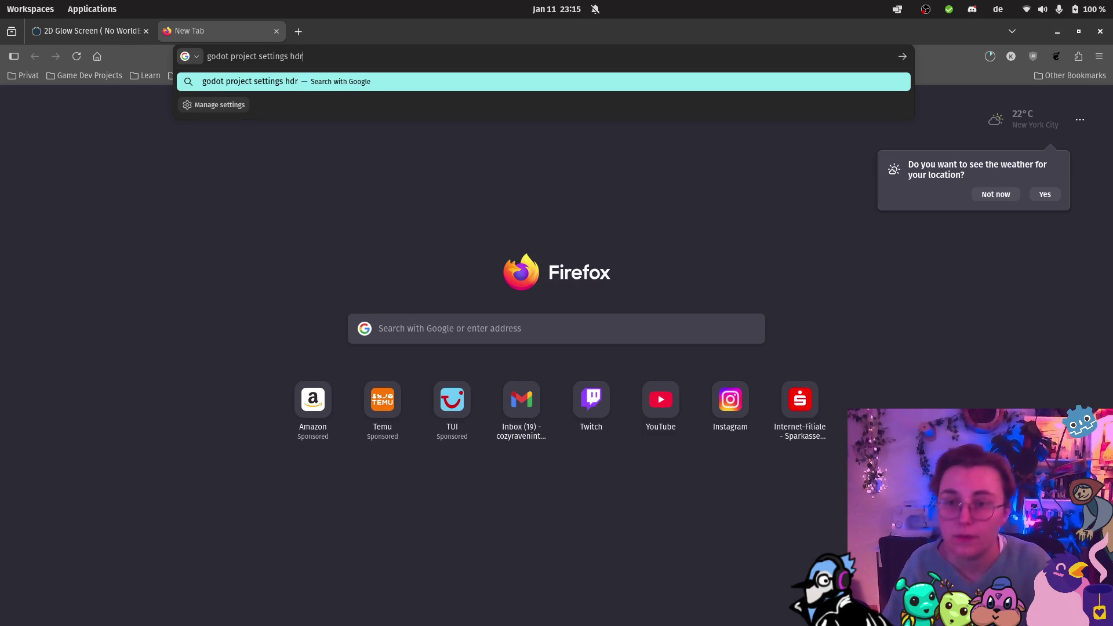
{"action": "type", "text": " 2d"}
{"action": "key", "text": "Return"}
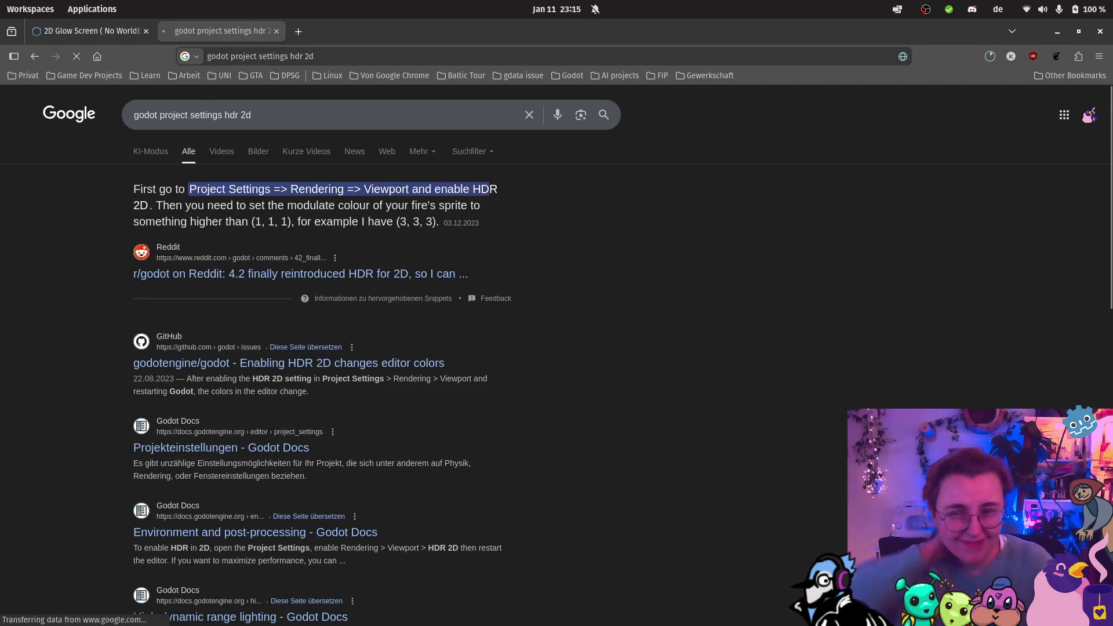
{"action": "mouse_move", "coordinate": [2, 396]}
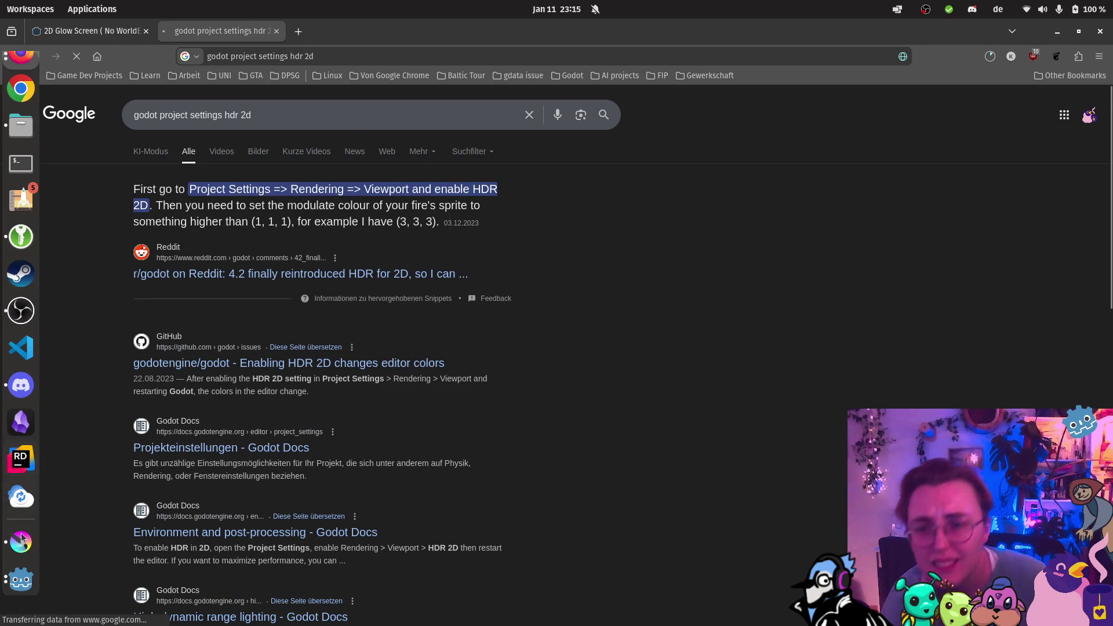
{"action": "mouse_move", "coordinate": [19, 580]}
{"action": "left_click", "coordinate": [167, 538]}
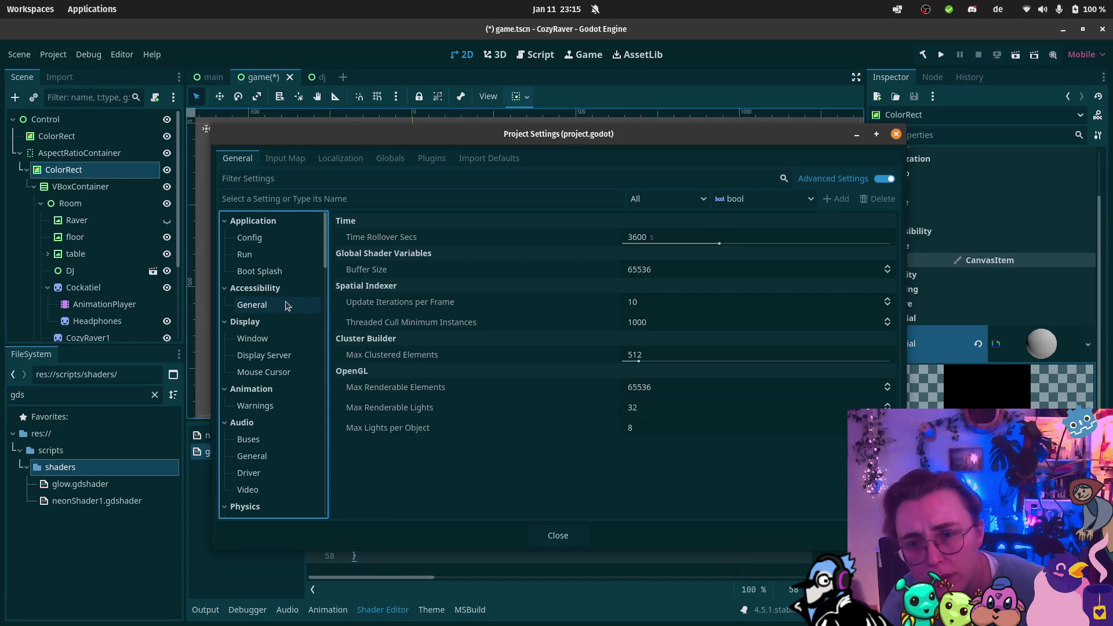
Step: Scroll through the Project Settings categories, close the dialog, and open Editor Settings
{"action": "scroll", "coordinate": [284, 301], "scroll_direction": "down", "scroll_amount": 10}
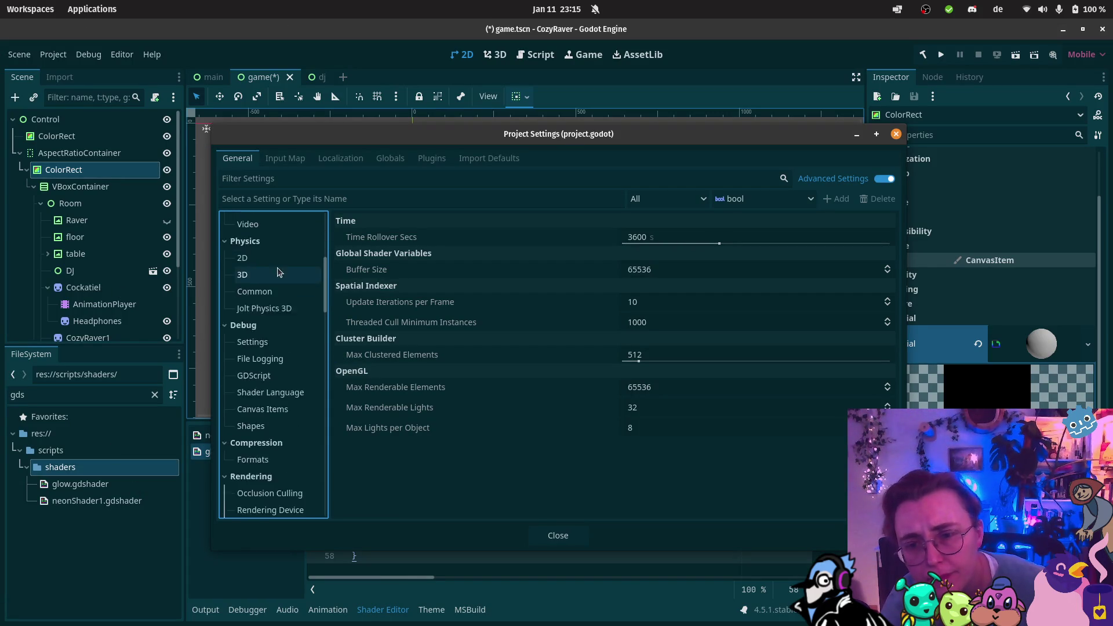
{"action": "scroll", "coordinate": [276, 272], "scroll_direction": "down", "scroll_amount": 3}
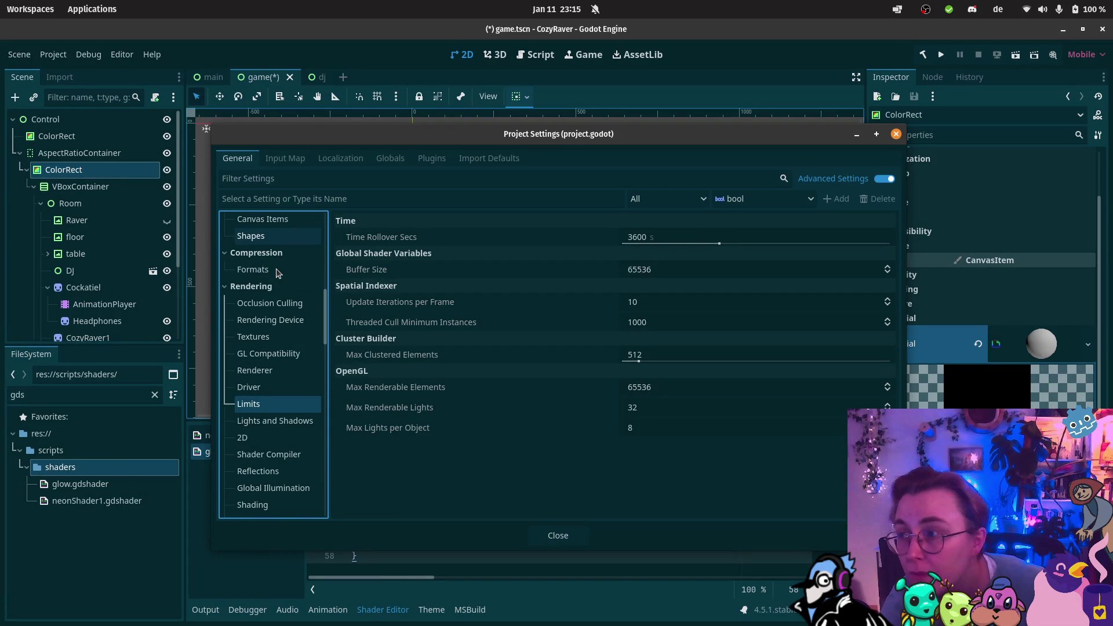
{"action": "scroll", "coordinate": [271, 273], "scroll_direction": "down", "scroll_amount": 13}
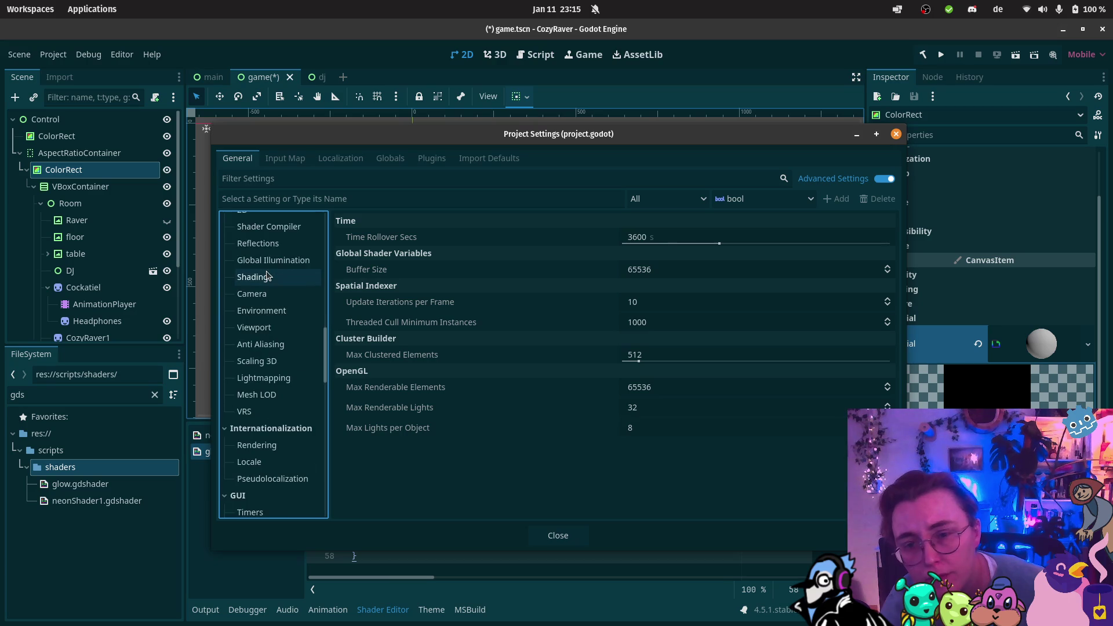
{"action": "scroll", "coordinate": [266, 276], "scroll_direction": "down", "scroll_amount": 8}
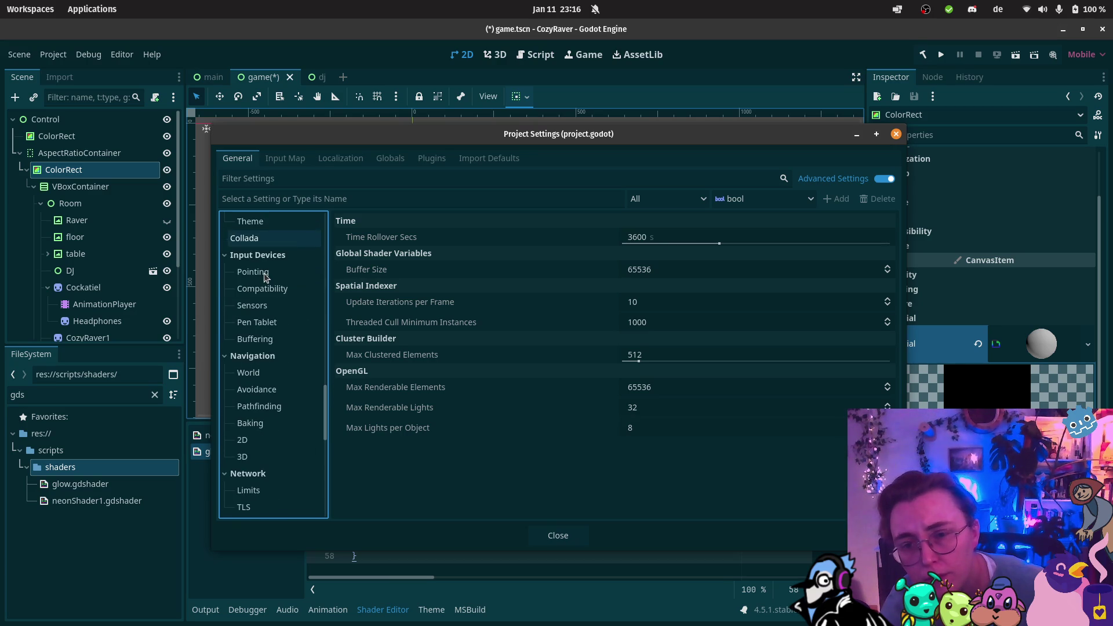
{"action": "scroll", "coordinate": [264, 278], "scroll_direction": "down", "scroll_amount": 7}
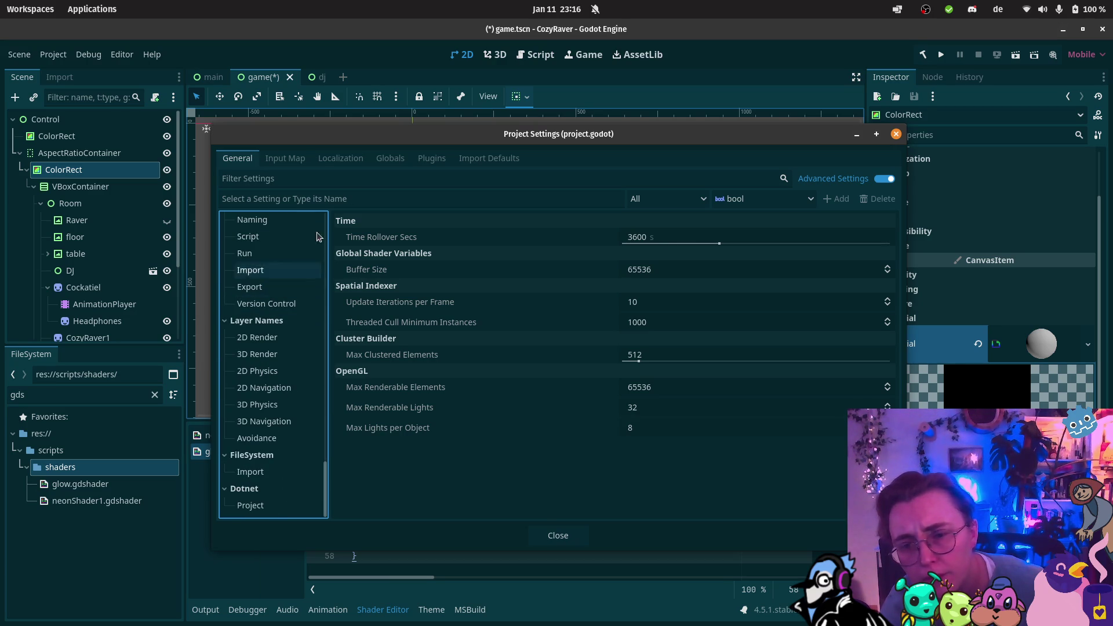
{"action": "left_click", "coordinate": [896, 134]}
{"action": "left_click", "coordinate": [122, 54]}
{"action": "left_click", "coordinate": [163, 73]}
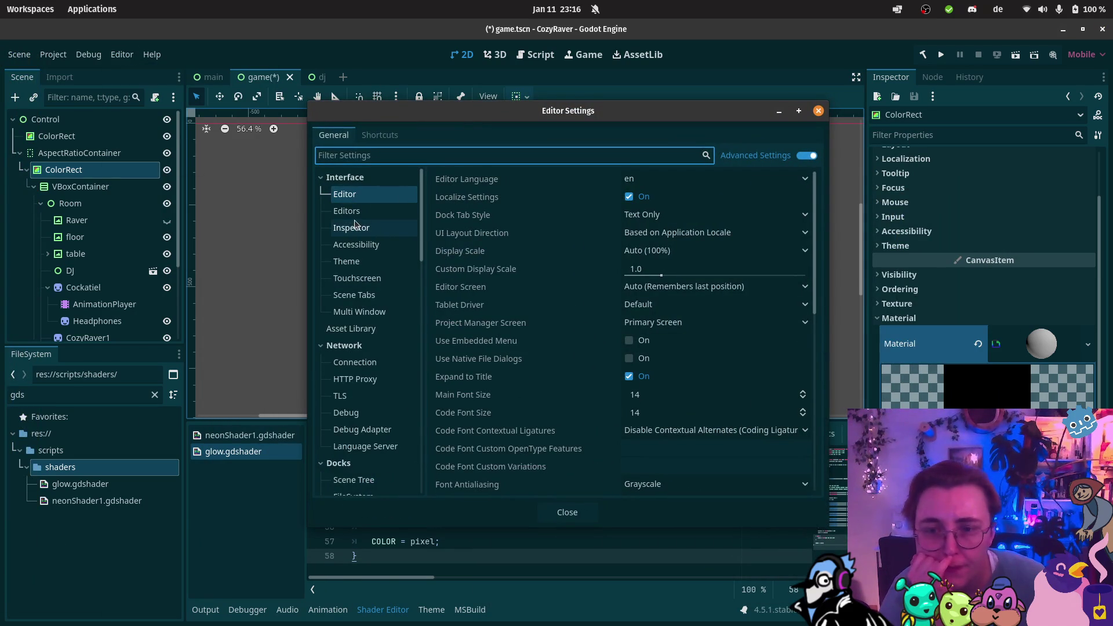
{"action": "scroll", "coordinate": [355, 232], "scroll_direction": "down", "scroll_amount": 5}
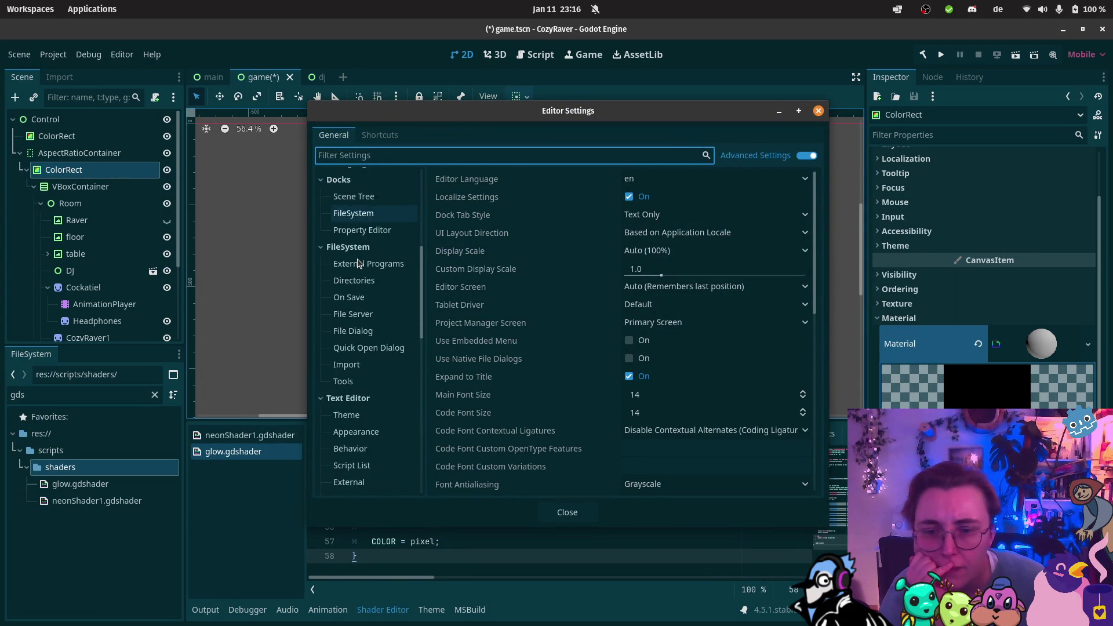
{"action": "scroll", "coordinate": [358, 263], "scroll_direction": "down", "scroll_amount": 10}
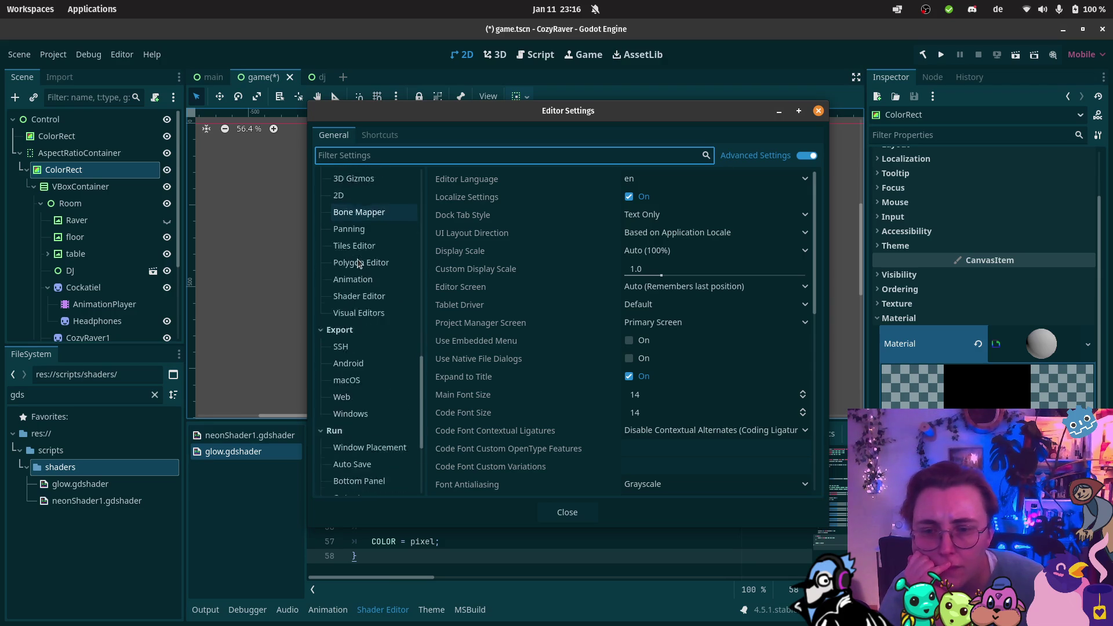
{"action": "scroll", "coordinate": [358, 263], "scroll_direction": "down", "scroll_amount": 3}
{"action": "scroll", "coordinate": [358, 258], "scroll_direction": "down", "scroll_amount": 3}
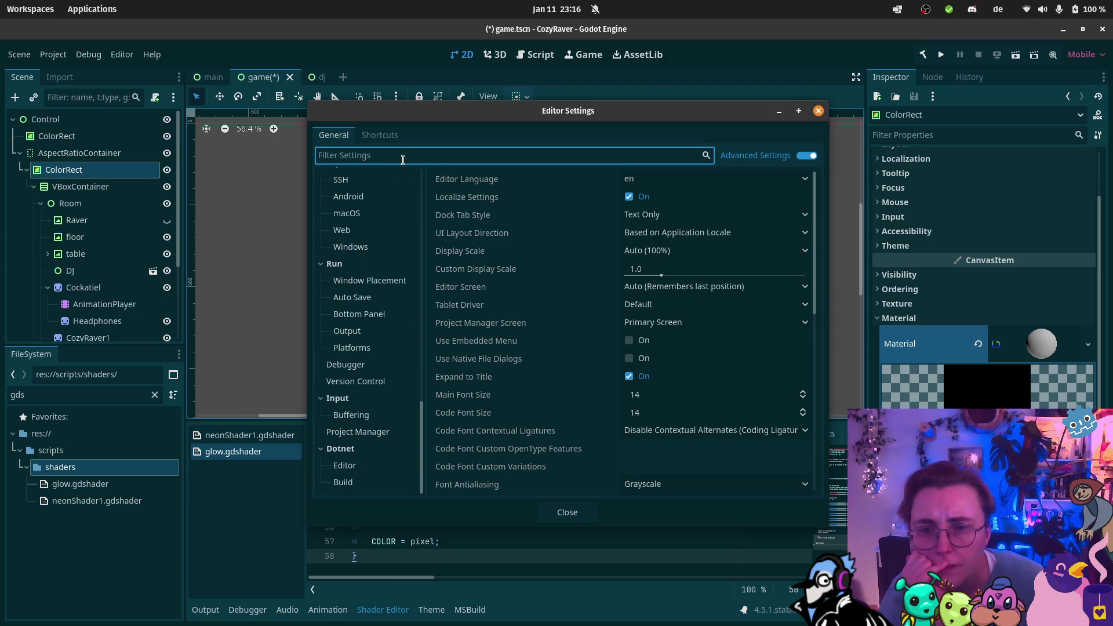
{"action": "type", "text": "HDR"}
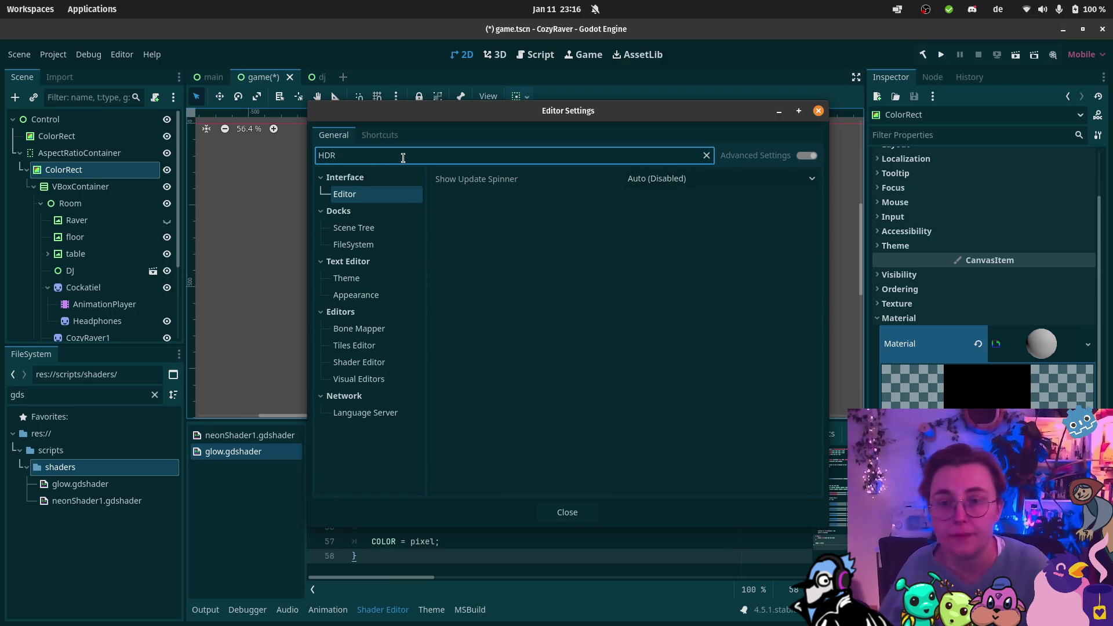
{"action": "left_click", "coordinate": [367, 199]}
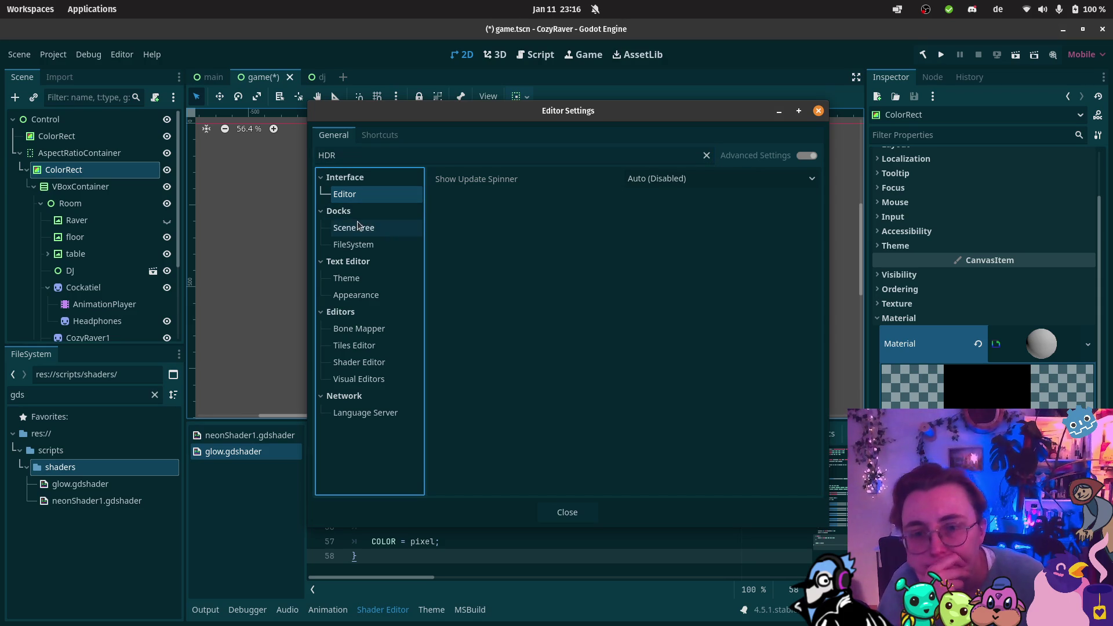
{"action": "left_click", "coordinate": [371, 229]}
{"action": "left_click", "coordinate": [372, 245]}
{"action": "left_click", "coordinate": [372, 232]}
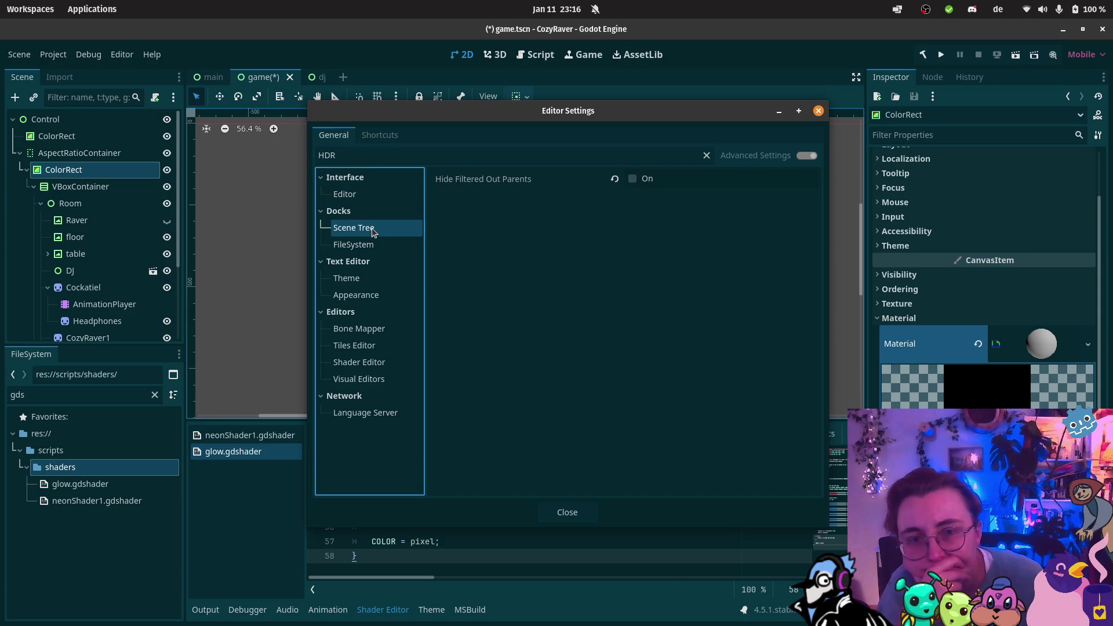
{"action": "left_click", "coordinate": [370, 279]}
{"action": "left_click", "coordinate": [366, 311]}
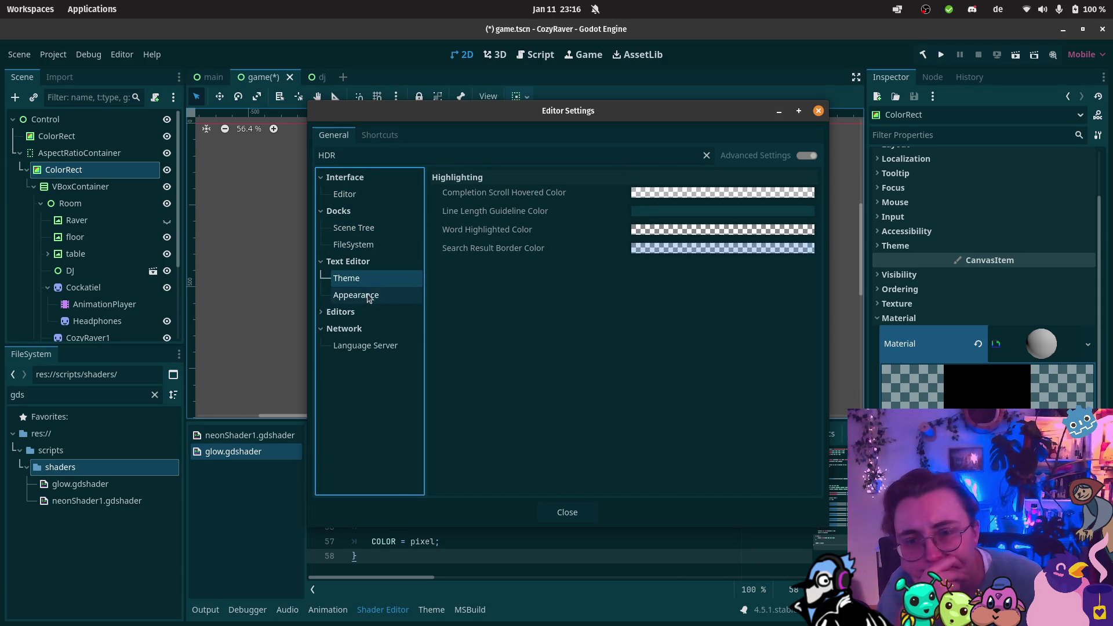
{"action": "left_click", "coordinate": [351, 295]}
{"action": "left_click", "coordinate": [344, 312]}
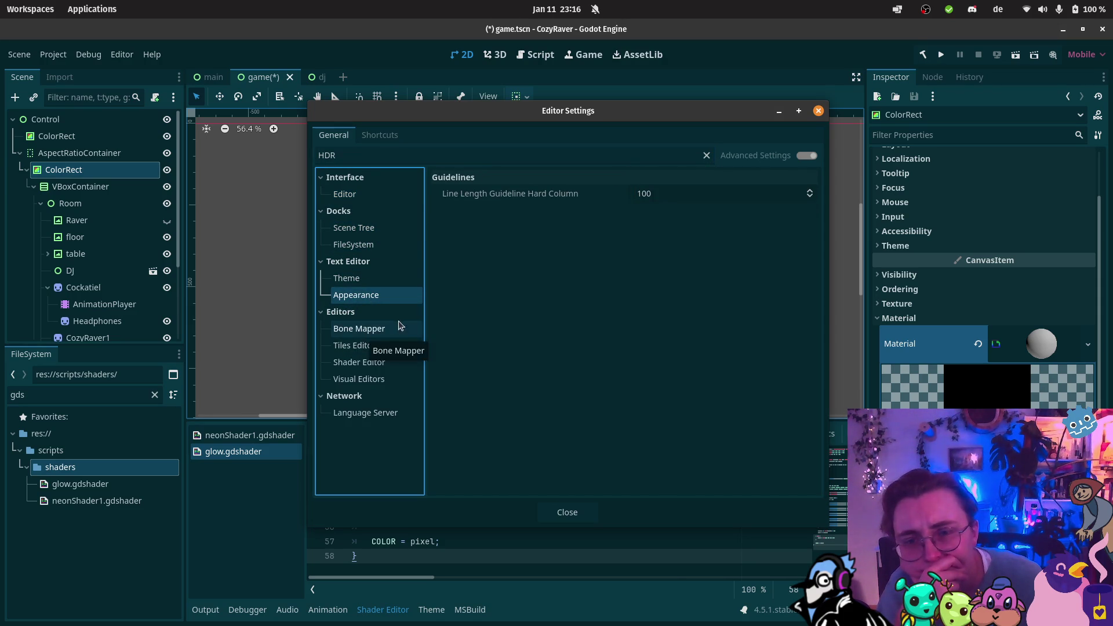
{"action": "left_click", "coordinate": [386, 361]}
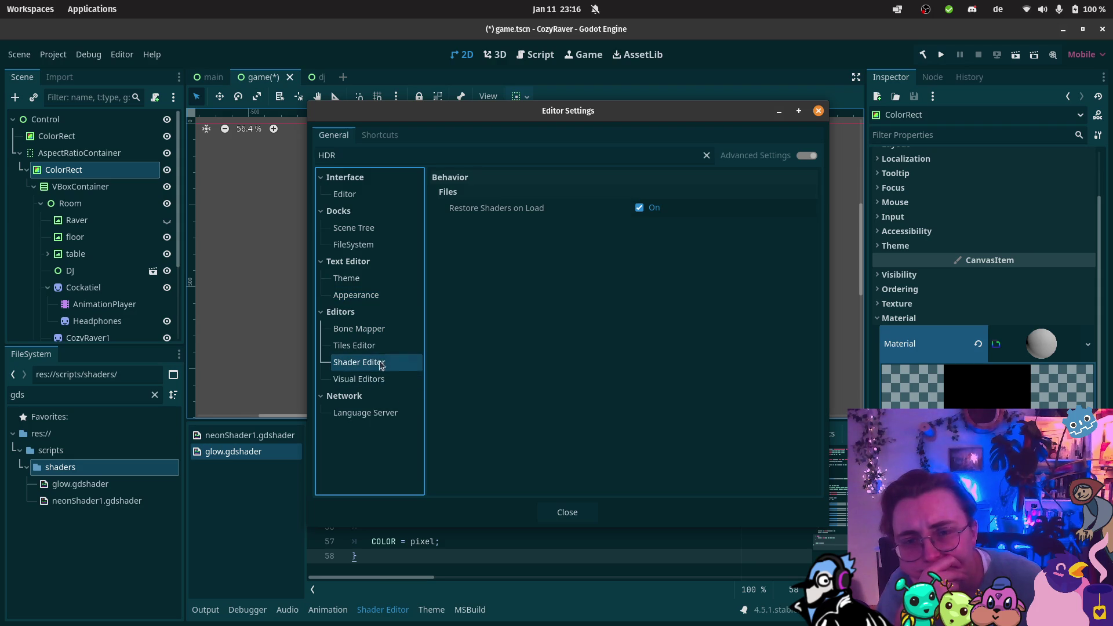
{"action": "left_click", "coordinate": [356, 347]}
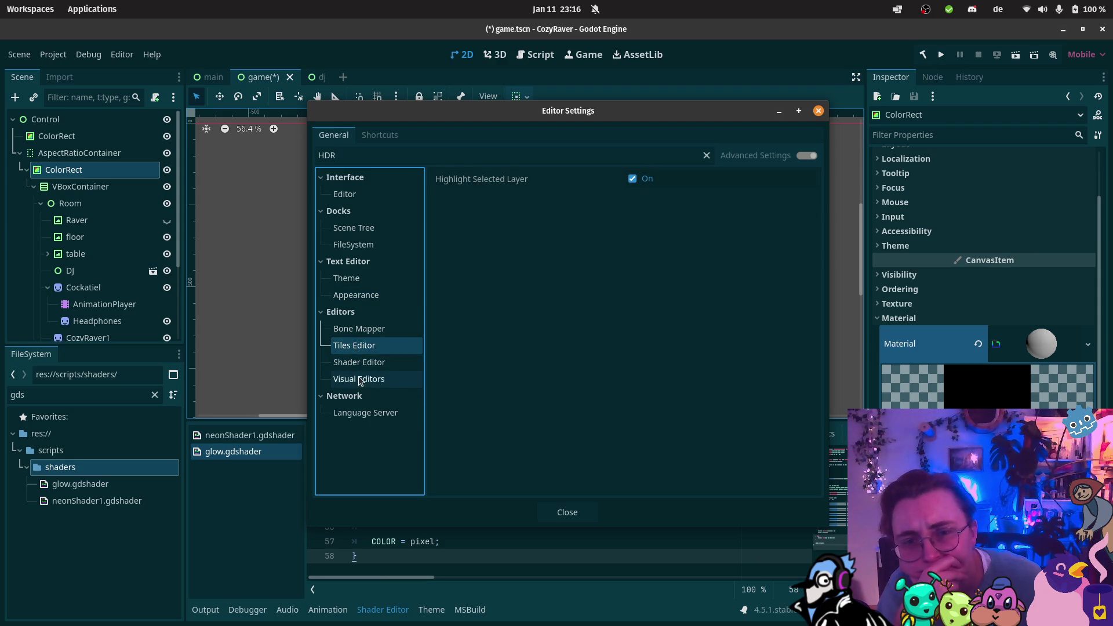
{"action": "left_click", "coordinate": [360, 381]}
{"action": "left_click", "coordinate": [358, 413]}
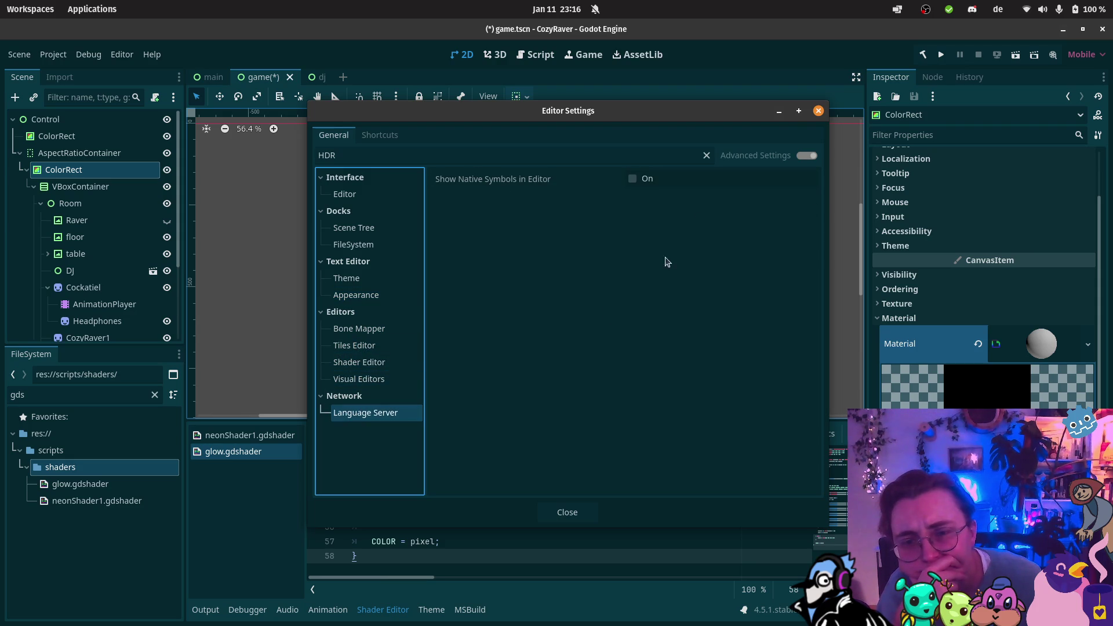
{"action": "left_click", "coordinate": [819, 111]}
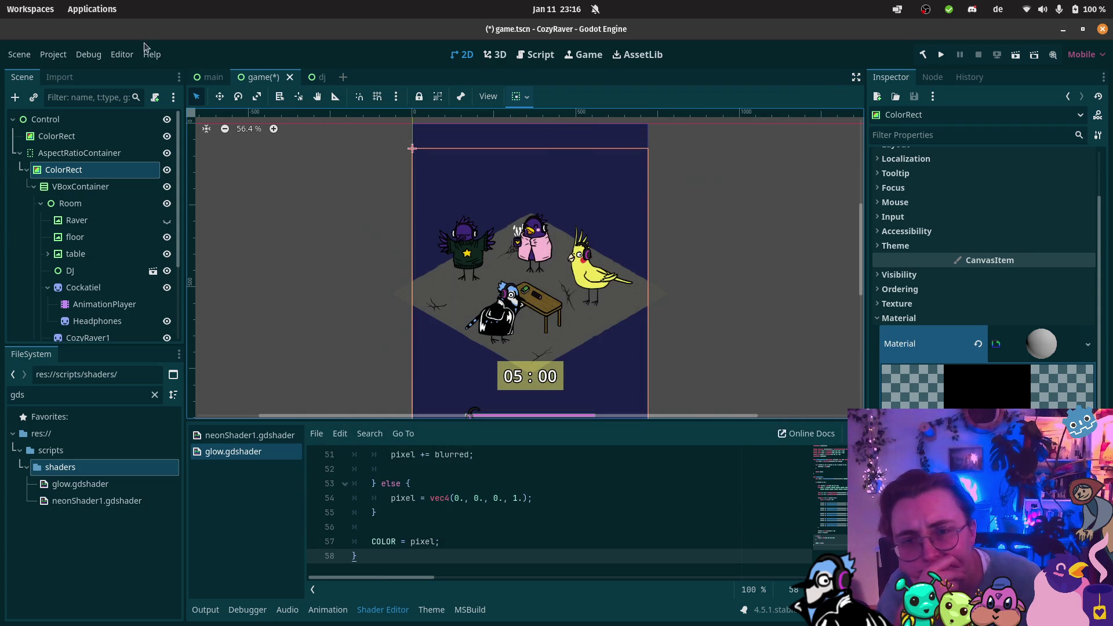
{"action": "left_click", "coordinate": [55, 54]}
Step: Reopen Project Settings and browse Accessibility > General, Application > Config, then Display > Window
{"action": "left_click", "coordinate": [78, 74]}
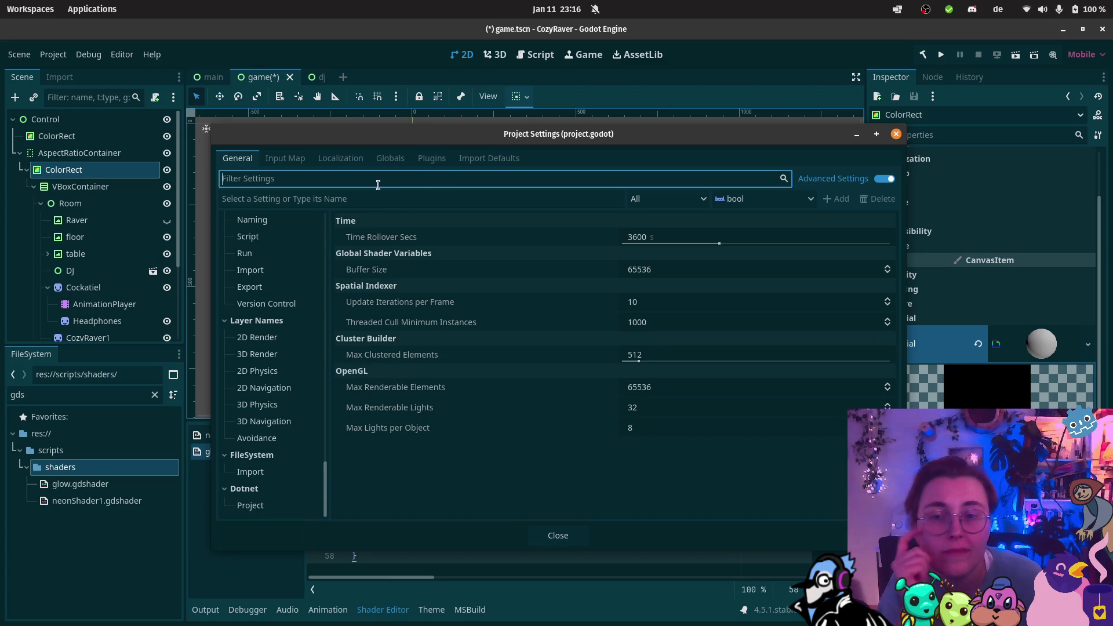
{"action": "scroll", "coordinate": [251, 266], "scroll_direction": "up", "scroll_amount": 2}
{"action": "scroll", "coordinate": [255, 270], "scroll_direction": "up", "scroll_amount": 5}
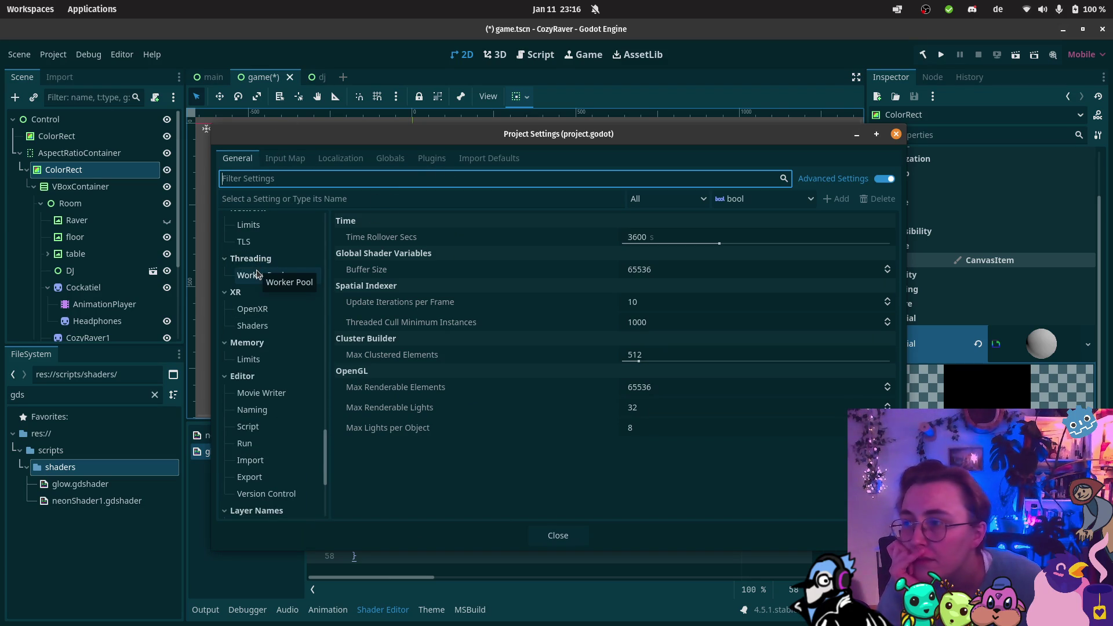
{"action": "scroll", "coordinate": [267, 301], "scroll_direction": "up", "scroll_amount": 7}
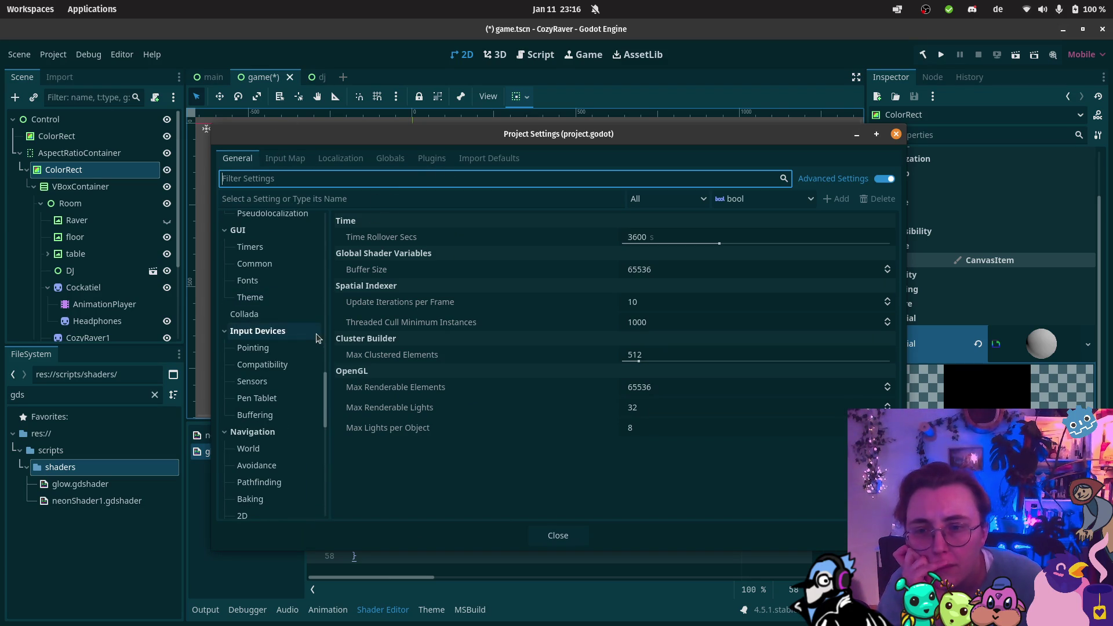
{"action": "scroll", "coordinate": [325, 385], "scroll_direction": "up", "scroll_amount": 5}
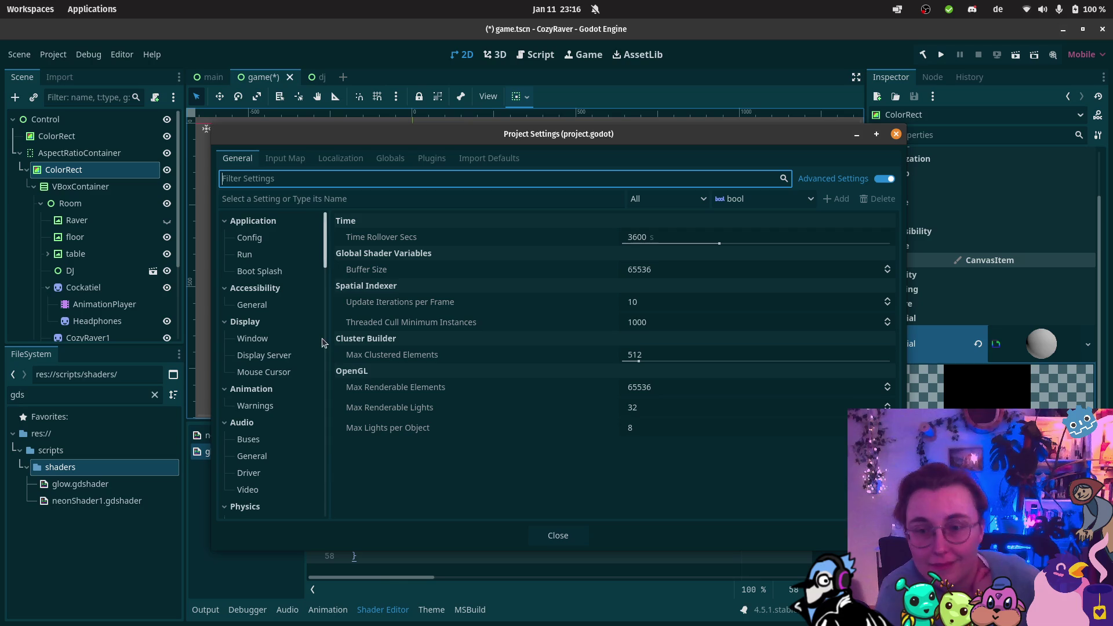
{"action": "left_click", "coordinate": [293, 302]}
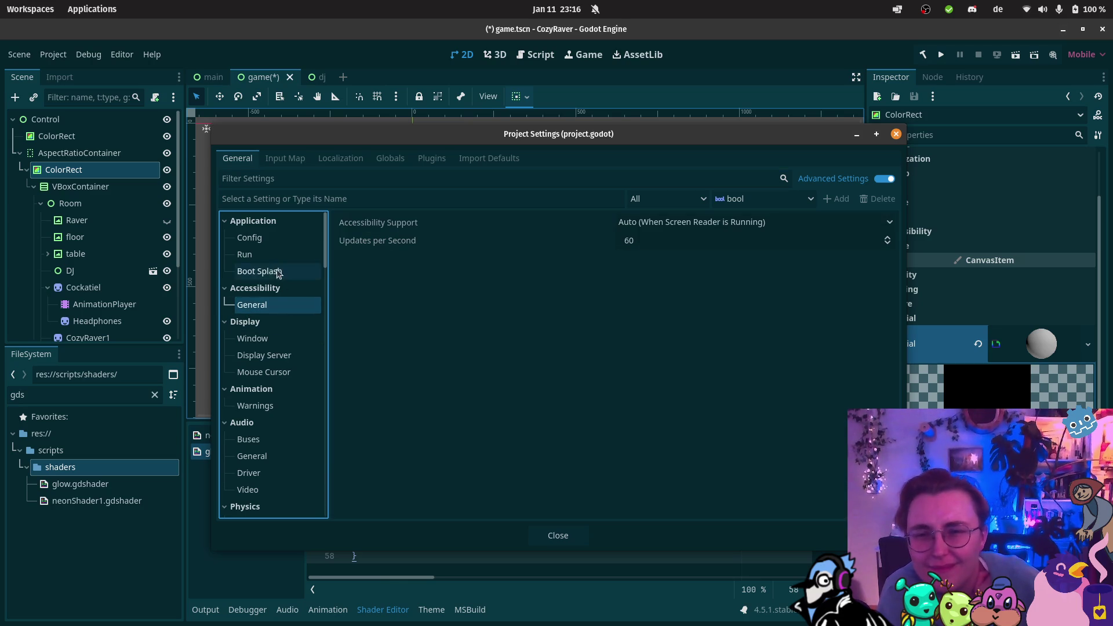
{"action": "left_click", "coordinate": [277, 244]}
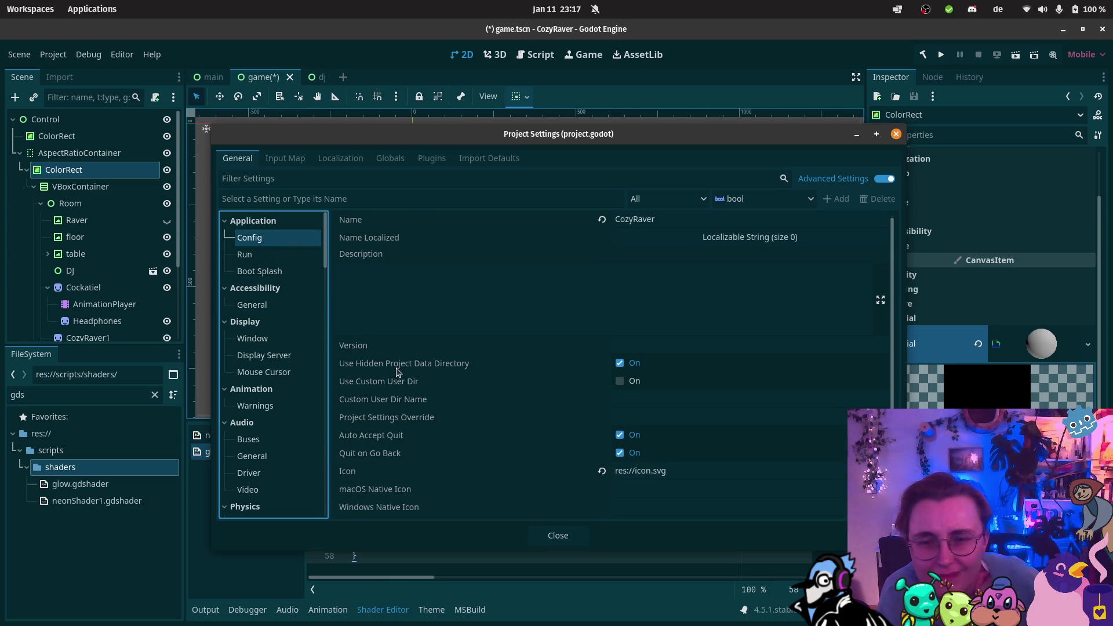
{"action": "left_click", "coordinate": [268, 305]}
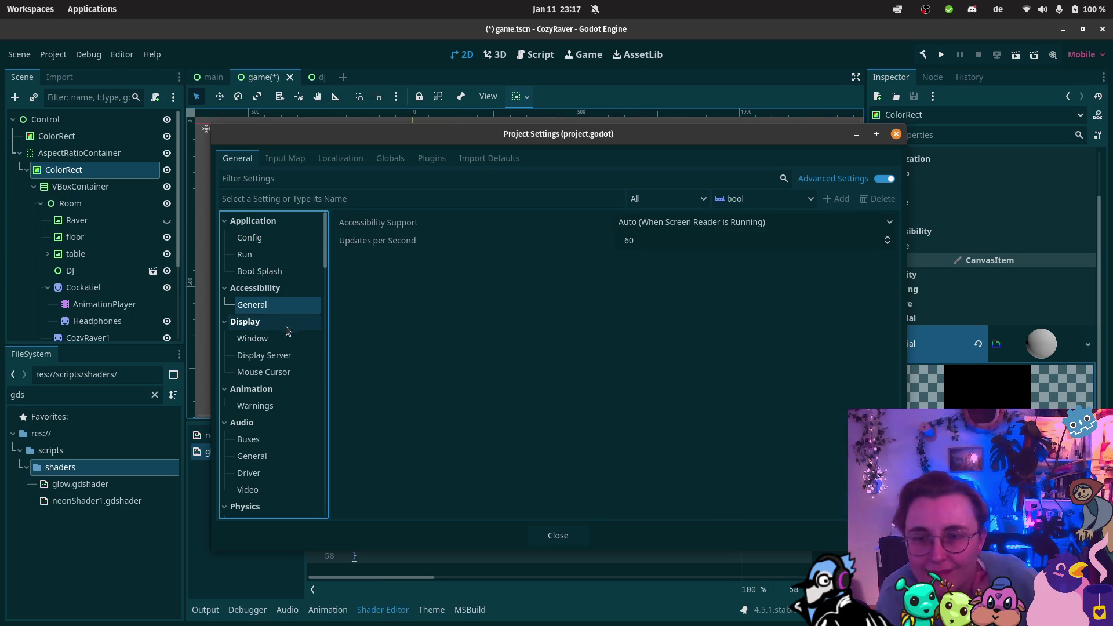
{"action": "left_click", "coordinate": [265, 339]}
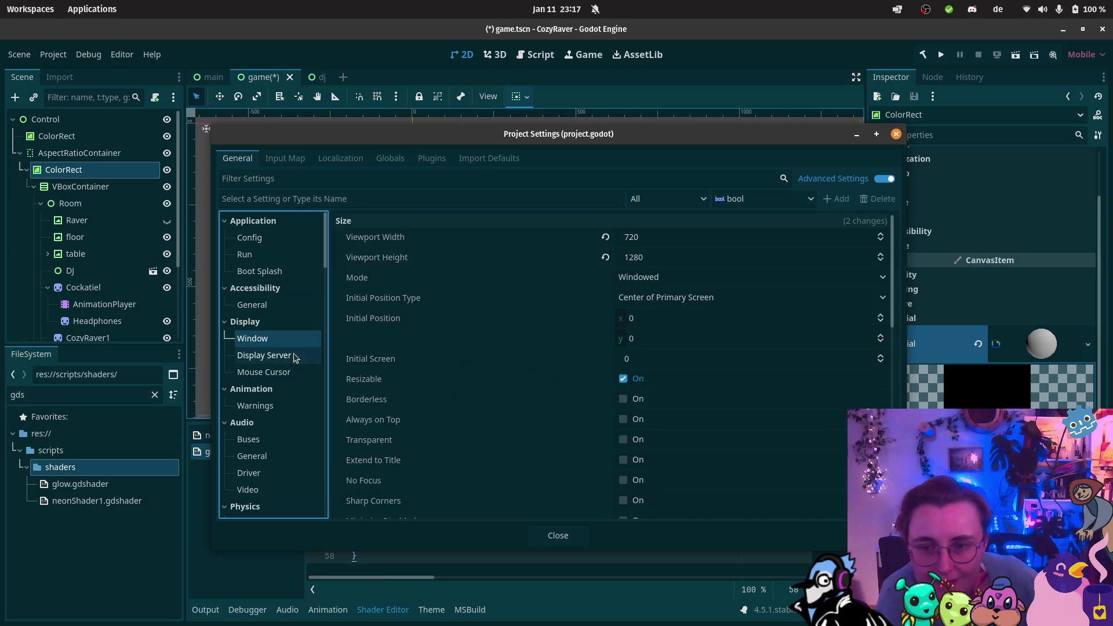
Step: Scroll through the Display > Window settings, then bring Firefox's HDR 2D search results forward
{"action": "scroll", "coordinate": [544, 377], "scroll_direction": "down", "scroll_amount": 2}
{"action": "scroll", "coordinate": [544, 377], "scroll_direction": "down", "scroll_amount": 3}
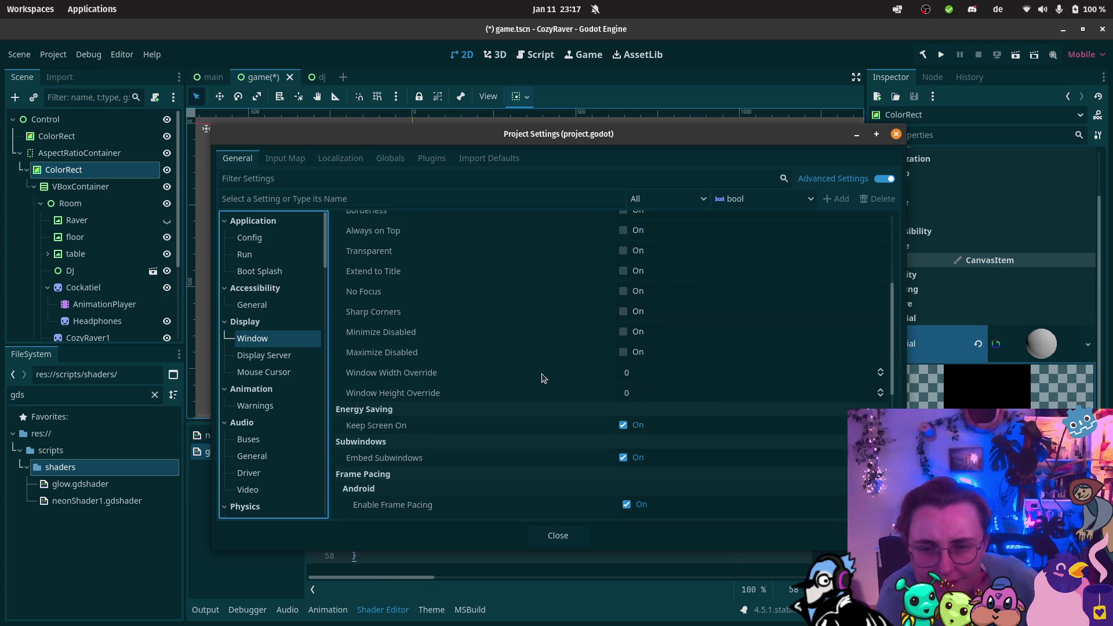
{"action": "scroll", "coordinate": [570, 388], "scroll_direction": "down", "scroll_amount": 2}
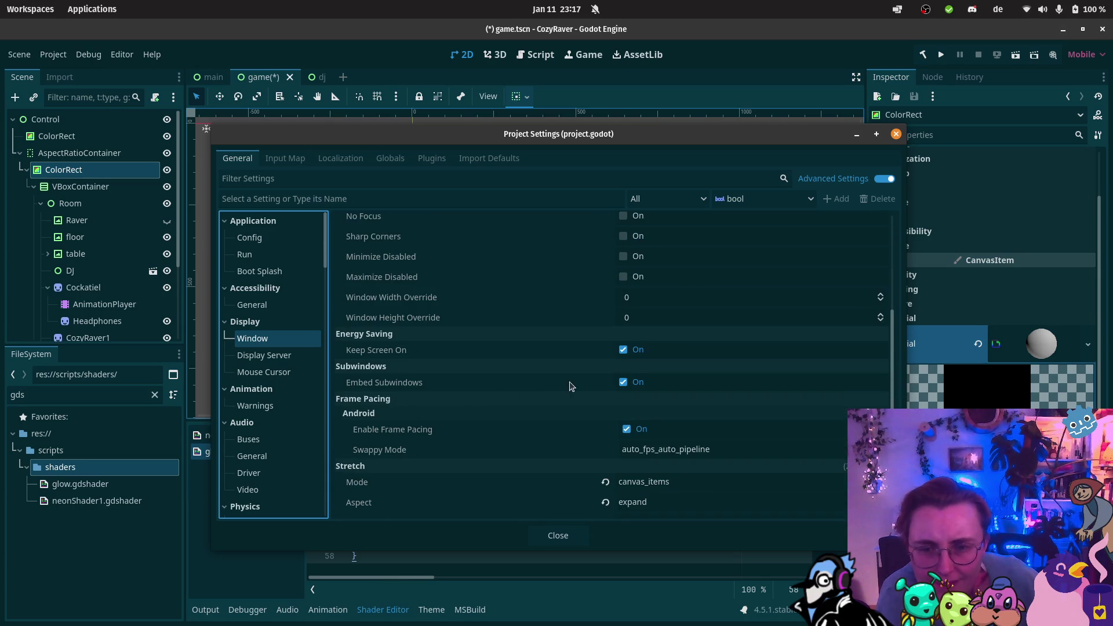
{"action": "scroll", "coordinate": [534, 419], "scroll_direction": "down", "scroll_amount": 4}
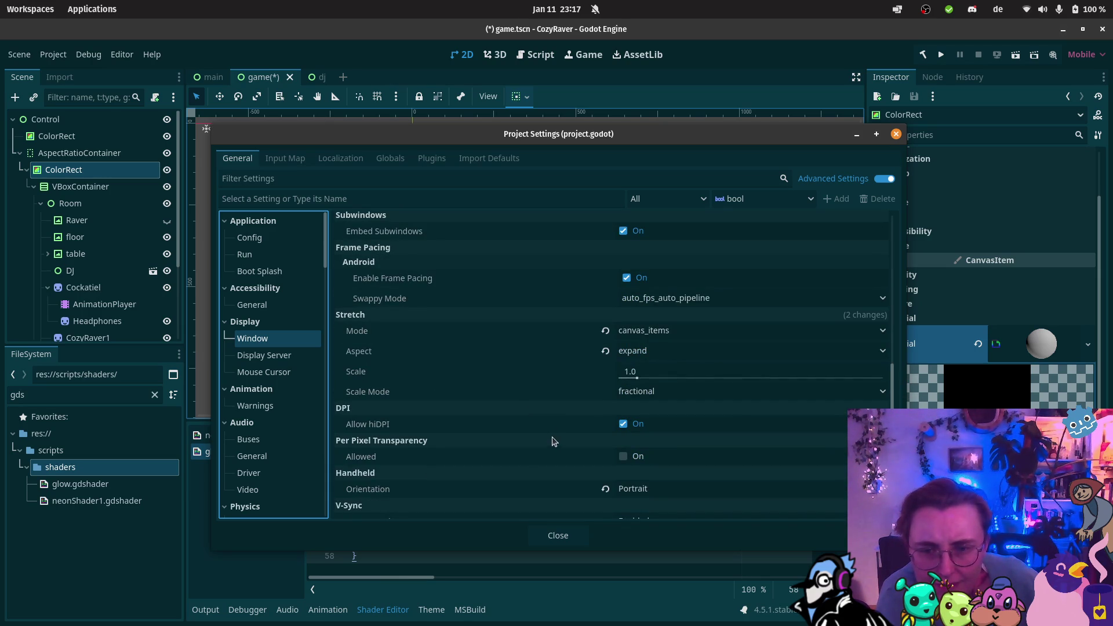
{"action": "scroll", "coordinate": [554, 449], "scroll_direction": "down", "scroll_amount": 3}
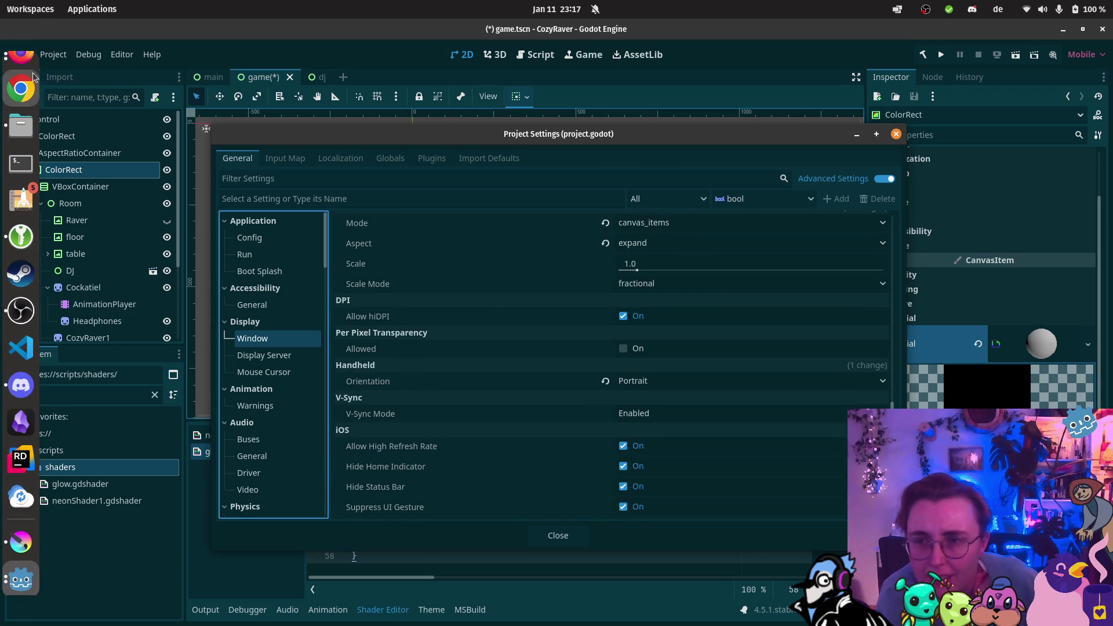
{"action": "left_click", "coordinate": [21, 69]}
{"action": "left_click", "coordinate": [134, 388]}
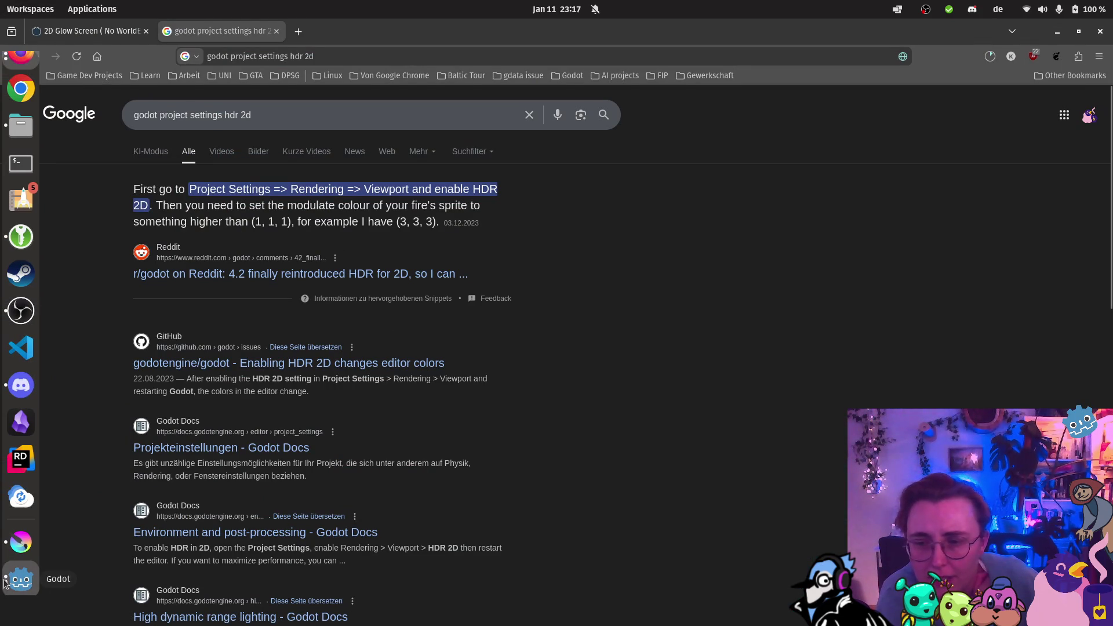
Step: Back in Godot, tick HDR 2D under Rendering > Viewport and close Project Settings
{"action": "left_click", "coordinate": [21, 579]}
{"action": "left_click", "coordinate": [137, 542]}
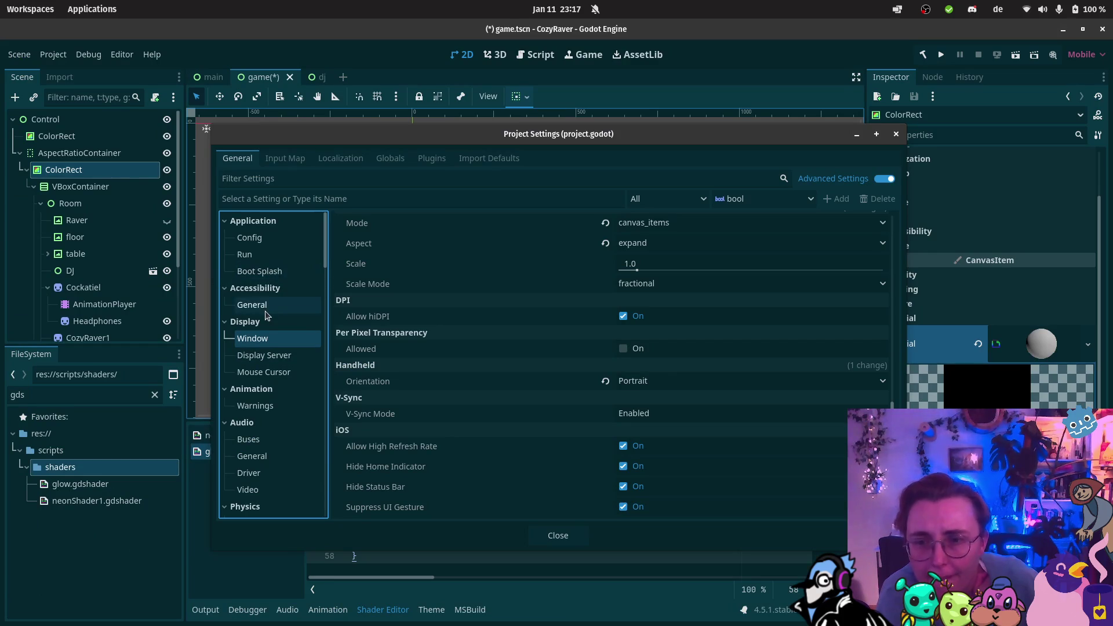
{"action": "scroll", "coordinate": [267, 316], "scroll_direction": "down", "scroll_amount": 5}
{"action": "scroll", "coordinate": [265, 322], "scroll_direction": "down", "scroll_amount": 5}
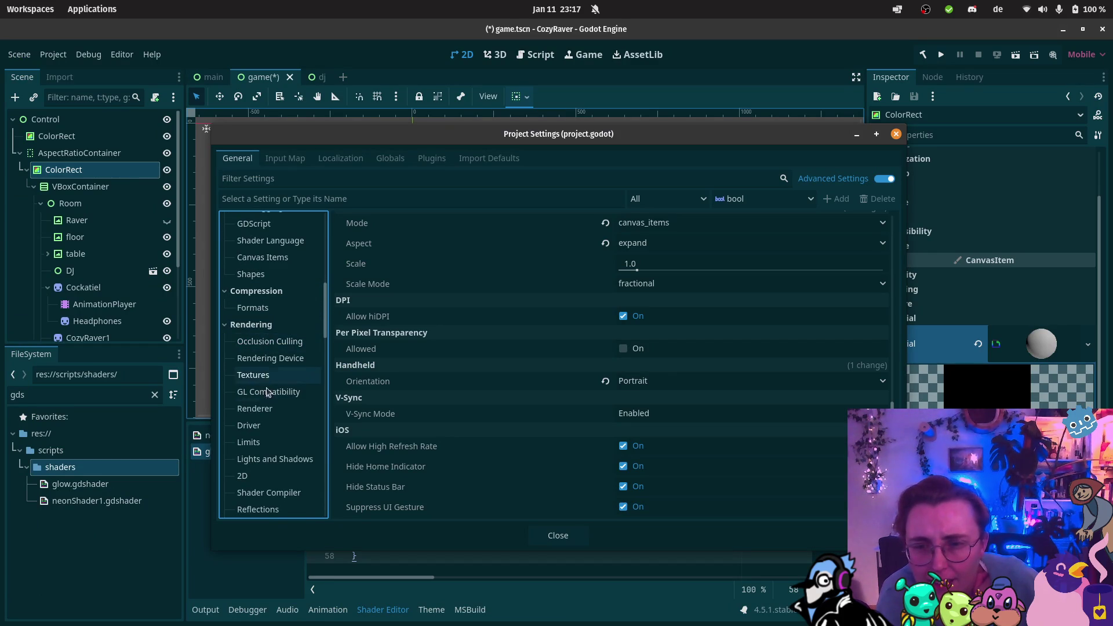
{"action": "scroll", "coordinate": [268, 458], "scroll_direction": "down", "scroll_amount": 2}
{"action": "scroll", "coordinate": [269, 458], "scroll_direction": "down", "scroll_amount": 6}
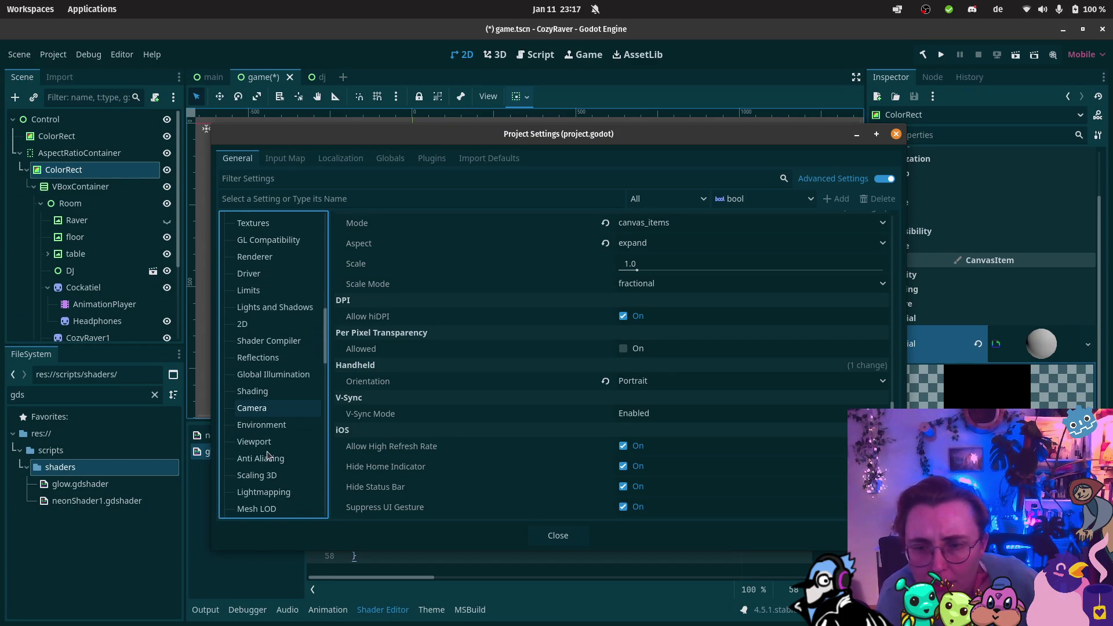
{"action": "left_click", "coordinate": [255, 442]}
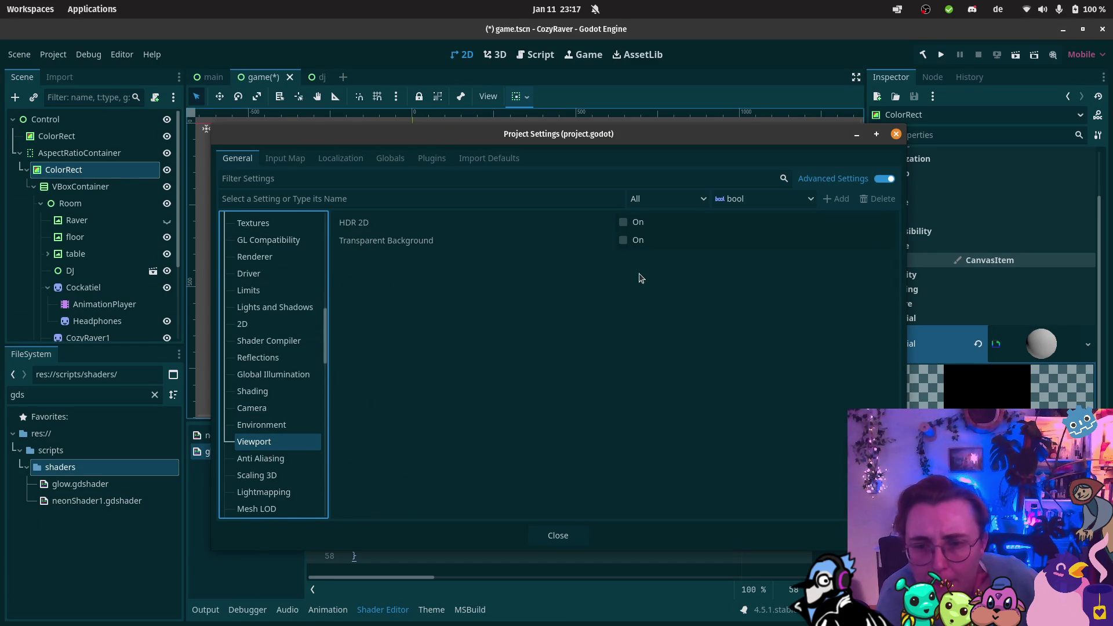
{"action": "left_click", "coordinate": [624, 223]}
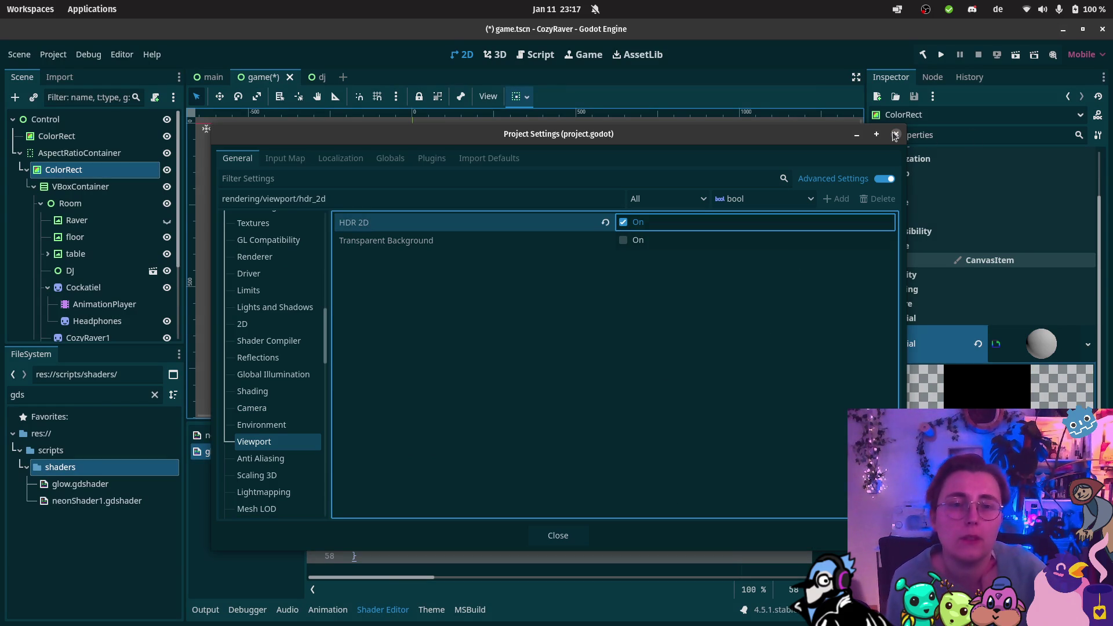
{"action": "left_click", "coordinate": [558, 539]}
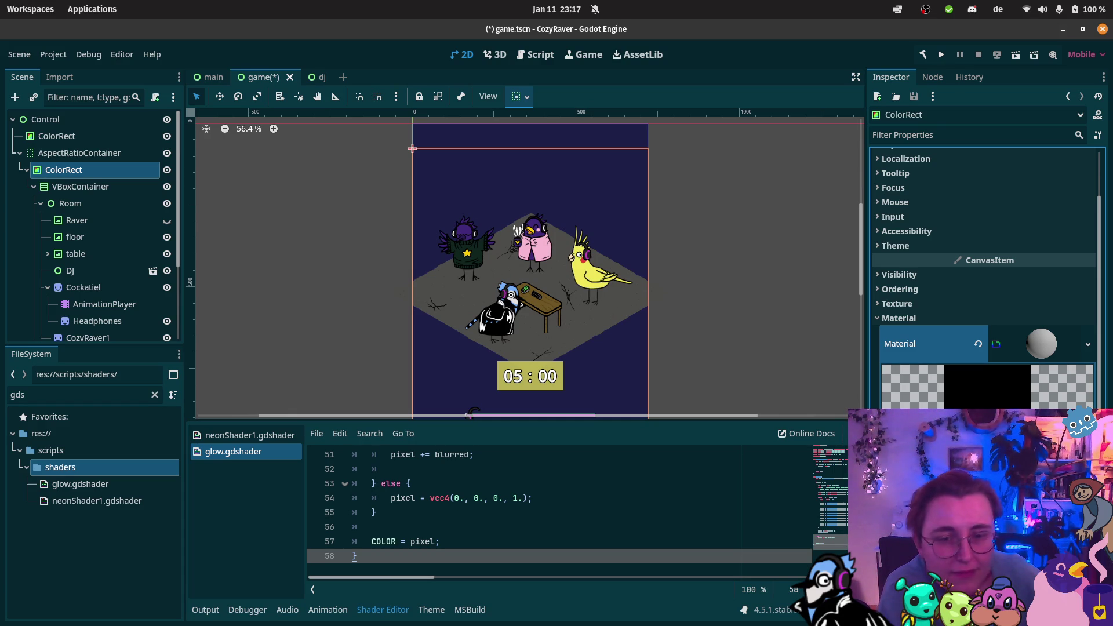
Step: Nudge the ColorRect Color's value slider up slightly for a brighter dark blue
{"action": "scroll", "coordinate": [999, 398], "scroll_direction": "up", "scroll_amount": 2}
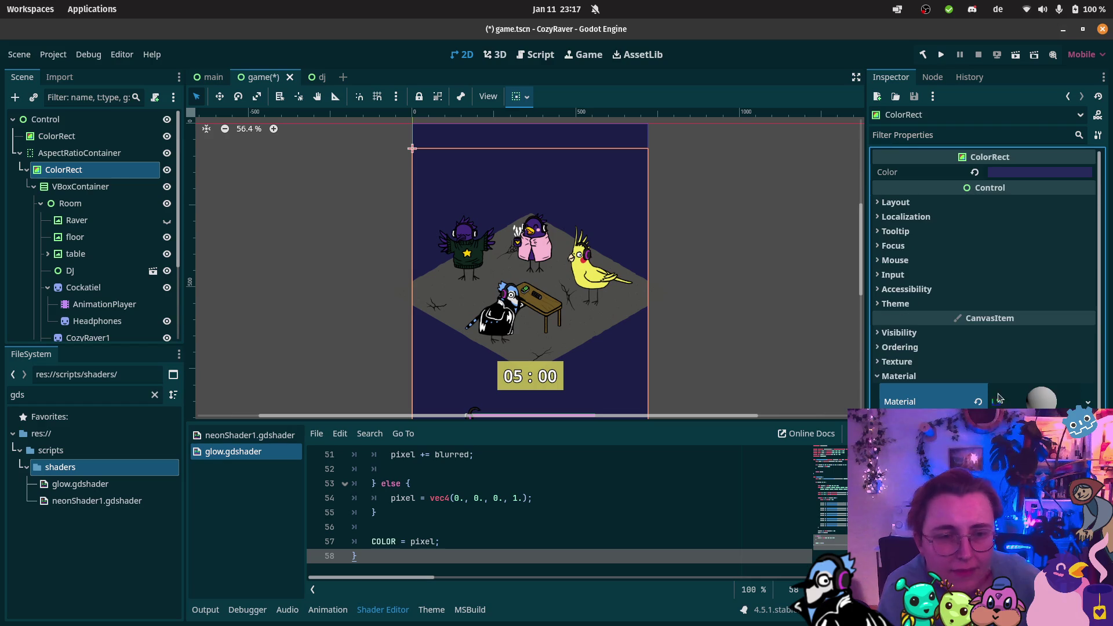
{"action": "left_click", "coordinate": [1042, 172]}
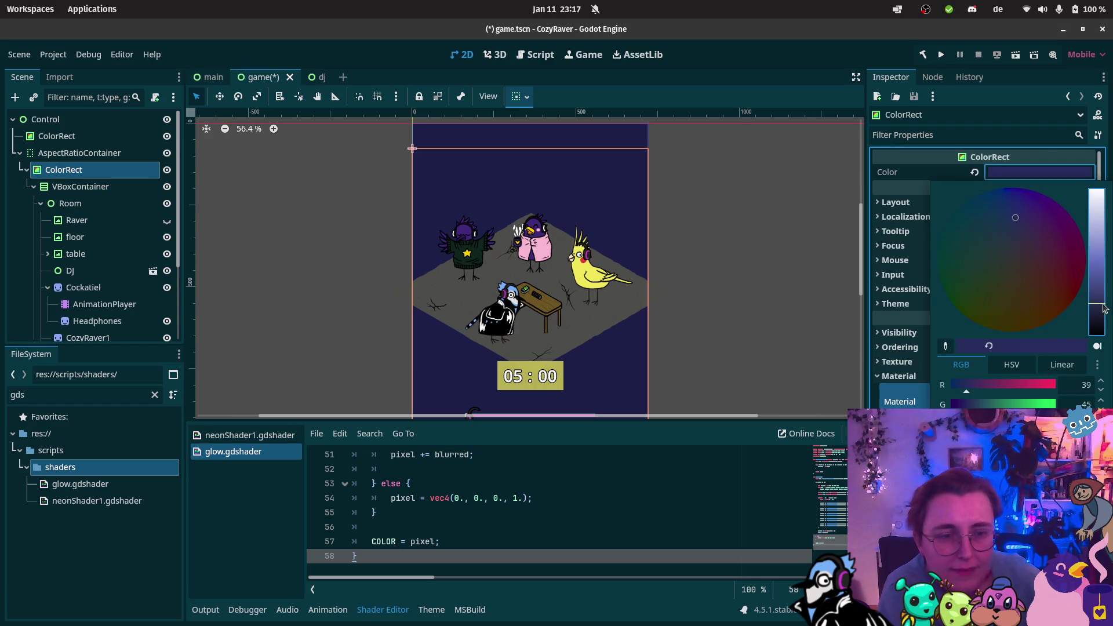
{"action": "mouse_move", "coordinate": [1103, 309]}
{"action": "left_mouse_down"}
{"action": "mouse_move", "coordinate": [1100, 249]}
{"action": "mouse_move", "coordinate": [1097, 314]}
{"action": "left_mouse_up"}
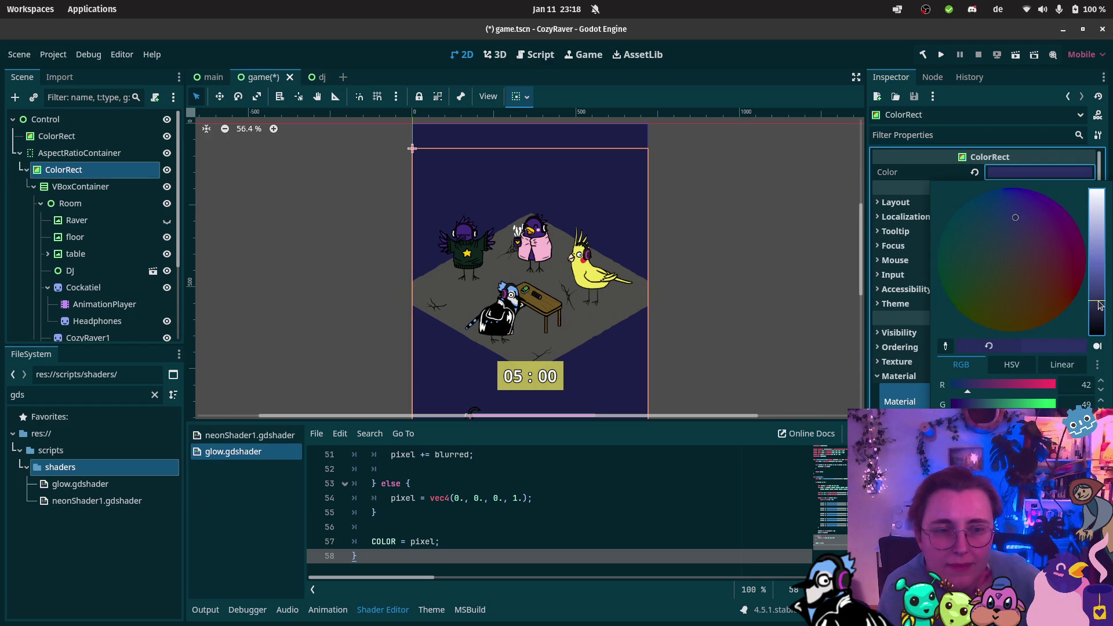
{"action": "left_click", "coordinate": [928, 379]}
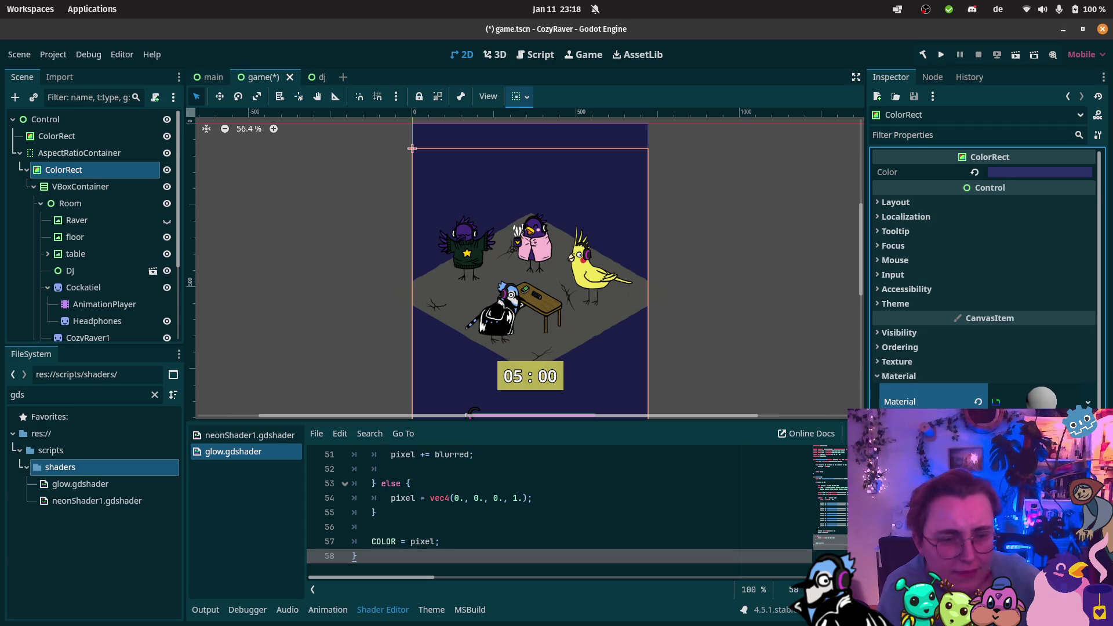
{"action": "scroll", "coordinate": [985, 279], "scroll_direction": "down", "scroll_amount": 2}
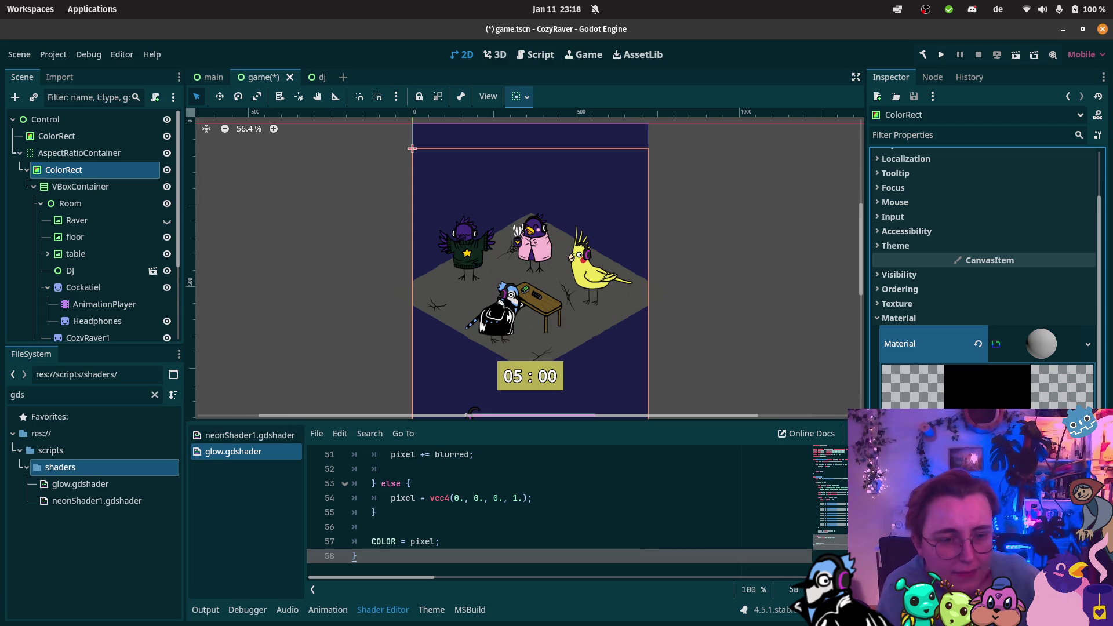
Step: Return to the 2D Glow Screen shader page in Firefox and close the Google search tab
{"action": "mouse_move", "coordinate": [2, 70]}
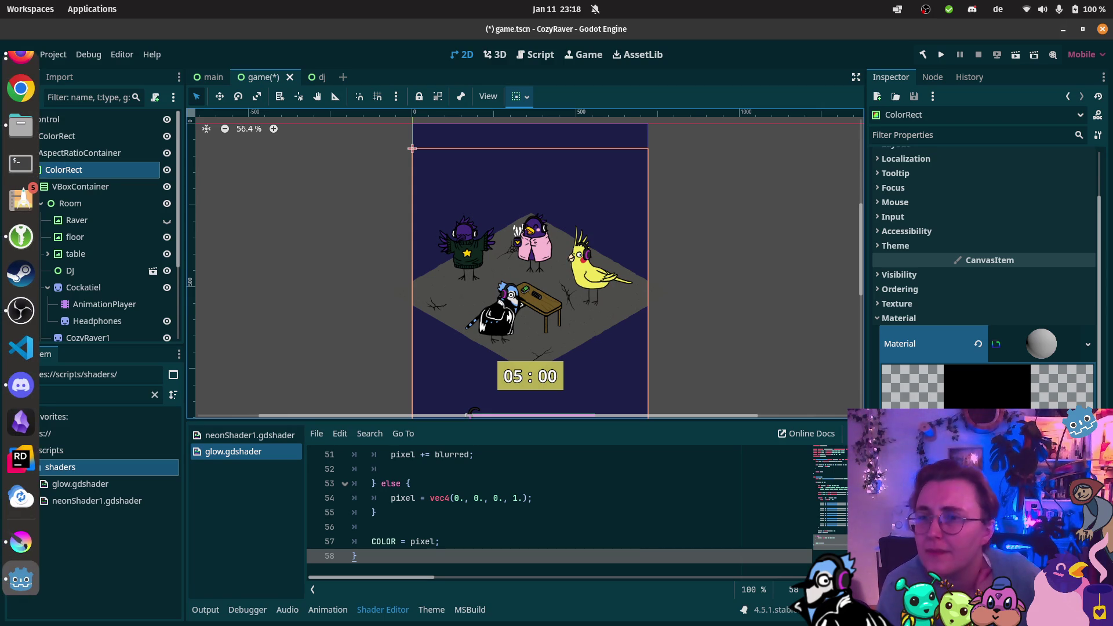
{"action": "left_click", "coordinate": [24, 68]}
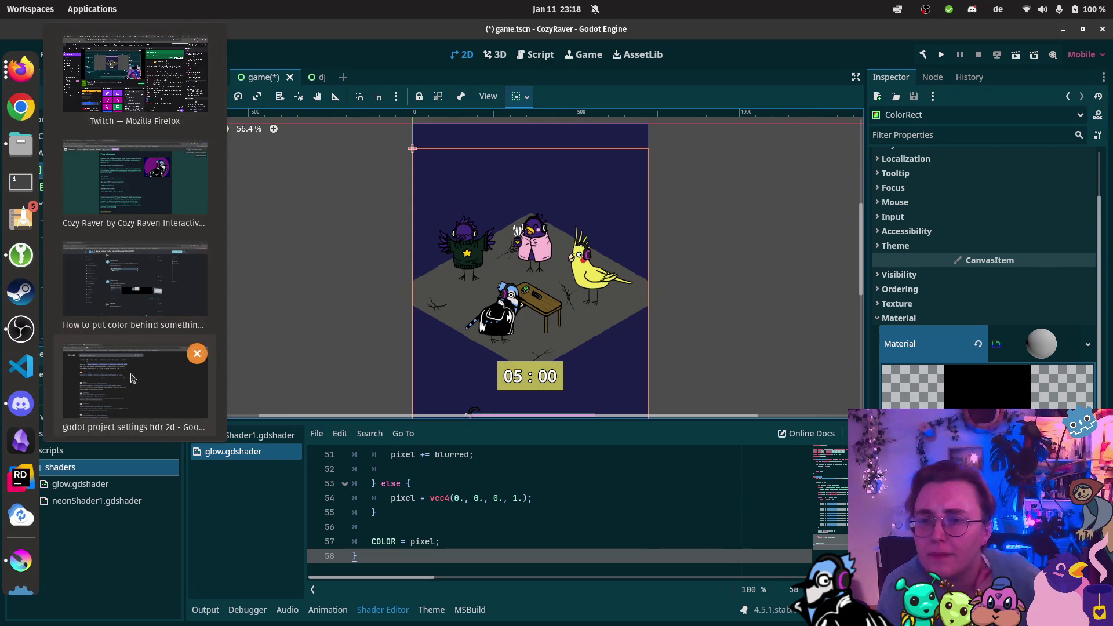
{"action": "left_click", "coordinate": [72, 39]}
{"action": "left_click", "coordinate": [72, 33]}
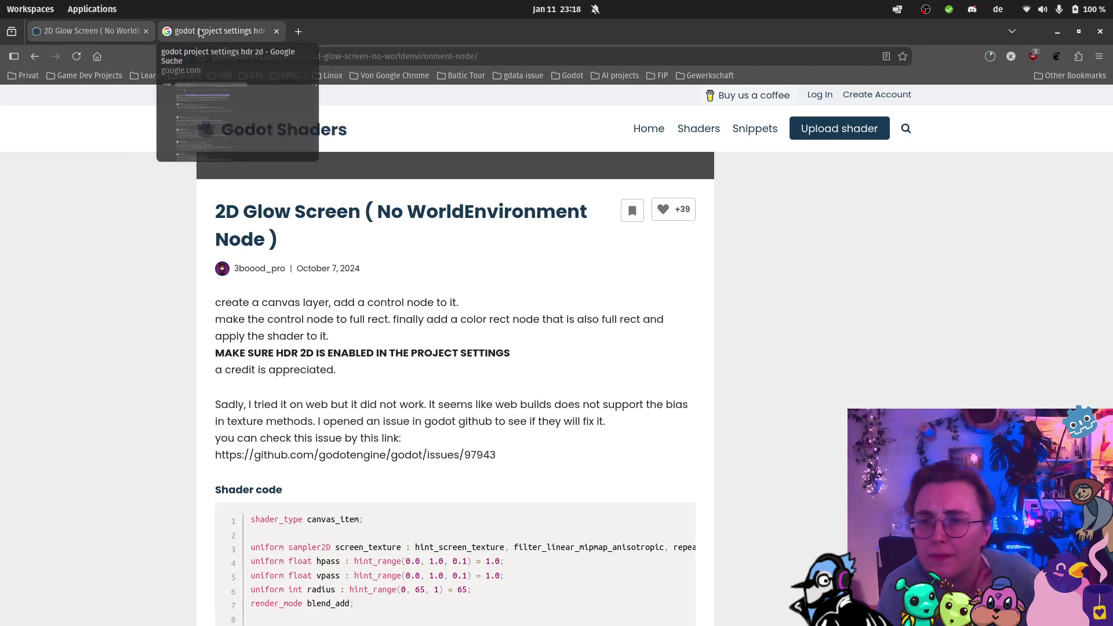
{"action": "left_click", "coordinate": [276, 30]}
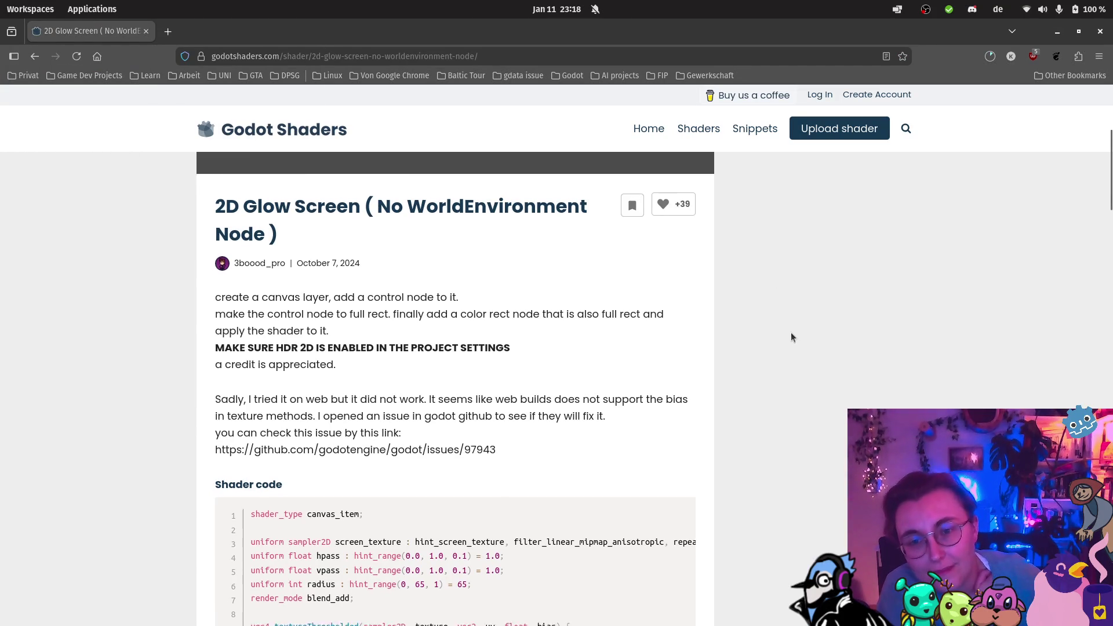
Step: In the Live Preview, set hpass 0.0, vary vpass, and try white, leaf, black and grey backgrounds
{"action": "scroll", "coordinate": [790, 334], "scroll_direction": "down", "scroll_amount": 5}
{"action": "scroll", "coordinate": [789, 336], "scroll_direction": "down", "scroll_amount": 3}
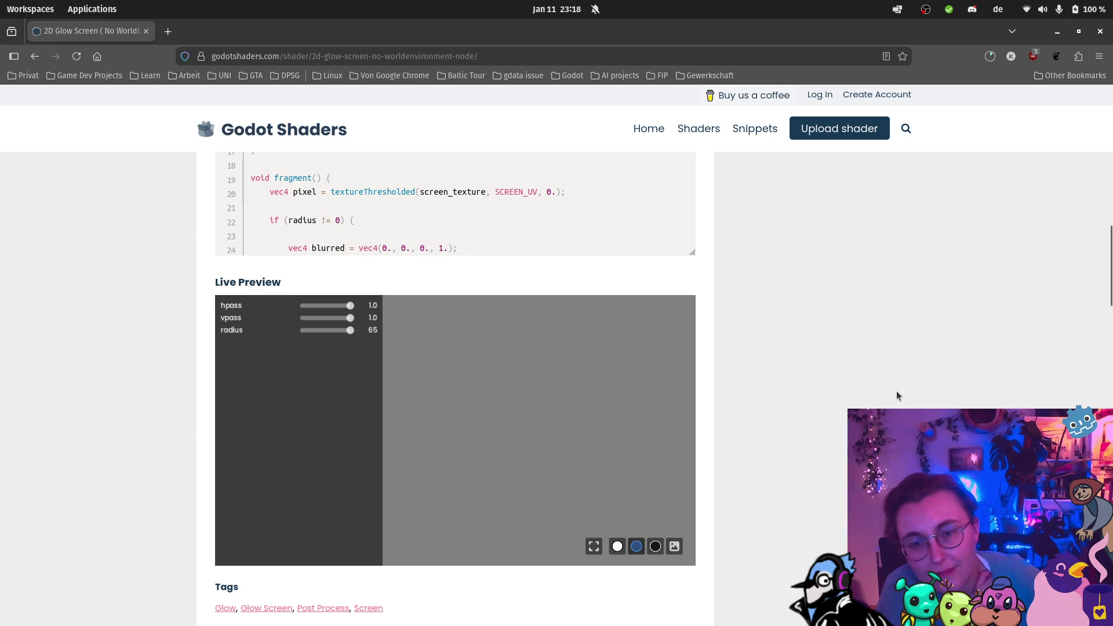
{"action": "scroll", "coordinate": [897, 392], "scroll_direction": "down", "scroll_amount": 1}
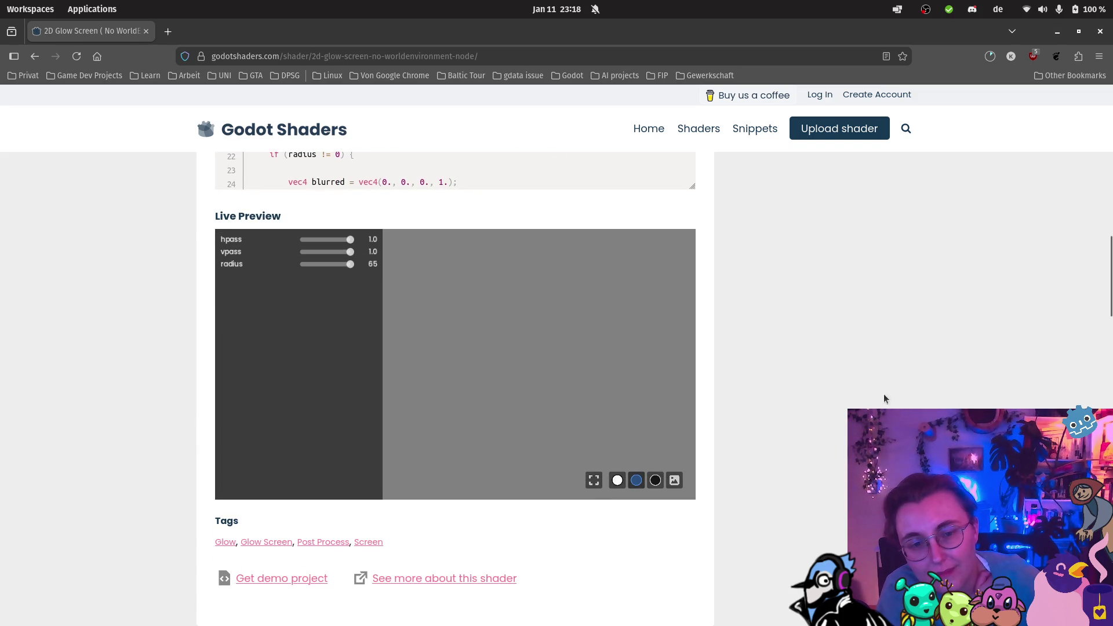
{"action": "mouse_move", "coordinate": [350, 239]}
{"action": "left_mouse_down"}
{"action": "mouse_move", "coordinate": [290, 248]}
{"action": "mouse_move", "coordinate": [372, 251]}
{"action": "left_mouse_up"}
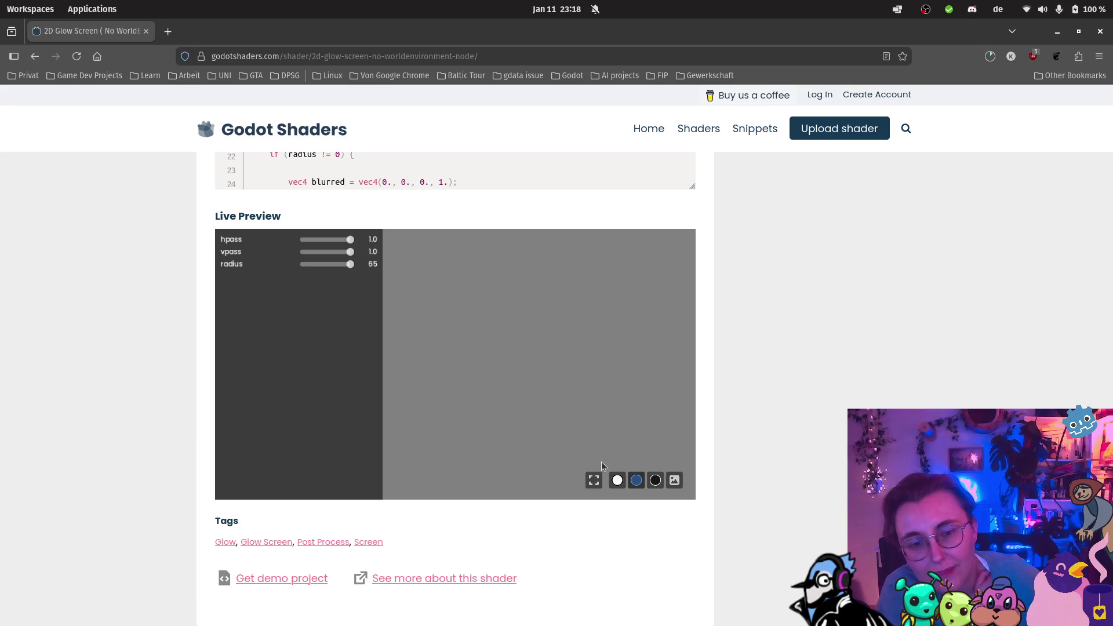
{"action": "left_click", "coordinate": [618, 480]}
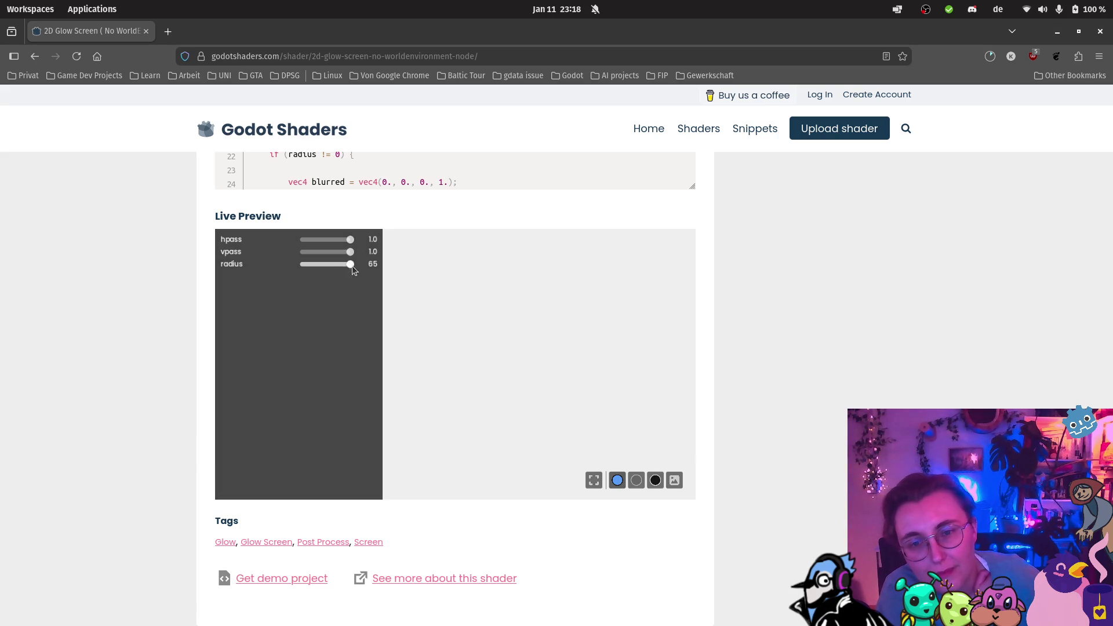
{"action": "left_click_drag", "start_coordinate": [292, 253], "coordinate": [366, 253]}
{"action": "left_click", "coordinate": [674, 480]}
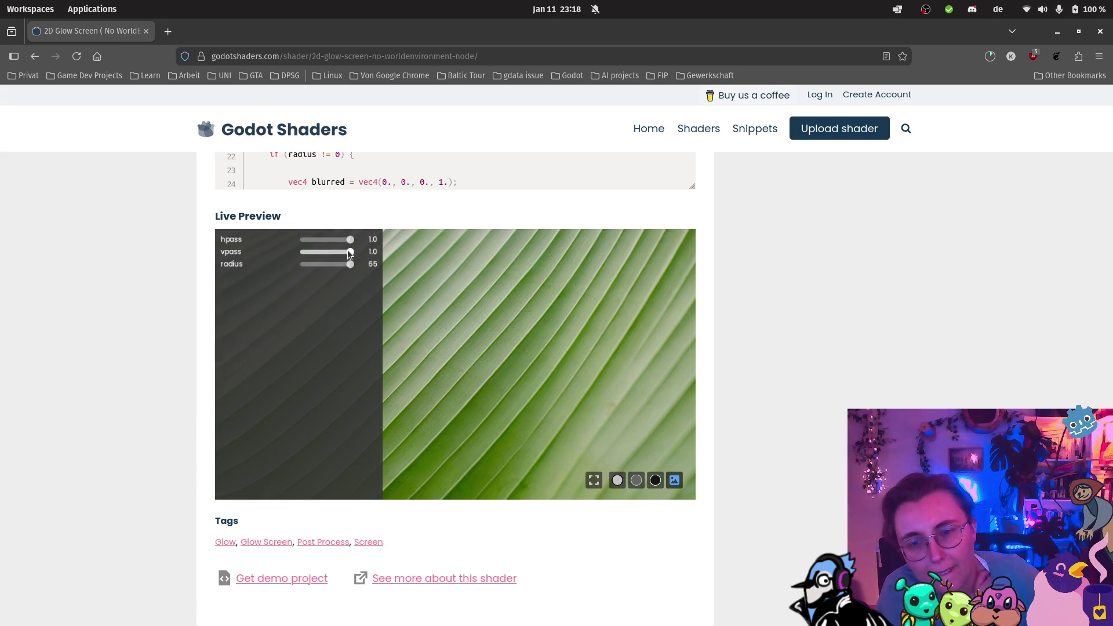
{"action": "mouse_move", "coordinate": [316, 251]}
{"action": "left_mouse_down"}
{"action": "mouse_move", "coordinate": [293, 252]}
{"action": "mouse_move", "coordinate": [351, 239]}
{"action": "mouse_move", "coordinate": [341, 265]}
{"action": "mouse_move", "coordinate": [308, 265]}
{"action": "left_mouse_up"}
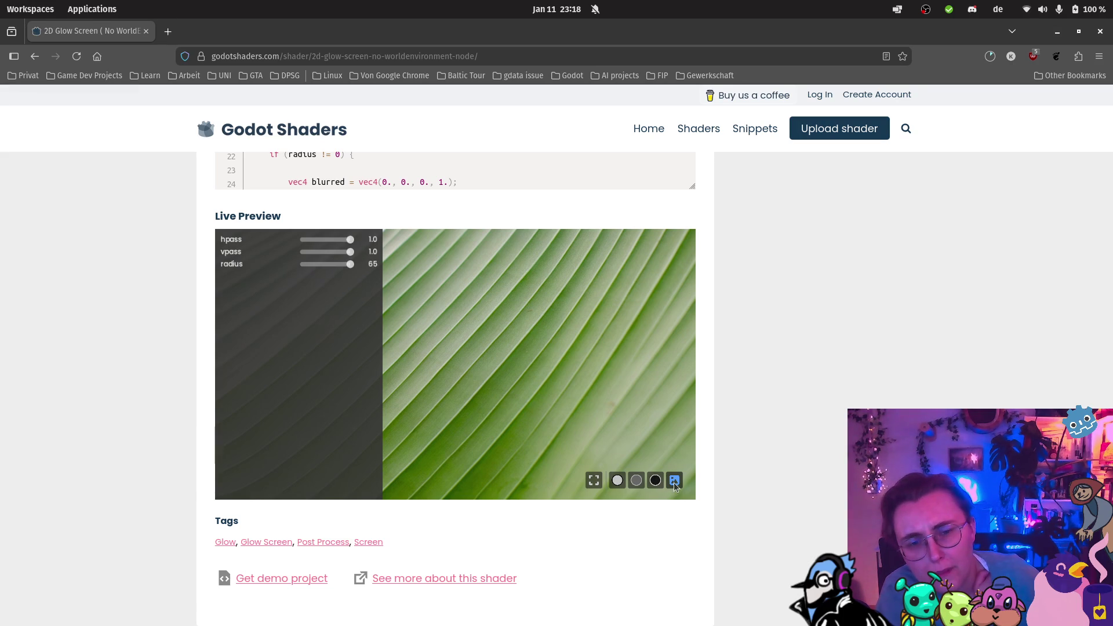
{"action": "left_click", "coordinate": [657, 484]}
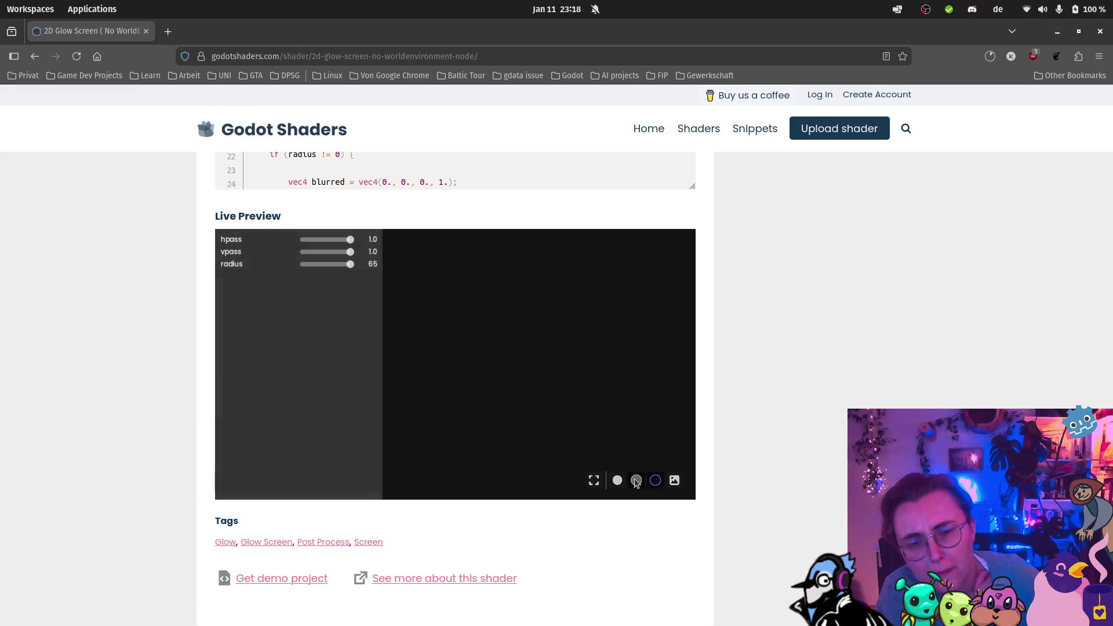
{"action": "left_click", "coordinate": [636, 482]}
{"action": "left_click", "coordinate": [618, 481]}
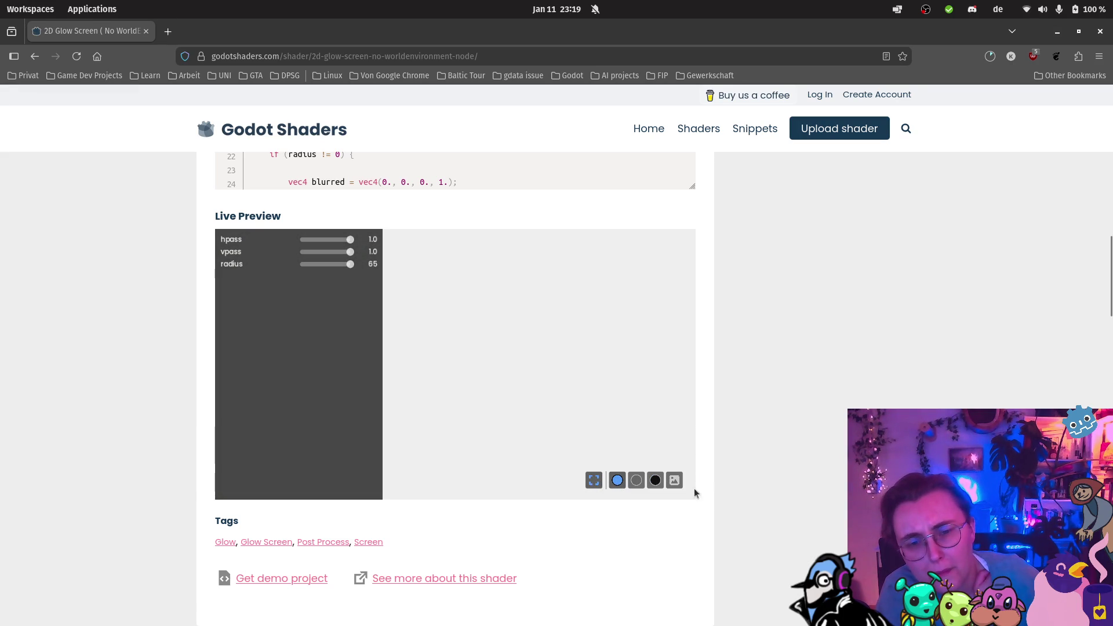
{"action": "left_click", "coordinate": [675, 481]}
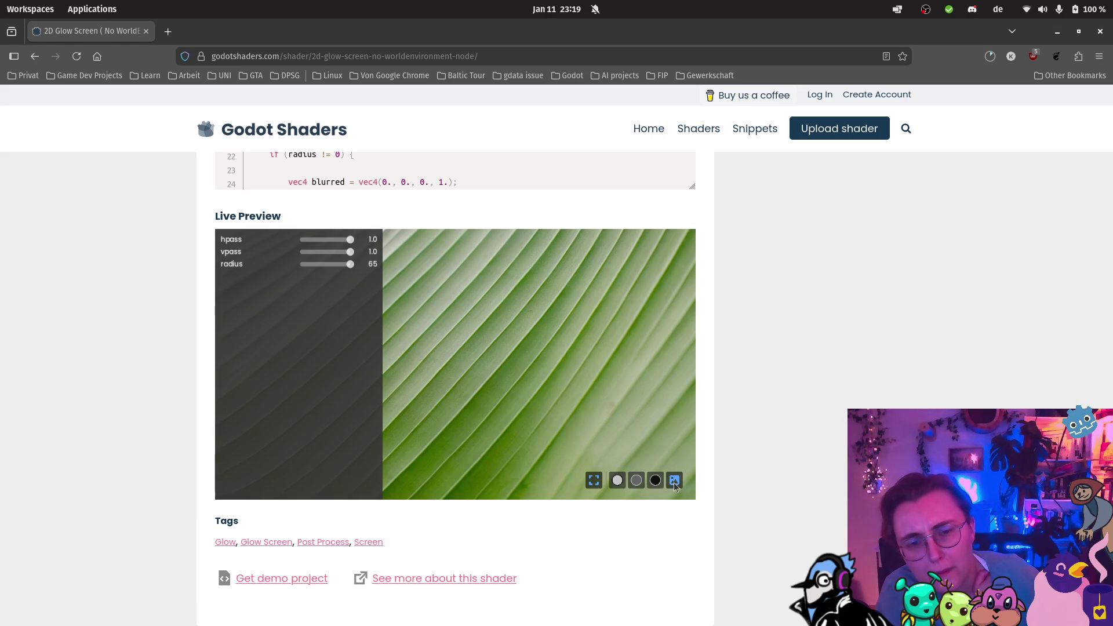
Step: Scroll back up to the page's HDR 2D note, then return to the Godot editor
{"action": "scroll", "coordinate": [815, 393], "scroll_direction": "up", "scroll_amount": 15}
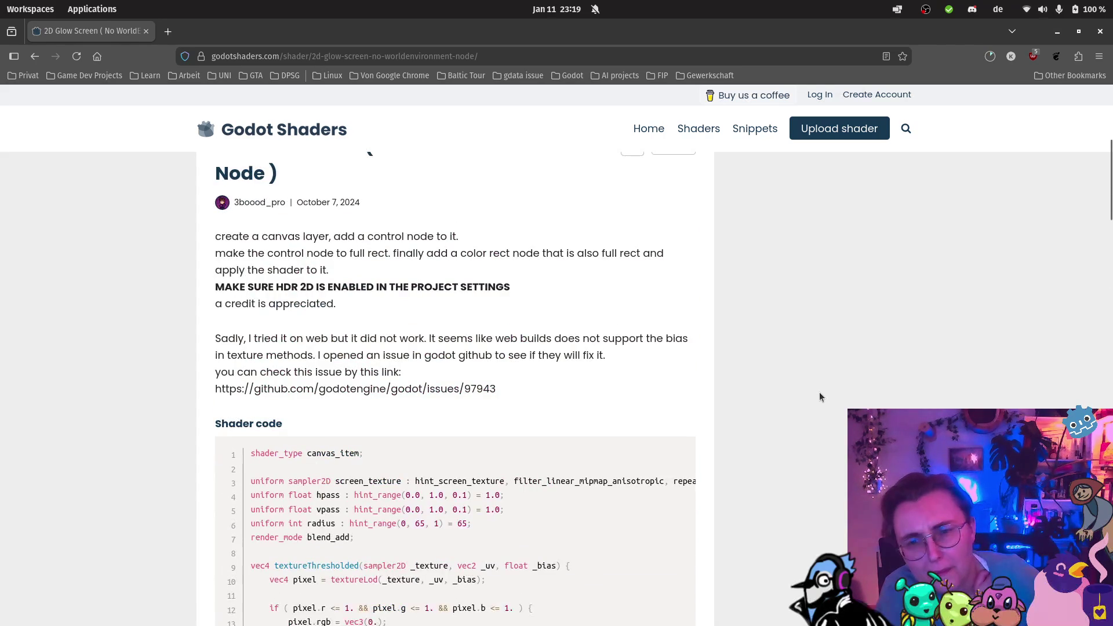
{"action": "scroll", "coordinate": [815, 390], "scroll_direction": "up", "scroll_amount": 1}
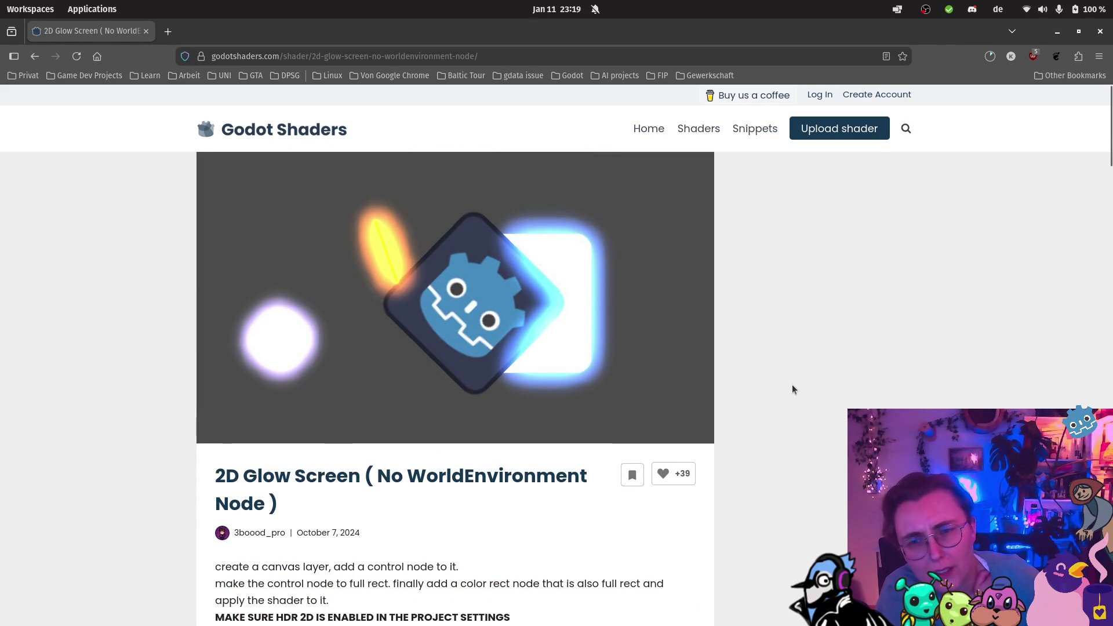
{"action": "scroll", "coordinate": [793, 389], "scroll_direction": "down", "scroll_amount": 4}
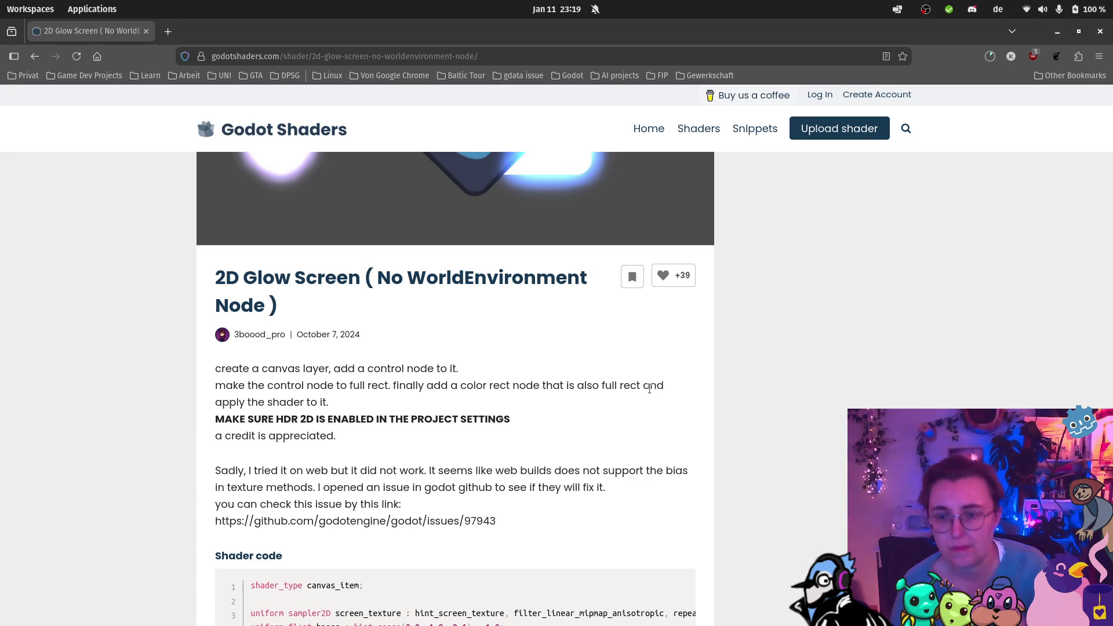
{"action": "mouse_move", "coordinate": [11, 553]}
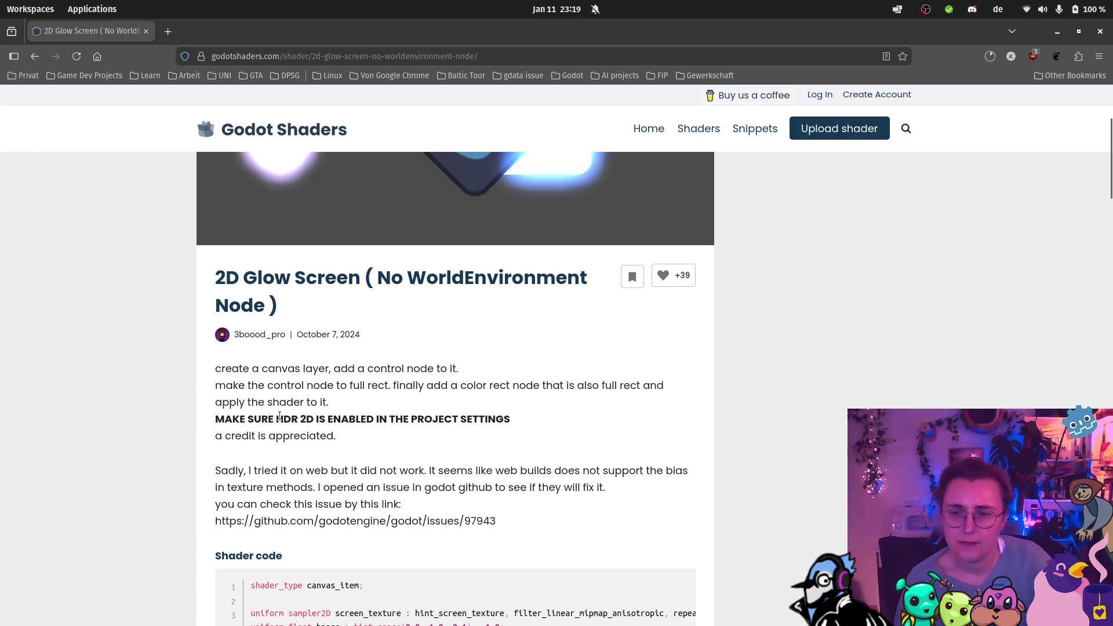
{"action": "scroll", "coordinate": [390, 384], "scroll_direction": "up", "scroll_amount": 3}
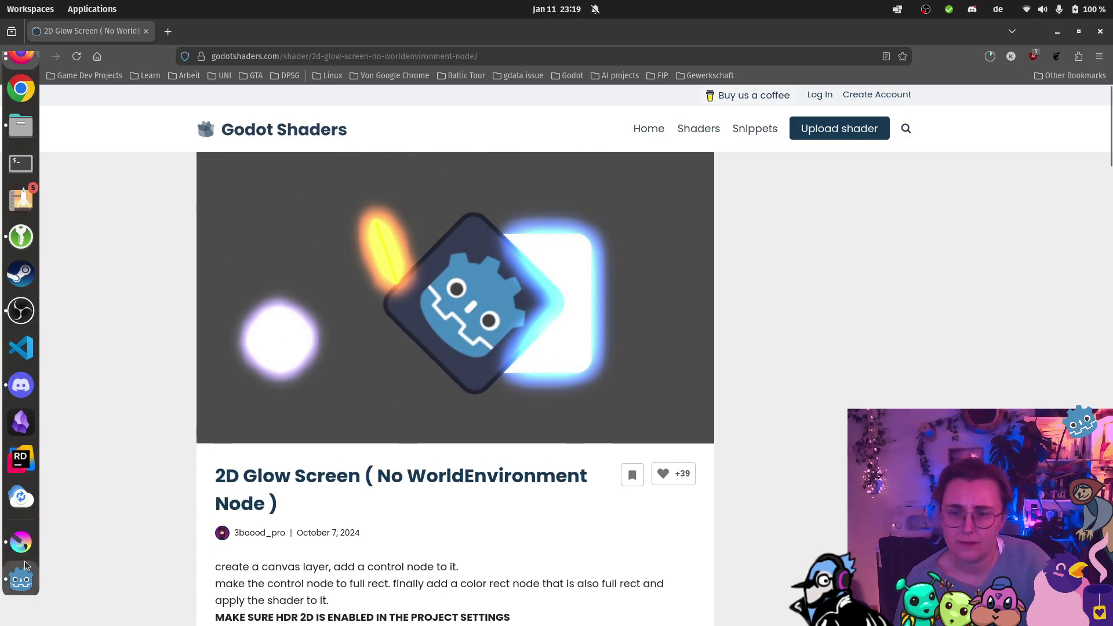
{"action": "left_click", "coordinate": [22, 576]}
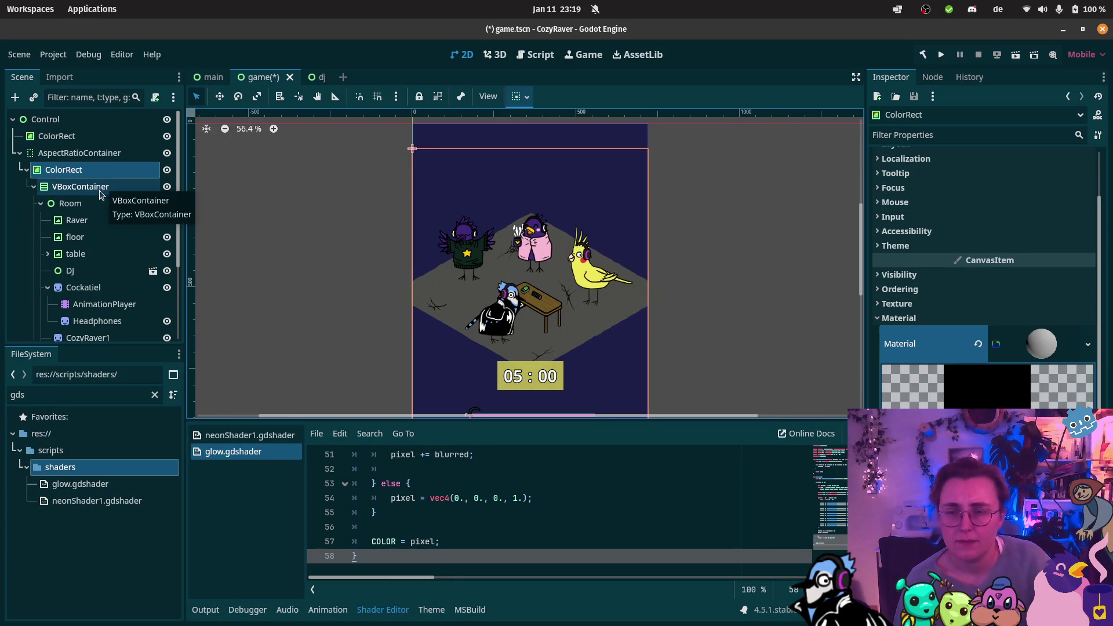
{"action": "scroll", "coordinate": [546, 502], "scroll_direction": "up", "scroll_amount": 3}
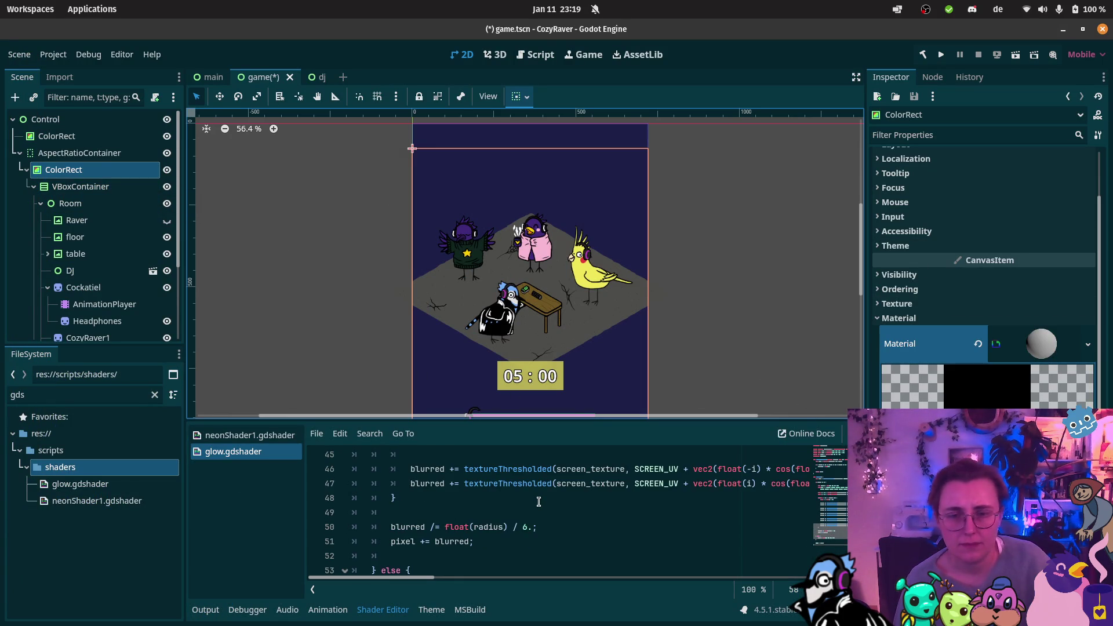
{"action": "scroll", "coordinate": [546, 502], "scroll_direction": "up", "scroll_amount": 4}
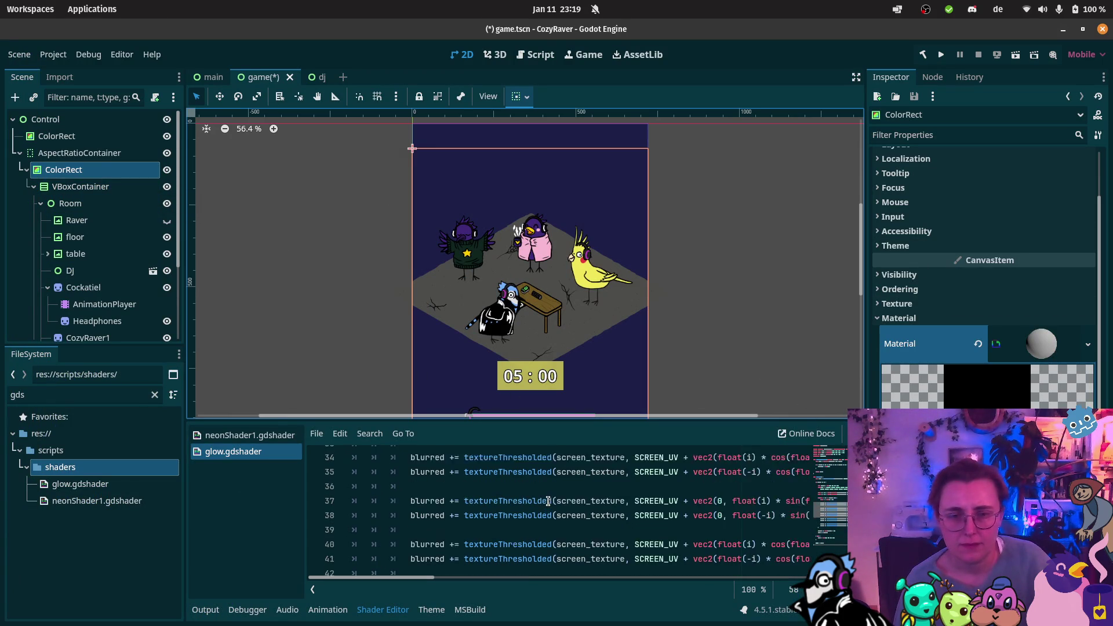
{"action": "scroll", "coordinate": [550, 506], "scroll_direction": "up", "scroll_amount": 7}
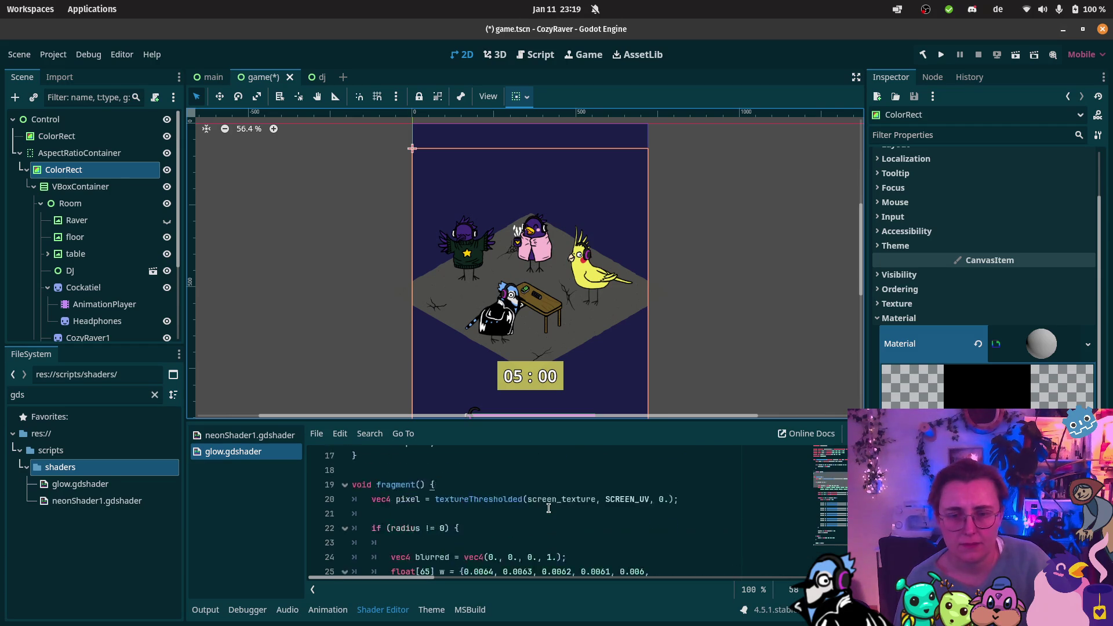
{"action": "scroll", "coordinate": [548, 508], "scroll_direction": "up", "scroll_amount": 3}
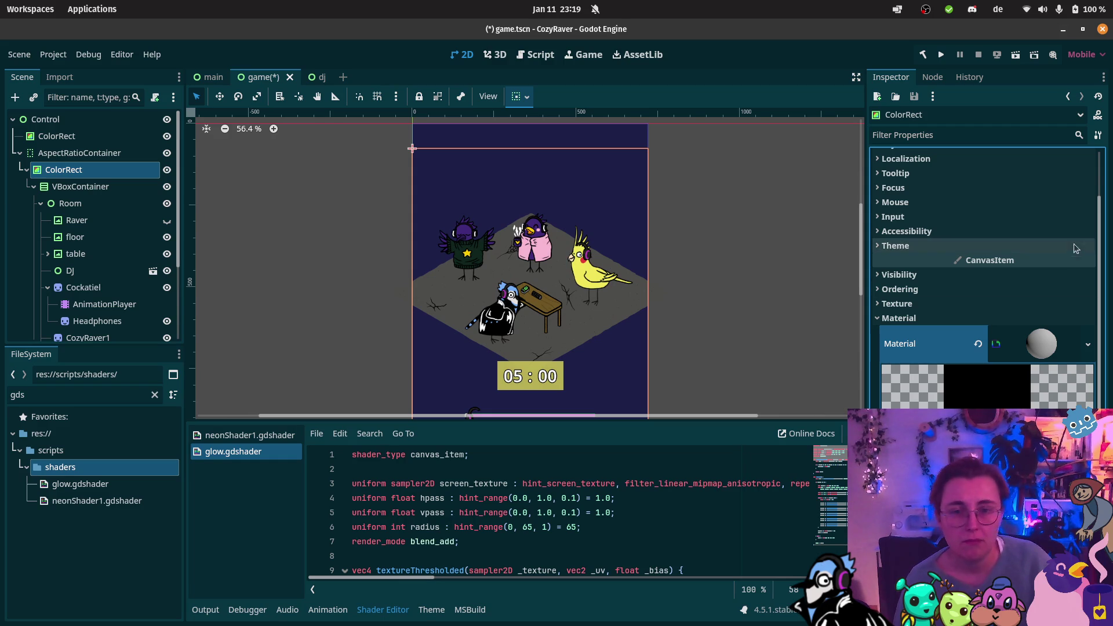
{"action": "scroll", "coordinate": [1027, 333], "scroll_direction": "up", "scroll_amount": 2}
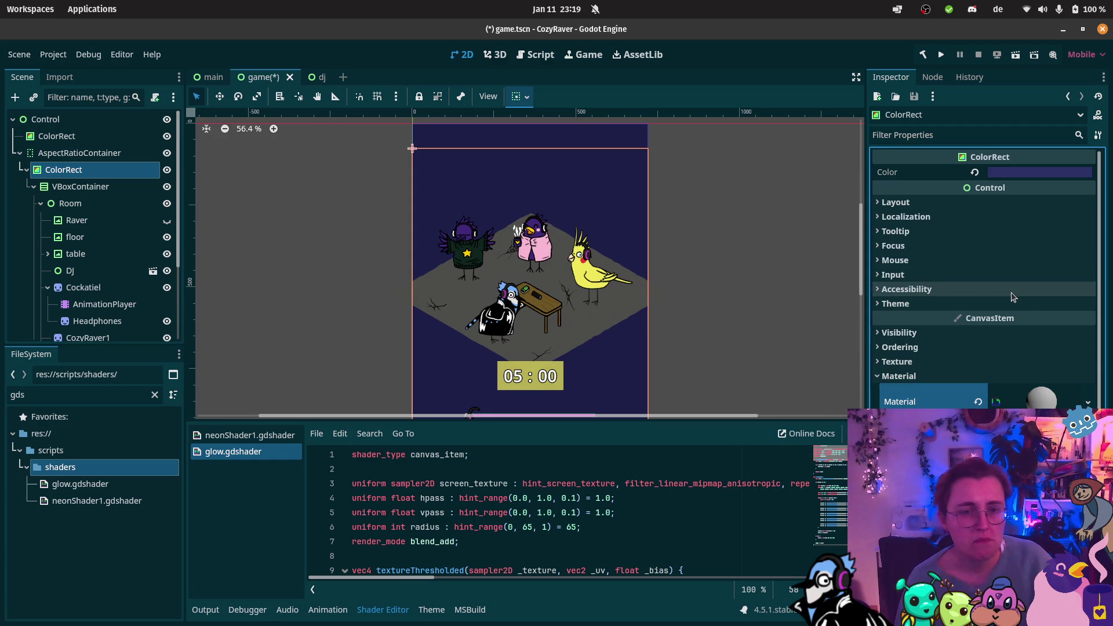
Step: Darken the background ColorRect's colour with the picker's value slider
{"action": "left_click", "coordinate": [1022, 175]}
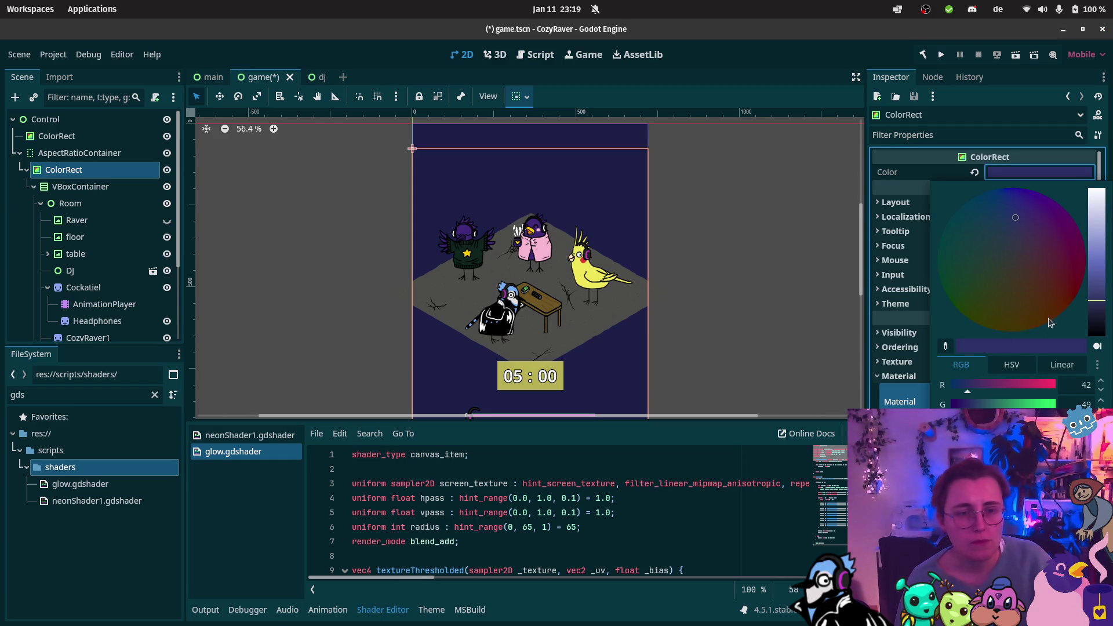
{"action": "left_click_drag", "start_coordinate": [1092, 302], "coordinate": [1095, 316]}
{"action": "left_click", "coordinate": [499, 208]}
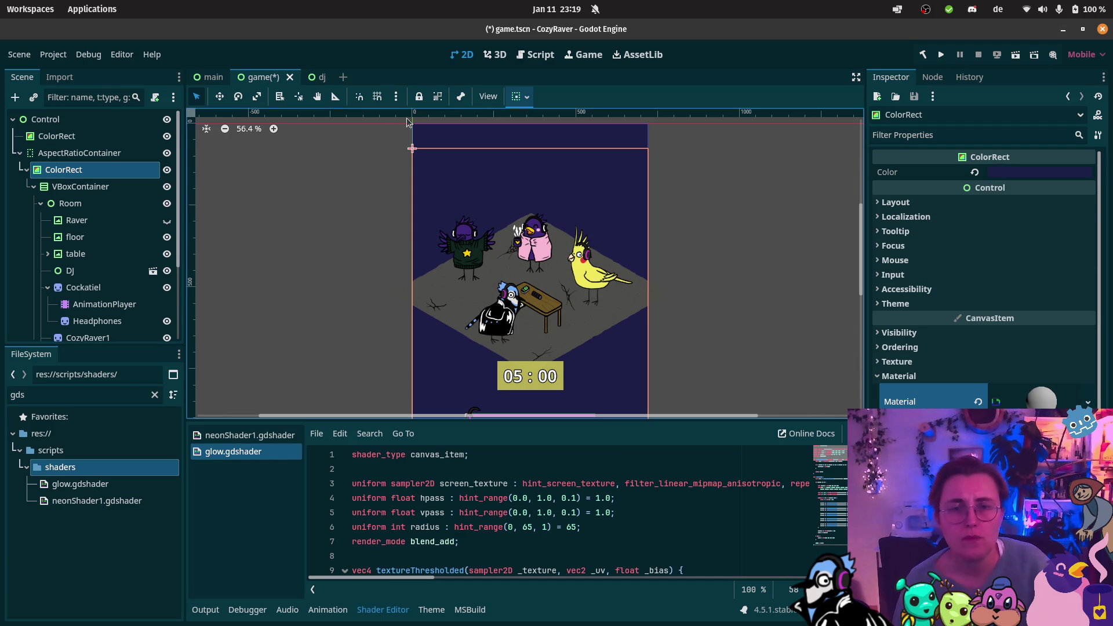
{"action": "scroll", "coordinate": [499, 208], "scroll_direction": "up", "scroll_amount": 5}
{"action": "scroll", "coordinate": [499, 208], "scroll_direction": "down", "scroll_amount": 6}
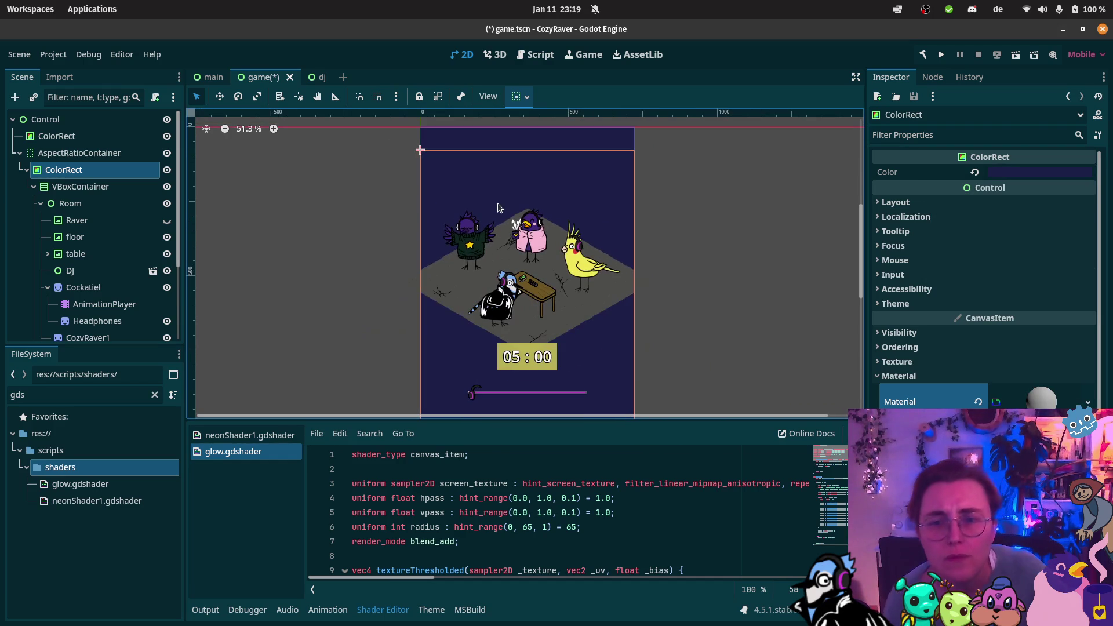
Step: Reselect the background ColorRect, try shifting its colour toward purple-blue, then undo it
{"action": "left_click", "coordinate": [80, 152]}
{"action": "left_click", "coordinate": [513, 152]}
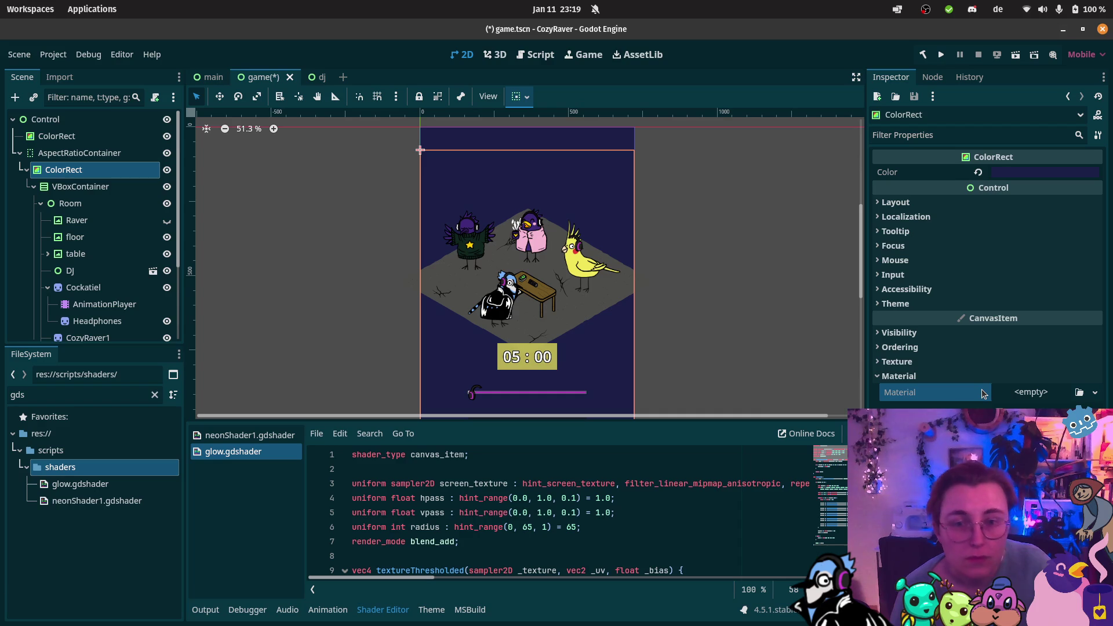
{"action": "left_click", "coordinate": [1003, 175]}
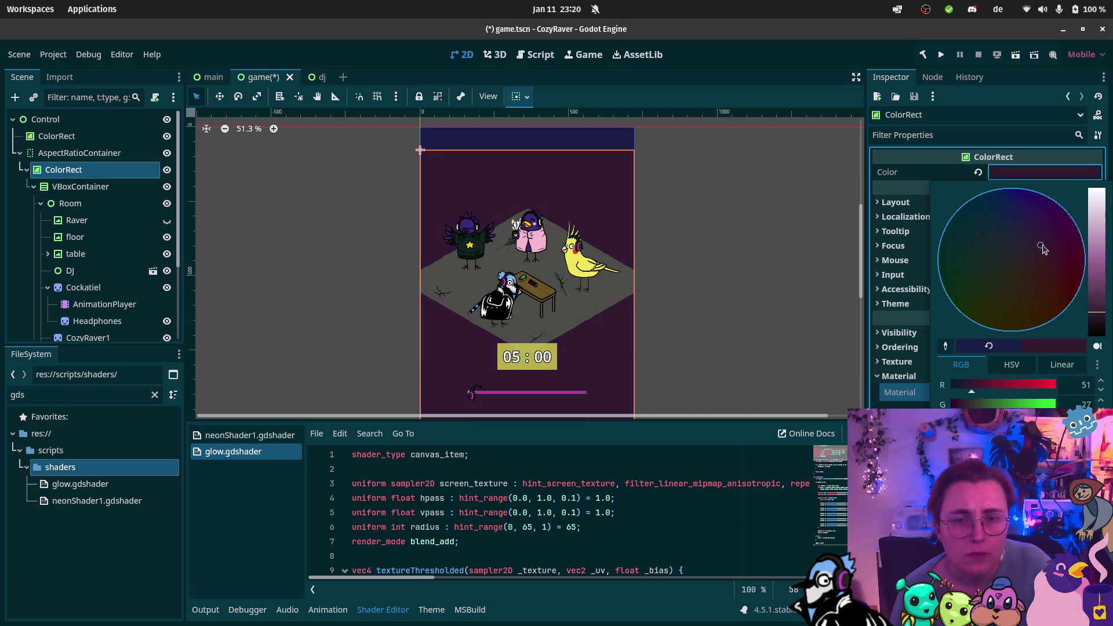
{"action": "left_click_drag", "start_coordinate": [1043, 249], "coordinate": [1027, 231]}
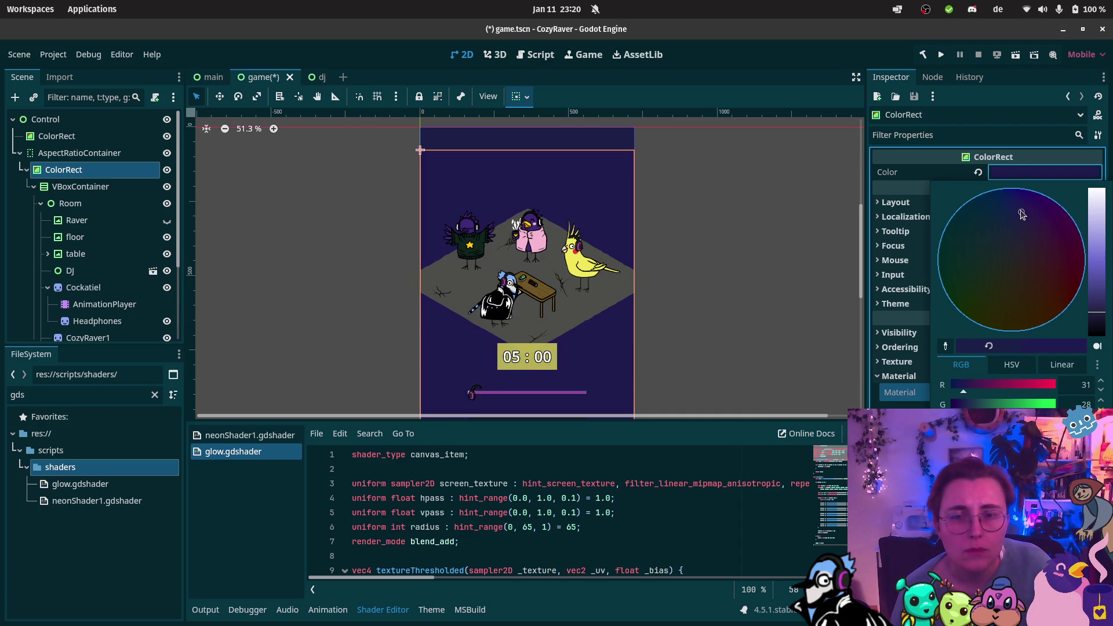
{"action": "mouse_move", "coordinate": [1023, 214]}
{"action": "left_mouse_down"}
{"action": "mouse_move", "coordinate": [999, 200]}
{"action": "mouse_move", "coordinate": [1021, 195]}
{"action": "left_mouse_up"}
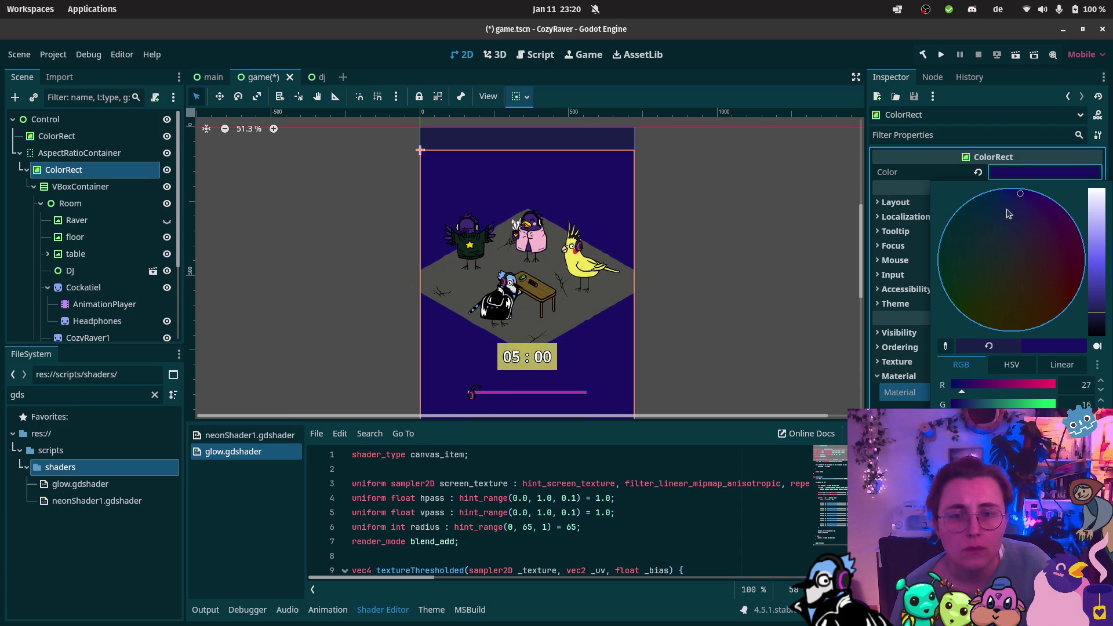
{"action": "left_click", "coordinate": [815, 249]}
{"action": "key", "text": "ctrl+z"}
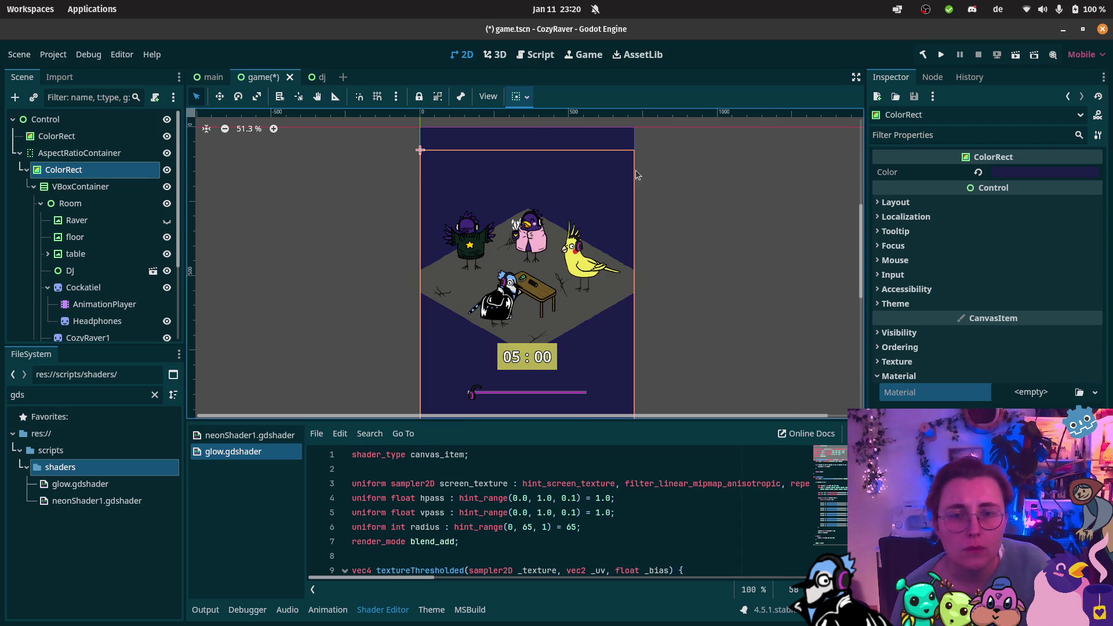
Step: Brighten the background colour slightly to a muted dark navy blue
{"action": "left_click", "coordinate": [1015, 177]}
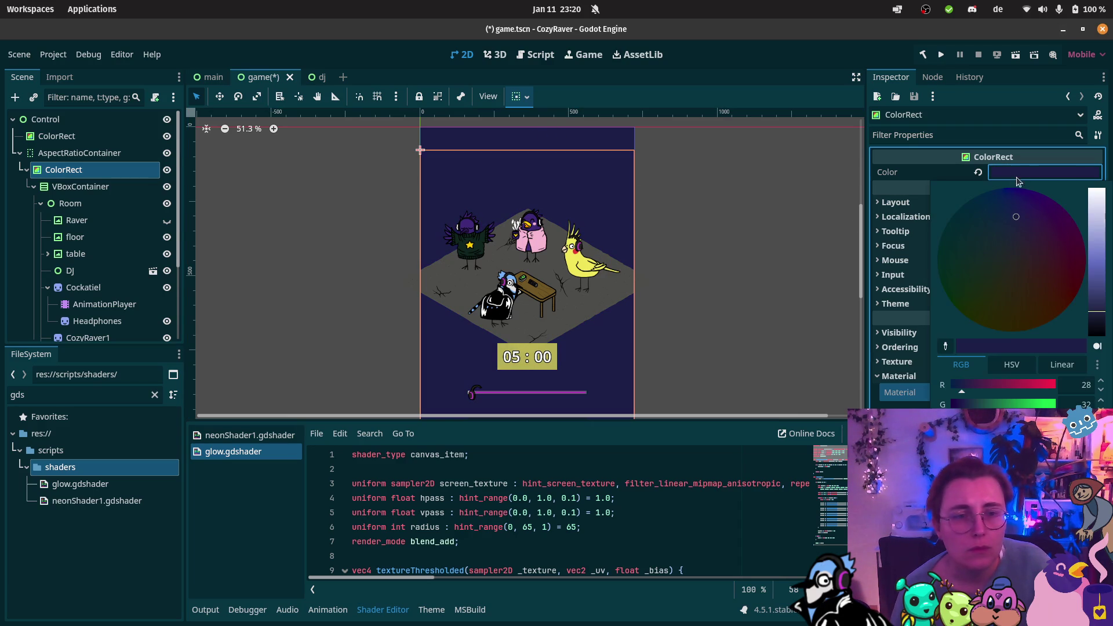
{"action": "left_click", "coordinate": [1093, 315]}
{"action": "left_click", "coordinate": [728, 233]}
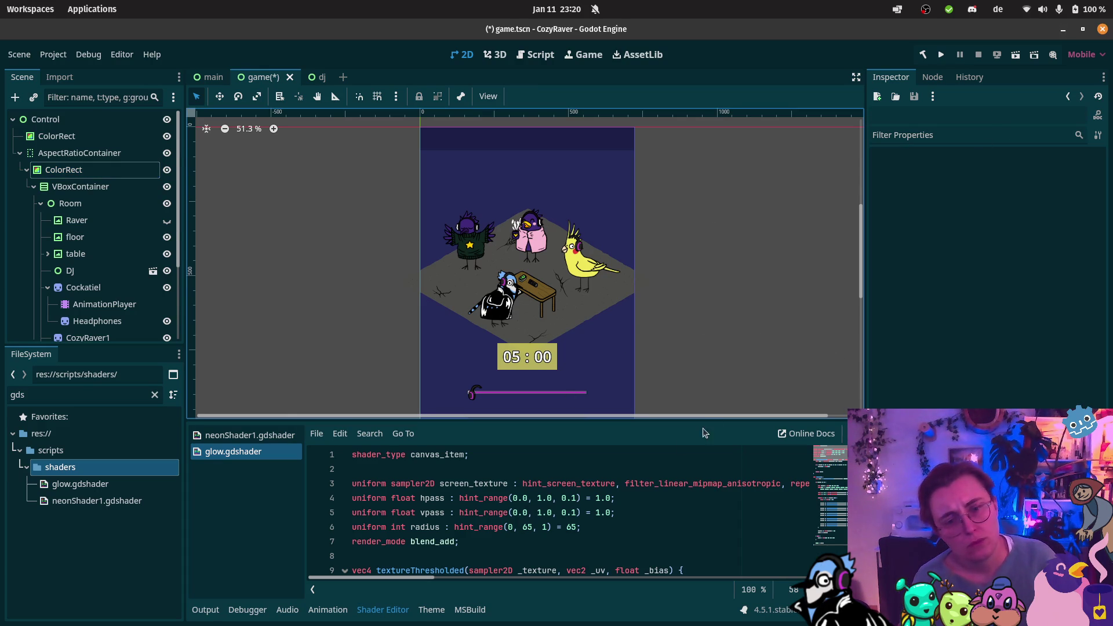
{"action": "scroll", "coordinate": [478, 231], "scroll_direction": "up", "scroll_amount": 7}
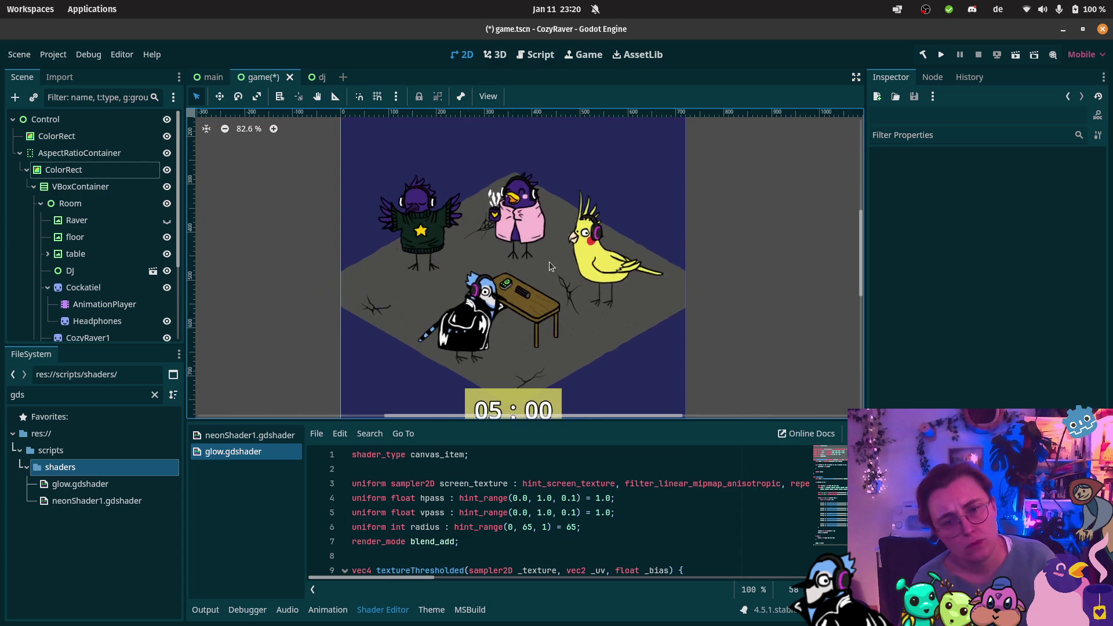